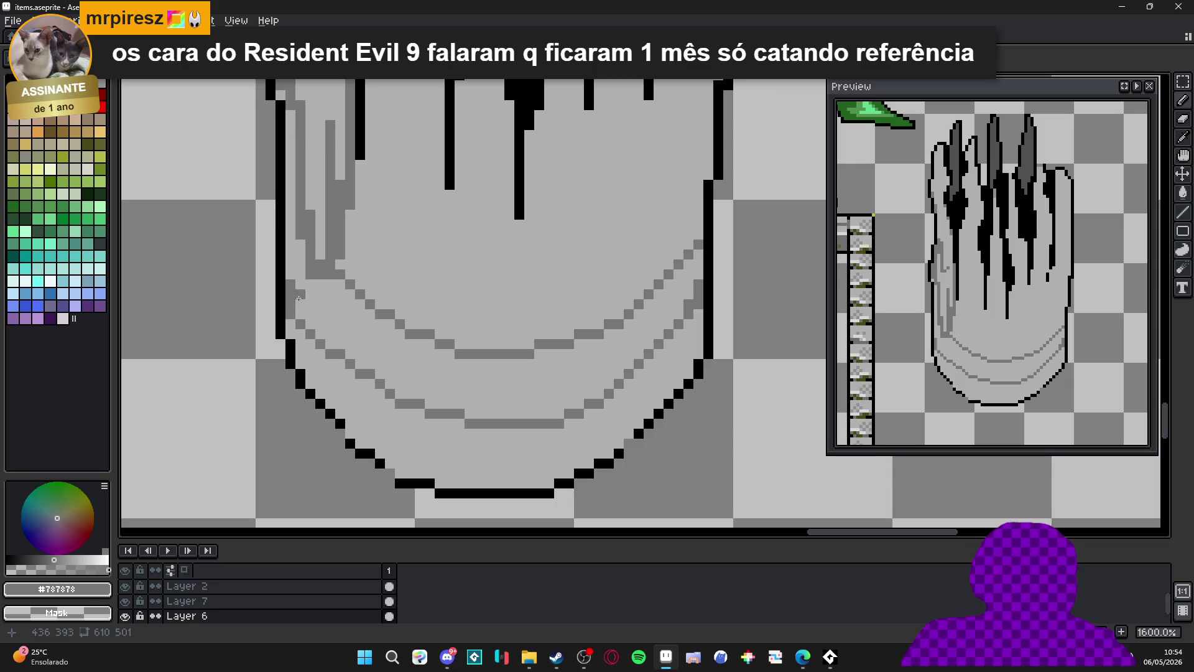
Draw short #787878 grey brick joints across the lower base band and its left and right sides.
left_click(490, 418, "shift")
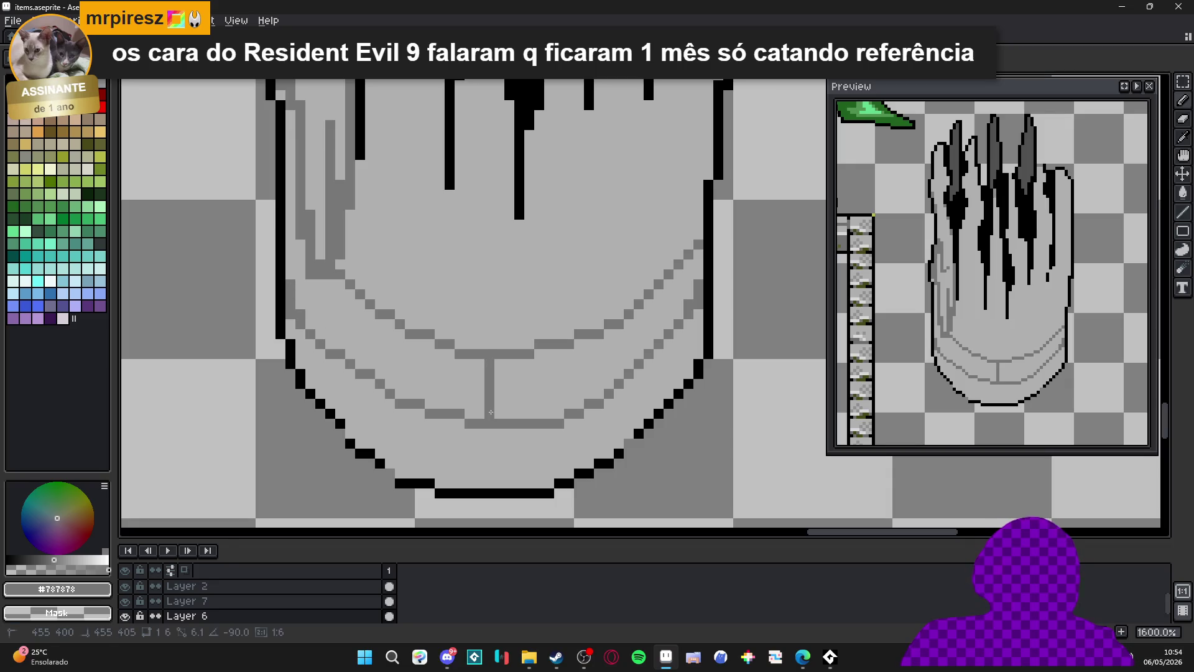
left_click_drag(539, 452, 540, 488)
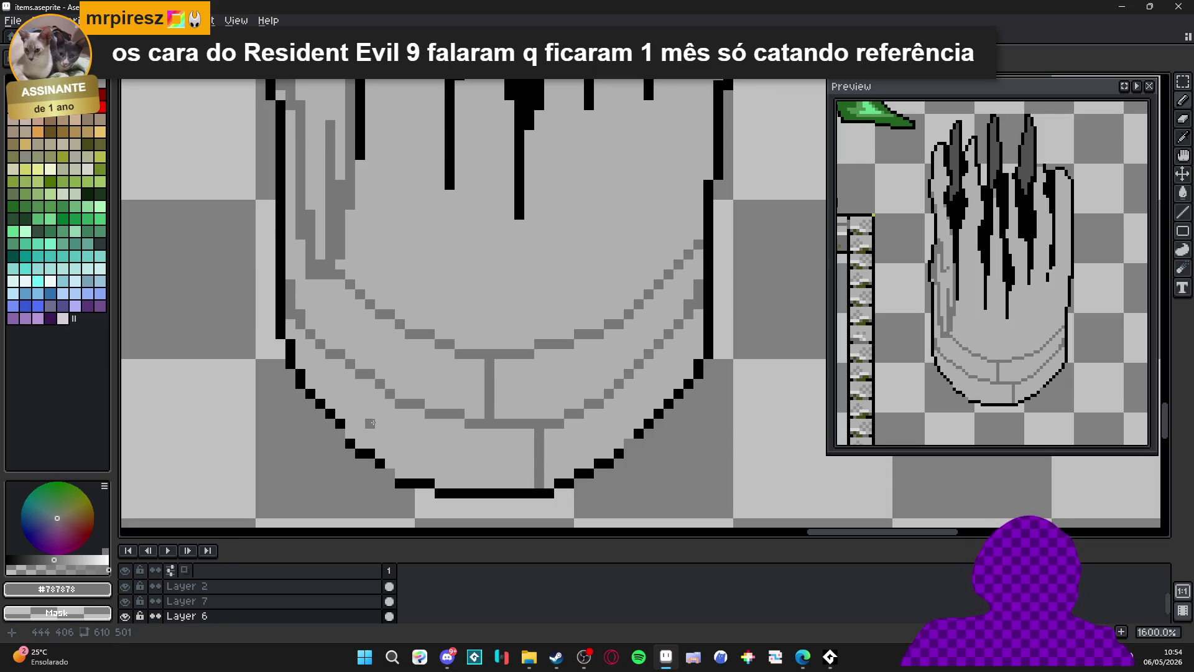
left_click_drag(410, 411, 409, 476)
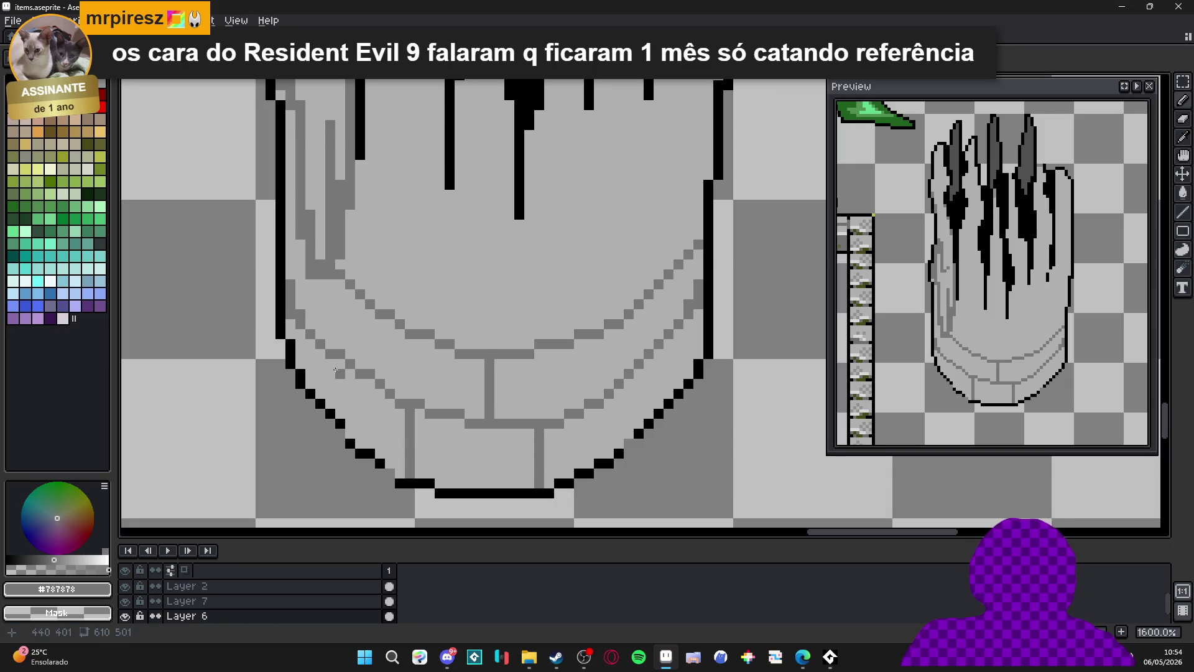
mouse_move(331, 364)
left_mouse_down()
mouse_move(330, 407)
mouse_move(370, 359)
mouse_move(372, 304)
left_mouse_up()
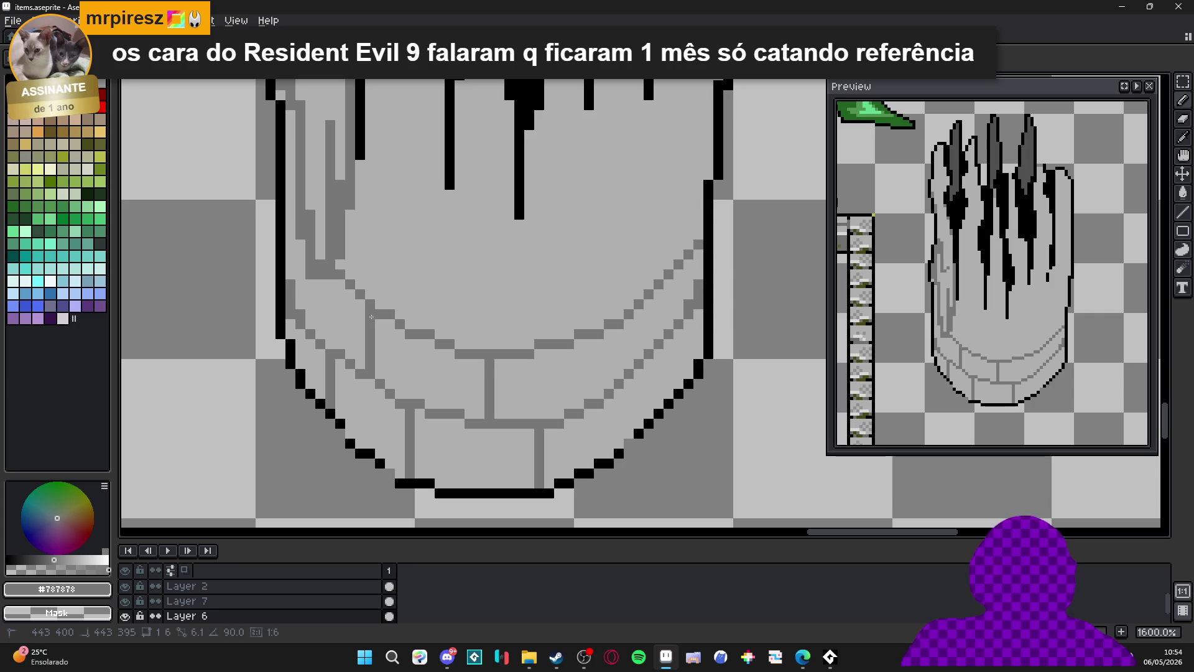
mouse_move(610, 381)
left_mouse_down()
mouse_move(609, 329)
mouse_move(660, 408)
left_mouse_up()
left_click(680, 303)
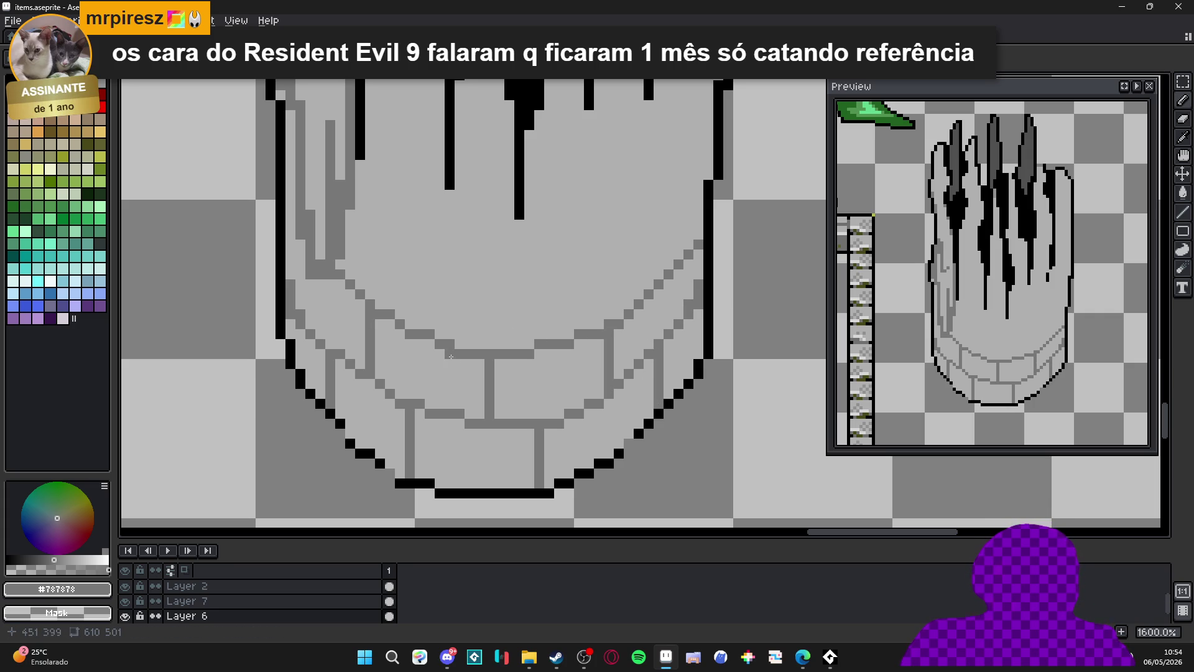
Add more grey vertical brick joints across the upper base band.
scroll(411, 396, "up", 3)
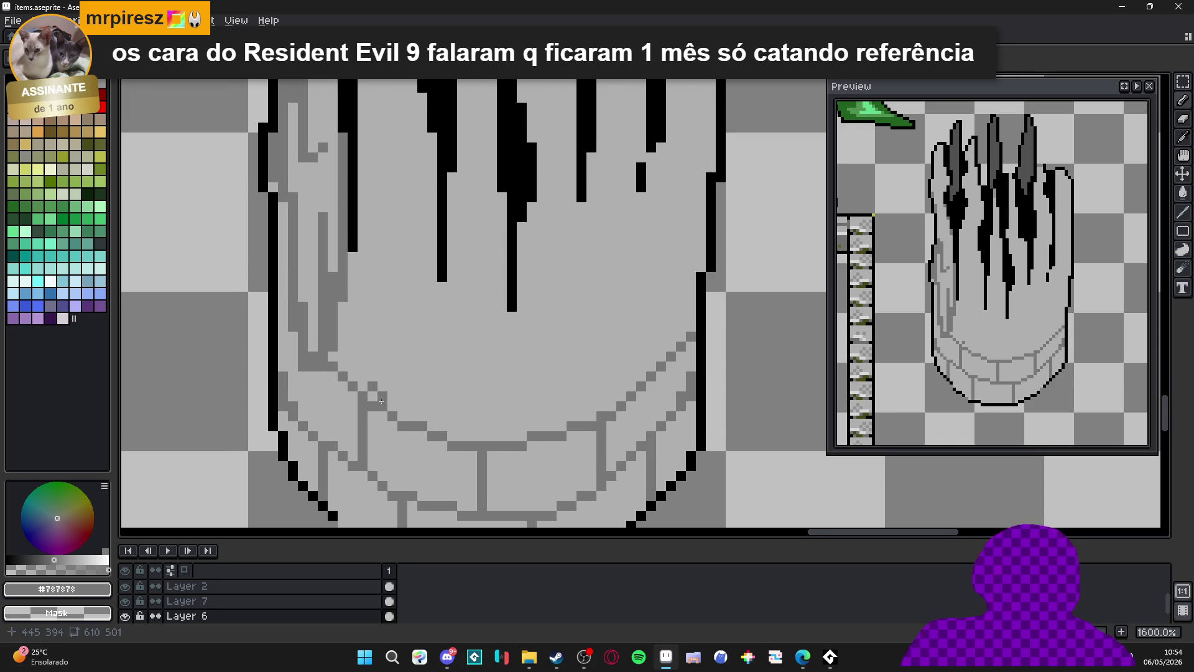
left_click_drag(422, 428, 424, 372)
left_click(512, 416)
left_click_drag(544, 423, 541, 390)
left_click_drag(652, 360, 645, 305)
scroll(650, 327, "down", 3)
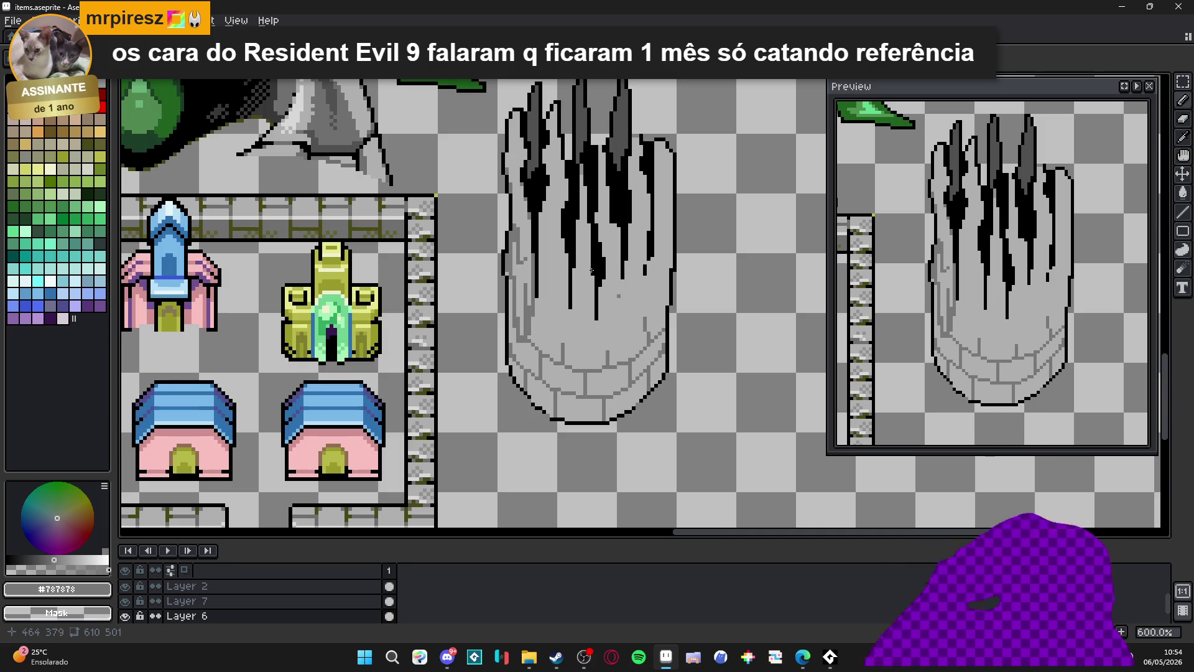
scroll(521, 215, "up", 3)
scroll(522, 215, "up", 1)
Draw a short black drip stroke, then add mid-grey pixels beside it.
key("x")
left_click_drag(493, 207, 492, 247)
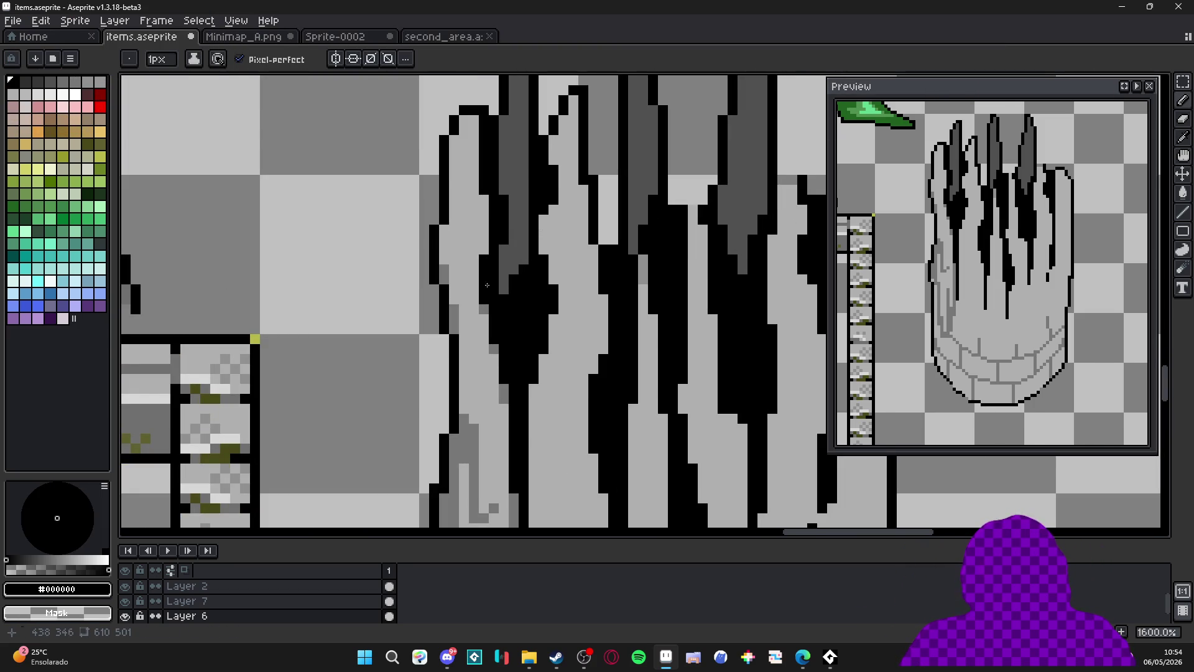
left_click(489, 253, "alt")
left_click(484, 239)
left_click(454, 229)
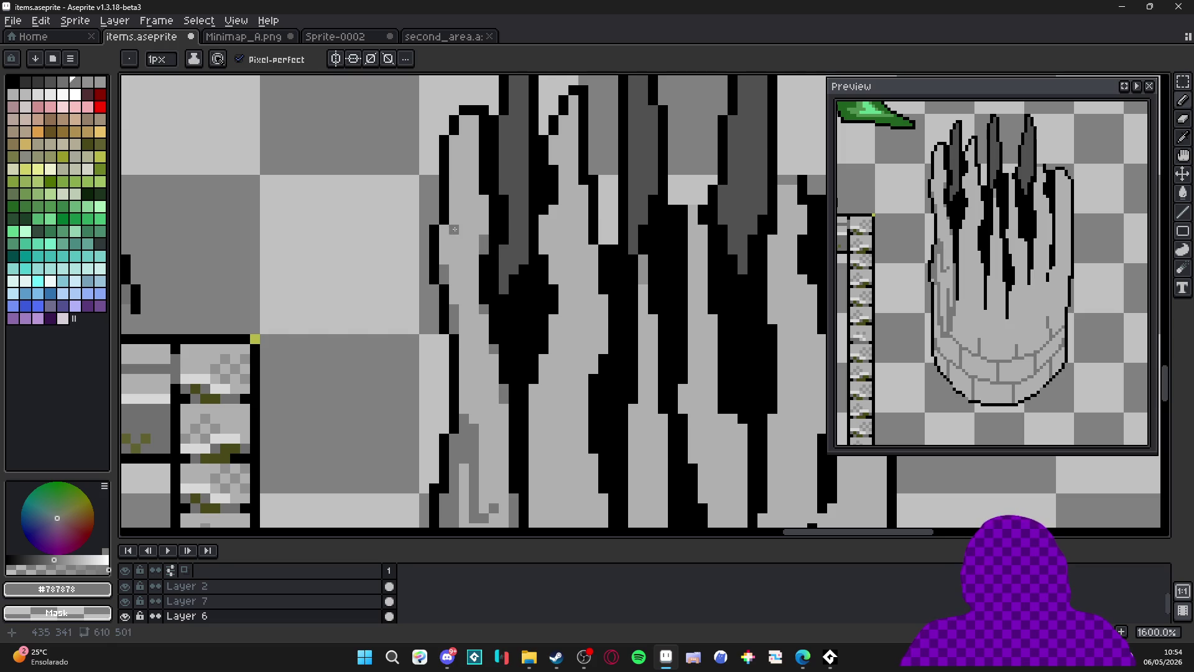
Add black pixels beside the left outline, extending the drips downward.
scroll(456, 143, "down", 4)
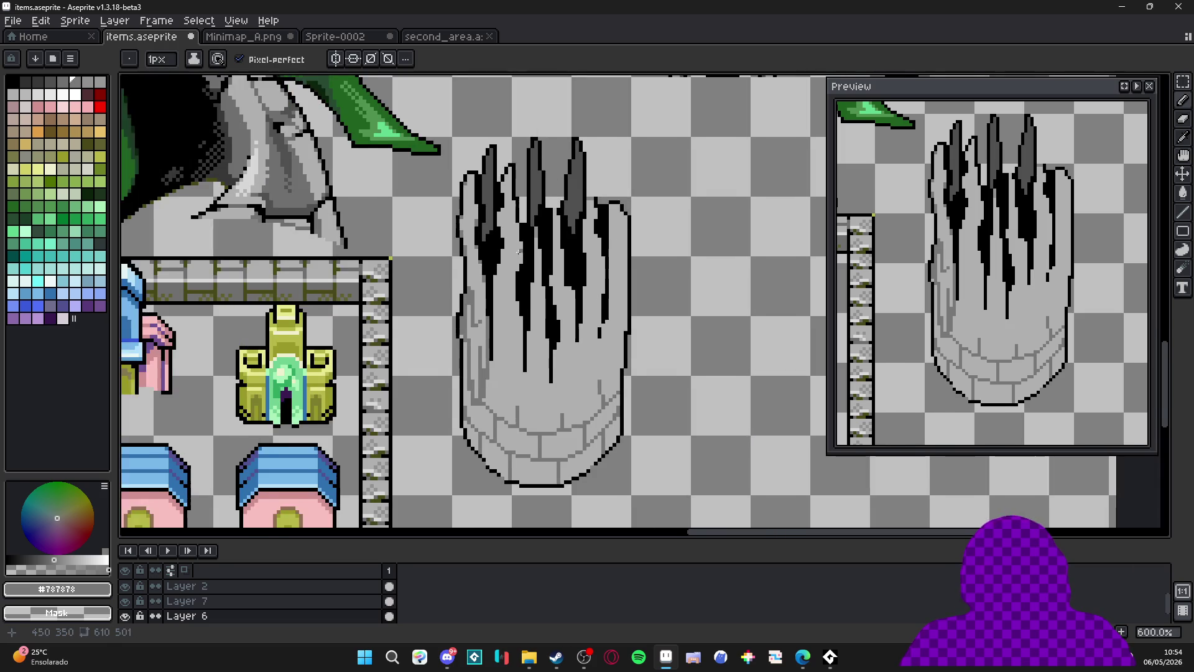
scroll(459, 323, "up", 3)
scroll(460, 321, "down", 2)
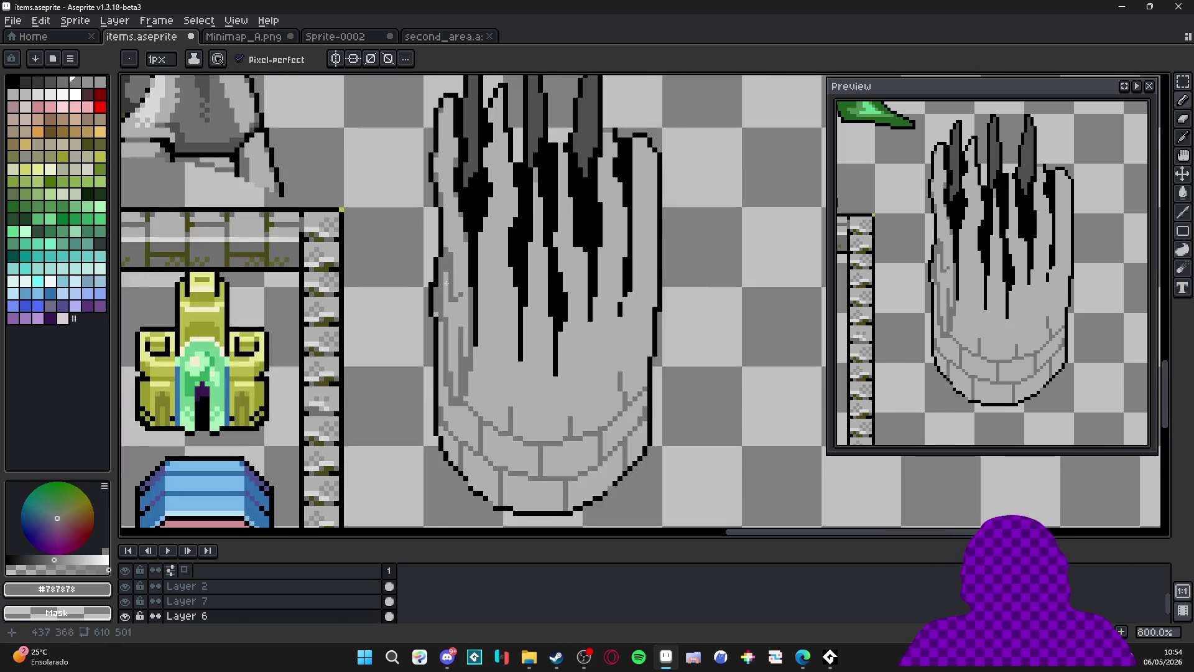
scroll(457, 311, "up", 4)
left_click(446, 255, "alt")
left_click(452, 249)
left_click(463, 257)
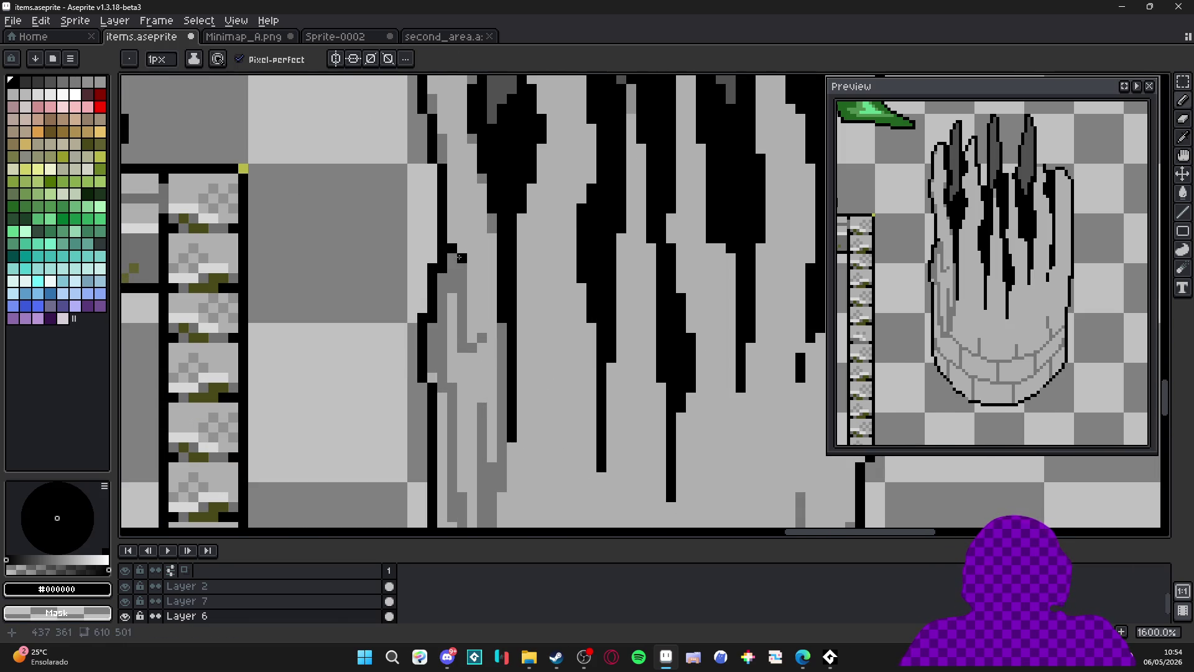
left_click(452, 257)
left_click(460, 269)
left_click_drag(462, 273, 463, 287)
left_click(441, 282)
mouse_move(464, 339)
left_mouse_down()
mouse_move(465, 249)
mouse_move(454, 307)
left_mouse_up()
left_click(484, 315)
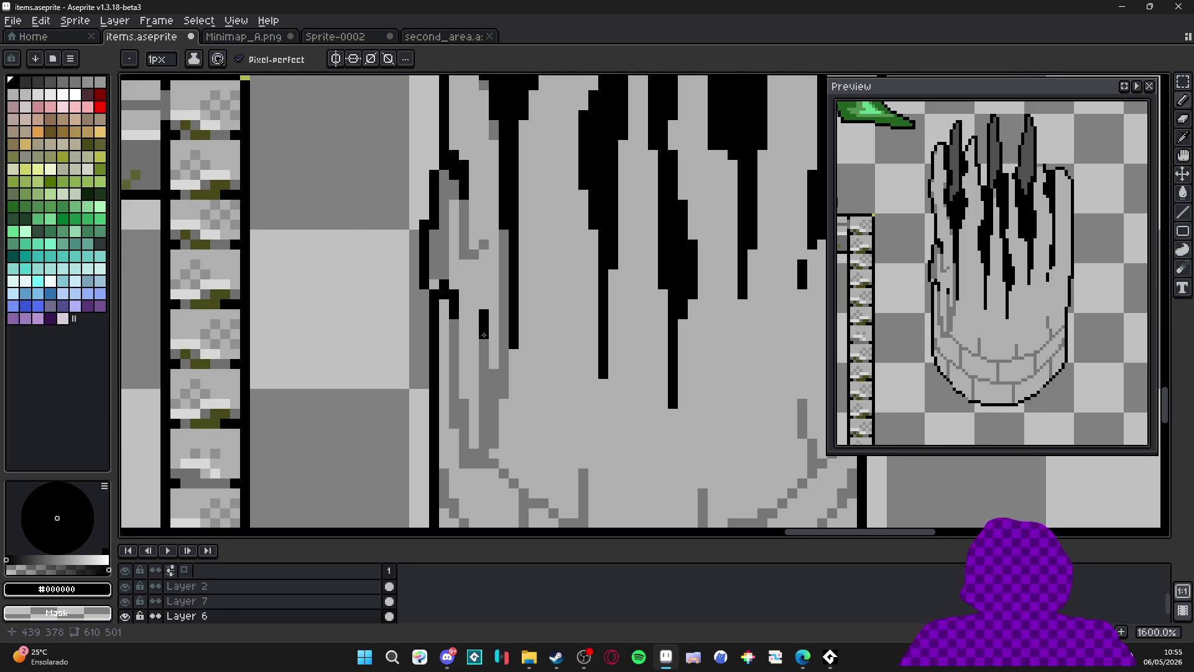
left_click(494, 344)
Undo the last stray pencil stroke with Ctrl+Z.
scroll(493, 344, "down", 1)
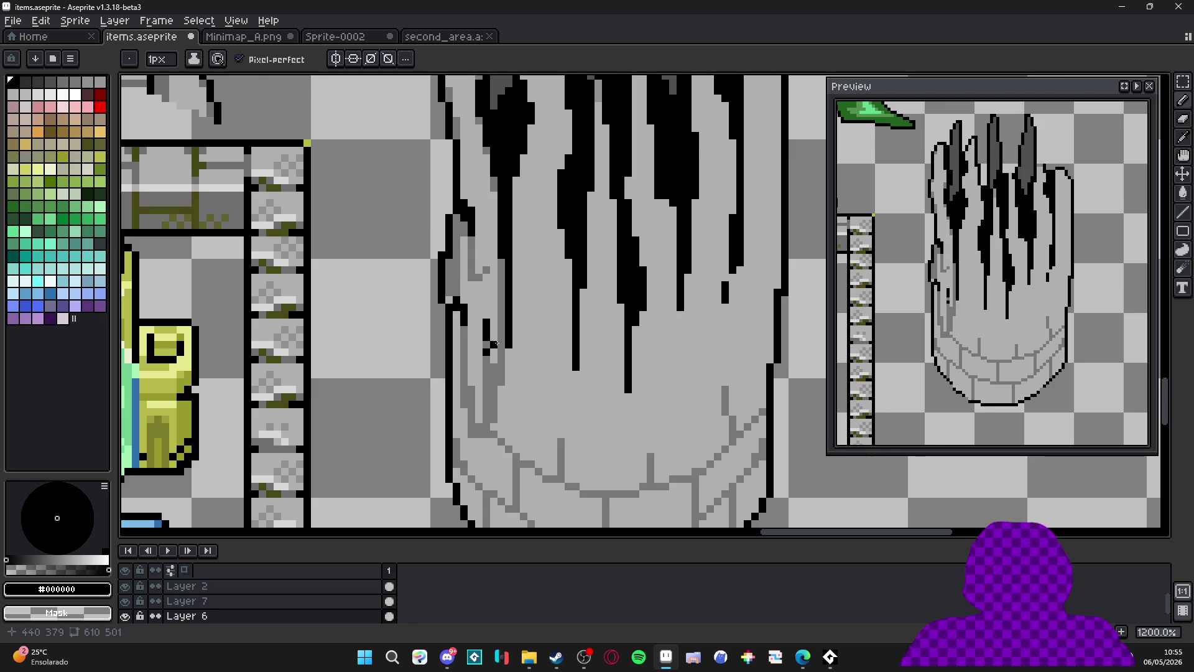
scroll(452, 301, "up", 1)
scroll(454, 289, "down", 2)
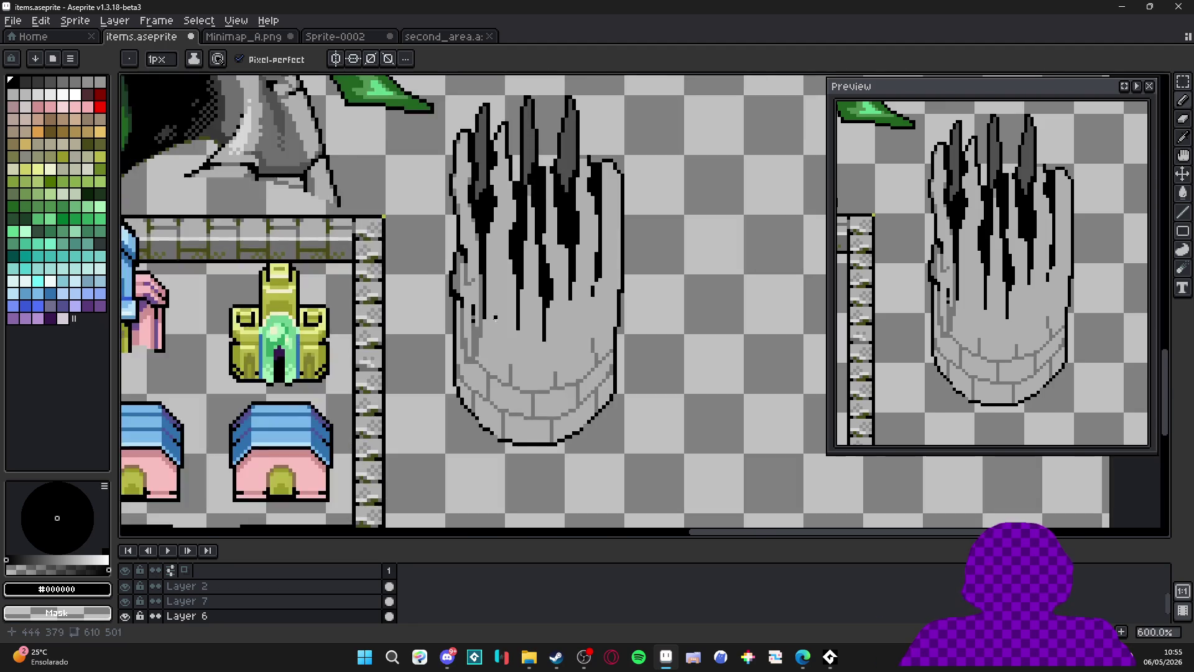
scroll(456, 281, "up", 1)
scroll(459, 276, "down", 4)
scroll(457, 273, "up", 4)
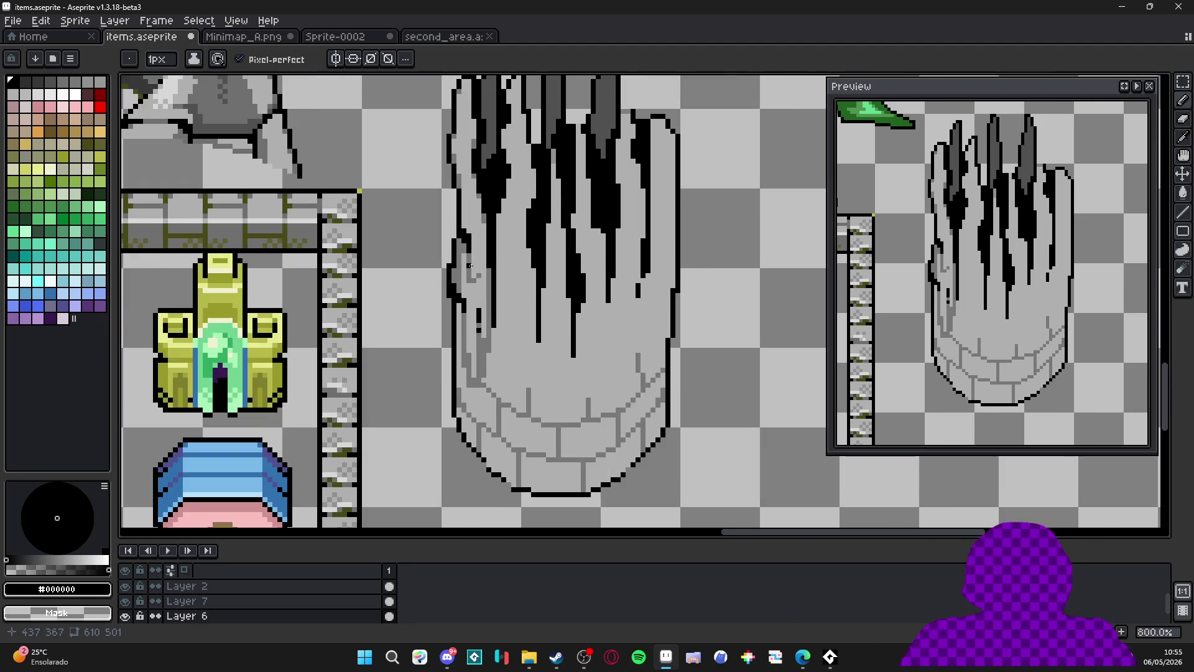
scroll(455, 271, "up", 1)
scroll(452, 260, "down", 5)
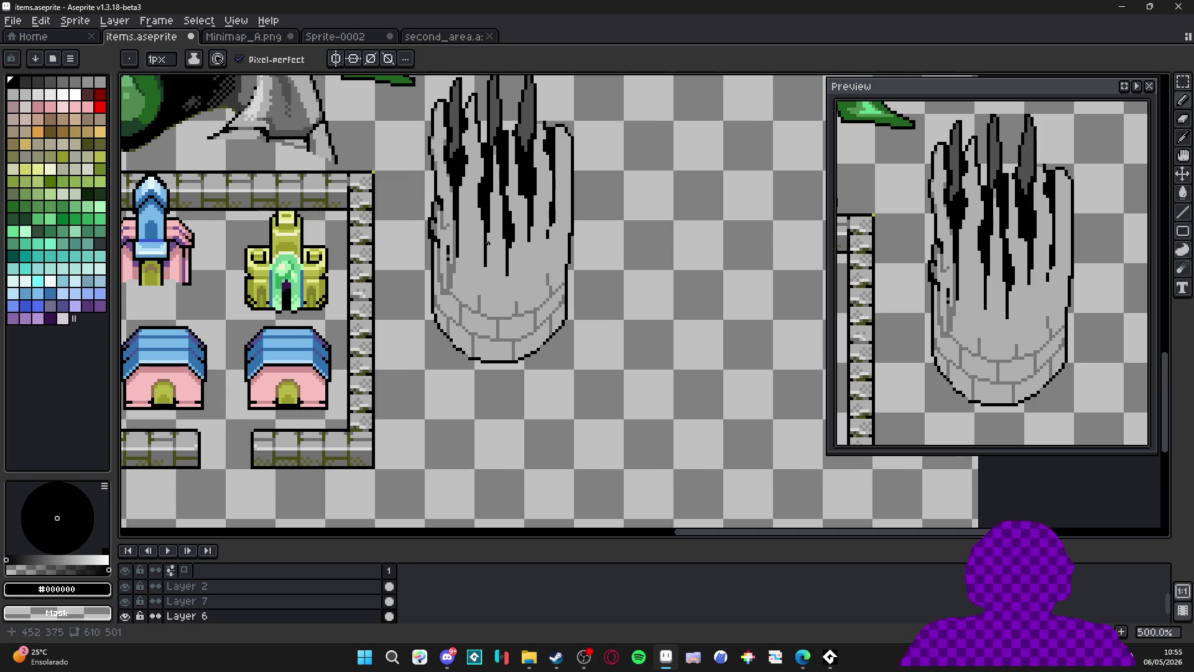
key("ctrl+z")
scroll(458, 257, "up", 2)
scroll(448, 261, "up", 2)
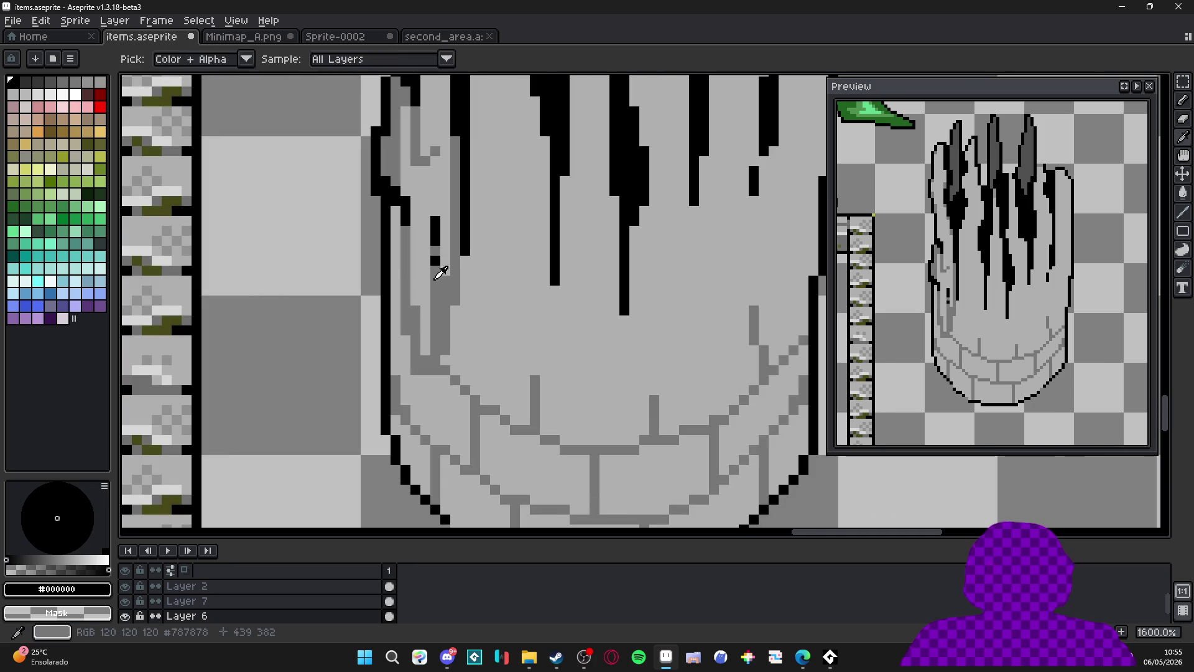
Paint mid-grey #787878 shading columns just inside the pillar's left outline.
left_click(437, 267, "alt")
scroll(435, 264, "down", 4)
scroll(420, 226, "up", 4)
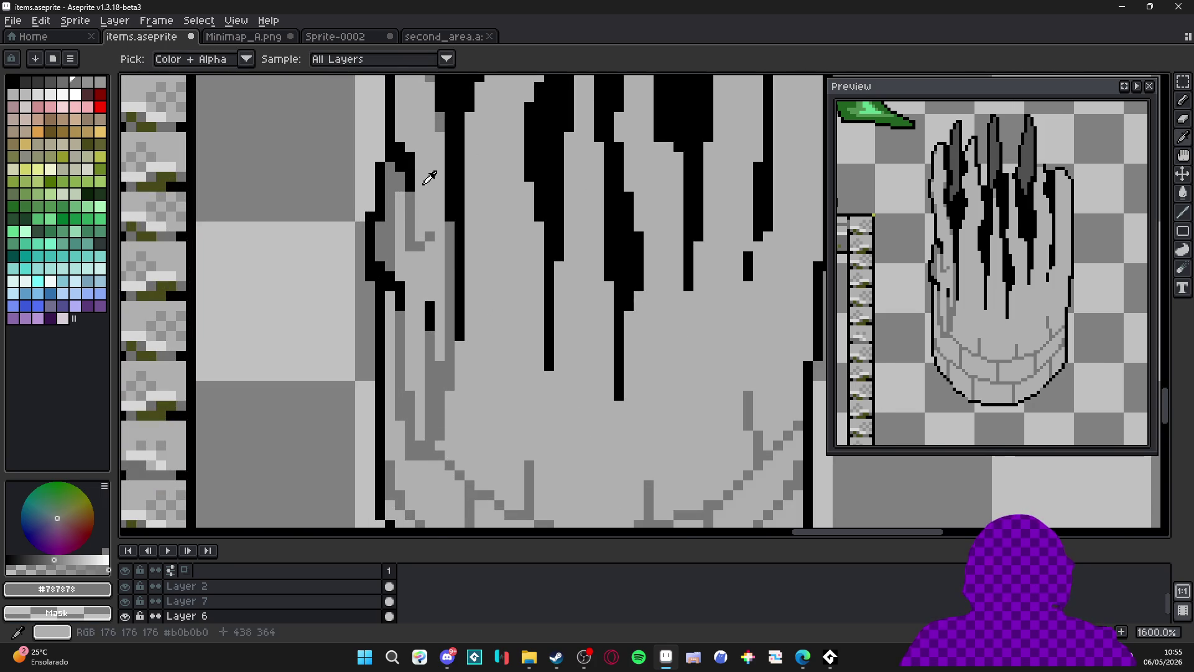
left_click(426, 177, "alt")
scroll(464, 248, "down", 3)
mouse_move(464, 248)
left_mouse_down()
mouse_move(443, 239)
mouse_move(417, 189)
left_mouse_up()
scroll(515, 253, "down", 1)
scroll(436, 328, "up", 2)
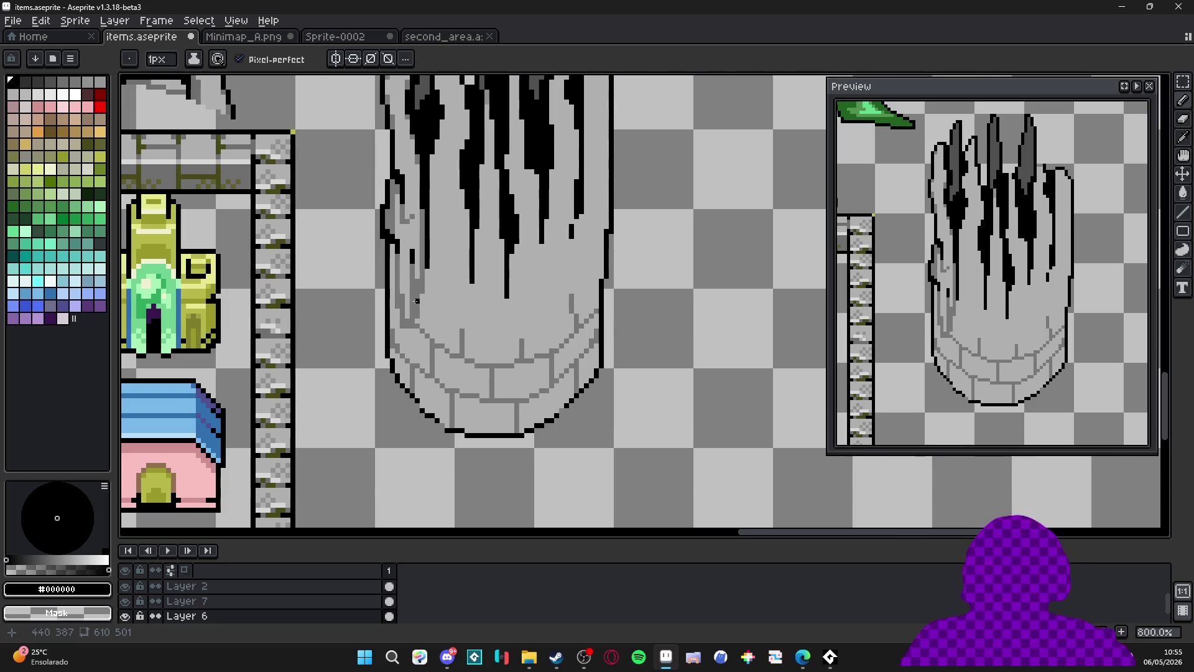
scroll(400, 334, "up", 1)
left_click(400, 333, "alt")
left_click_drag(401, 322, 403, 153)
left_click(410, 348)
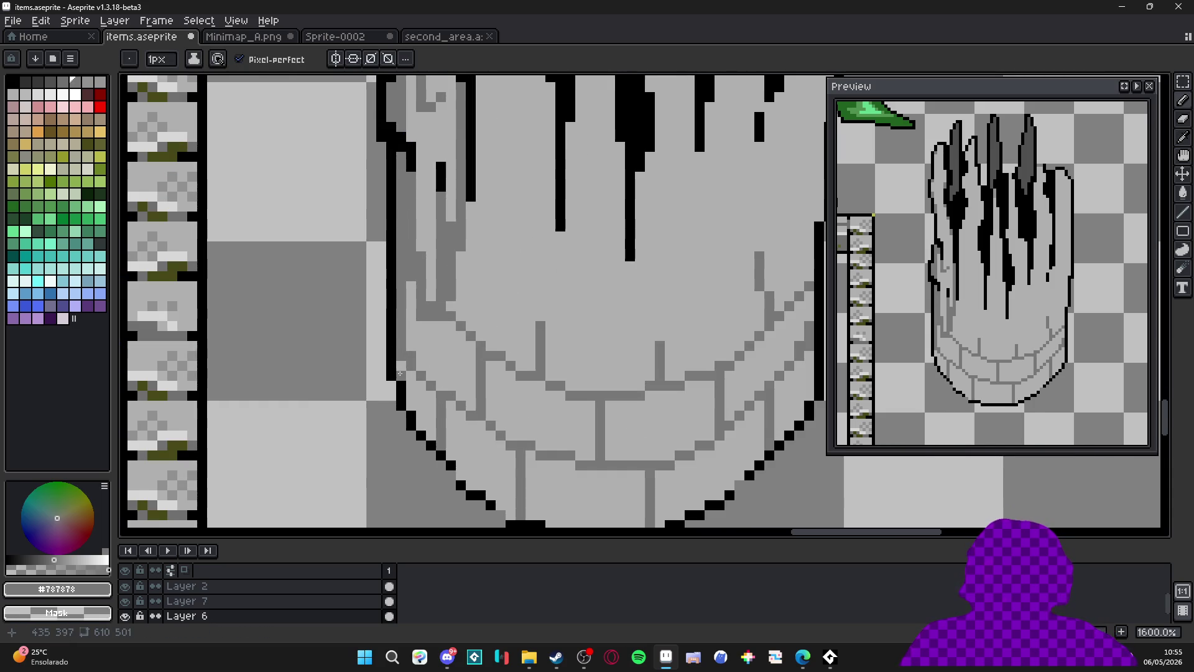
left_click_drag(408, 372, 422, 405)
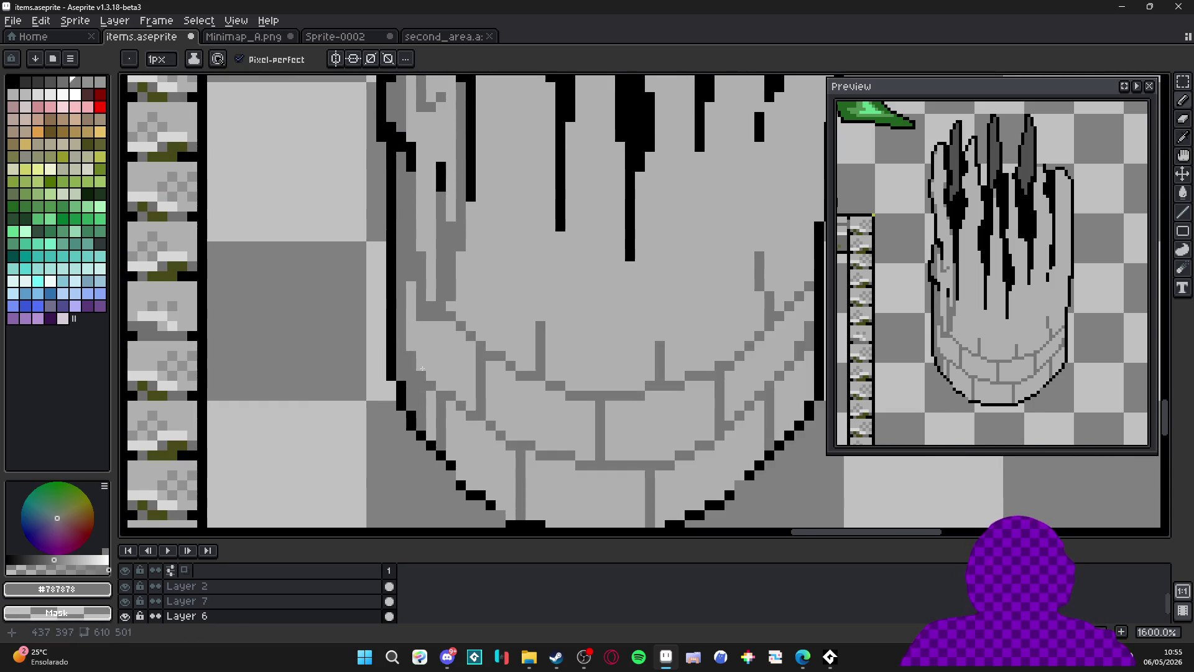
left_click_drag(412, 353, 411, 280)
left_click_drag(431, 333, 429, 374)
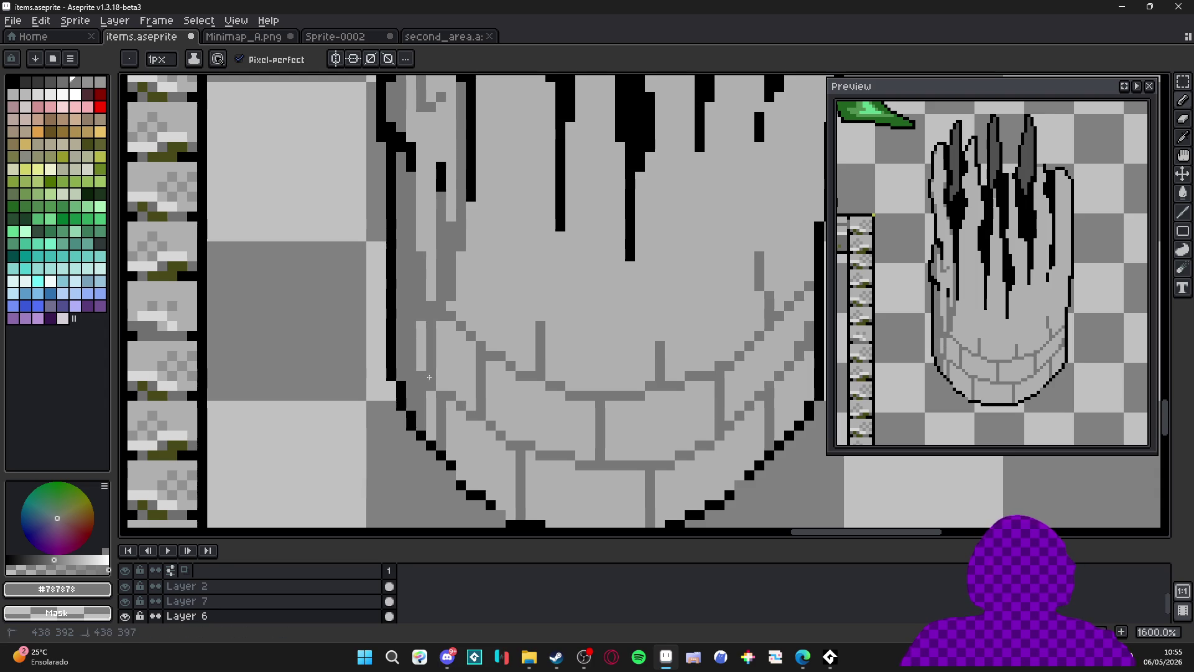
left_click_drag(421, 326, 422, 373)
Shade inside the right outline with mid-grey columns, using a 2px pencil and light-grey touch-ups.
scroll(422, 373, "down", 2)
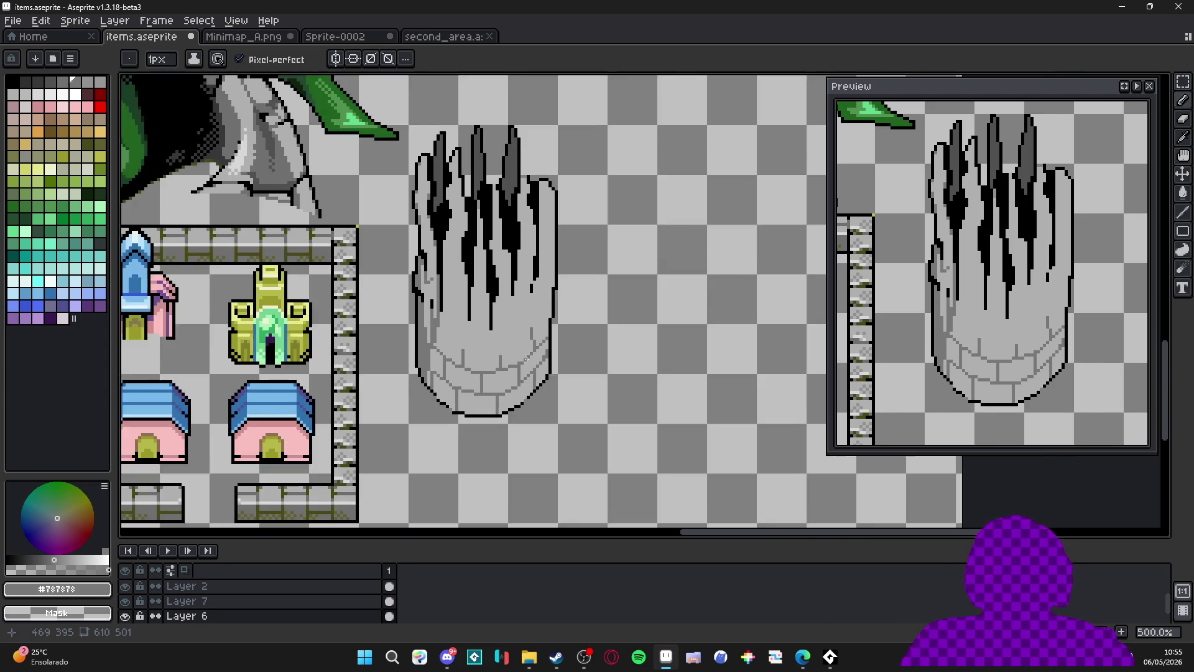
scroll(552, 377, "up", 2)
mouse_move(553, 376)
left_mouse_down()
mouse_move(553, 402)
mouse_move(541, 399)
left_mouse_up()
mouse_move(541, 343)
left_mouse_down()
mouse_move(552, 294)
mouse_move(532, 224)
left_mouse_up()
key("plus")
left_click(551, 233)
left_click(533, 267, "alt")
scroll(548, 282, "down", 1)
left_click_drag(548, 281, 567, 338)
left_click(566, 353, "alt")
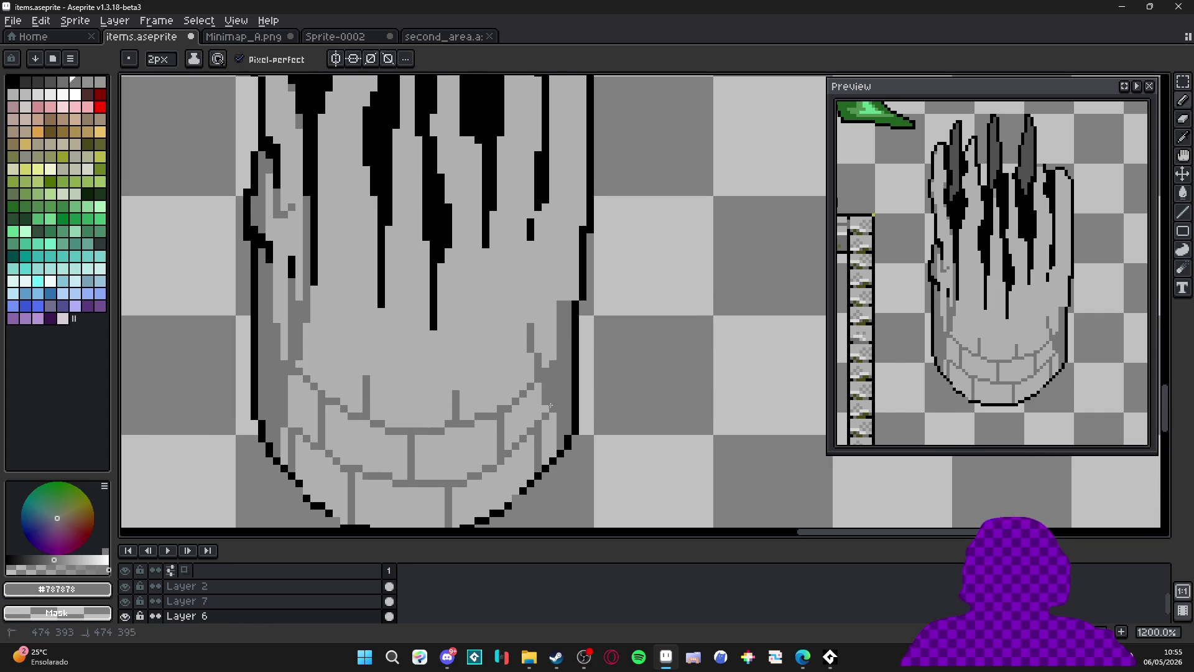
mouse_move(552, 421)
left_mouse_down()
mouse_move(553, 436)
mouse_move(555, 421)
left_mouse_up()
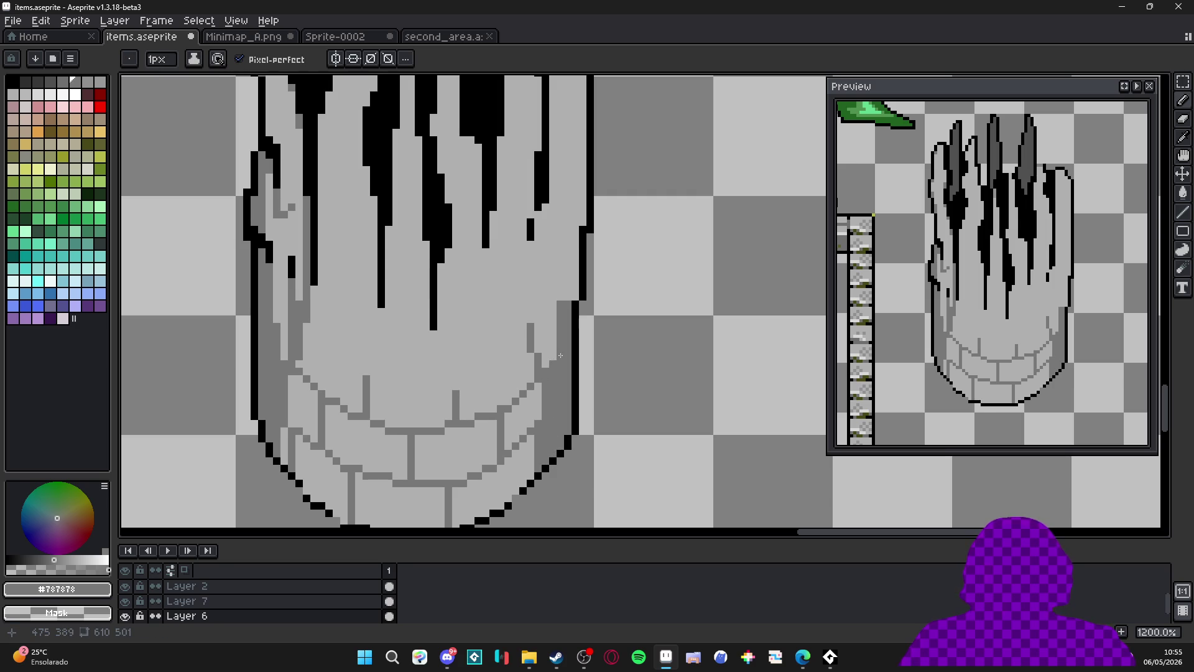
left_click_drag(560, 356, 554, 446)
key("plus")
mouse_move(558, 374)
left_mouse_down()
mouse_move(551, 280)
mouse_move(574, 198)
mouse_move(572, 398)
left_mouse_up()
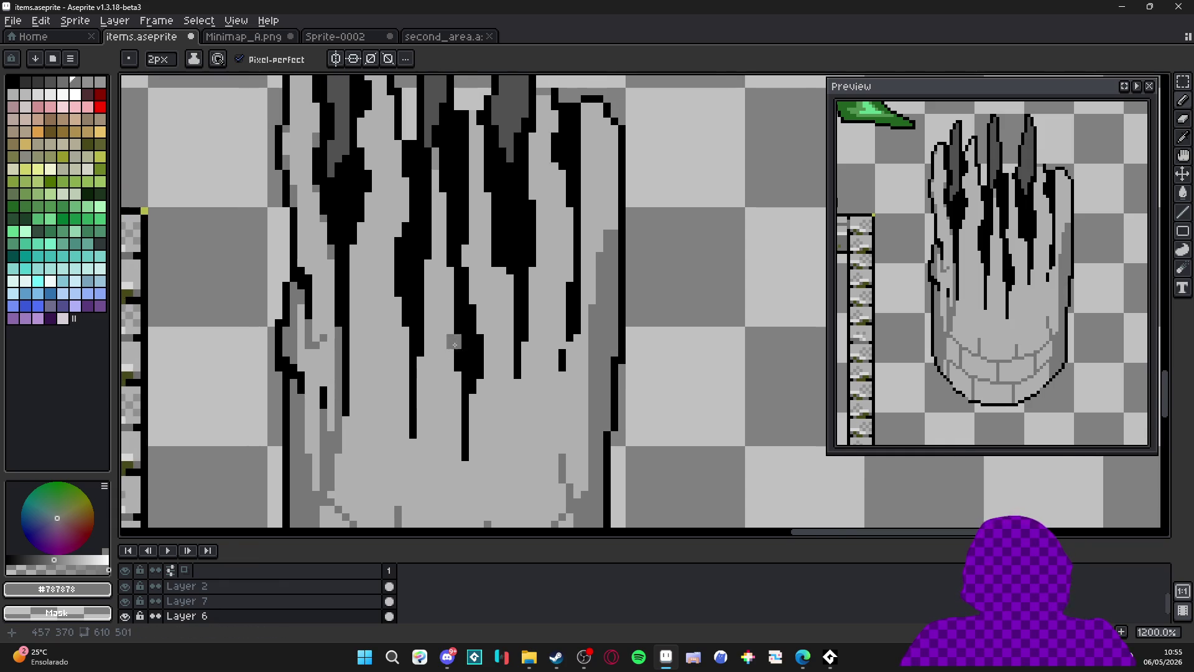
Try a Paint Bucket mid-grey fill on the left strip, then undo it.
scroll(412, 300, "down", 2)
scroll(382, 309, "up", 2)
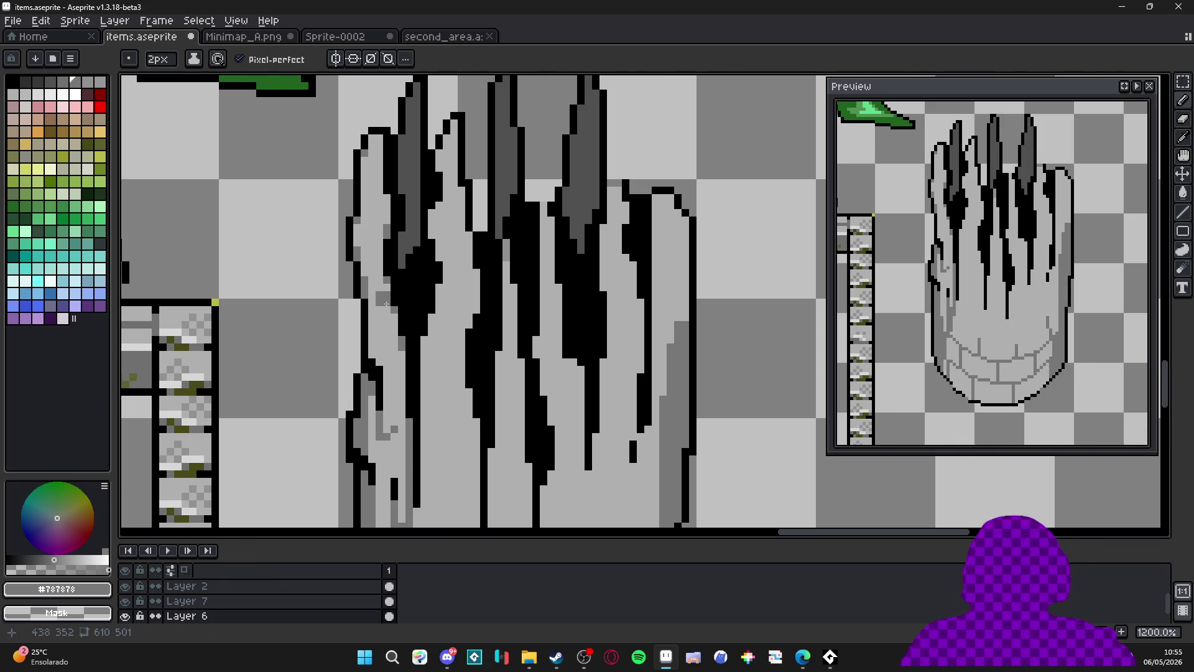
key("g")
left_click(382, 309)
scroll(382, 309, "down", 3)
key("ctrl+z")
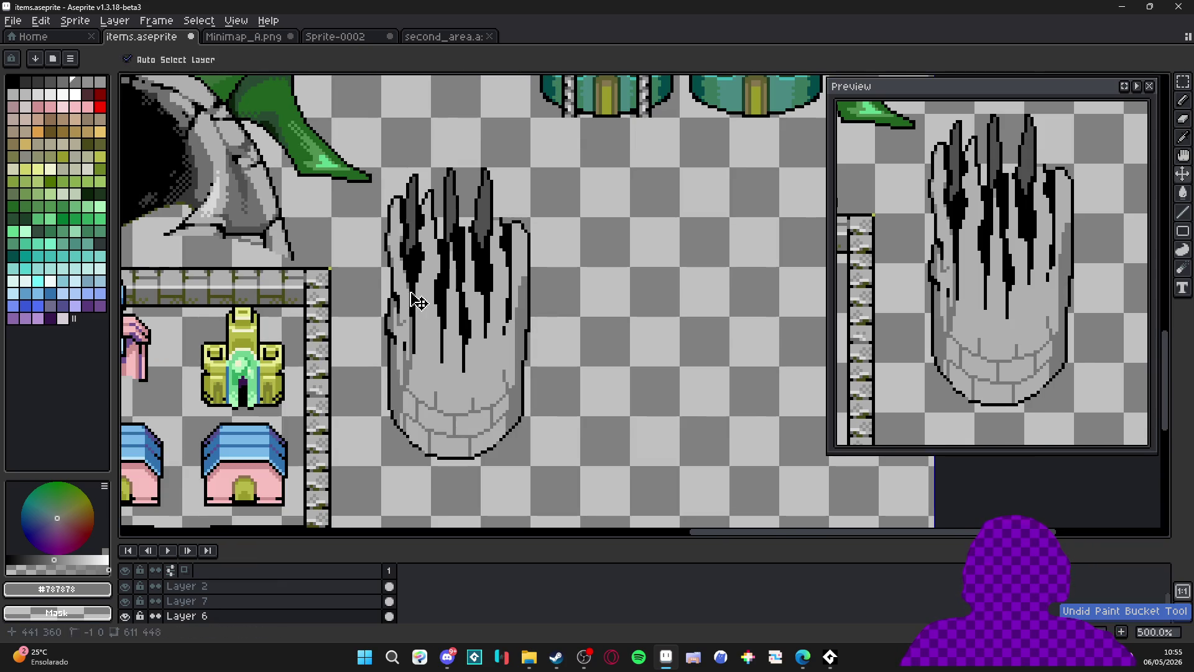
Shade the pillar's right edge with darker grey pencil columns.
scroll(412, 306, "up", 1)
scroll(411, 306, "up", 2)
left_click_drag(448, 367, 450, 313)
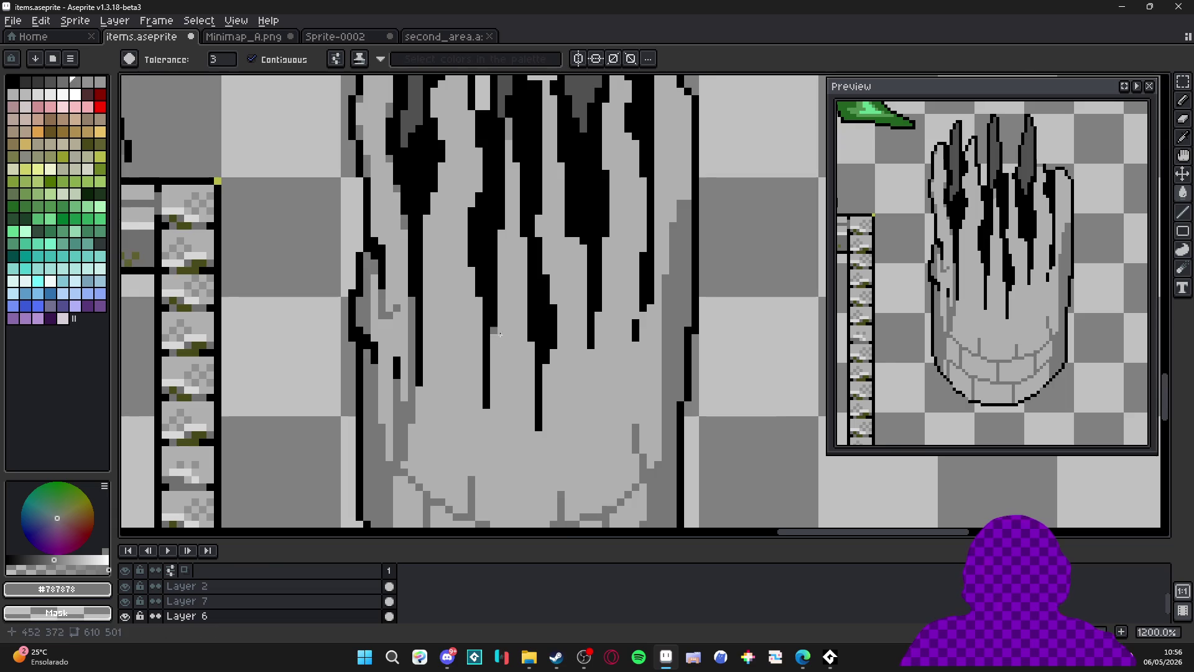
scroll(450, 312, "down", 2)
scroll(403, 353, "up", 1)
left_click_drag(434, 392, 431, 415)
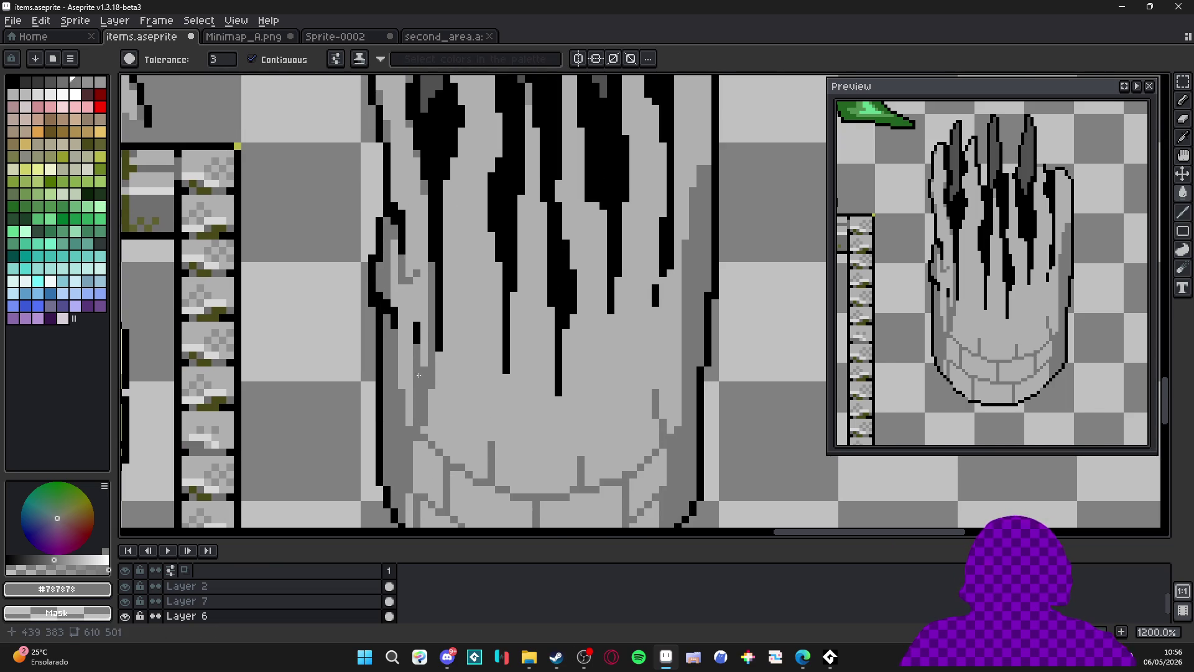
scroll(412, 430, "up", 3)
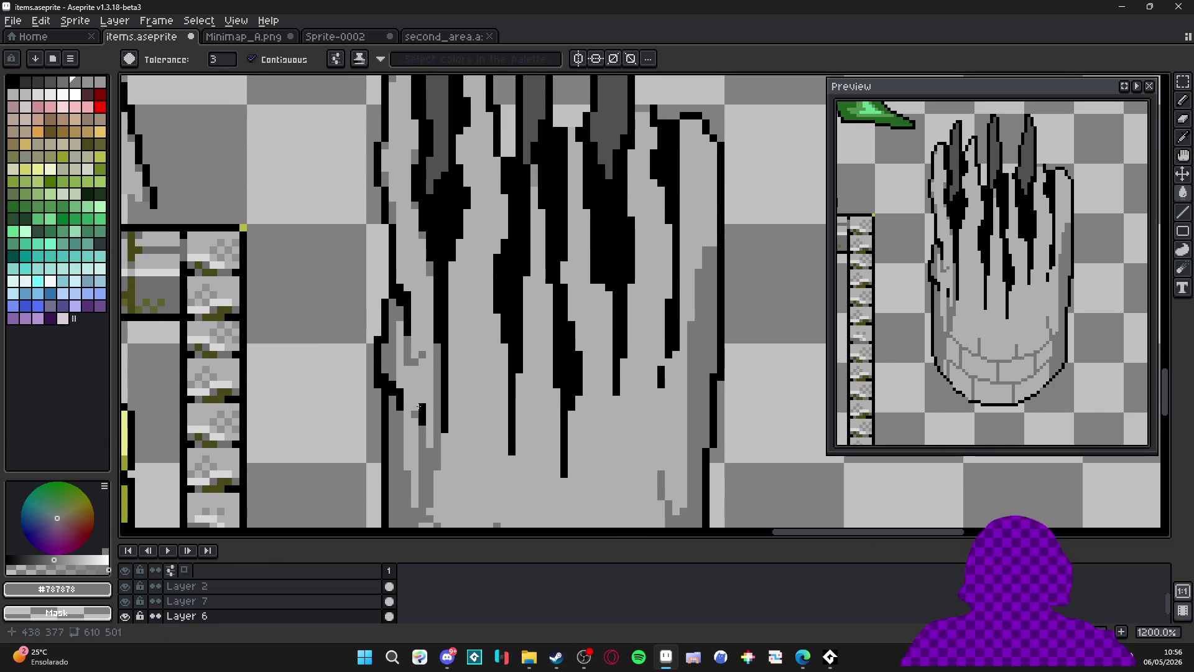
scroll(423, 279, "down", 3)
scroll(421, 279, "up", 3)
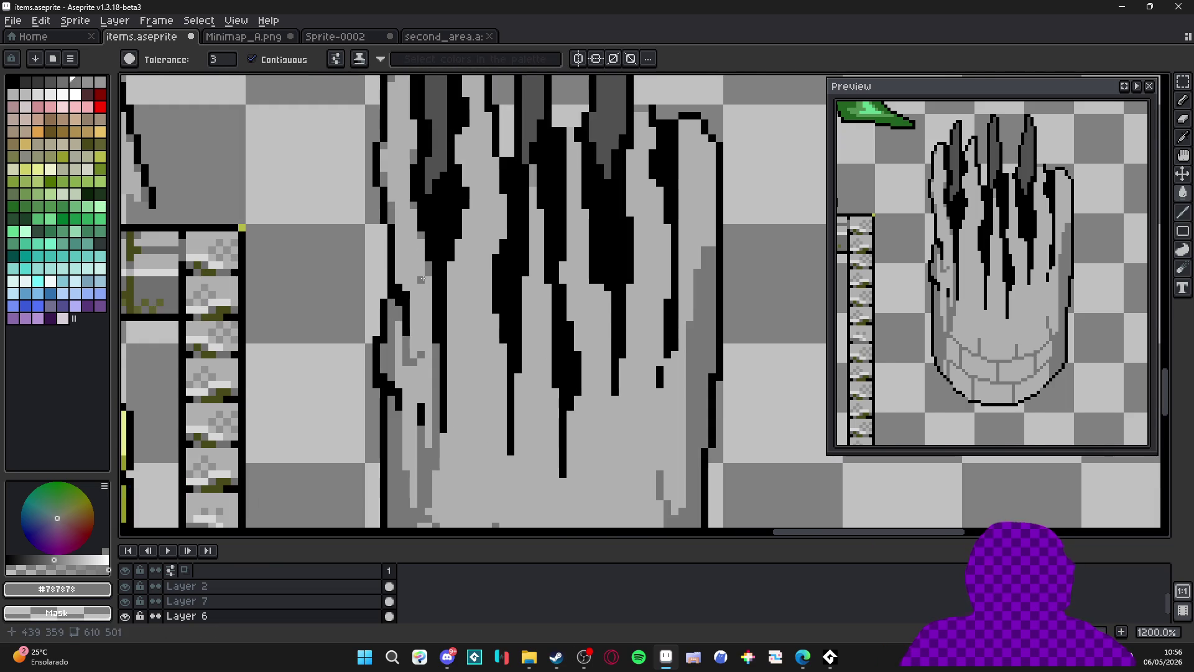
scroll(423, 272, "down", 3)
scroll(412, 243, "up", 3)
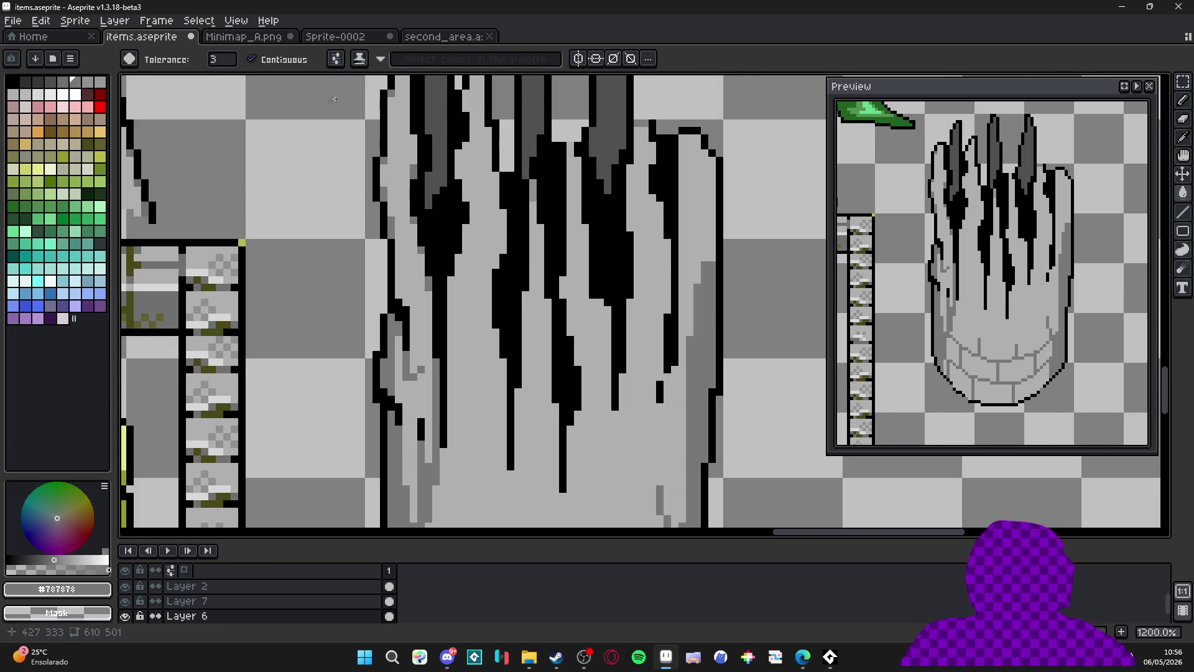
scroll(443, 254, "down", 2)
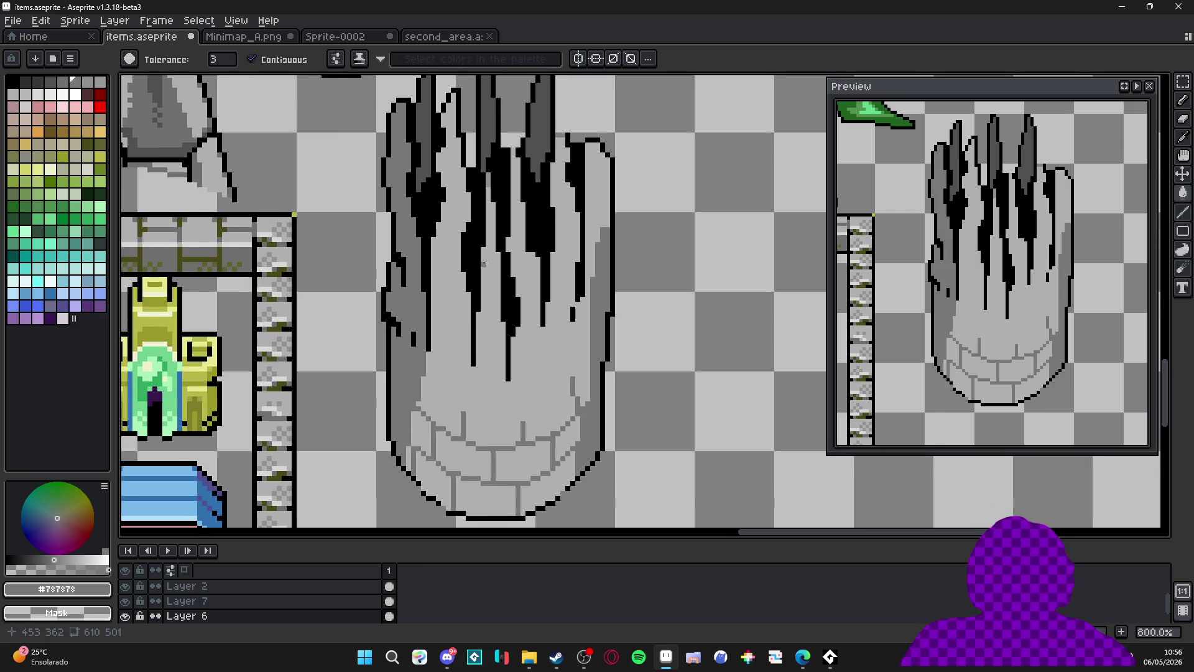
left_click_drag(485, 262, 463, 273)
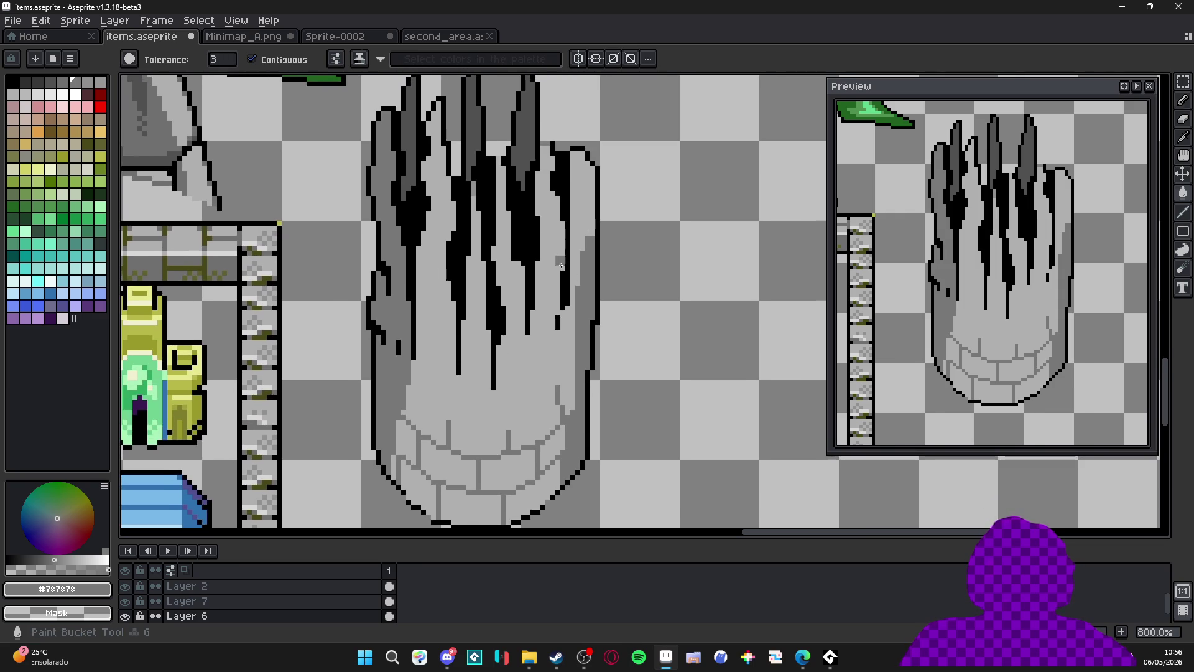
scroll(587, 237, "up", 3)
scroll(601, 252, "down", 4)
scroll(601, 251, "up", 1)
key("b")
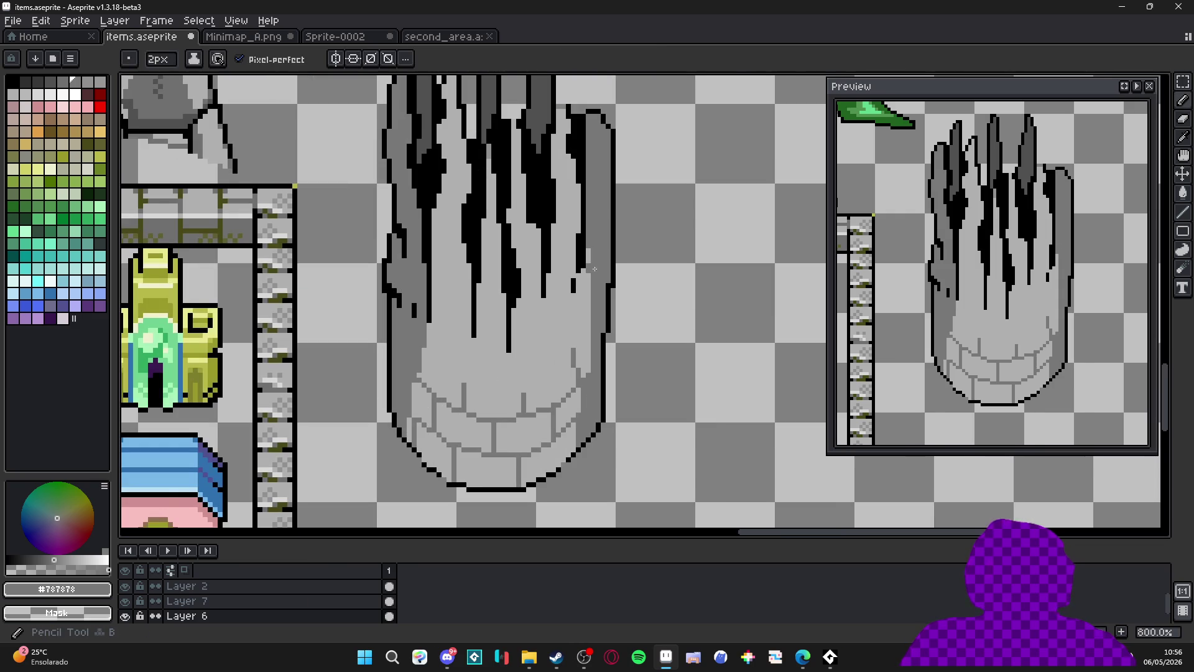
left_click_drag(592, 255, 592, 372)
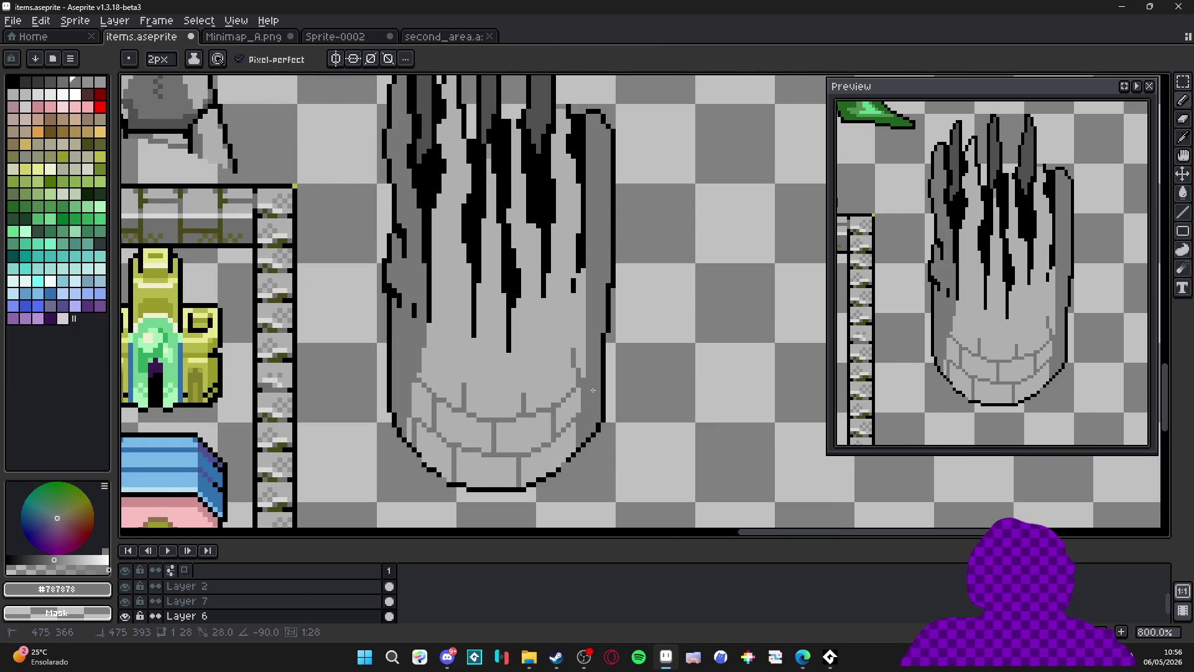
left_click(588, 276)
left_click_drag(593, 338, 588, 395)
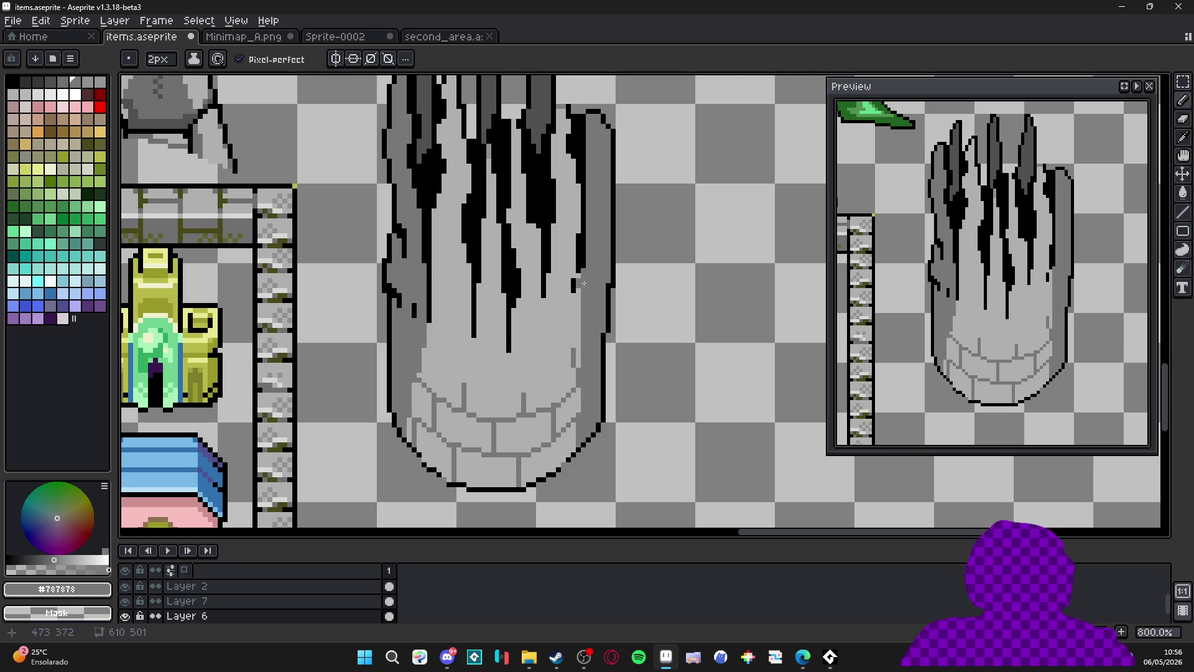
left_click_drag(583, 282, 579, 412)
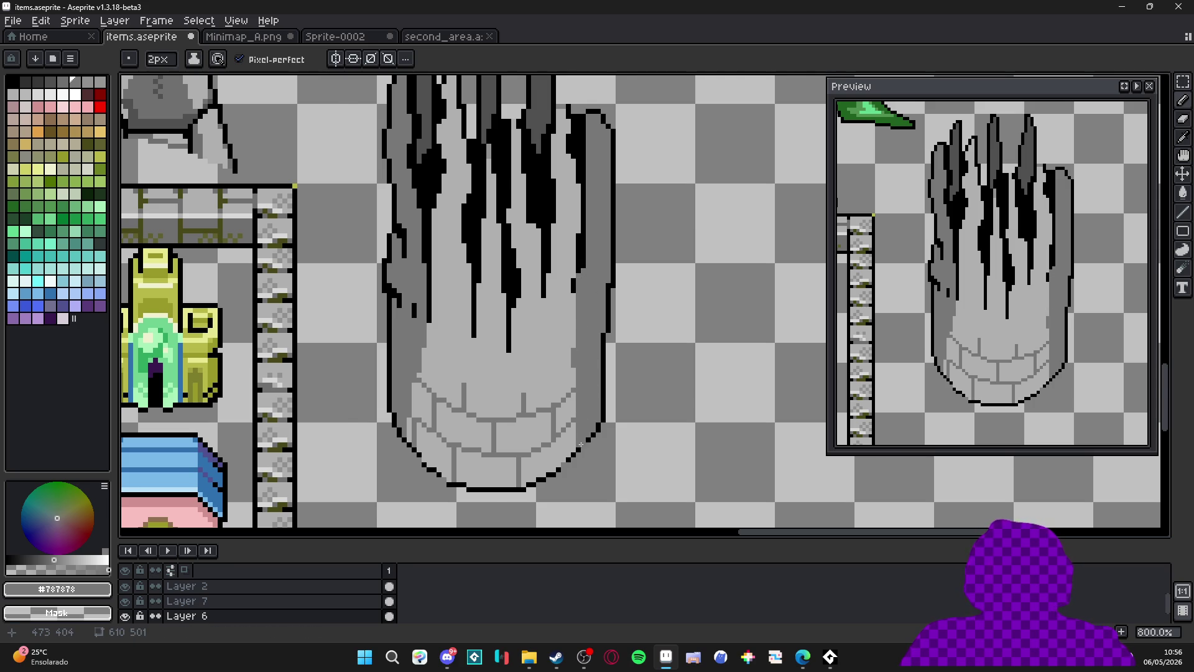
Switch to a 1px black pencil and add black pixels along the bottom outline.
key("minus")
scroll(578, 446, "up", 2)
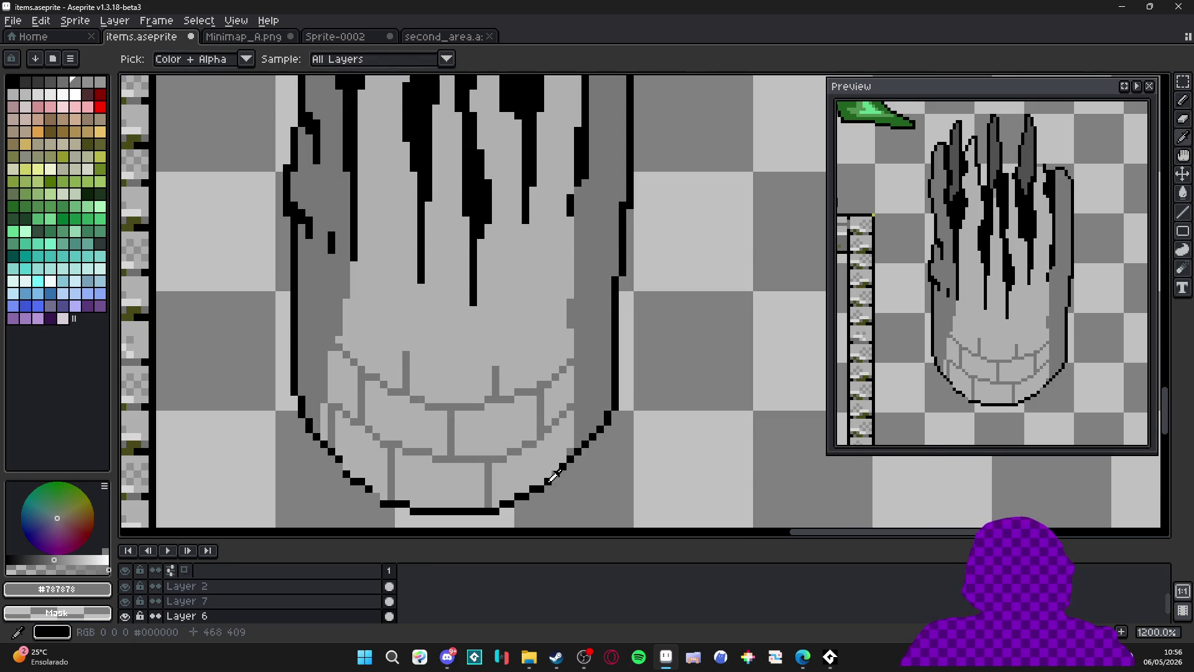
left_click(535, 491, "alt")
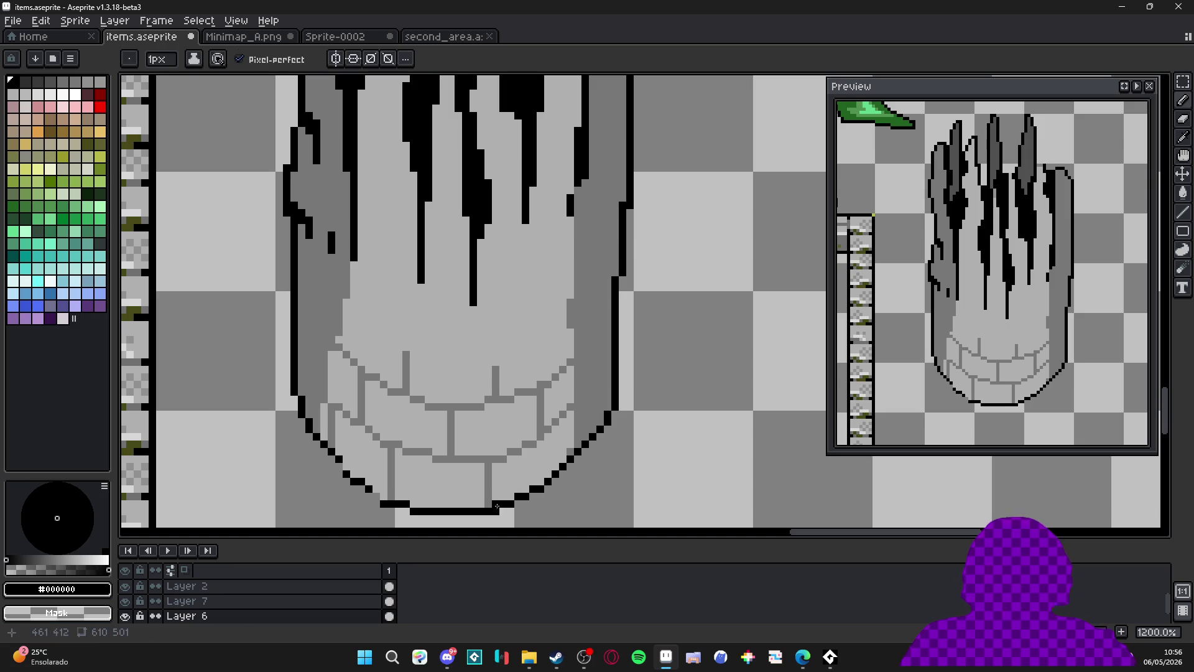
key("e")
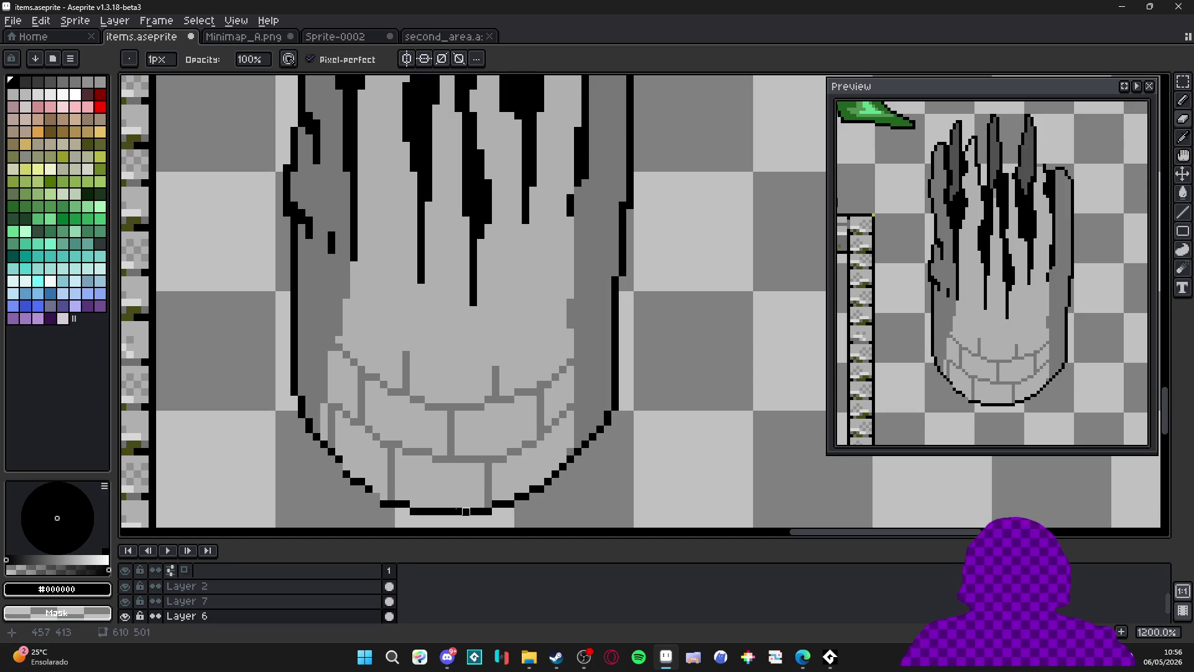
key("b")
left_click(377, 489)
left_click(385, 489)
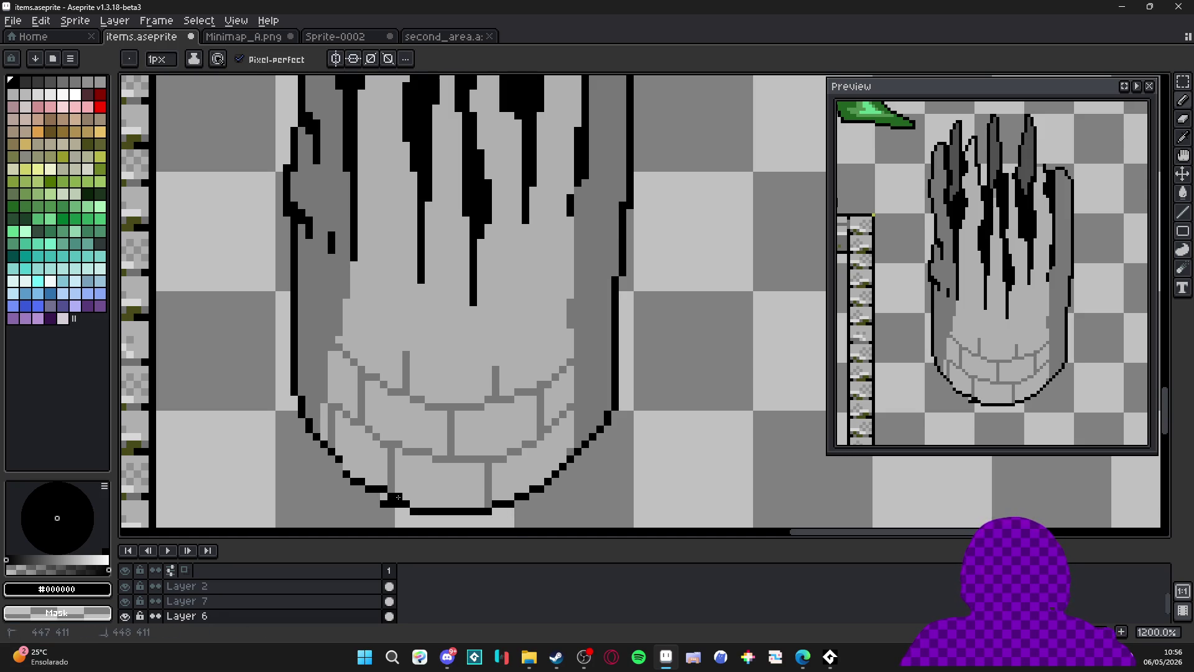
key("e")
key("b")
Draw short black lines on the left side, separating the grey shading from the brick base.
left_click_drag(405, 481, 455, 470)
scroll(455, 469, "up", 1)
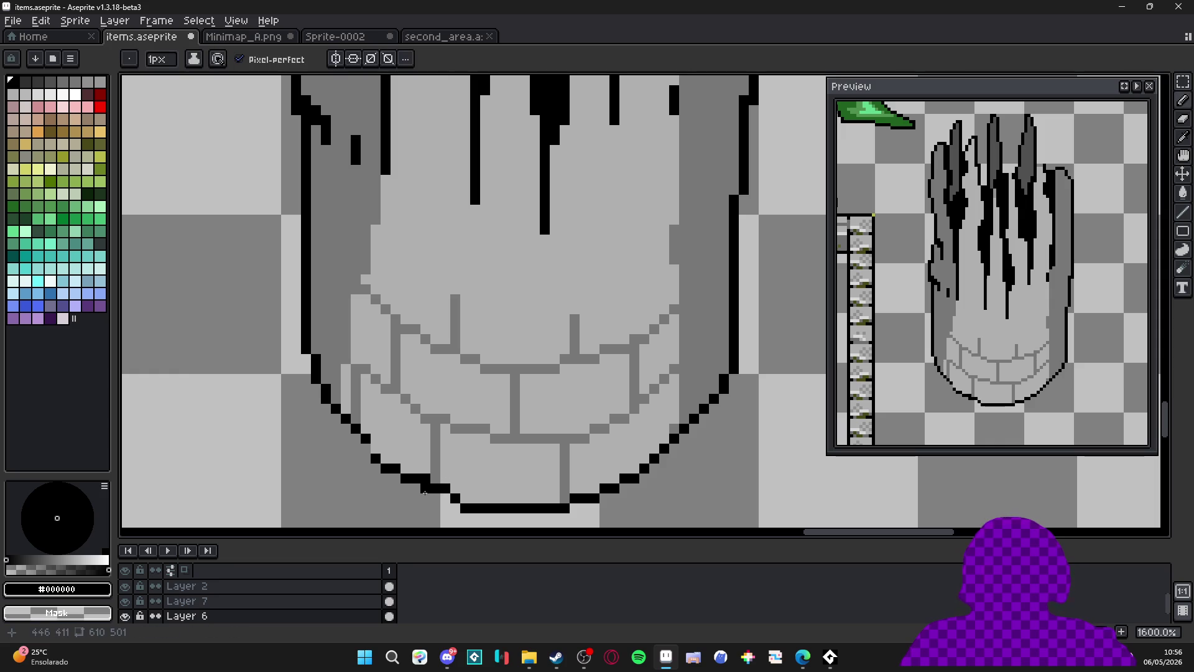
scroll(382, 448, "down", 3)
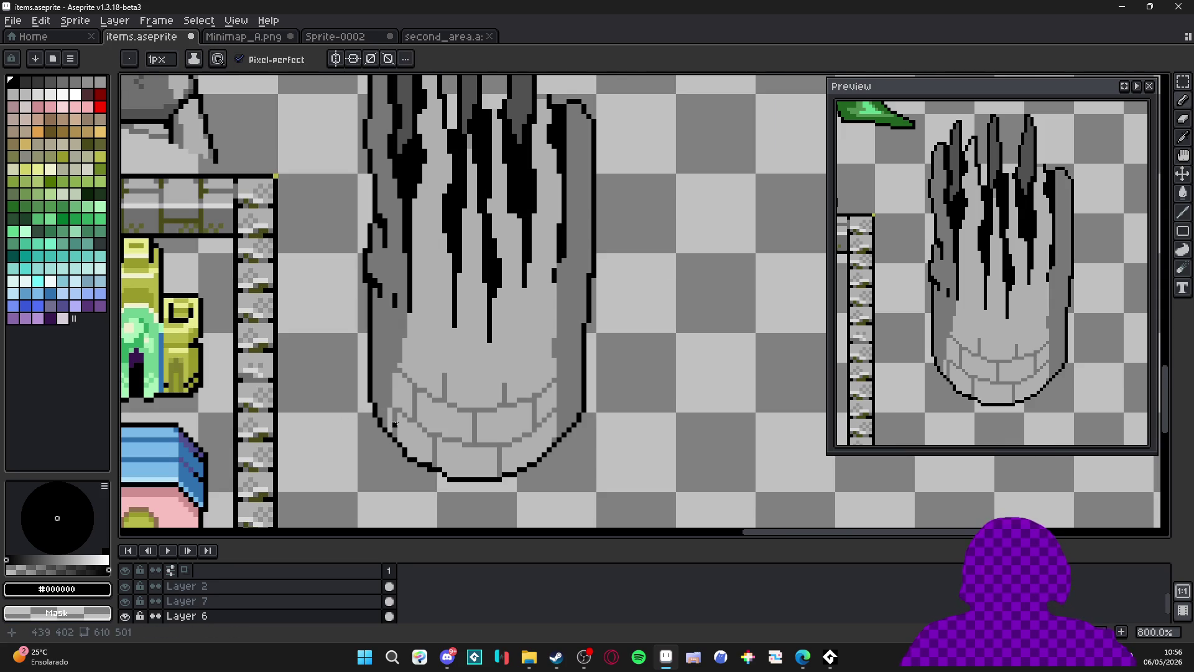
scroll(420, 415, "up", 3)
left_click(370, 468)
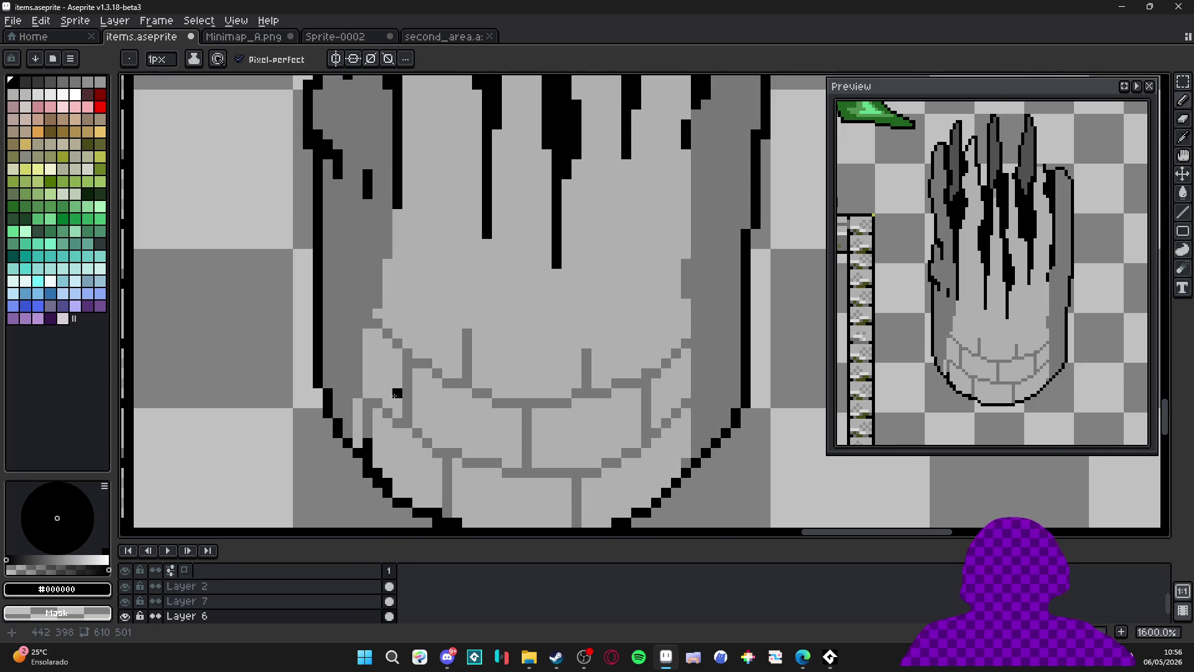
left_click_drag(333, 385, 353, 382)
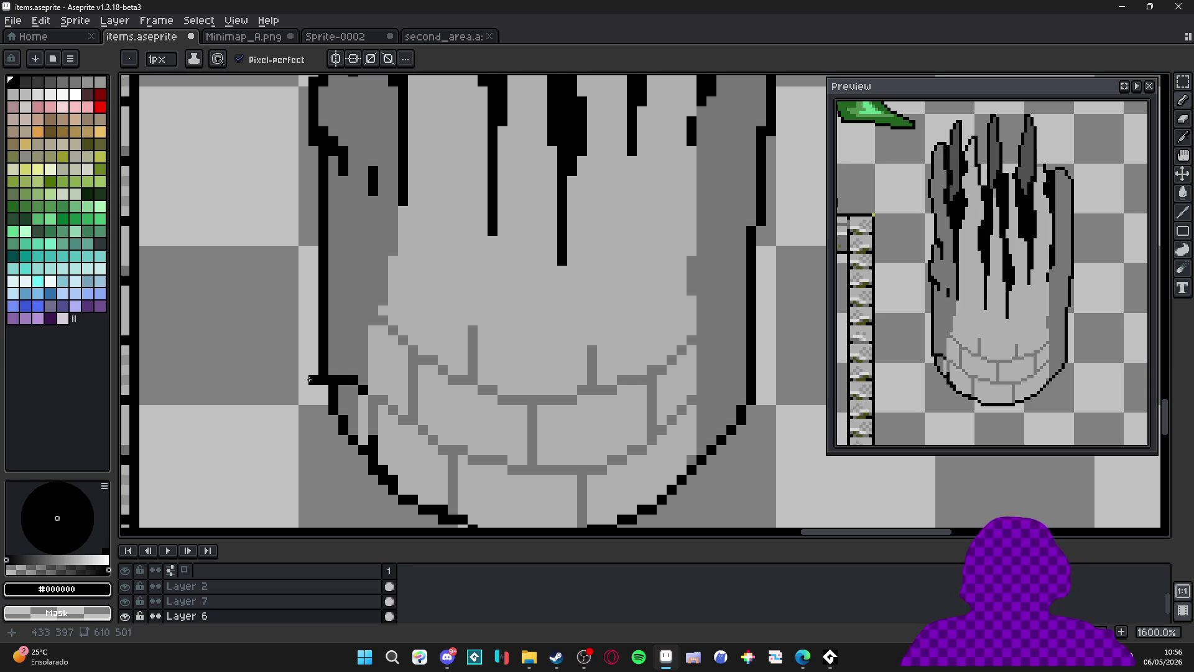
key("b")
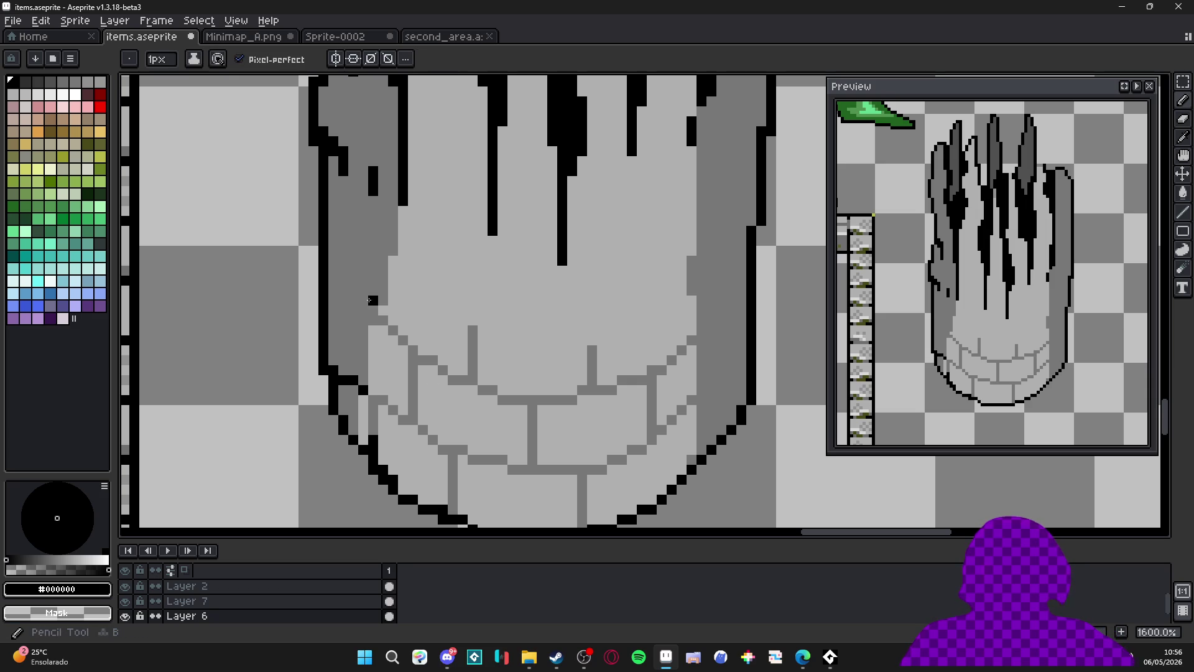
left_click(363, 319)
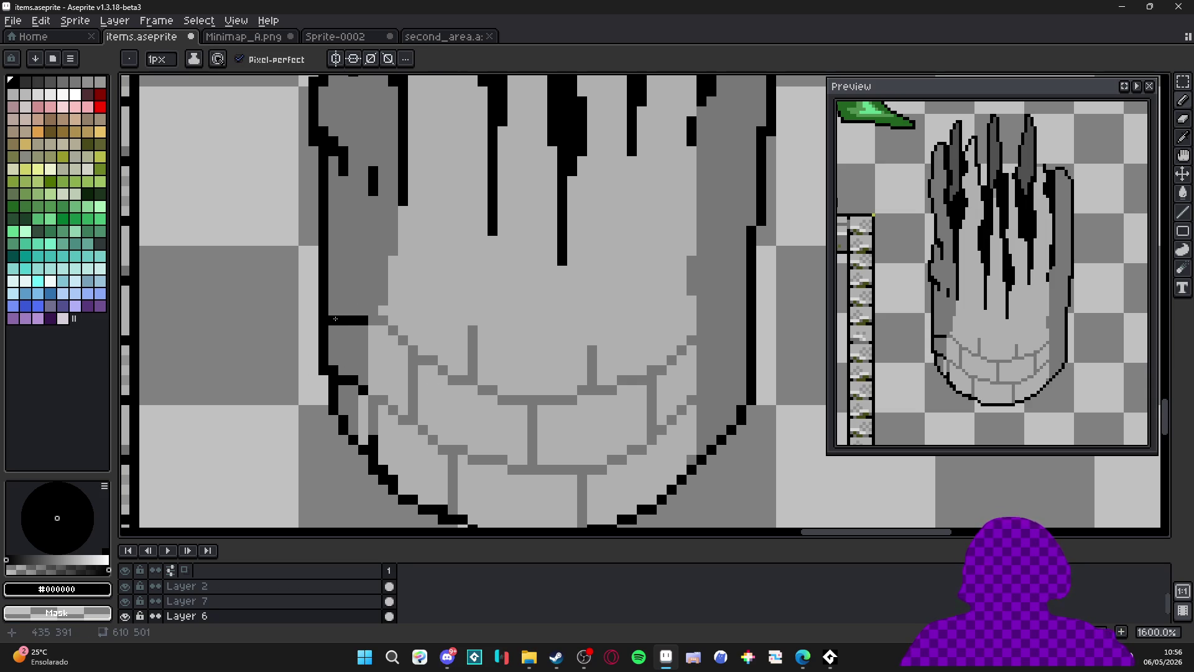
scroll(352, 329, "up", 2)
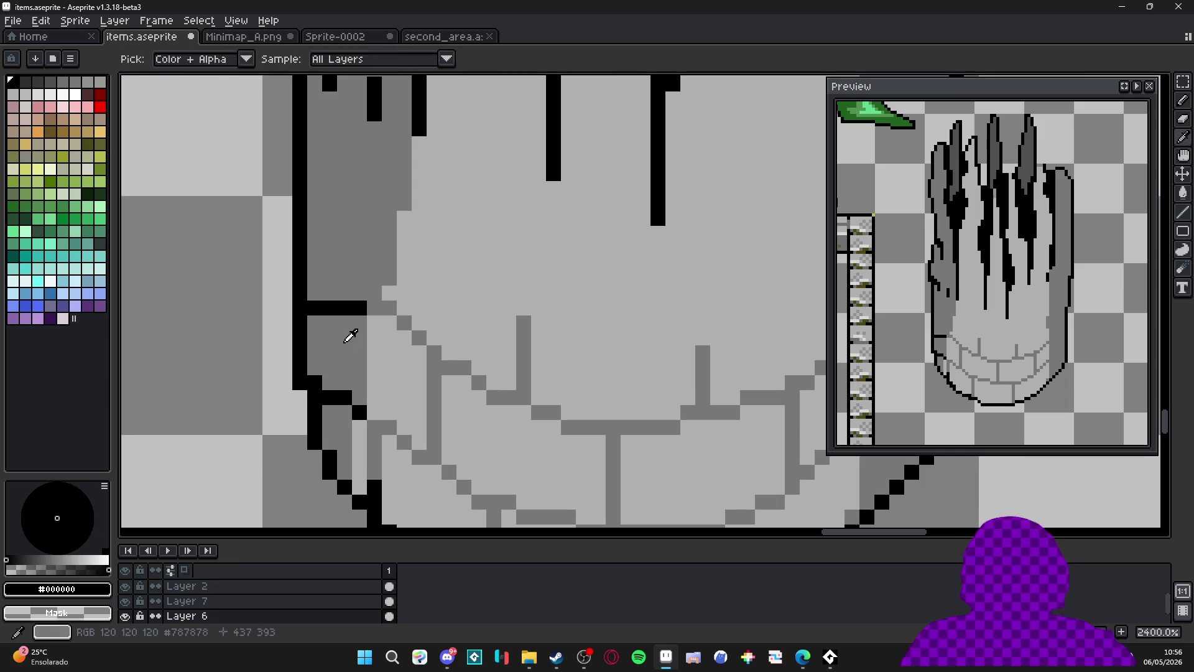
left_click(346, 336, "alt")
left_click(392, 328)
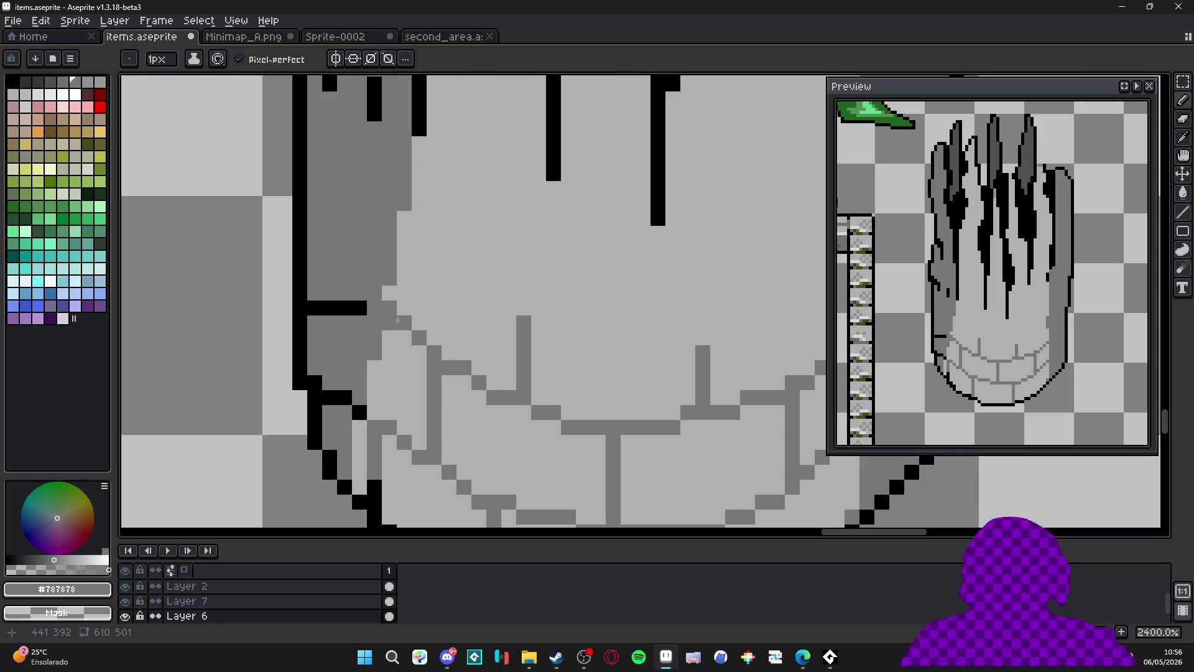
left_click(364, 306, "alt")
left_click_drag(389, 308, 399, 321)
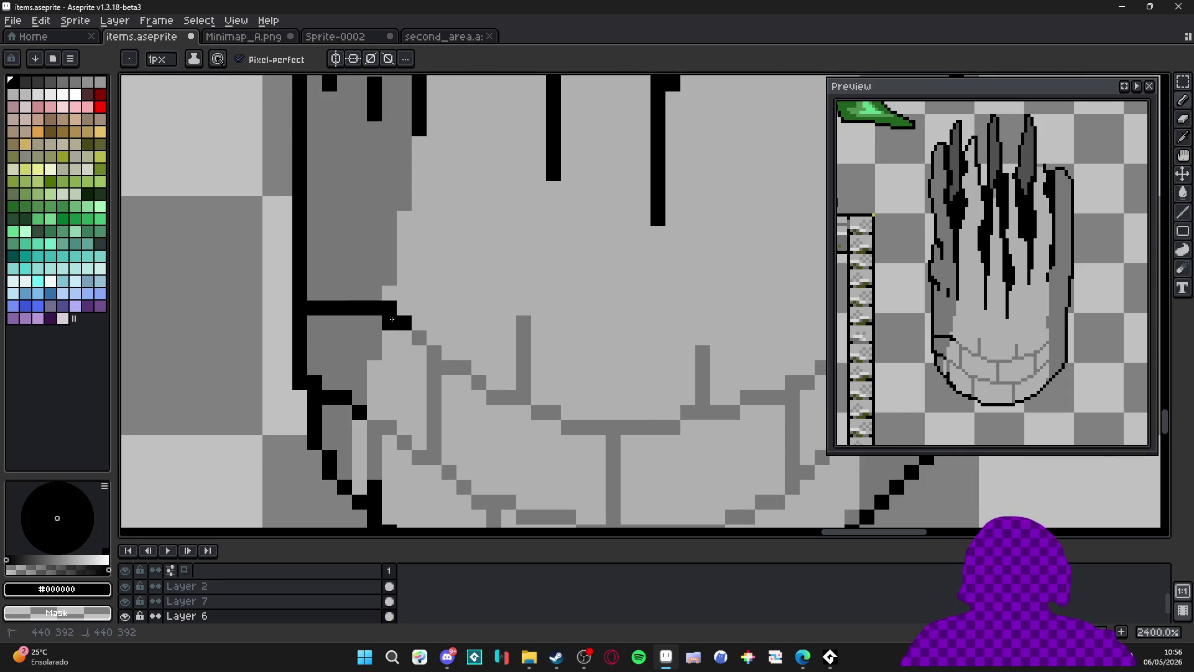
Eyedrop the olive moss colour #484818 from the neighbouring wall.
scroll(392, 319, "down", 8)
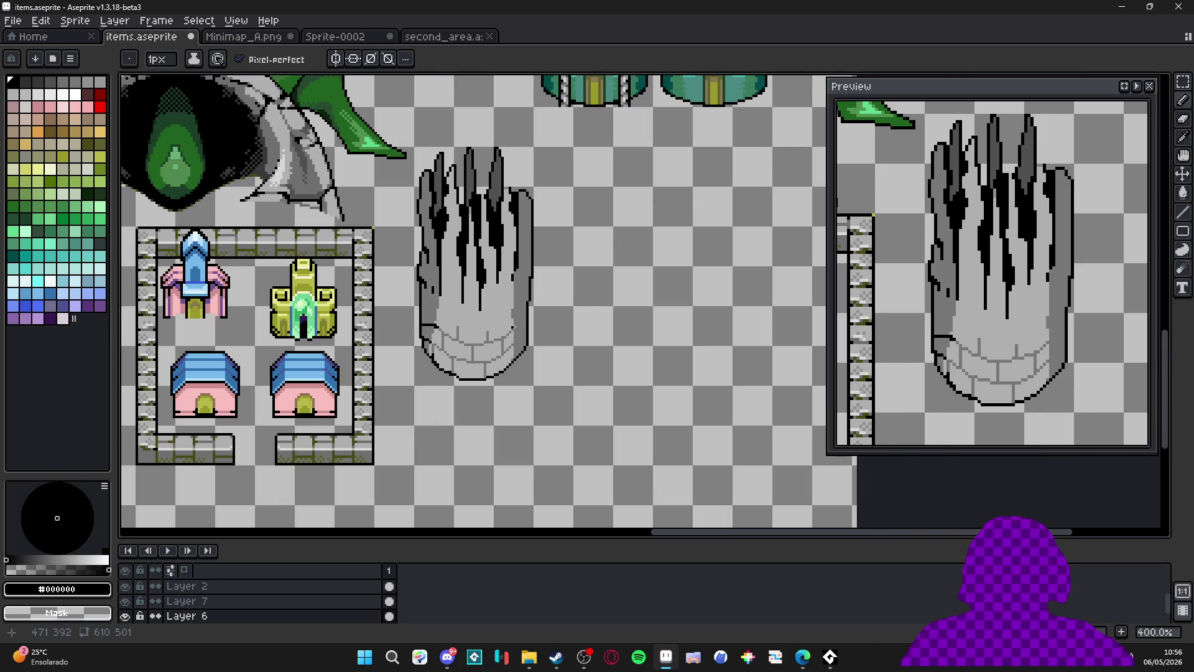
scroll(434, 316, "up", 6)
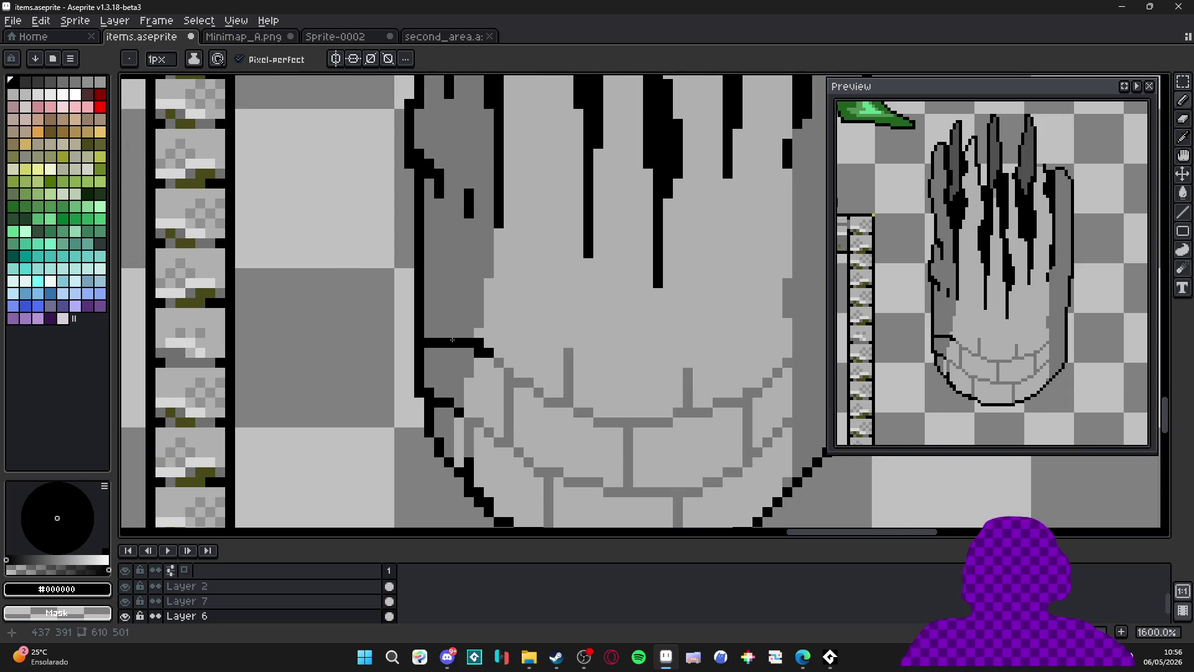
scroll(448, 238, "down", 4)
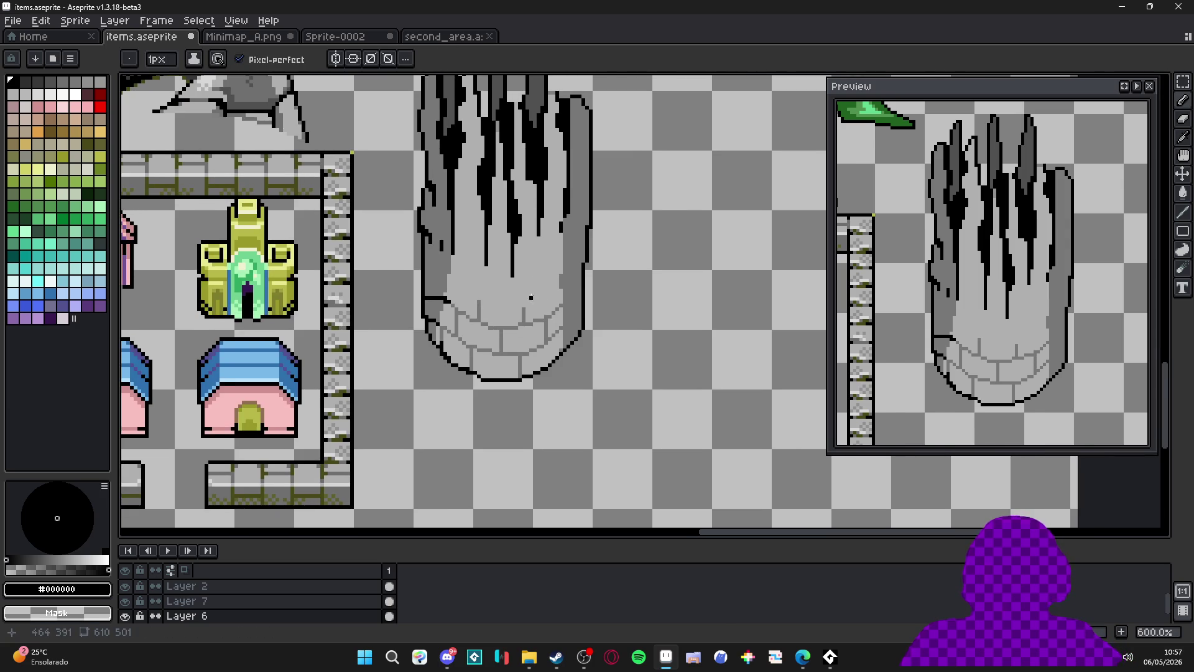
scroll(535, 298, "down", 2)
scroll(572, 316, "up", 6)
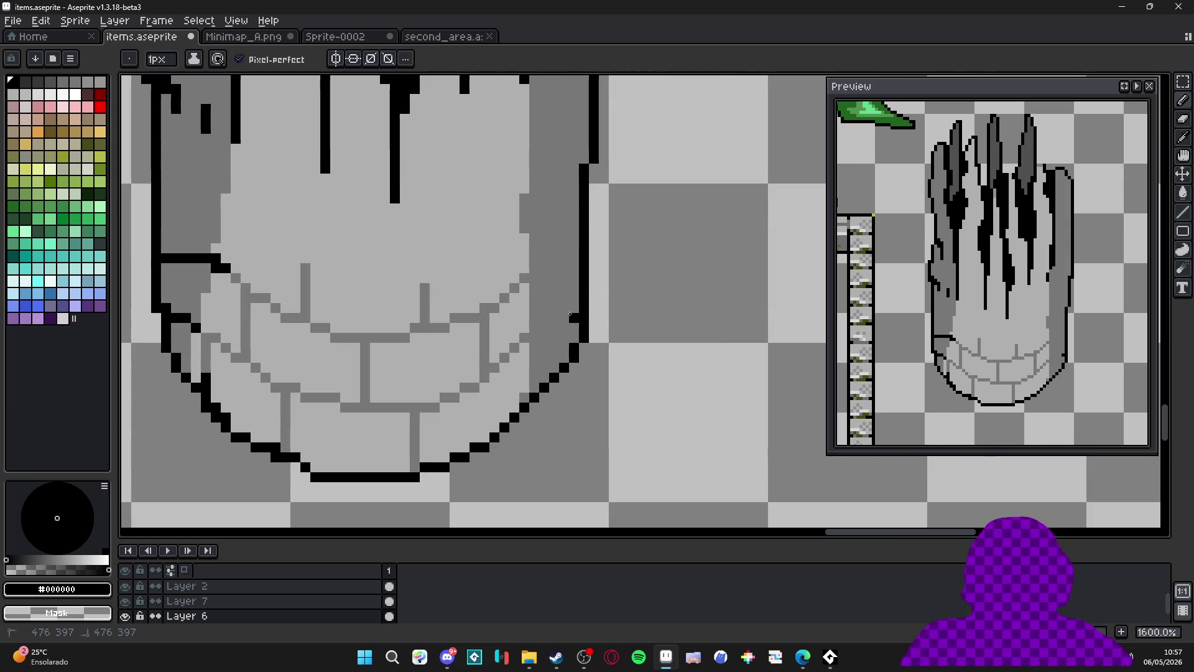
scroll(571, 315, "down", 3)
scroll(560, 319, "down", 1)
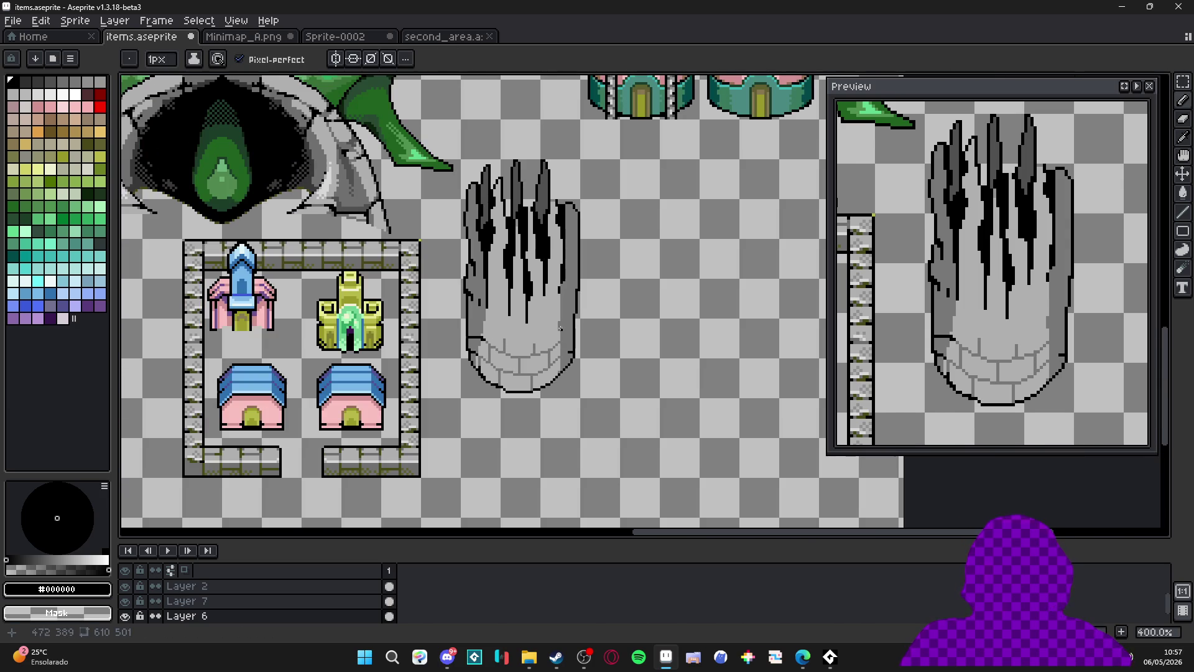
scroll(602, 362, "up", 6)
left_click(602, 362, "alt")
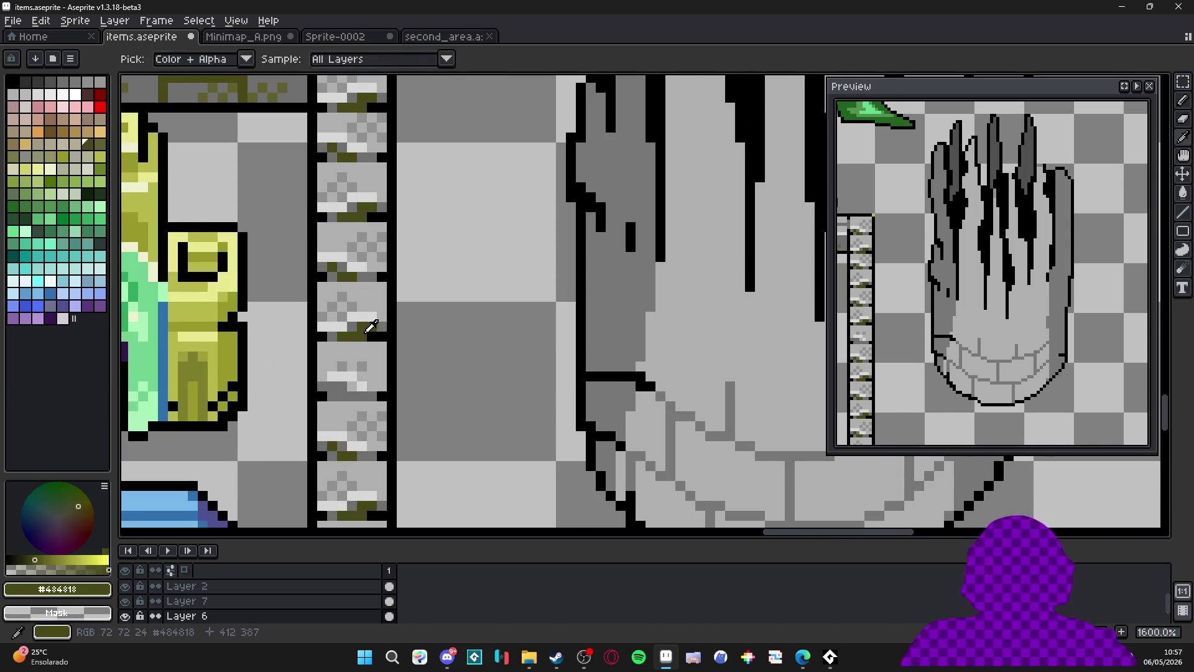
Paint olive #484818 strokes over the pillar's lower-left outline and a moss streak down its side.
scroll(603, 362, "up", 2)
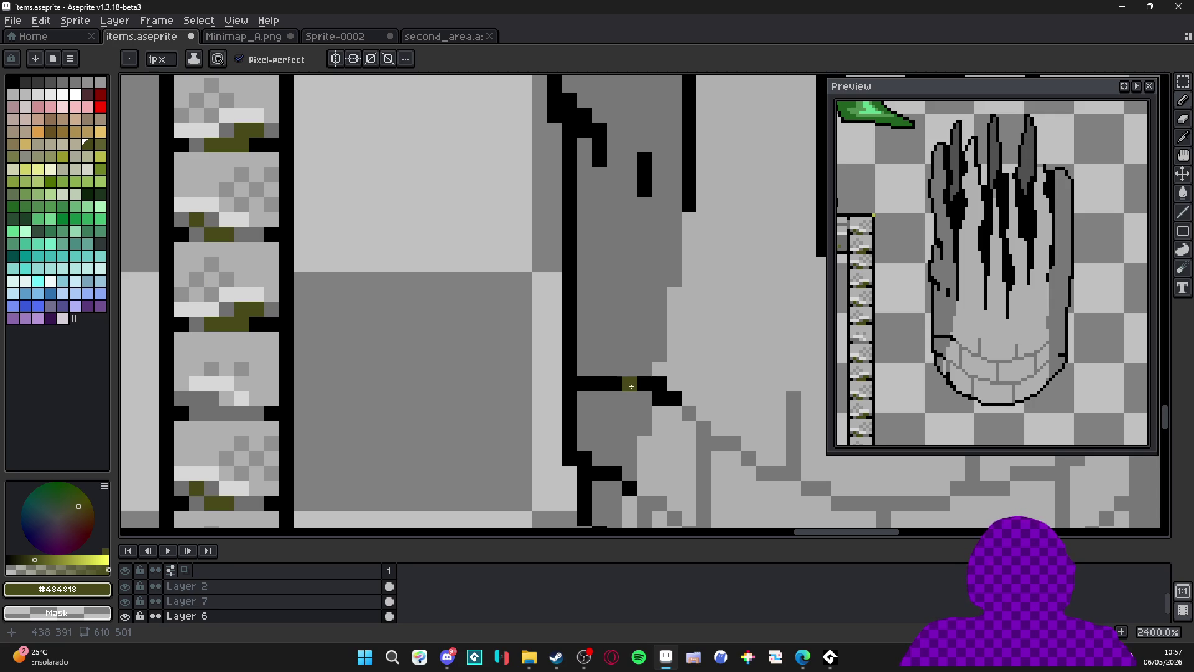
mouse_move(643, 383)
left_mouse_down()
mouse_move(609, 382)
mouse_move(674, 399)
left_mouse_up()
scroll(619, 373, "down", 3)
scroll(619, 373, "right", 2)
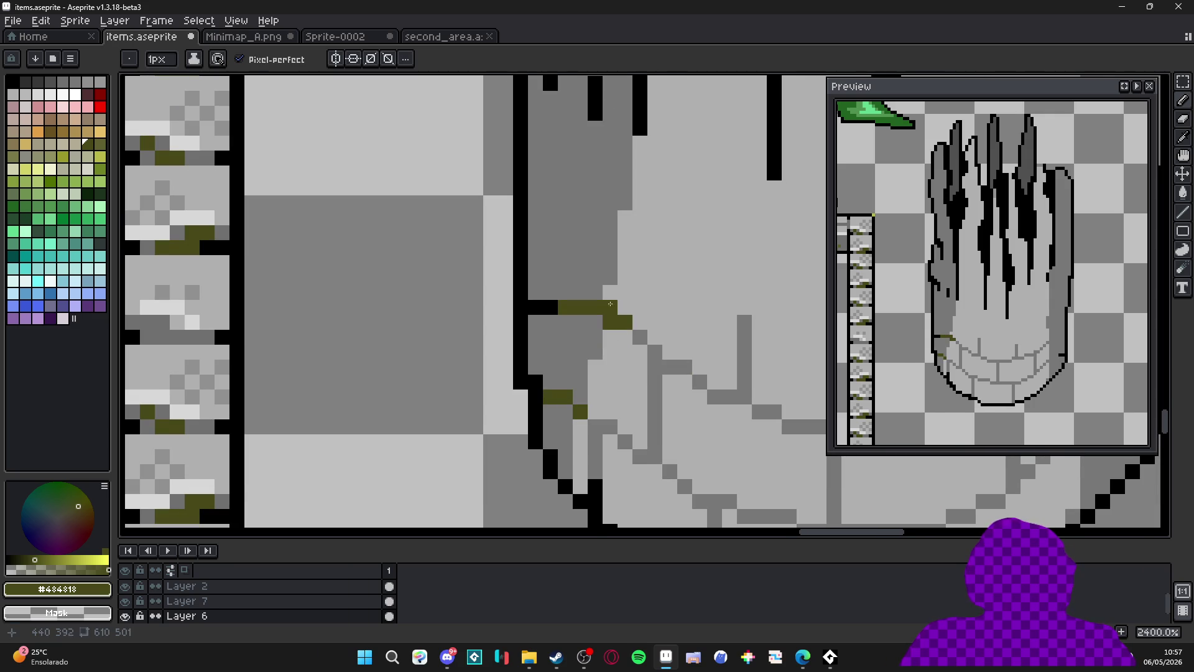
scroll(557, 360, "down", 2)
left_click_drag(556, 307, 554, 323)
scroll(554, 323, "down", 2)
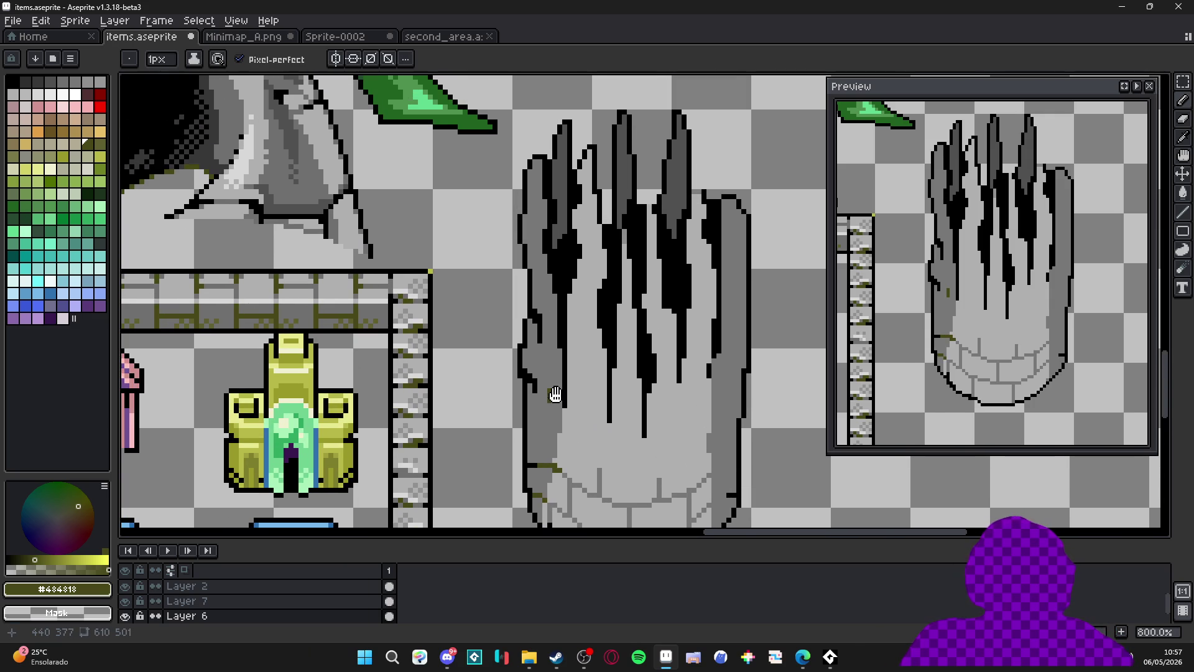
scroll(548, 367, "up", 3)
left_click(549, 371)
scroll(542, 360, "down", 1)
scroll(543, 360, "down", 3)
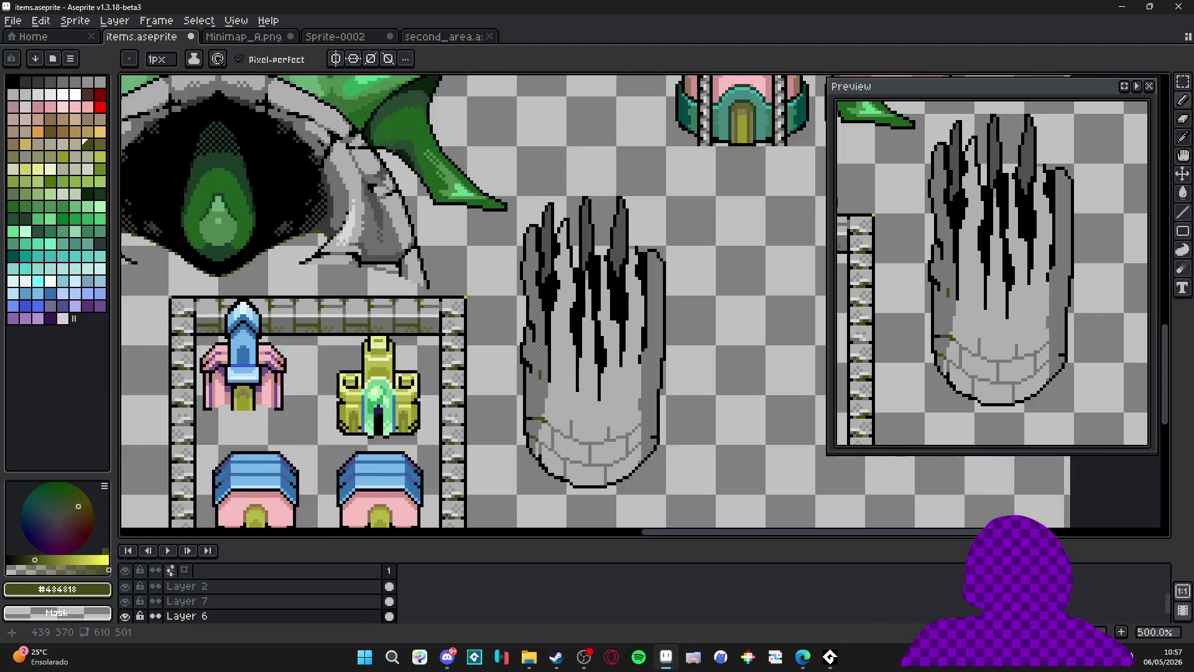
scroll(563, 333, "up", 1)
scroll(563, 327, "down", 2)
scroll(550, 320, "up", 3)
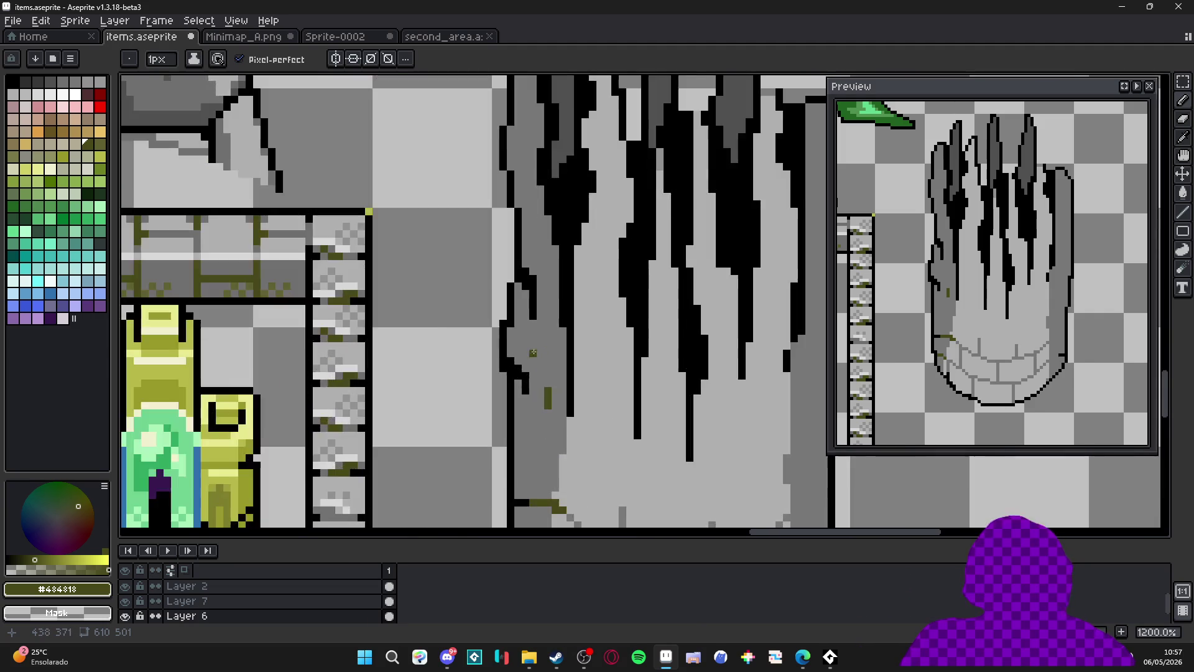
scroll(540, 317, "up", 1)
mouse_move(534, 327)
left_mouse_down()
mouse_move(541, 439)
mouse_move(562, 428)
mouse_move(558, 375)
mouse_move(524, 360)
left_mouse_up()
Repaint stray olive pixels grey #787878 and add more vertical olive moss streaks on the edge.
left_click(552, 425, "alt")
left_click(541, 426, "alt")
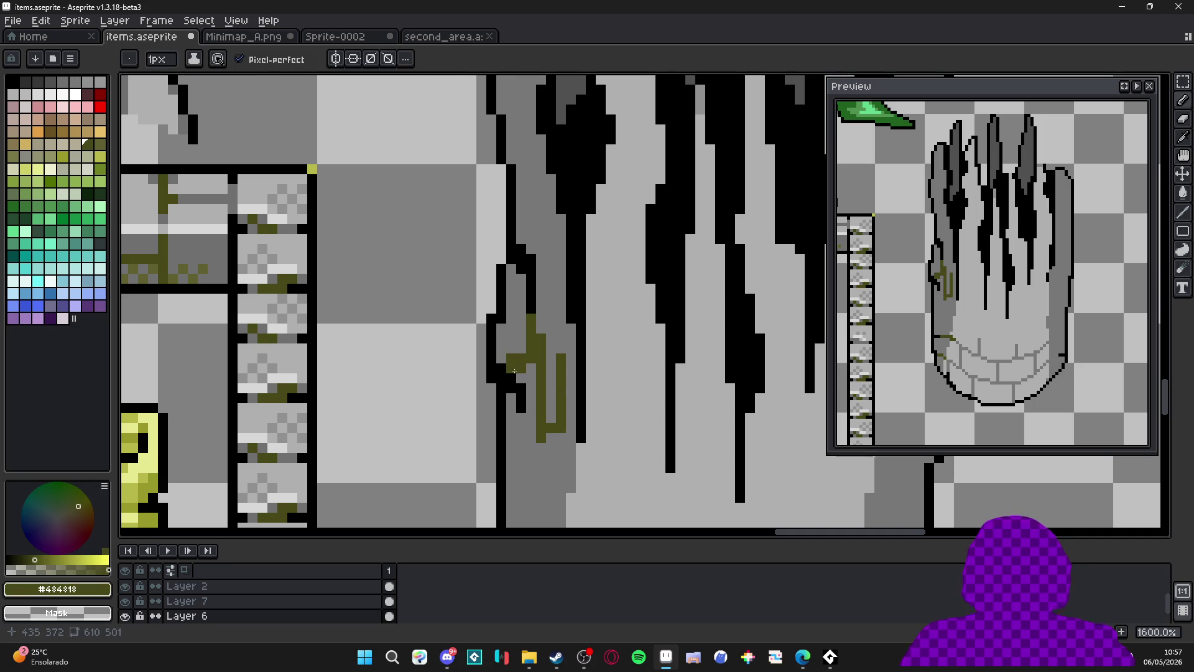
left_click(514, 349, "alt")
left_click(514, 361)
left_click(534, 364, "alt")
left_click_drag(505, 359, 505, 339)
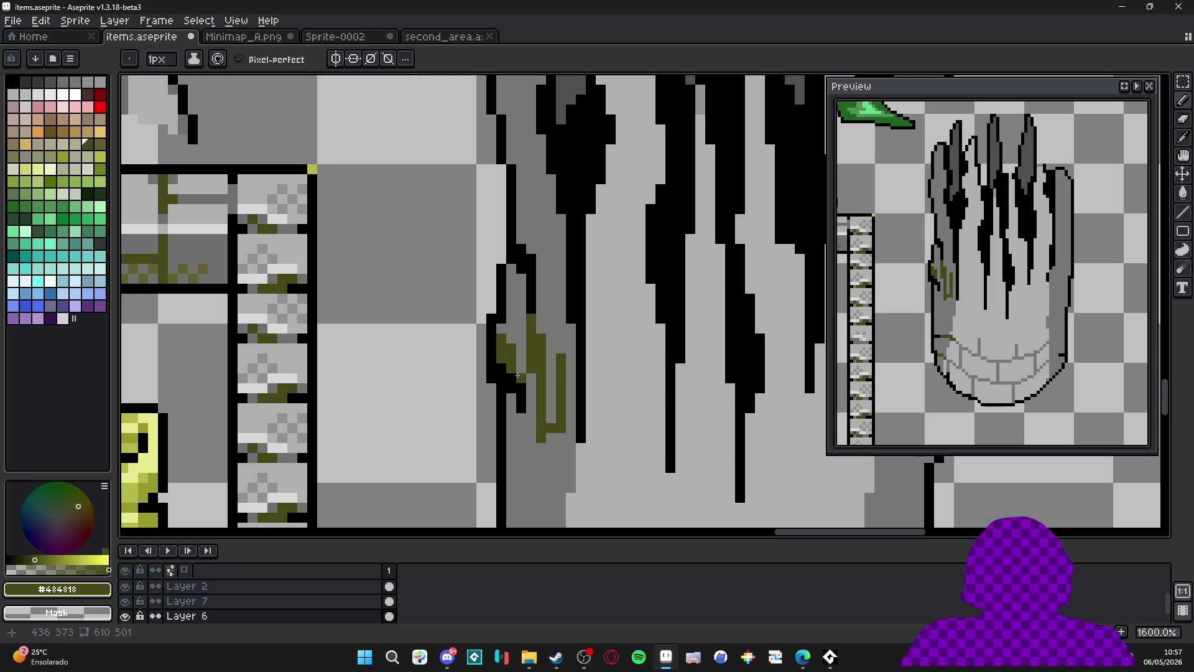
left_click(497, 338, "alt")
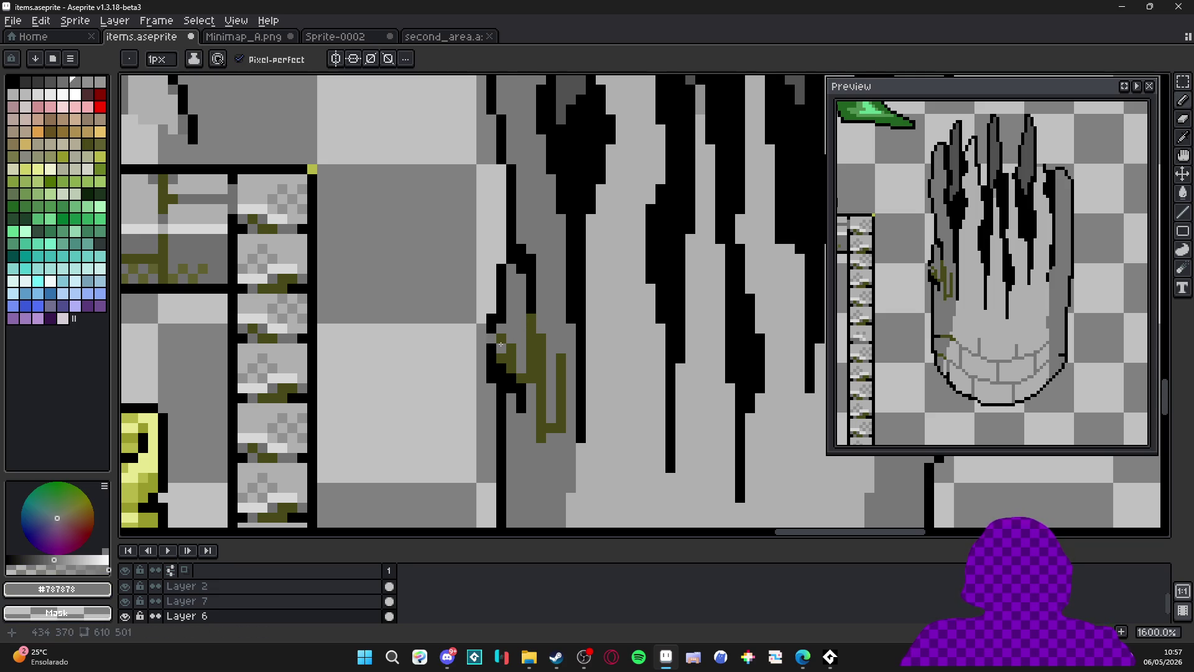
left_click(502, 348)
scroll(541, 373, "down", 1)
left_click(545, 380, "alt")
left_click_drag(535, 372, 533, 497)
Bucket-fill a patch of the edge olive, then extend the moss further down with the Pencil.
key("g")
left_click(529, 458)
scroll(528, 458, "down", 1)
scroll(540, 373, "up", 1)
key("b")
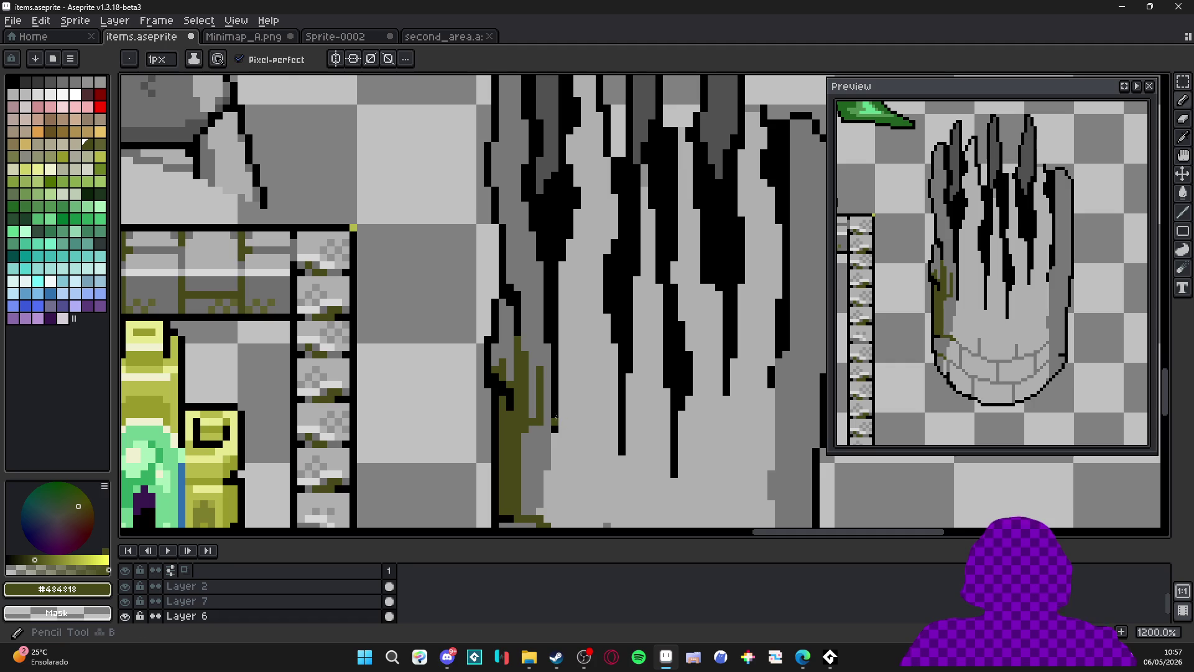
left_click(543, 367, "alt")
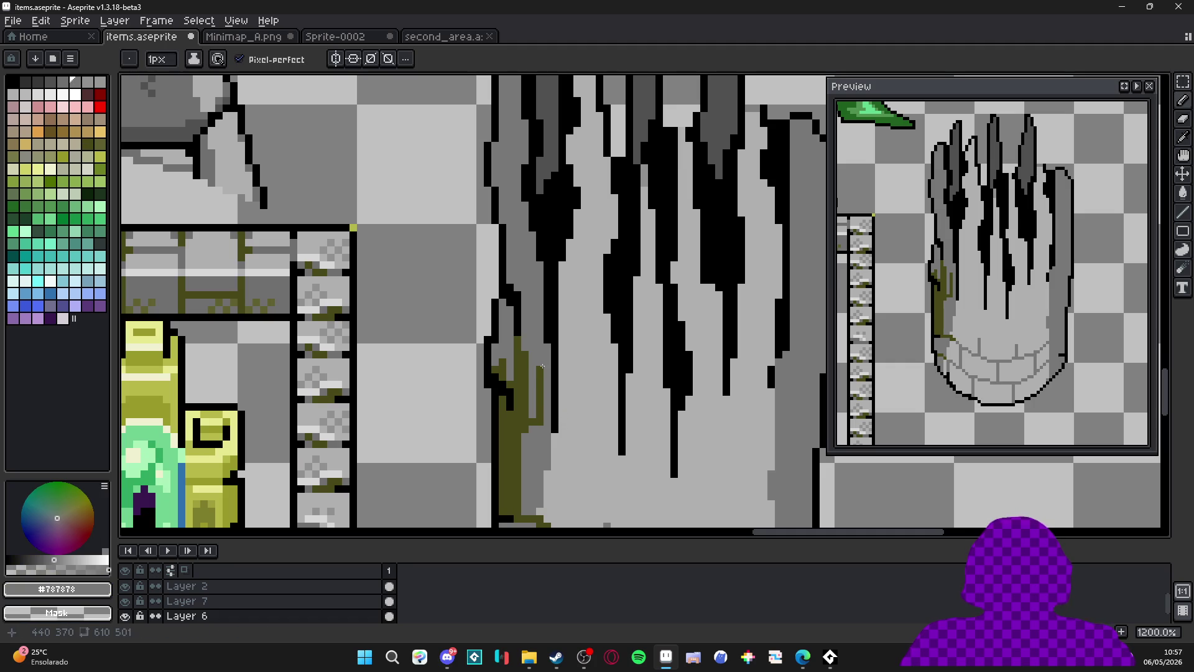
left_click(539, 422, "alt")
mouse_move(539, 422)
left_mouse_down()
mouse_move(540, 460)
mouse_move(551, 451)
left_mouse_up()
Undo the last stroke and repaint olive moss up the pillar's left edge.
scroll(554, 443, "down", 3)
scroll(536, 377, "up", 4)
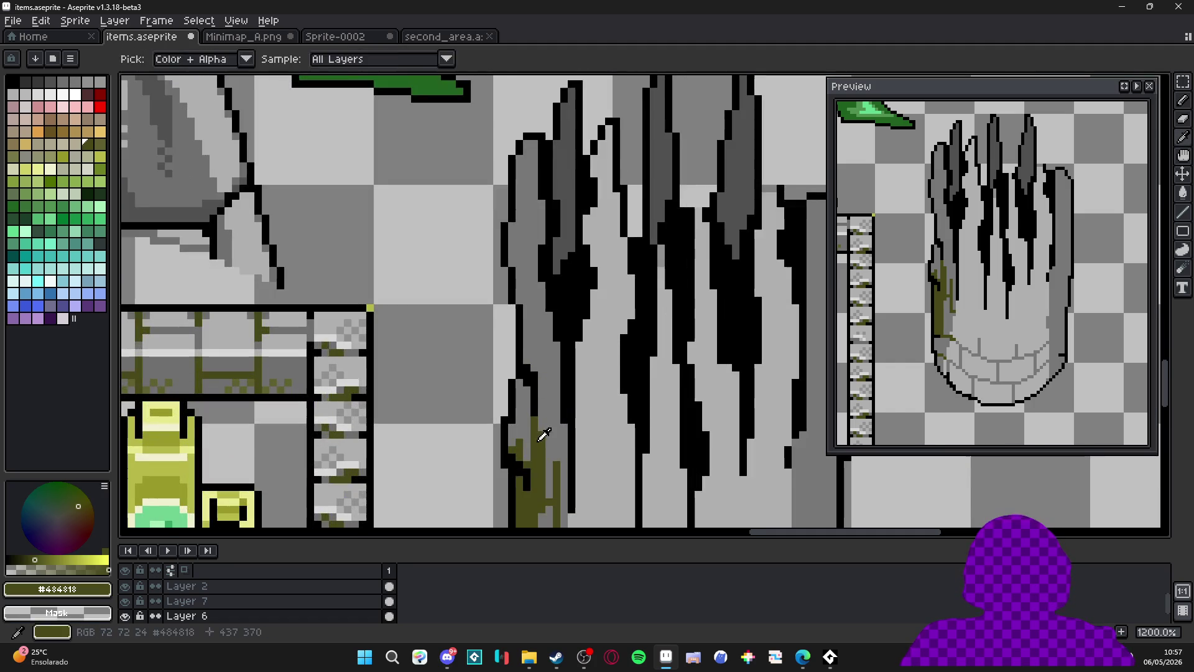
key("ctrl+z")
mouse_move(528, 331)
left_mouse_down()
mouse_move(537, 377)
mouse_move(539, 354)
left_mouse_up()
mouse_move(528, 295)
left_mouse_down()
mouse_move(517, 265)
mouse_move(528, 296)
left_mouse_up()
left_click(516, 245)
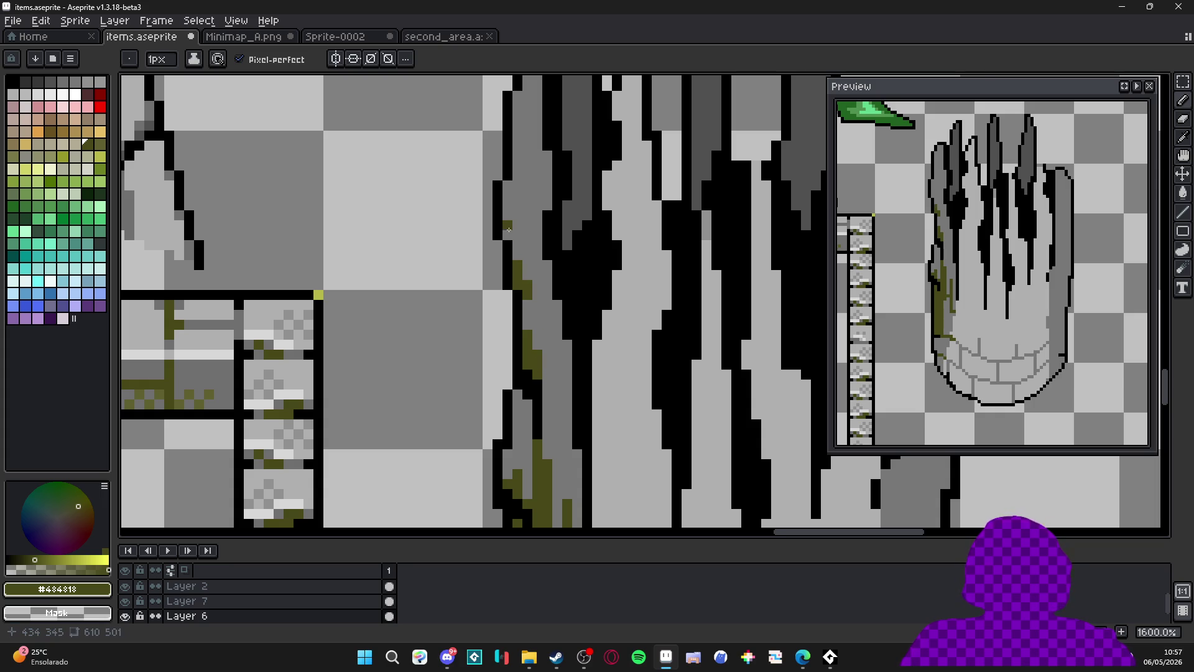
scroll(566, 299, "down", 4)
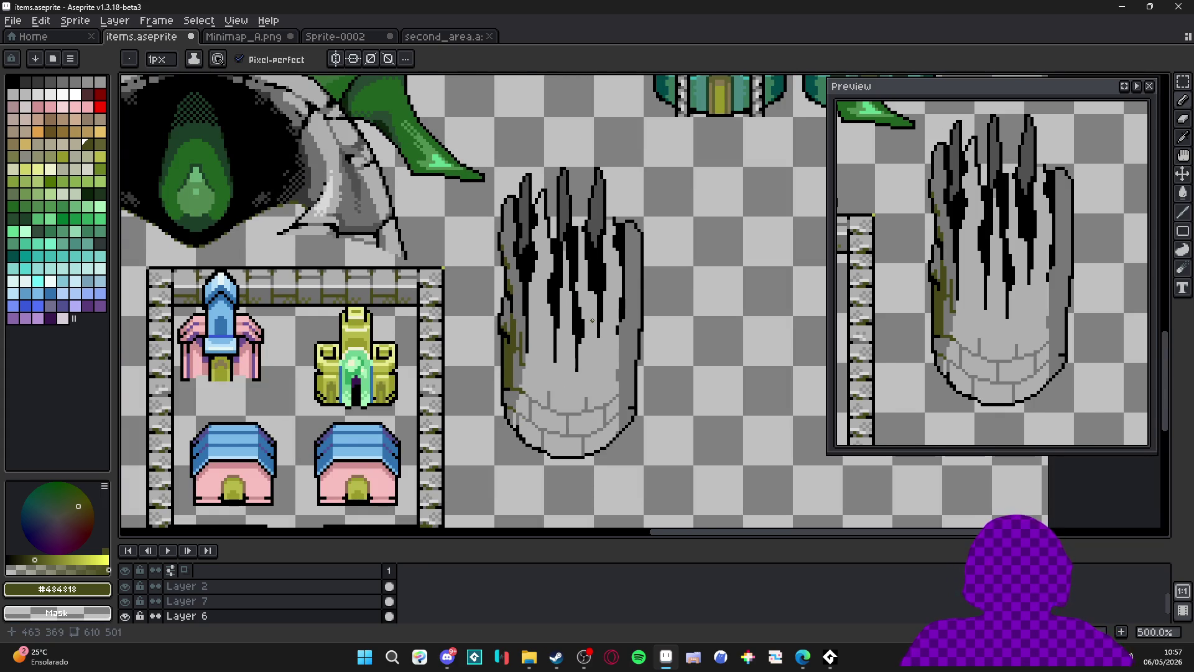
With a 1px pencil, paint an olive column down the pillar edge plus a black outline pixel.
scroll(567, 299, "down", 2)
scroll(610, 336, "up", 1)
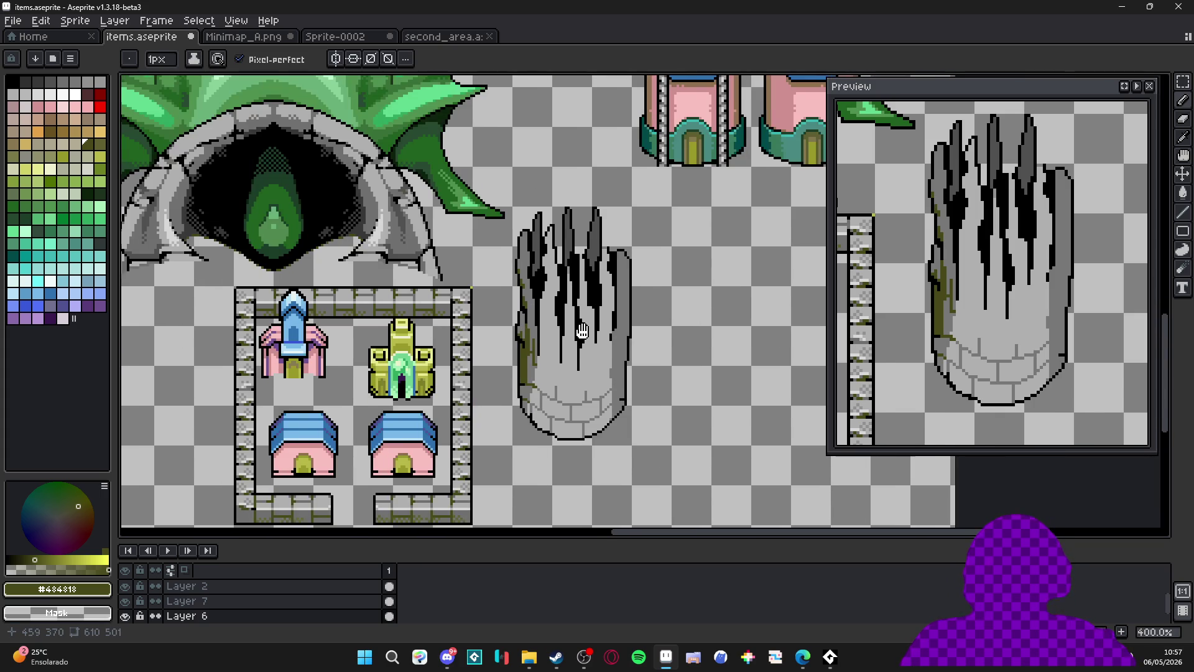
scroll(539, 390, "up", 6)
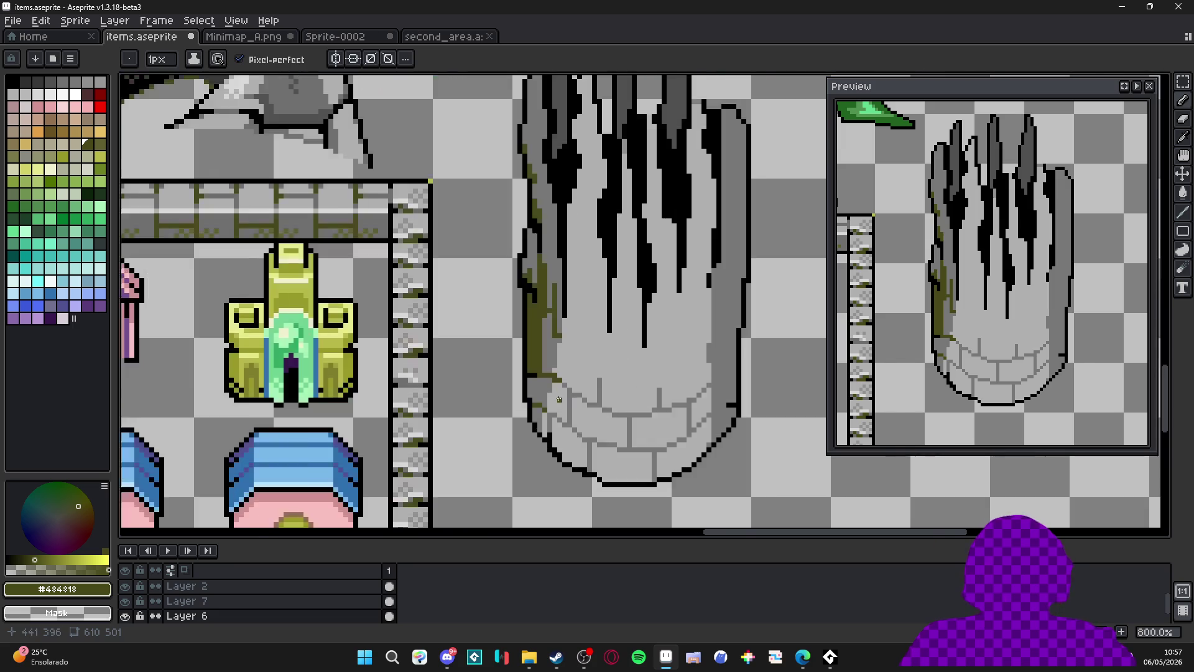
key("plus")
key("minus")
mouse_move(540, 376)
left_mouse_down()
mouse_move(530, 457)
mouse_move(545, 490)
left_mouse_up()
scroll(532, 431, "up", 2)
left_click(545, 426)
left_click(516, 411, "alt")
left_click(544, 411)
left_click(533, 427, "alt")
Paint grey #787878 columns down the wall edge and pixels along its bottom edge.
left_click(581, 440, "alt")
left_click(574, 440, "alt")
mouse_move(560, 449)
left_mouse_down()
mouse_move(560, 501)
mouse_move(521, 422)
left_mouse_up()
mouse_move(551, 387)
left_mouse_down()
mouse_move(549, 453)
mouse_move(566, 458)
left_mouse_up()
mouse_move(580, 404)
left_mouse_down()
mouse_move(581, 498)
mouse_move(613, 509)
mouse_move(541, 419)
left_mouse_up()
left_click(626, 512)
left_click(630, 464)
left_click(750, 464)
Pan across the pillar base and save items.aseprite.
left_click_drag(757, 459, 539, 449)
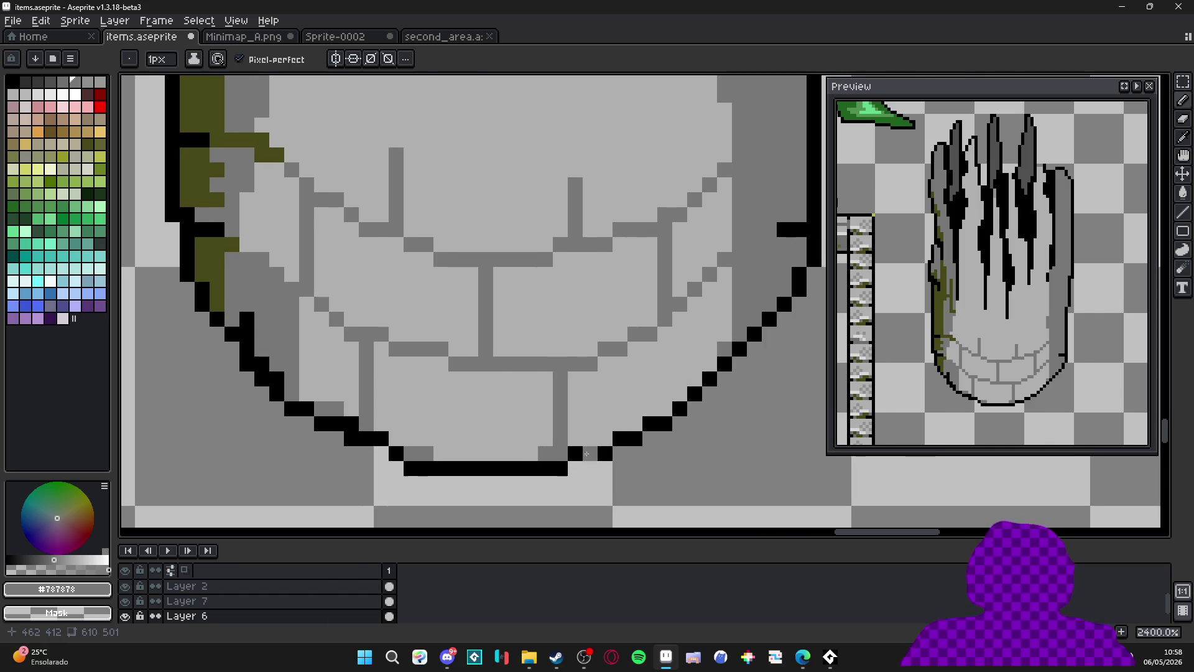
scroll(592, 470, "down", 4)
scroll(593, 471, "down", 3)
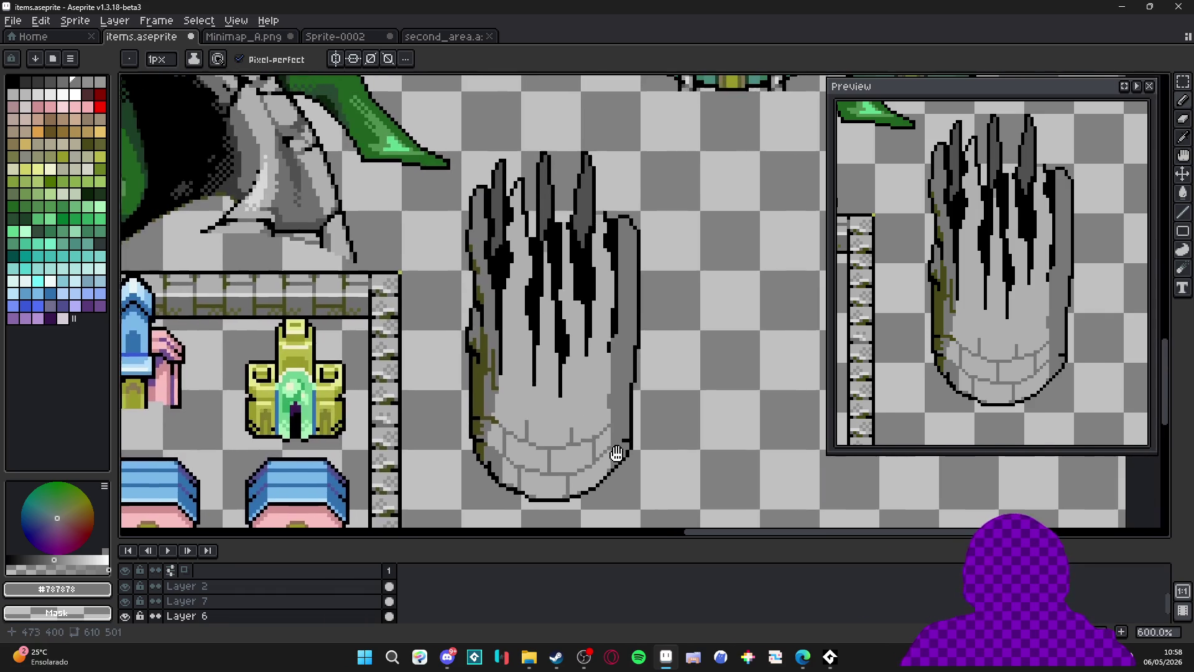
scroll(555, 396, "down", 2)
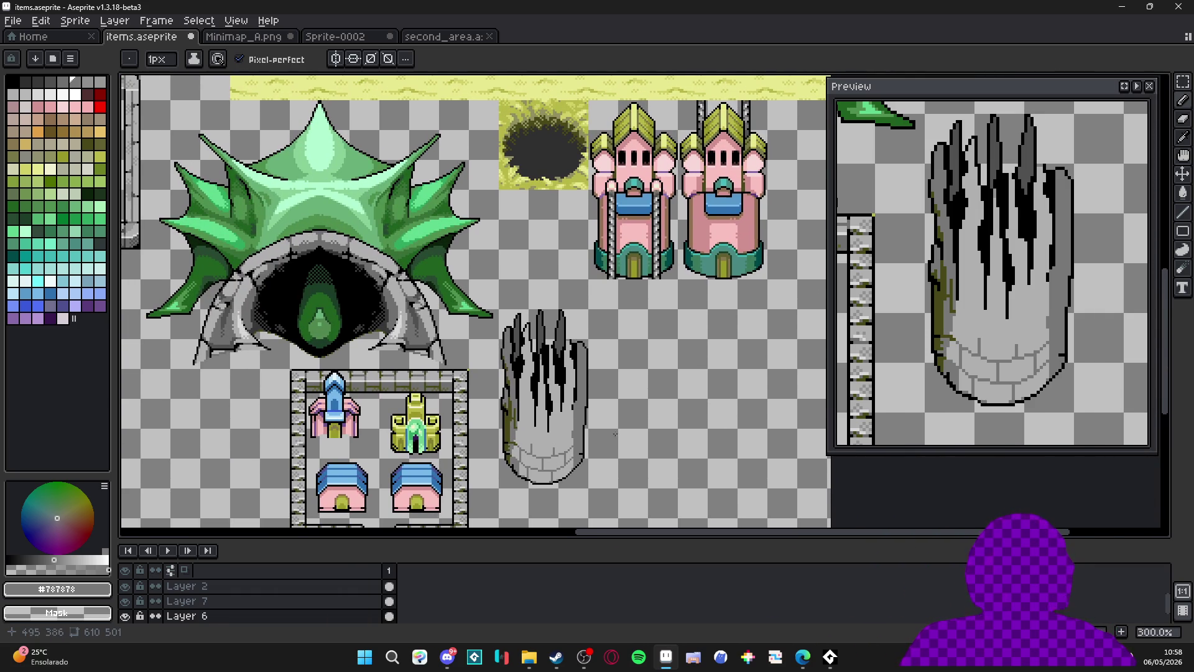
left_click_drag(549, 463, 558, 461)
key("ctrl+s")
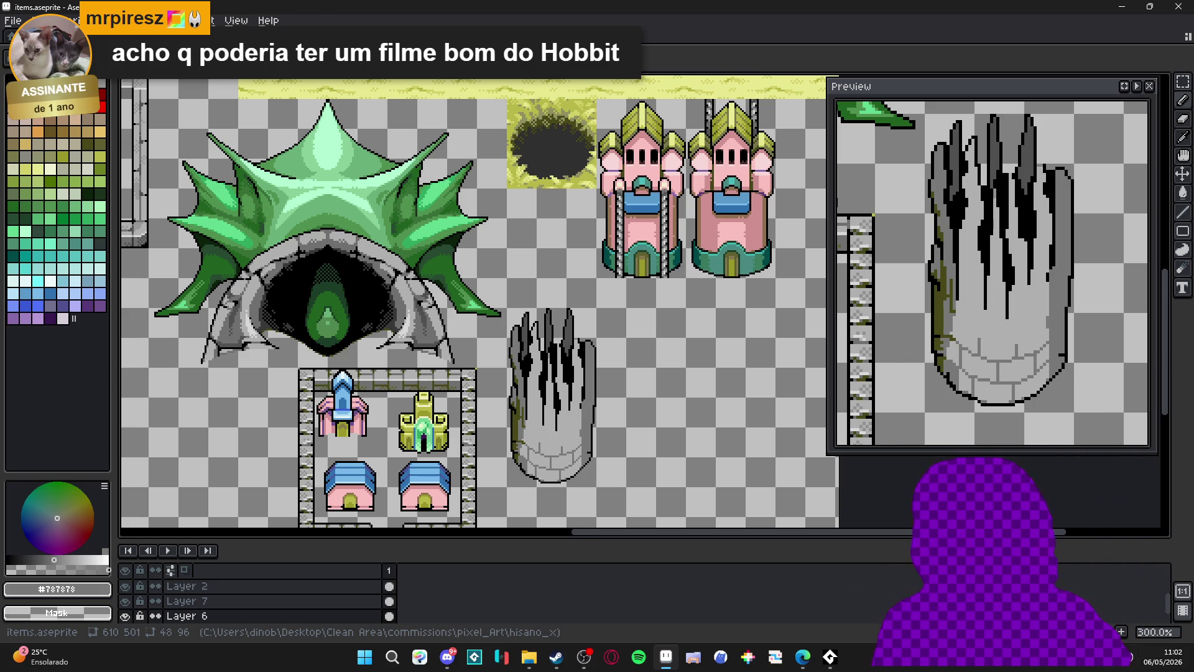
Switch briefly to another program and come back to the sprite in Aseprite.
left_click(593, 657)
left_click(454, 5)
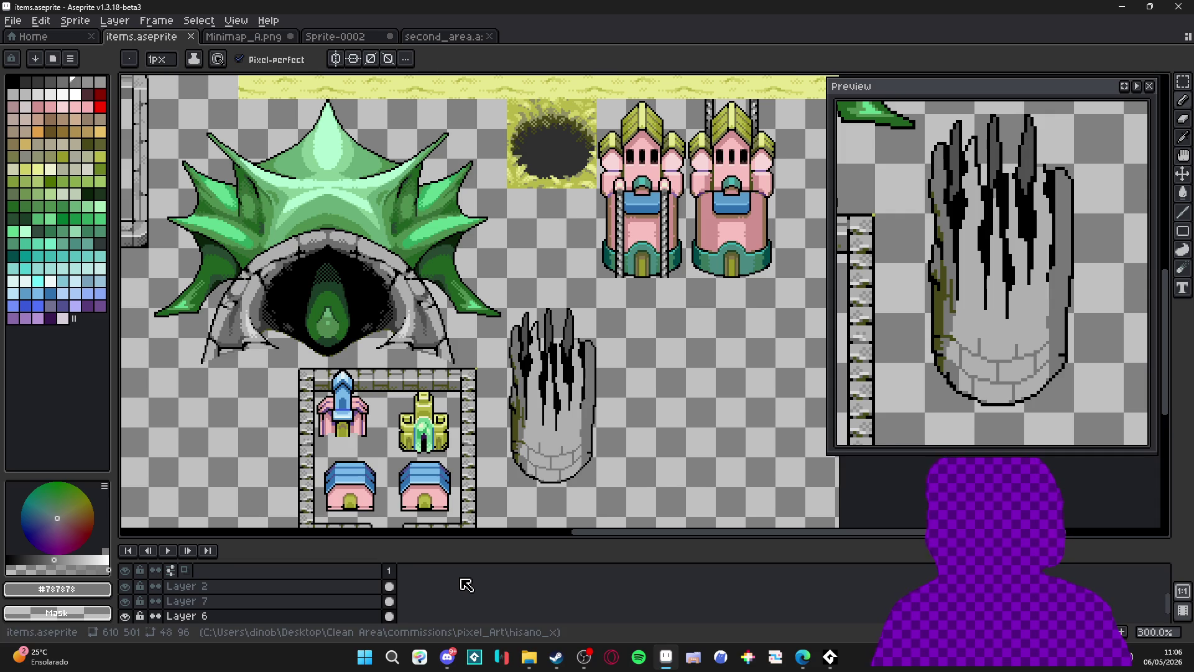
scroll(496, 417, "up", 4)
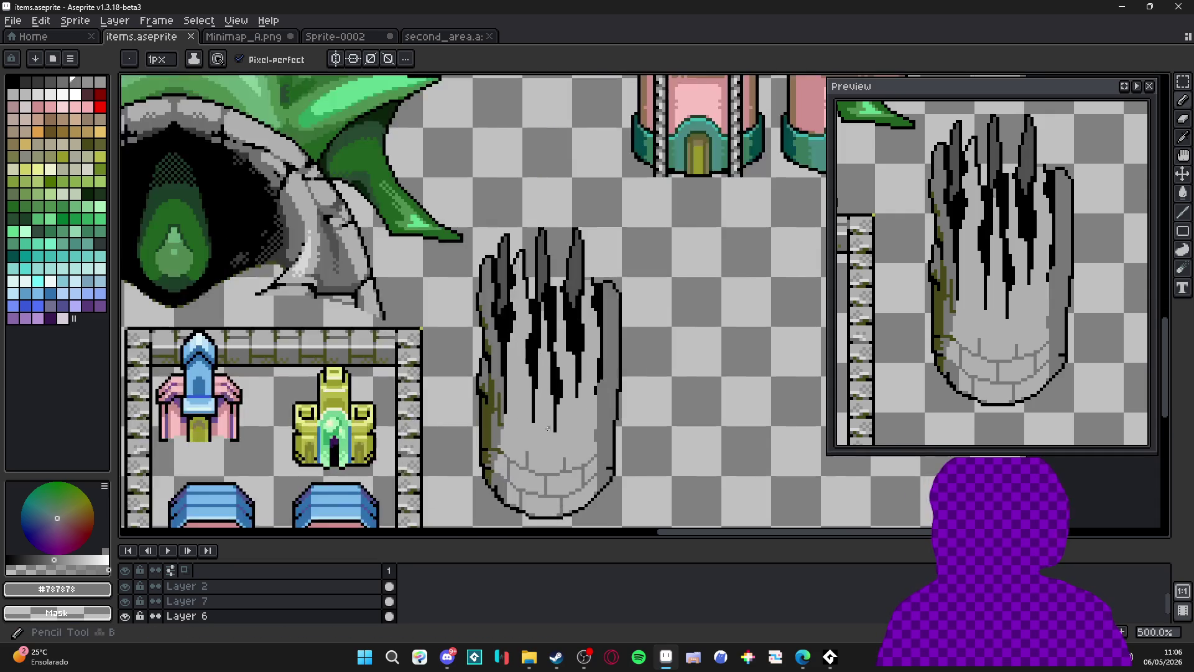
Paint olive moss over the left black outline, then pick the mid grey.
scroll(496, 417, "up", 2)
left_click(496, 414, "alt")
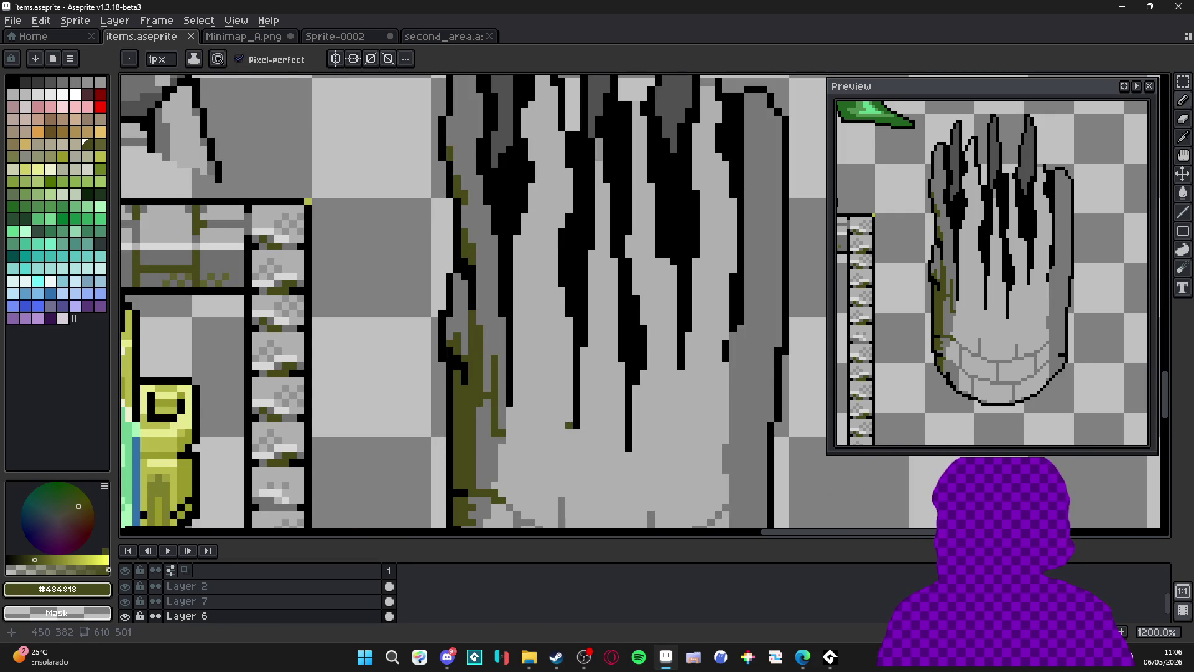
mouse_move(576, 379)
left_mouse_down()
mouse_move(577, 427)
mouse_move(577, 378)
mouse_move(629, 444)
left_mouse_up()
left_click(591, 410, "alt")
scroll(572, 311, "up", 1)
scroll(569, 311, "down", 6)
scroll(597, 311, "up", 5)
scroll(601, 299, "down", 2)
scroll(455, 372, "up", 2)
scroll(448, 357, "up", 1)
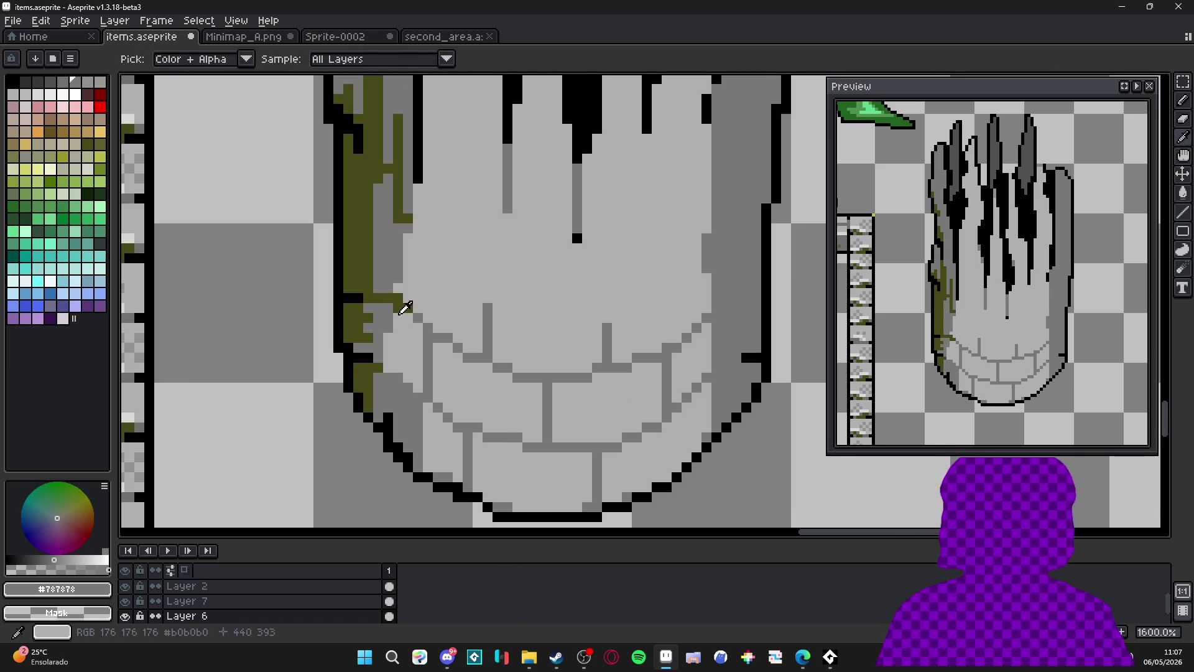
Add olive moss pixels along the left edge and onto the left brick rows.
left_click(438, 339, "alt")
mouse_move(428, 337)
left_mouse_down()
mouse_move(428, 348)
mouse_move(418, 317)
left_mouse_up()
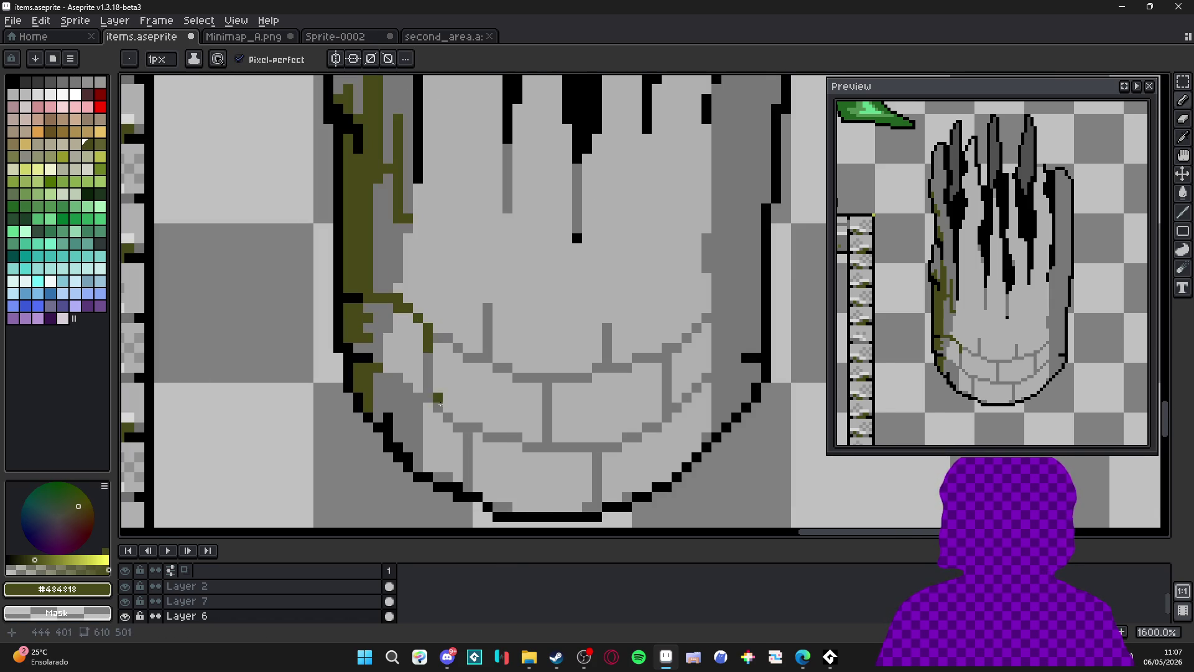
left_click(423, 397)
left_click_drag(398, 387, 408, 387)
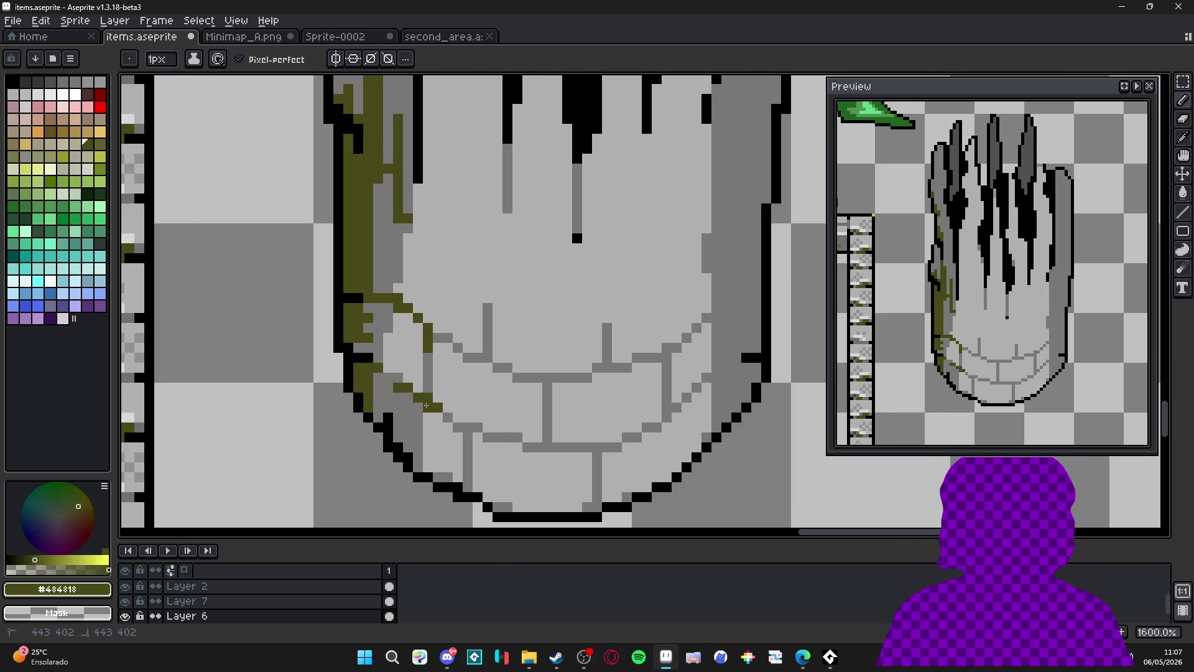
scroll(457, 433, "down", 2)
scroll(539, 420, "up", 2)
Paint an olive moss column along the right edge of the base.
left_click(645, 368)
left_click_drag(636, 377, 616, 387)
left_click_drag(622, 326, 632, 324)
left_click(625, 337)
left_click(625, 346)
left_click(626, 377)
left_click_drag(625, 364, 629, 350)
Add a rightward moss trail one row higher and repaint stray olive pixels black.
left_click(634, 319)
left_click(644, 318)
left_click(654, 316)
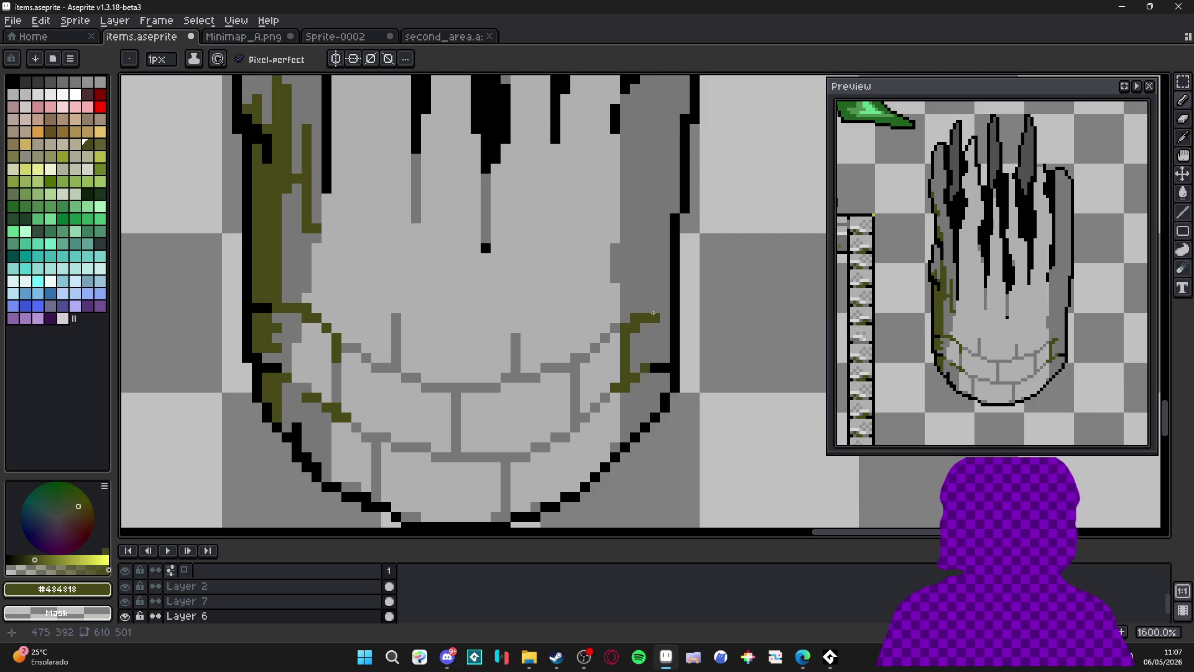
key("ctrl+z")
left_click_drag(654, 309, 666, 308)
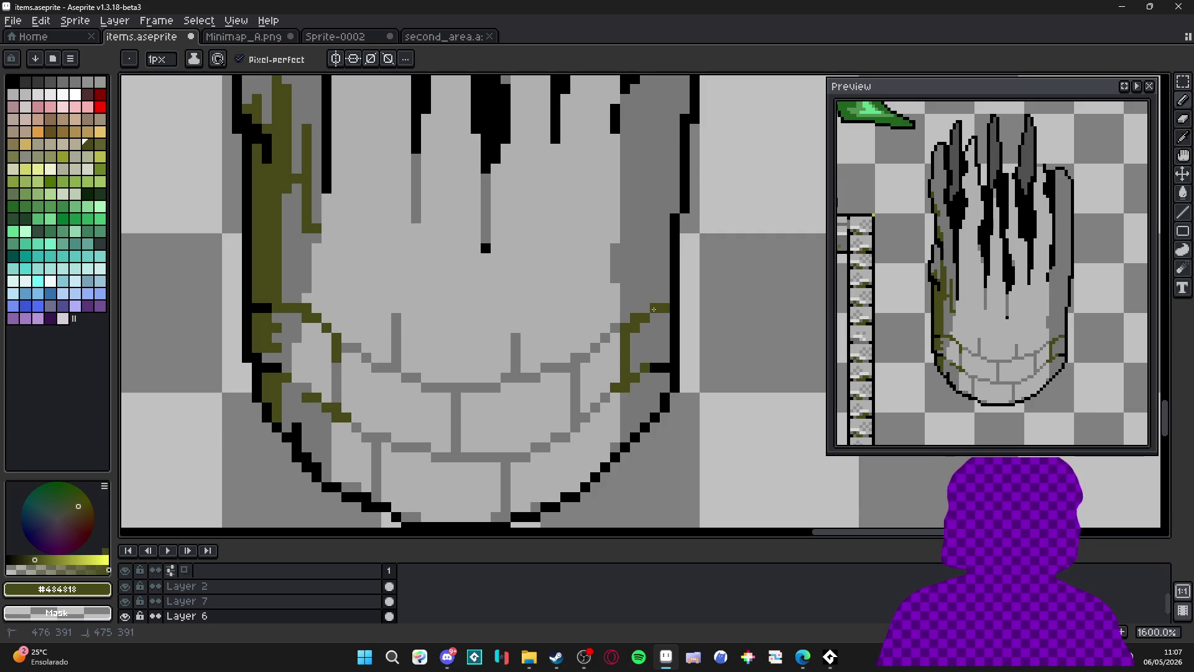
left_click(675, 311, "alt")
left_click_drag(654, 308, 664, 308)
left_click(640, 316, "alt")
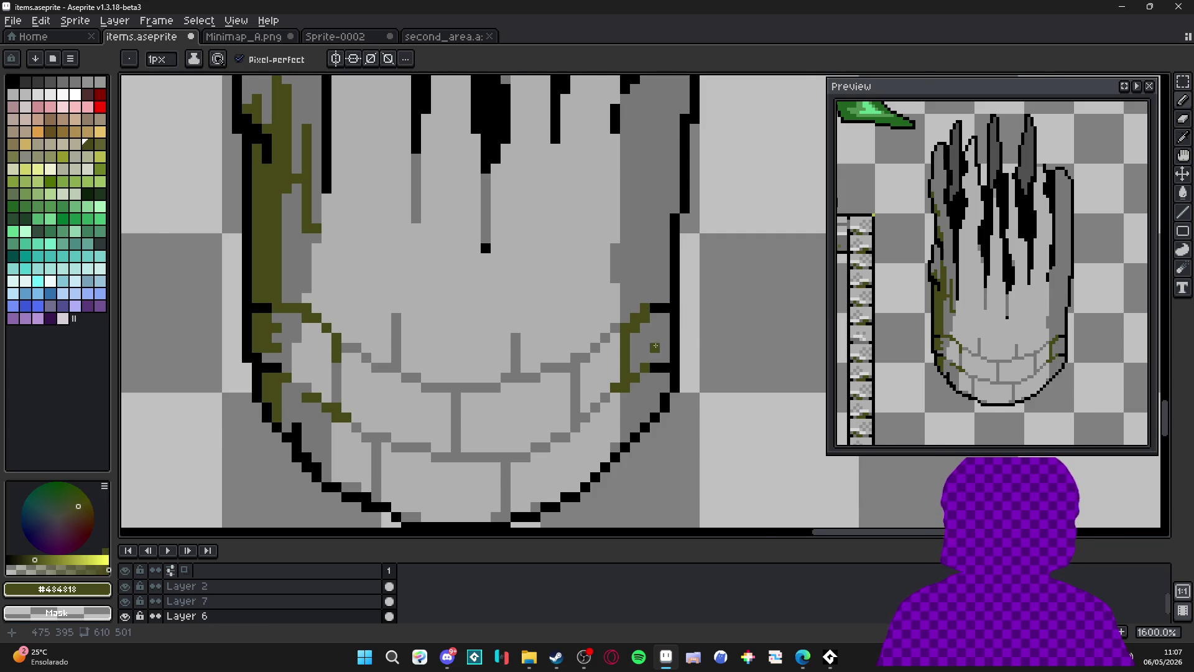
Move a 2x2 block of right outline pixels with the Rectangular Marquee and deselect.
scroll(655, 348, "down", 3)
scroll(657, 354, "up", 2)
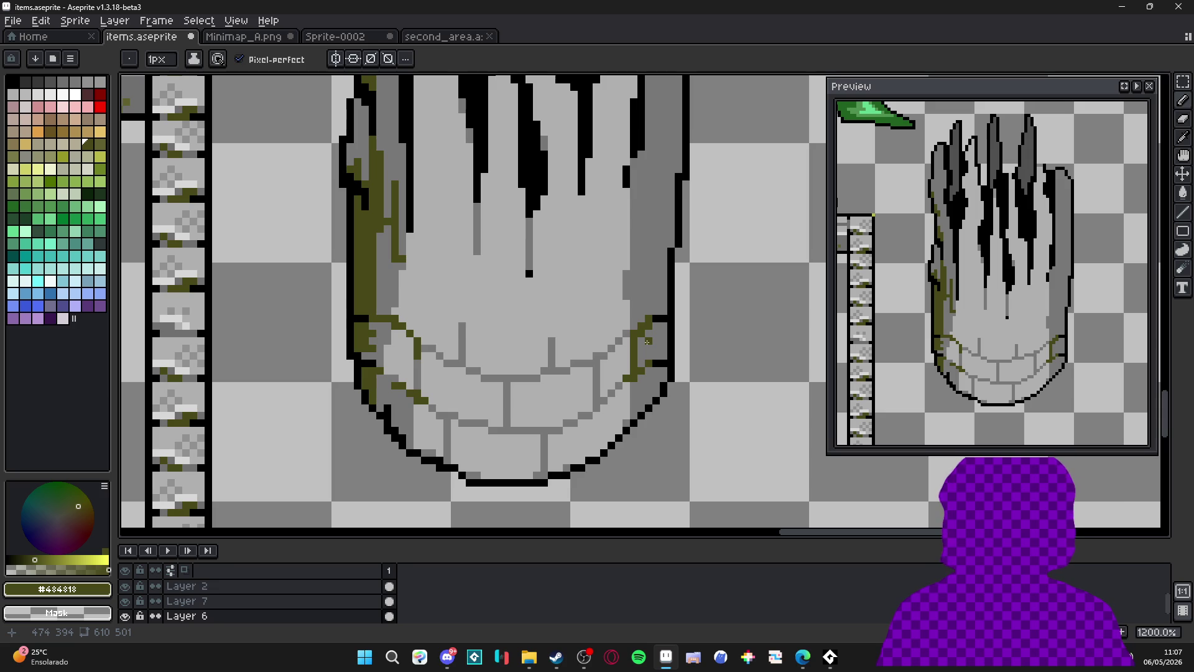
scroll(653, 344, "up", 1)
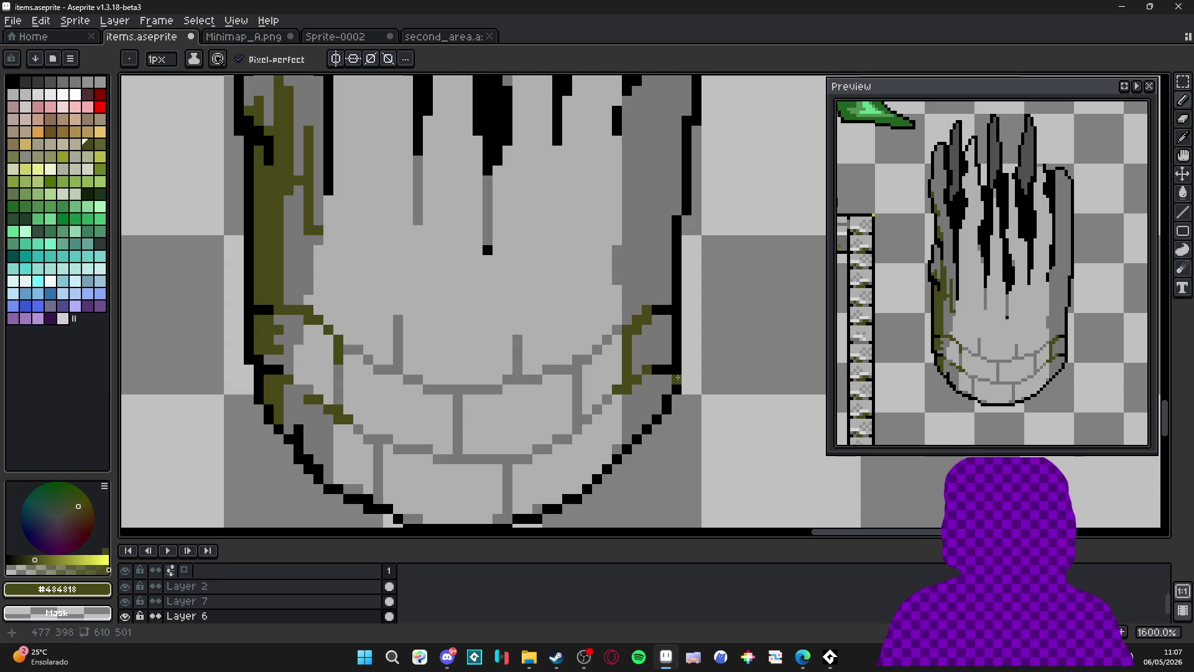
key("m")
left_click_drag(678, 377, 697, 397)
scroll(685, 393, "up", 3)
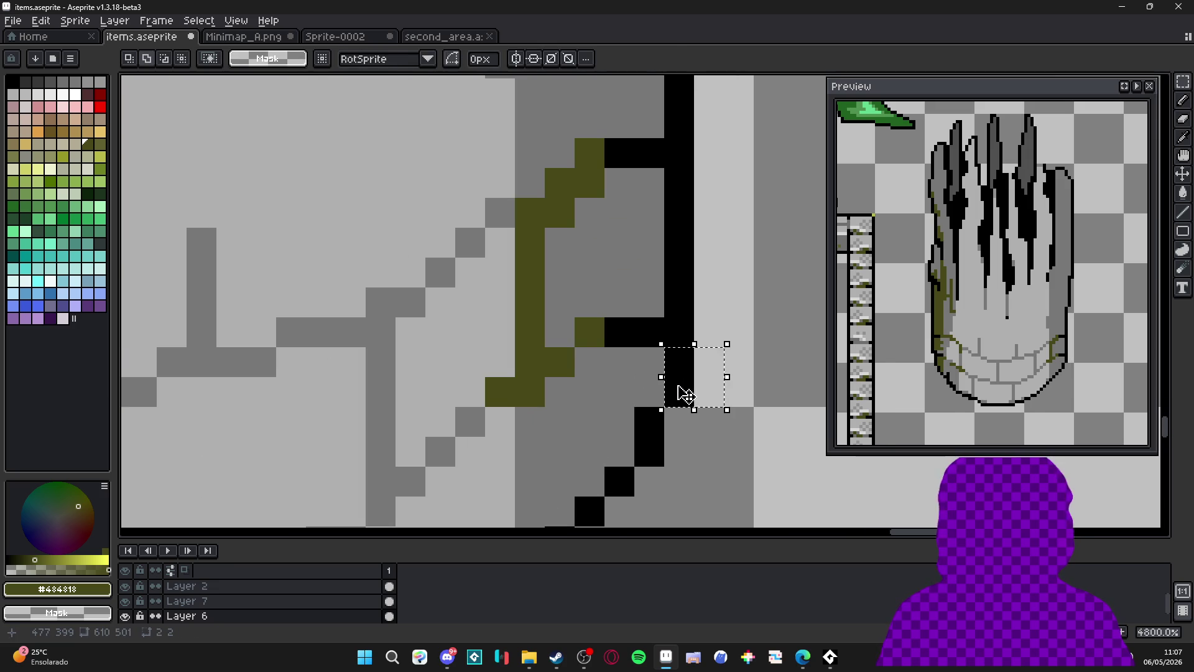
left_click(684, 393)
scroll(675, 386, "down", 3)
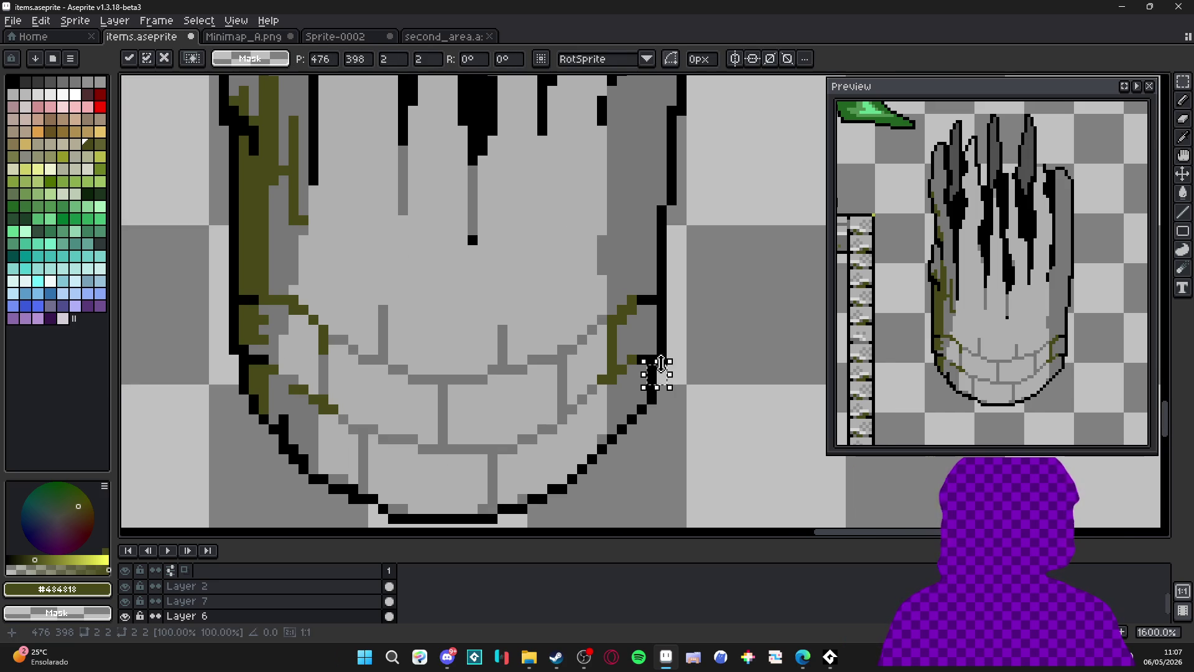
key("ctrl+d")
scroll(660, 360, "up", 1)
key("b")
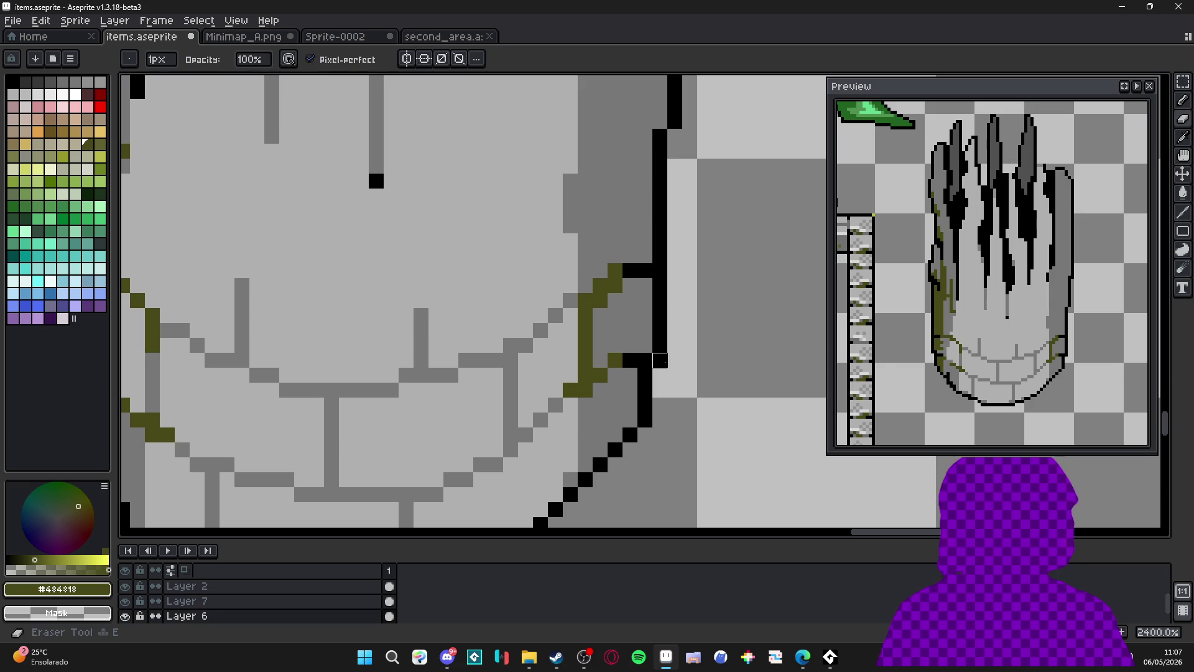
scroll(660, 300, "down", 1)
key("e")
scroll(662, 343, "up", 1)
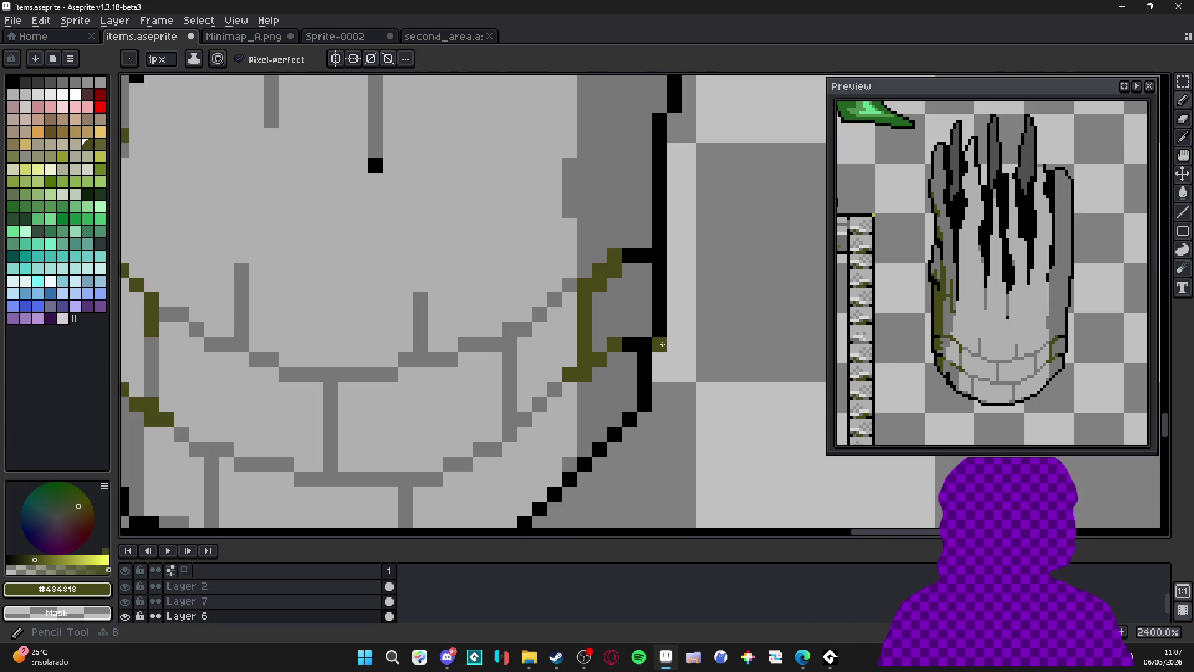
scroll(666, 347, "down", 1)
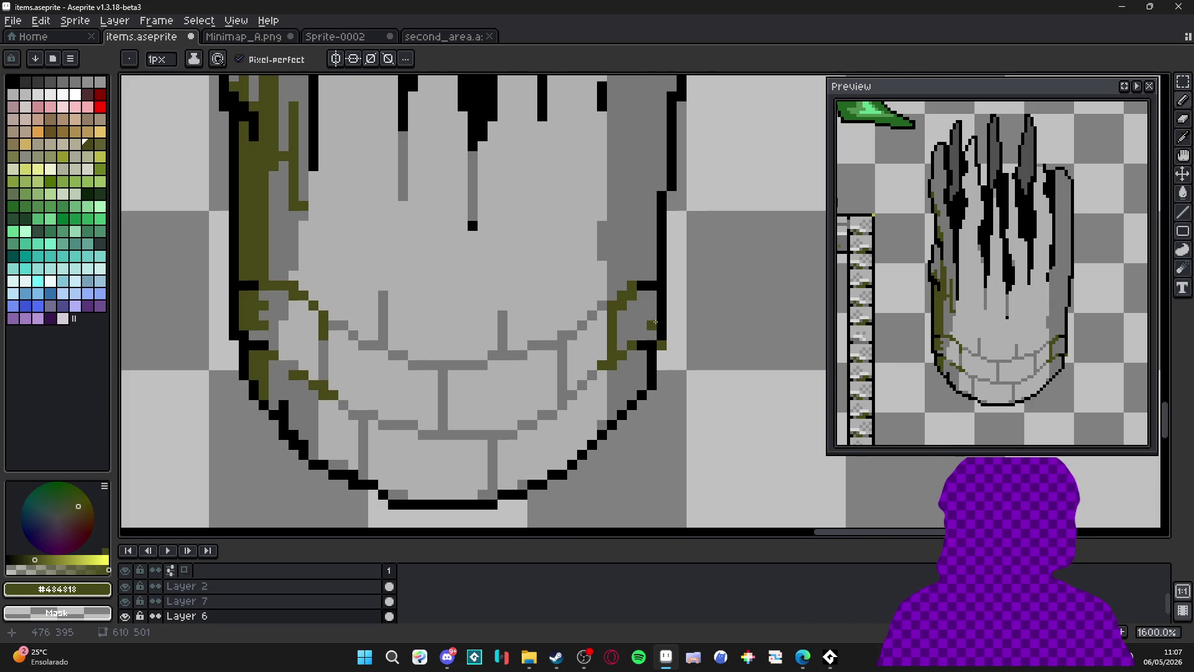
scroll(665, 288, "down", 2)
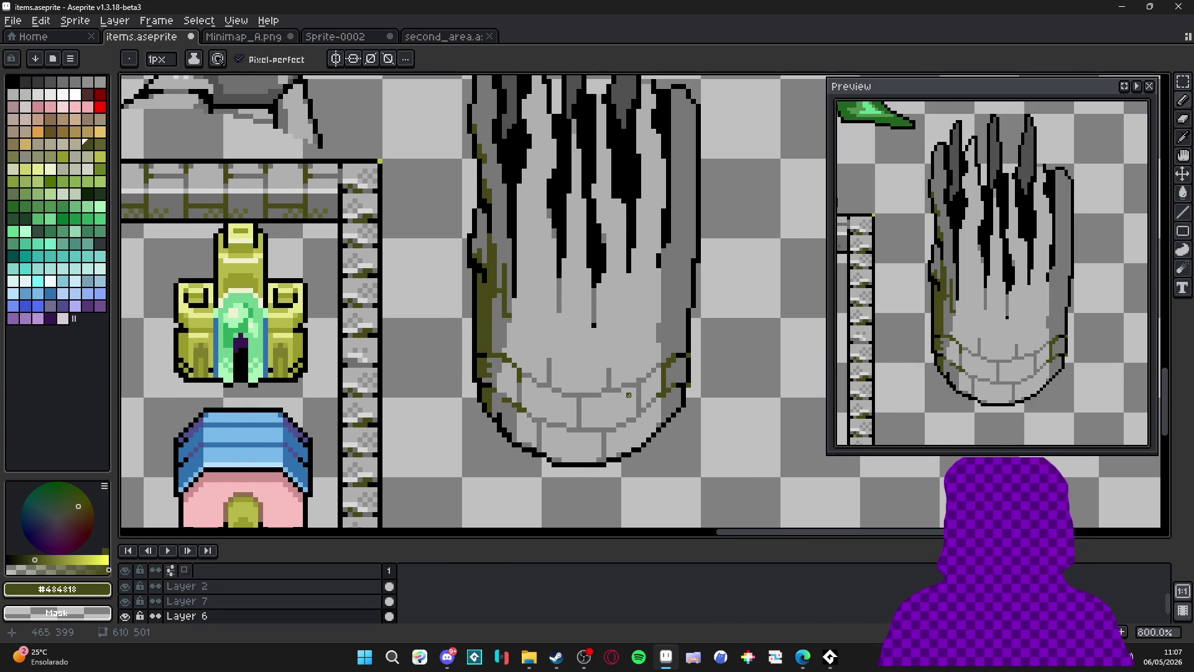
scroll(508, 363, "up", 1)
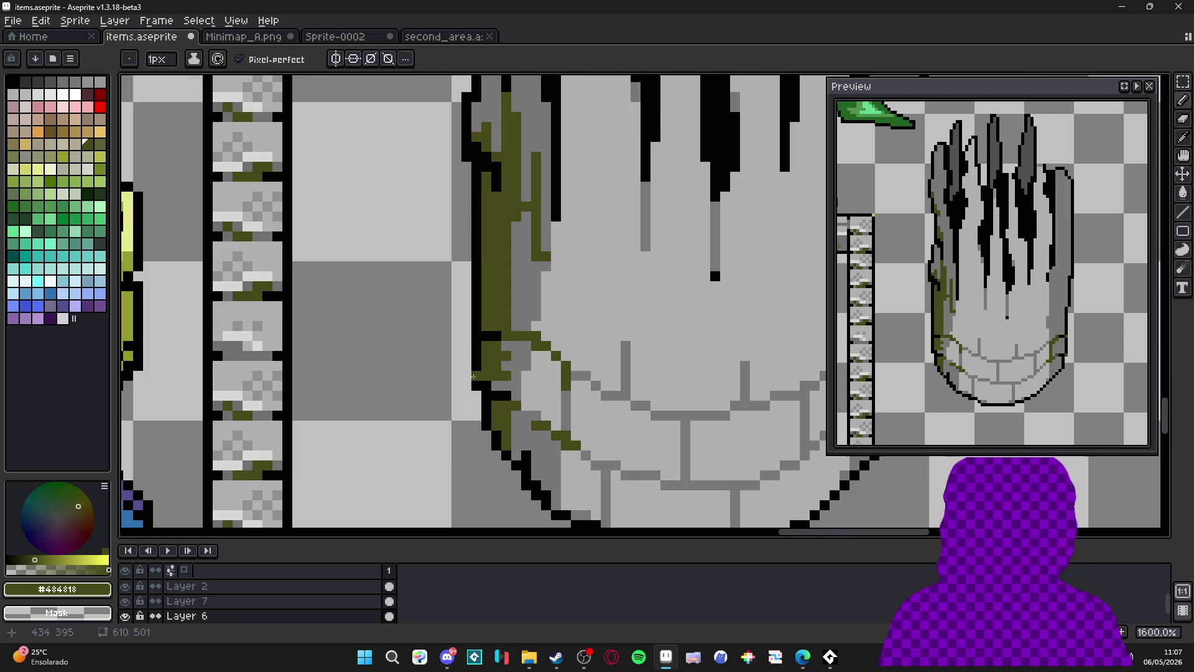
scroll(477, 338, "down", 4)
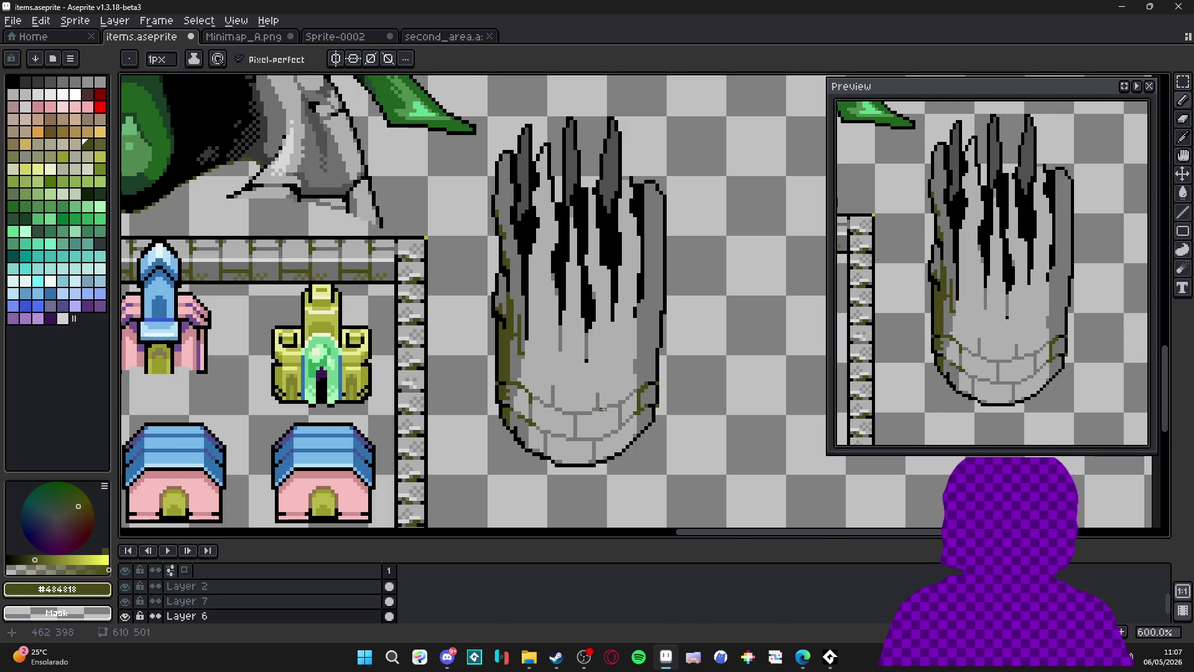
scroll(635, 424, "up", 3)
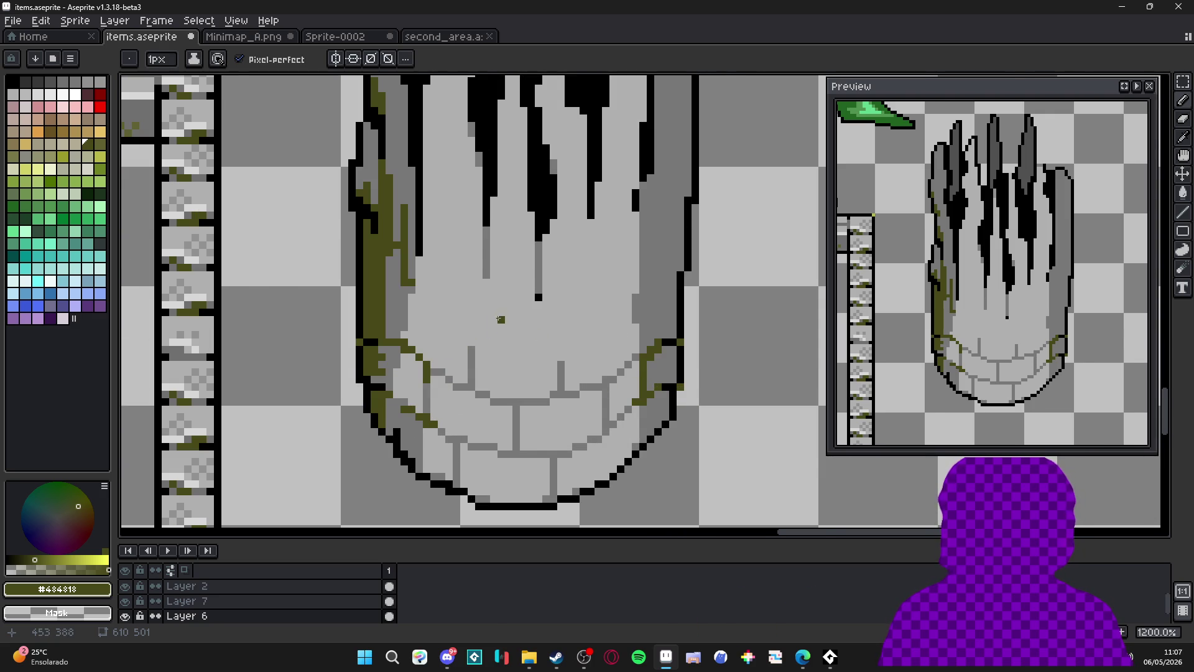
scroll(501, 319, "down", 1)
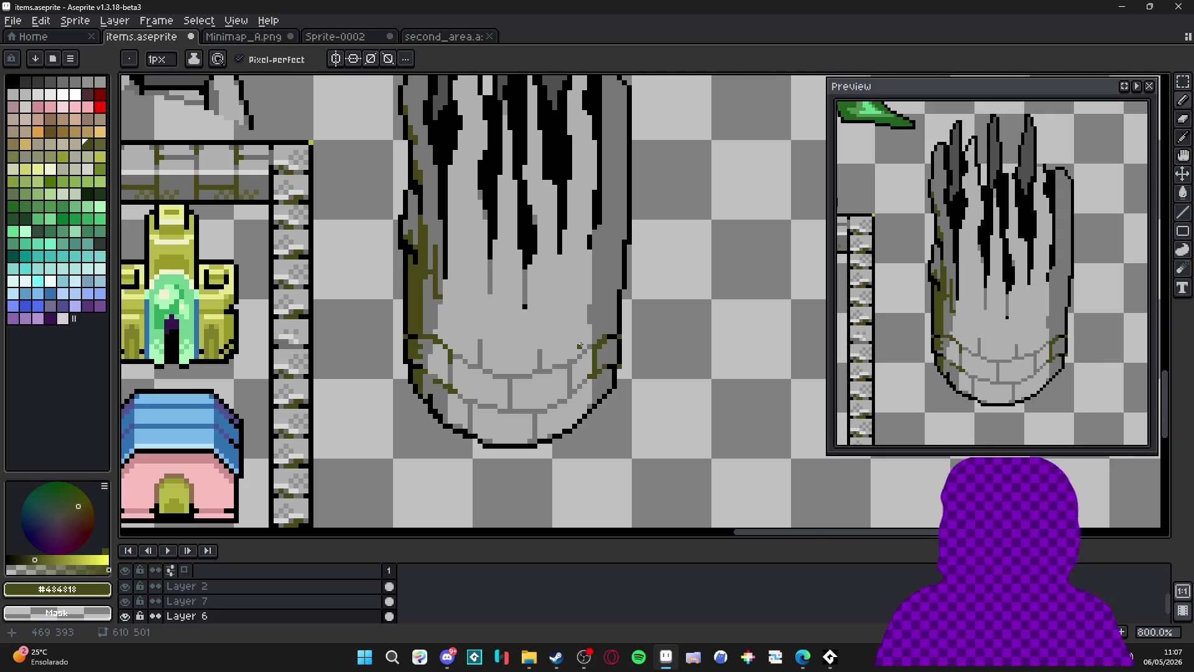
Draw olive #484818 moss upward on the right edge of the base, then reselect grey #787878.
scroll(579, 347, "up", 2)
left_click(582, 314, "alt")
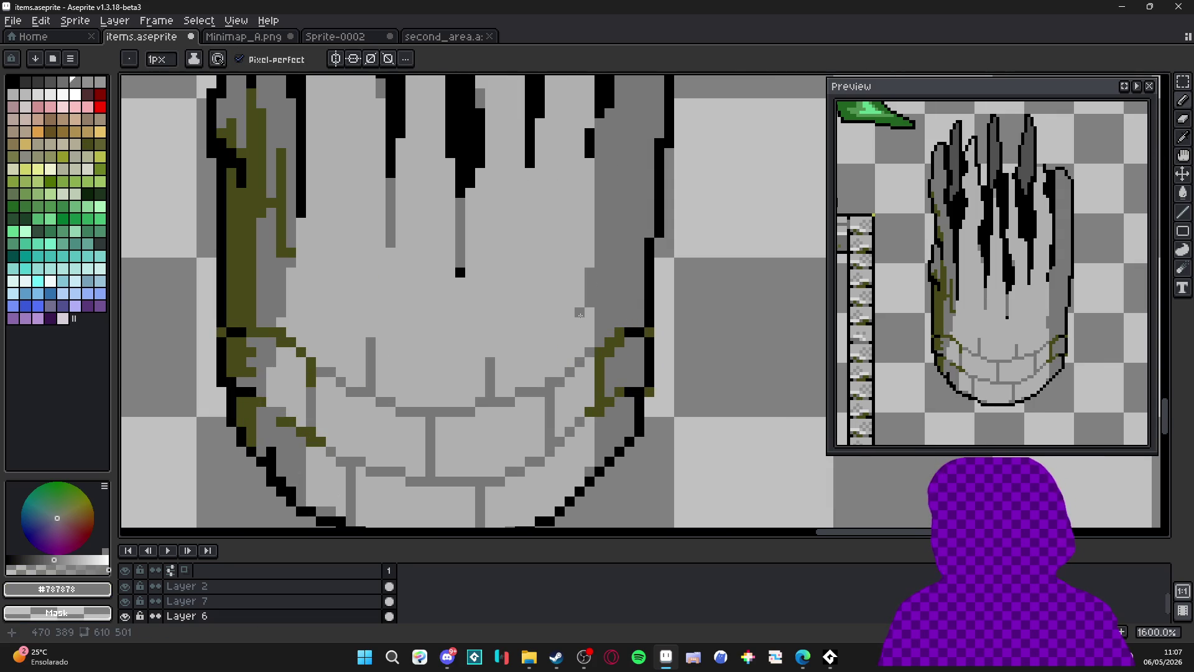
left_click(586, 361, "alt")
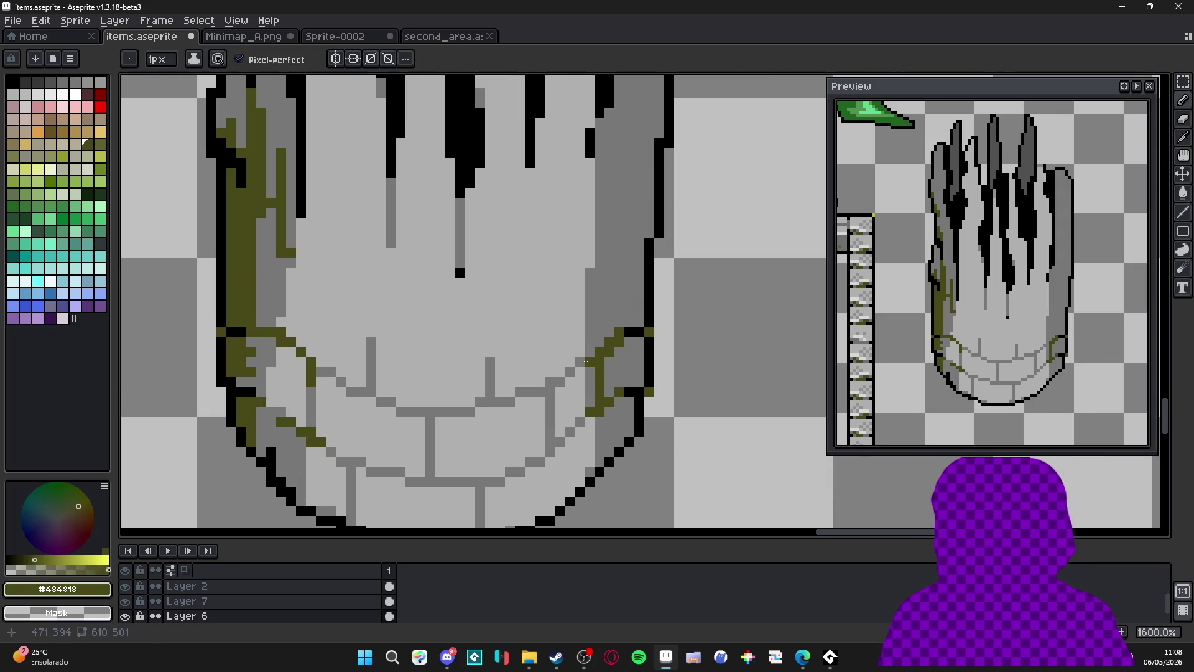
left_click_drag(592, 401, 579, 368)
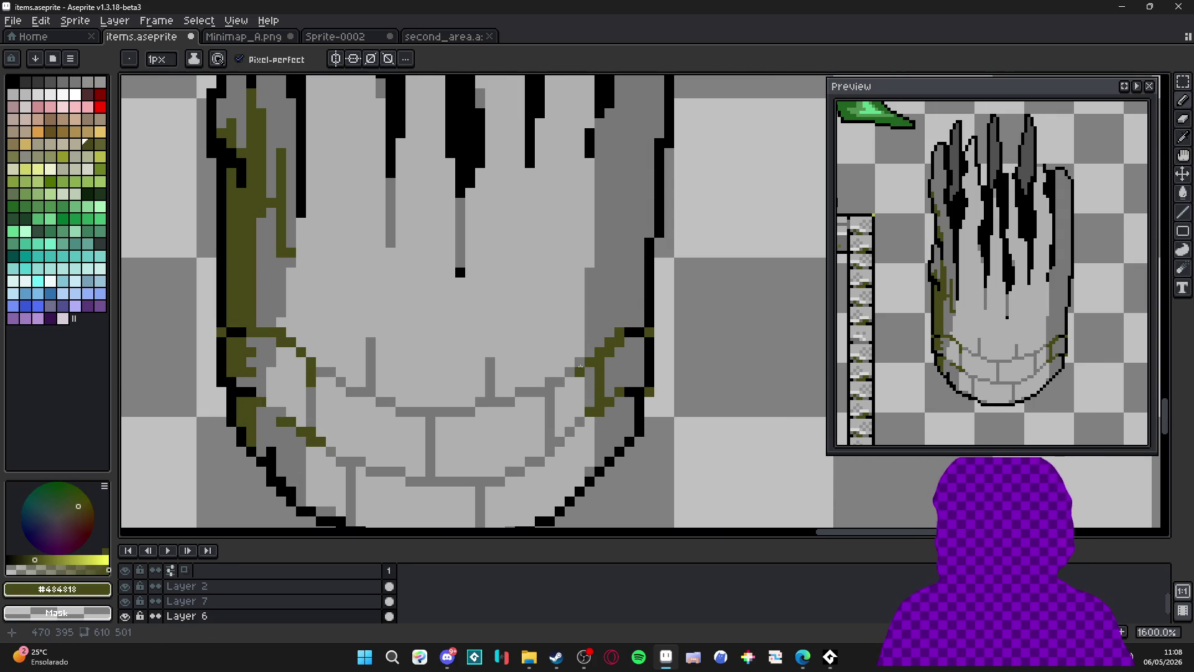
left_click(585, 419, "alt")
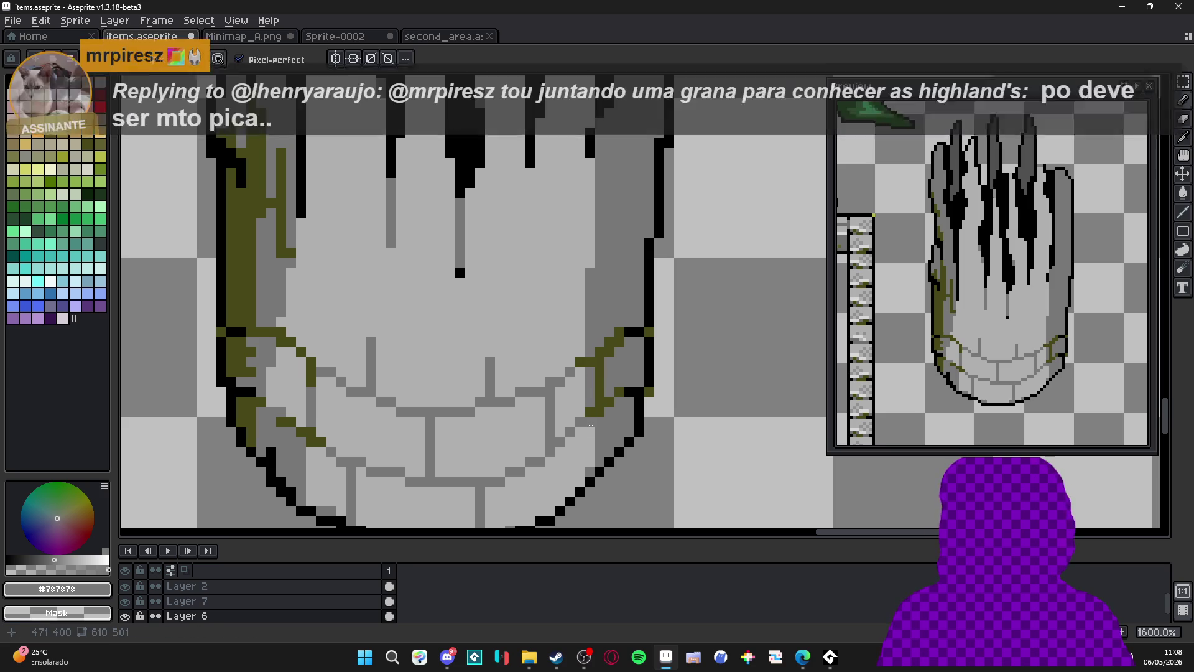
mouse_move(591, 425)
left_mouse_down()
mouse_move(609, 374)
mouse_move(607, 415)
mouse_move(575, 455)
left_mouse_up()
scroll(576, 455, "down", 4)
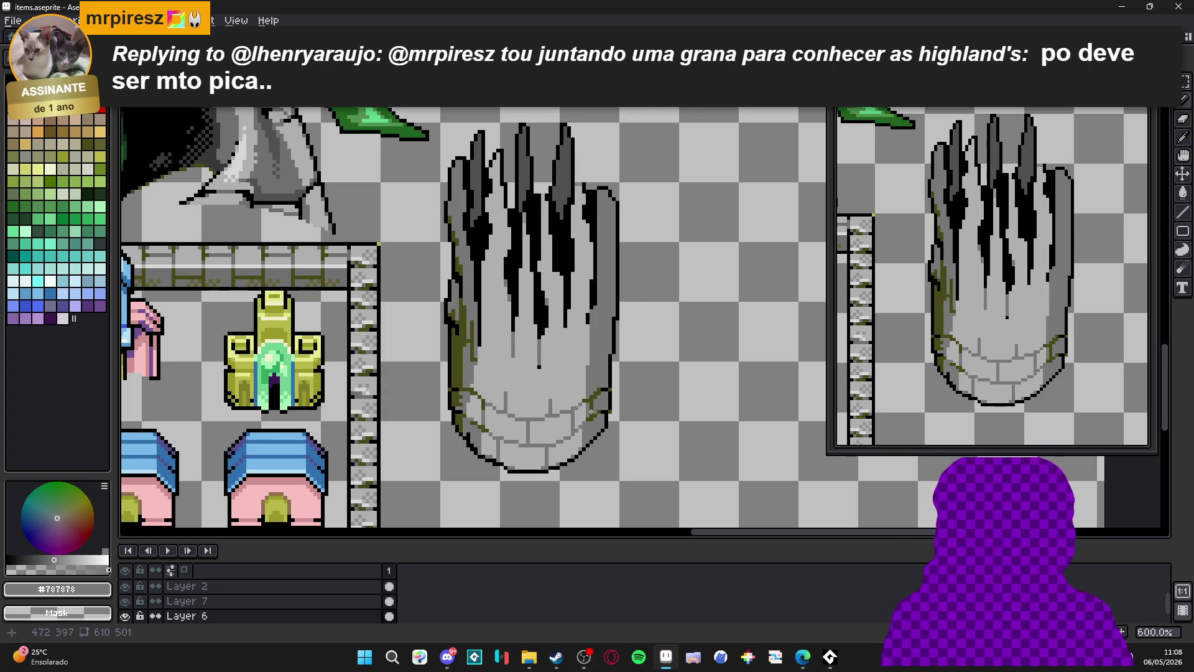
scroll(604, 292, "up", 1)
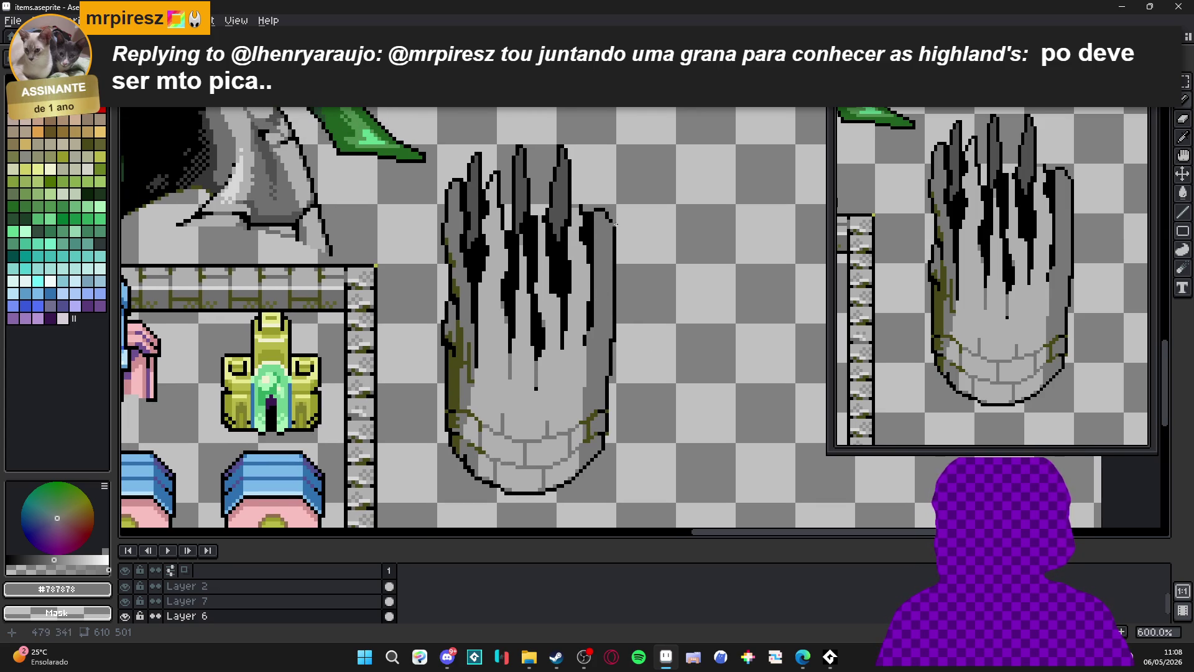
scroll(614, 222, "up", 4)
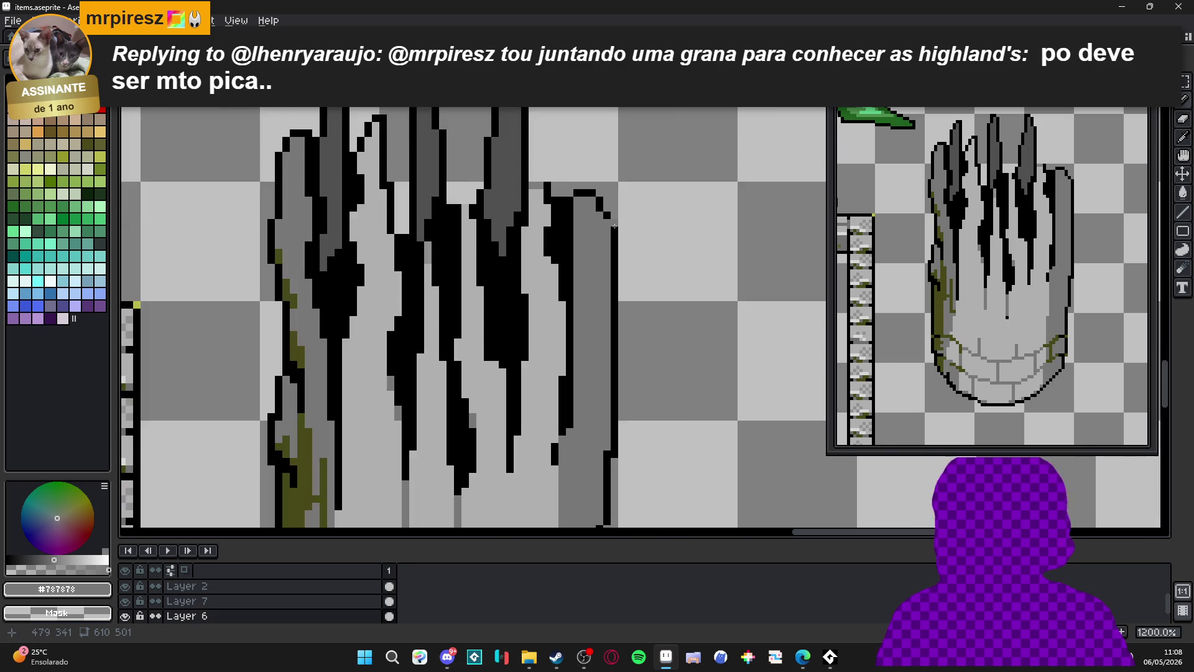
Extend the pillar's right outline upward in black and add diagonal drip edges near the top-right rim.
left_click(614, 222, "alt")
left_click_drag(614, 221, 614, 131)
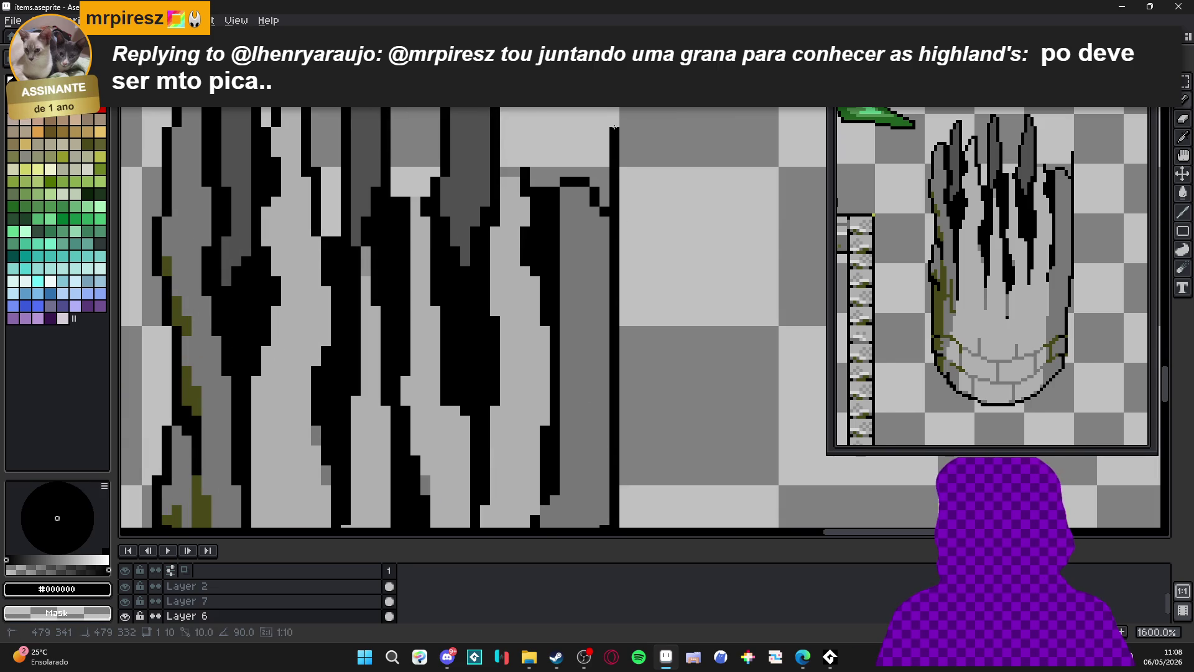
scroll(610, 162, "up", 1)
left_click(608, 178)
mouse_move(598, 225)
left_mouse_down()
mouse_move(567, 285)
mouse_move(568, 171)
mouse_move(589, 181)
mouse_move(609, 152)
mouse_move(601, 190)
left_mouse_up()
key("e")
key("b")
left_click_drag(591, 239, 604, 223)
Erase stray black pixels atop the right edge column and inside the right drip.
key("m")
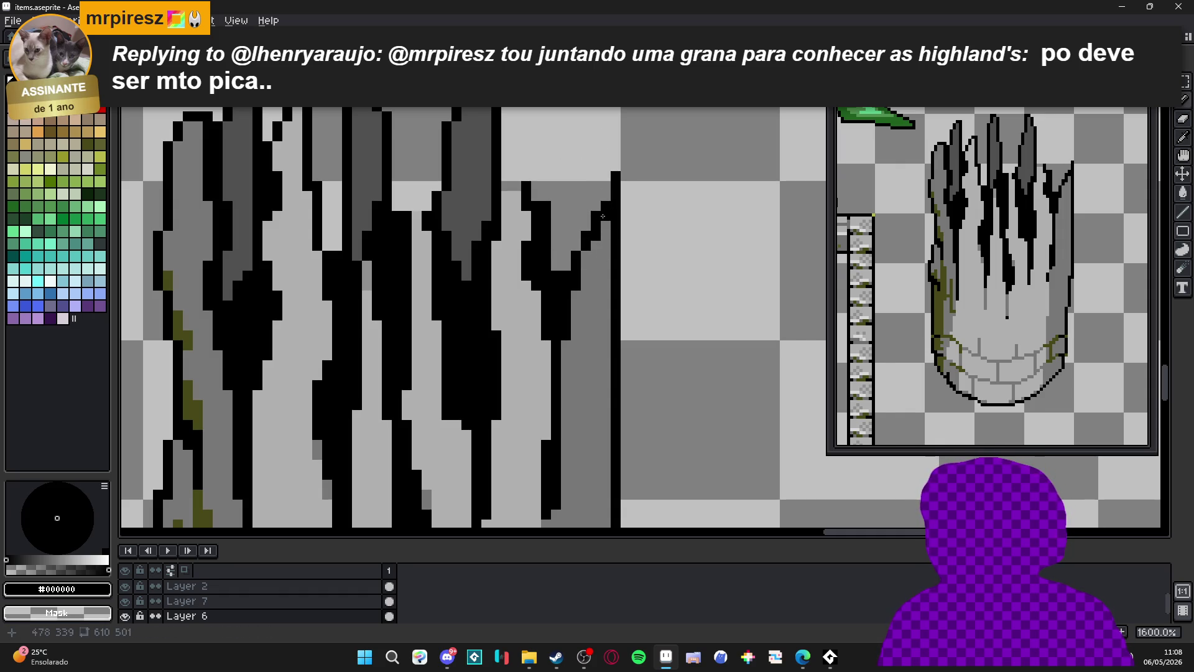
key("e")
left_click_drag(617, 168, 617, 196)
key("e")
left_click_drag(561, 271, 551, 271)
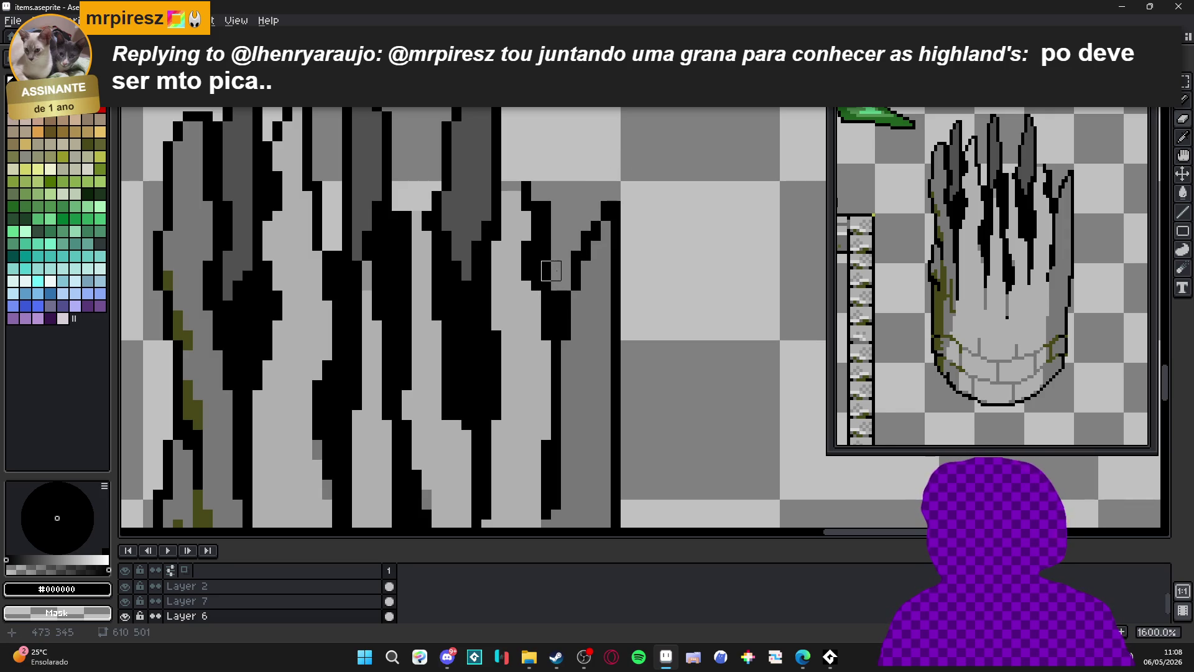
mouse_move(556, 291)
left_mouse_down()
mouse_move(556, 319)
mouse_move(545, 284)
mouse_move(551, 192)
left_mouse_up()
key("b")
Fill a couple of light grey pixels near the rim.
scroll(537, 205, "down", 5)
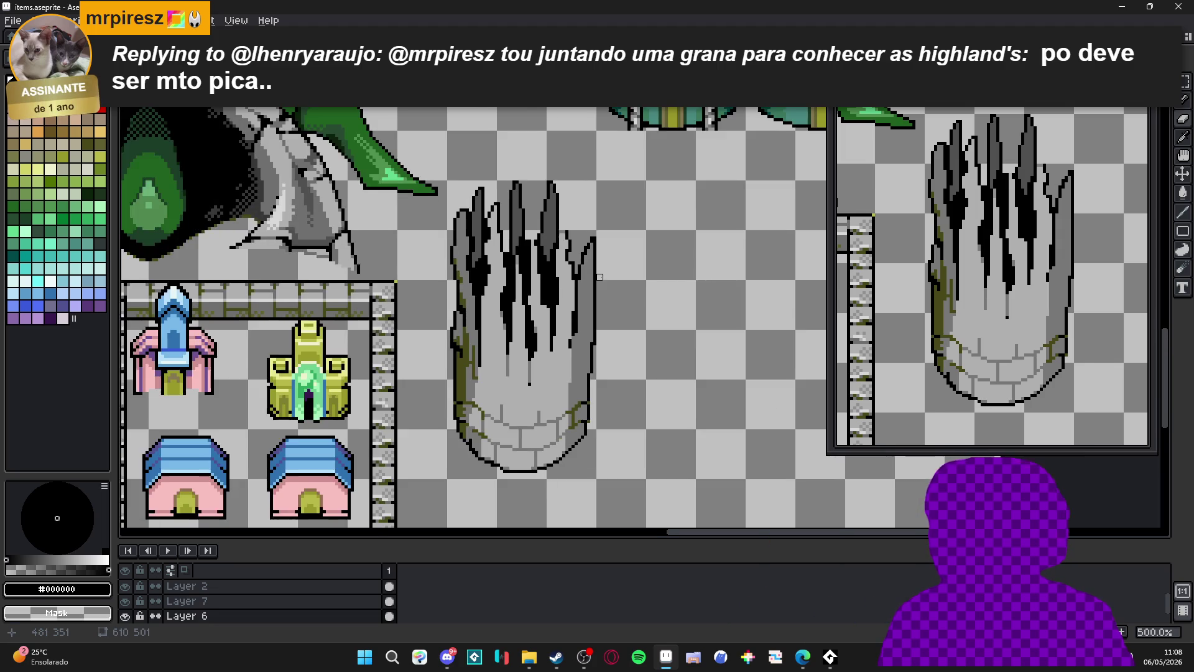
key("b")
scroll(543, 229, "up", 4)
left_click(542, 229, "alt")
scroll(543, 229, "up", 3)
mouse_move(539, 188)
left_mouse_down()
mouse_move(539, 174)
mouse_move(525, 204)
mouse_move(525, 159)
mouse_move(554, 159)
mouse_move(540, 179)
left_mouse_up()
Outline the notch's left side in black and redraw the dark column below it.
left_click(519, 225, "alt")
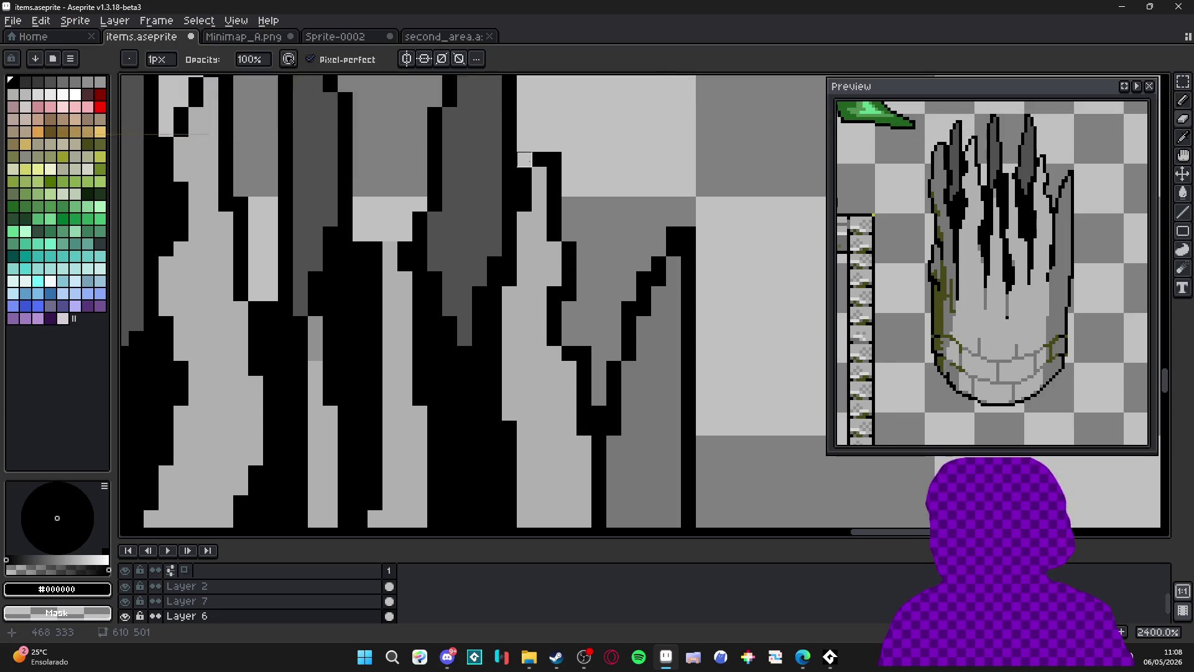
scroll(556, 220, "down", 5)
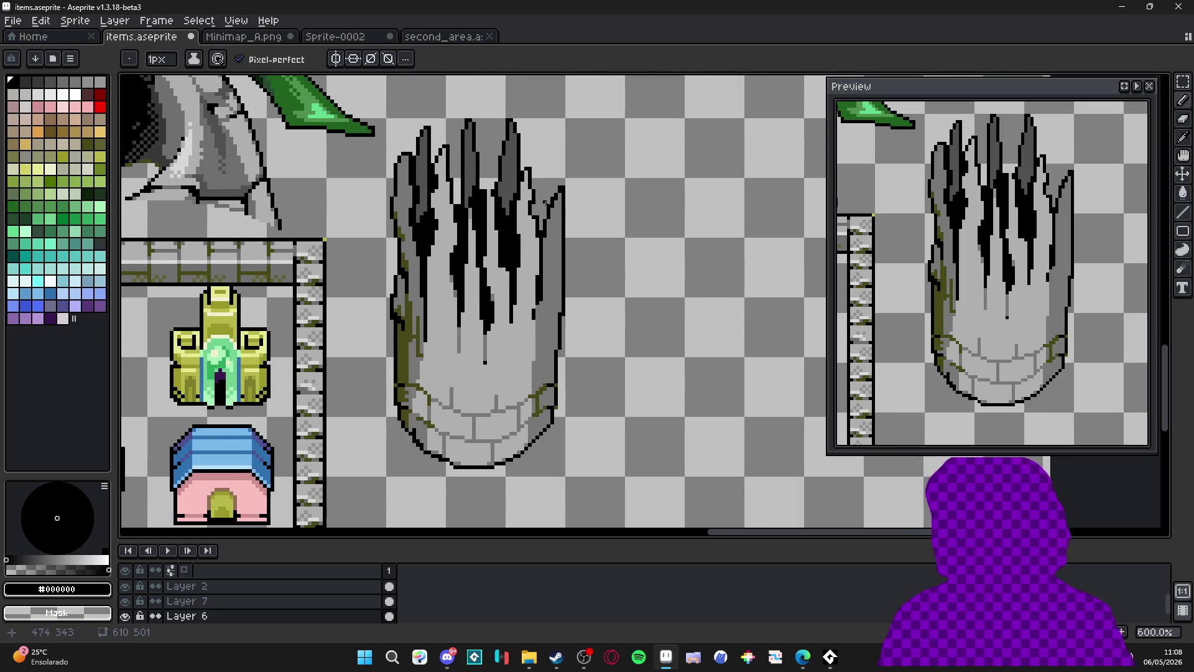
scroll(545, 203, "up", 4)
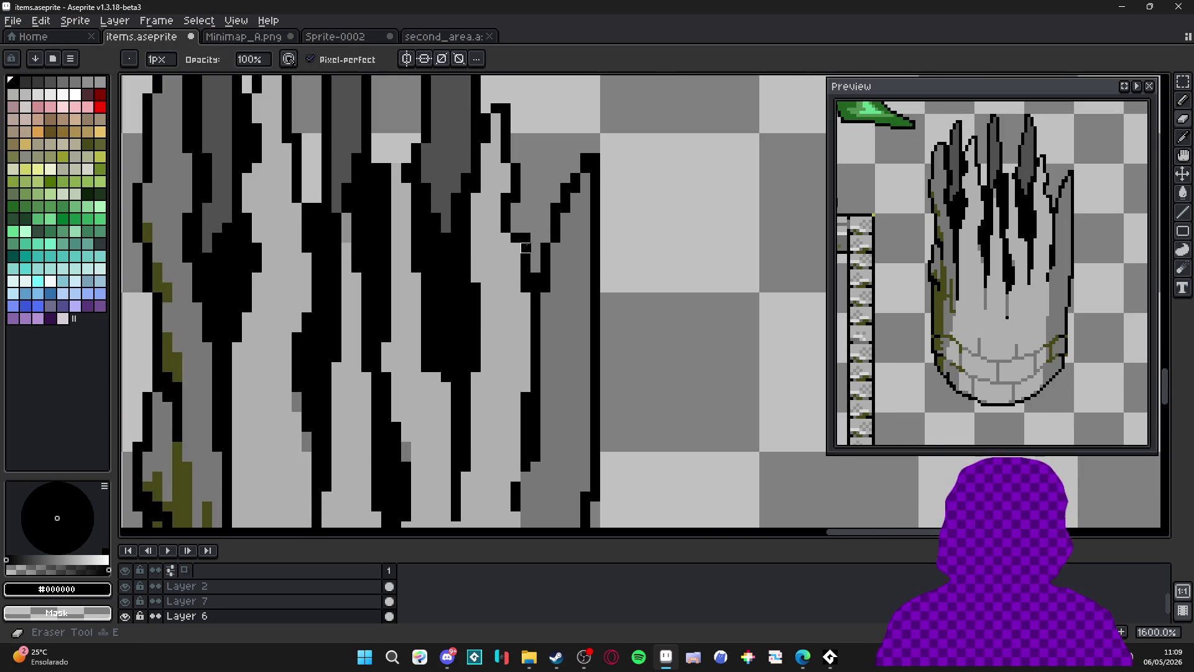
left_click(516, 248)
left_click(516, 257)
key("e")
left_click_drag(526, 257, 526, 248)
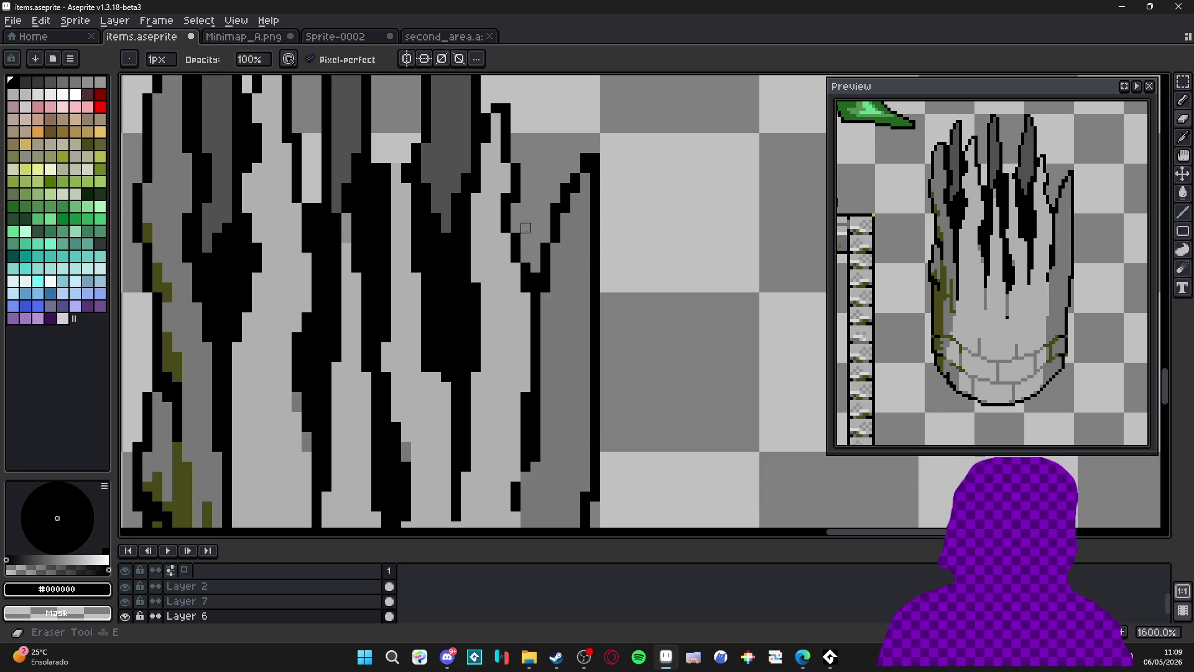
key("b")
mouse_move(526, 302)
left_mouse_down()
mouse_move(526, 382)
mouse_move(526, 342)
left_mouse_up()
scroll(532, 336, "down", 5)
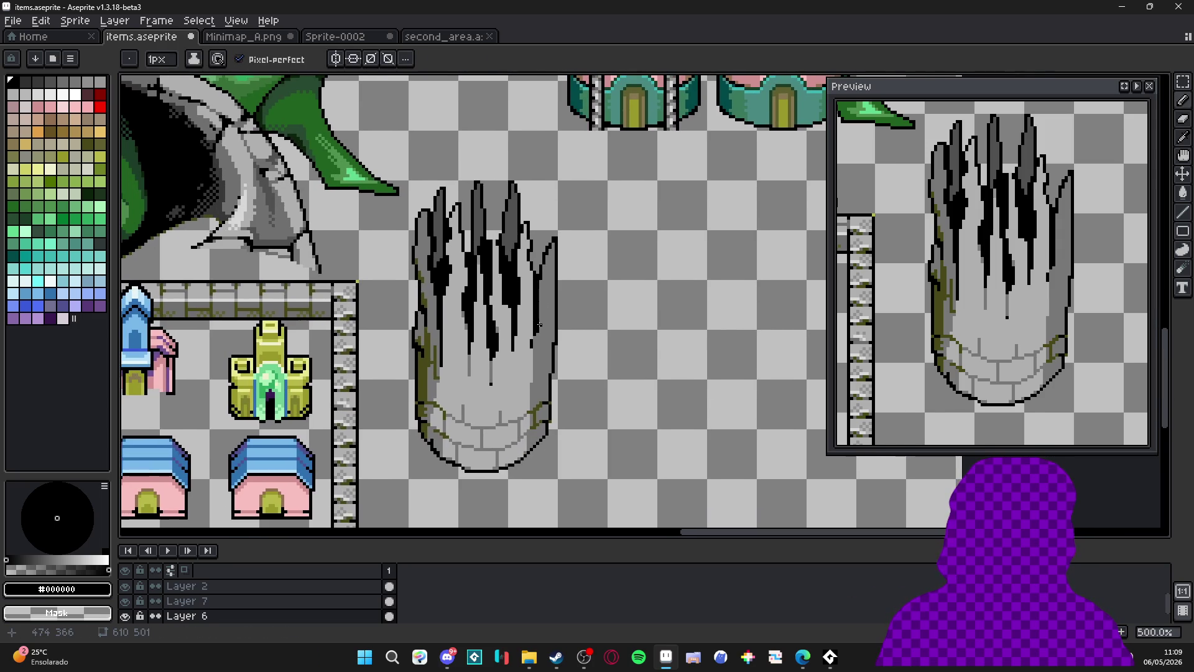
Paint an olive moss streak down a trunk column, then cover its lower part with black.
scroll(539, 325, "up", 4)
left_click(547, 324, "alt")
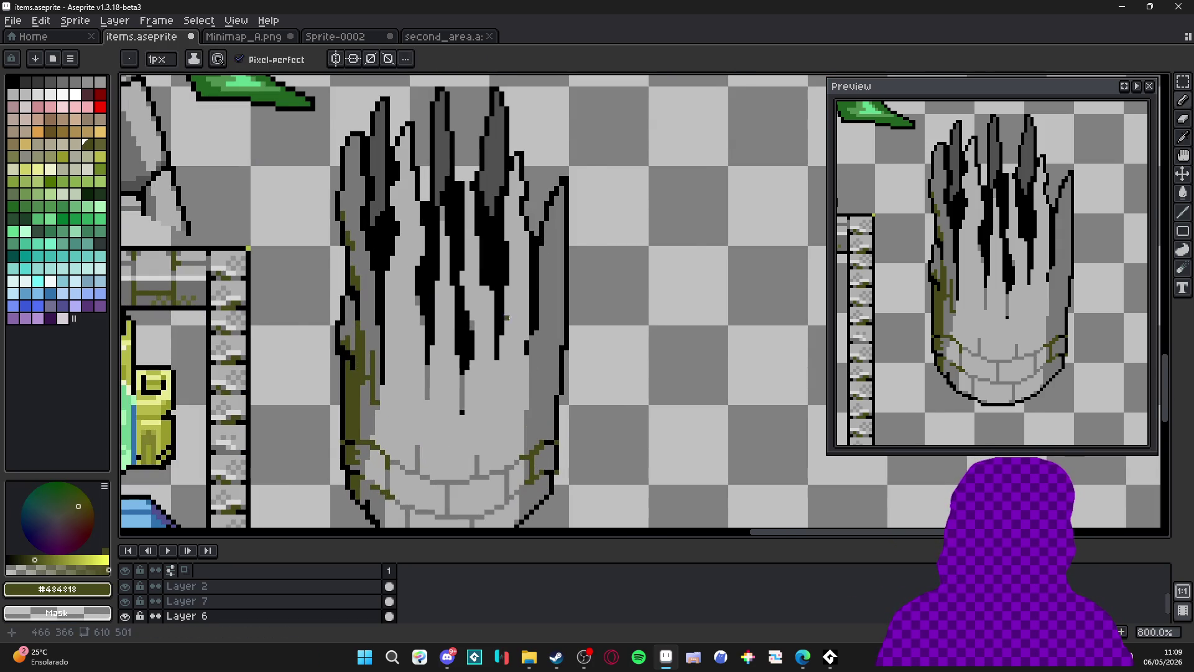
key("b")
mouse_move(534, 309)
left_mouse_down()
mouse_move(537, 333)
mouse_move(537, 275)
mouse_move(532, 290)
left_mouse_up()
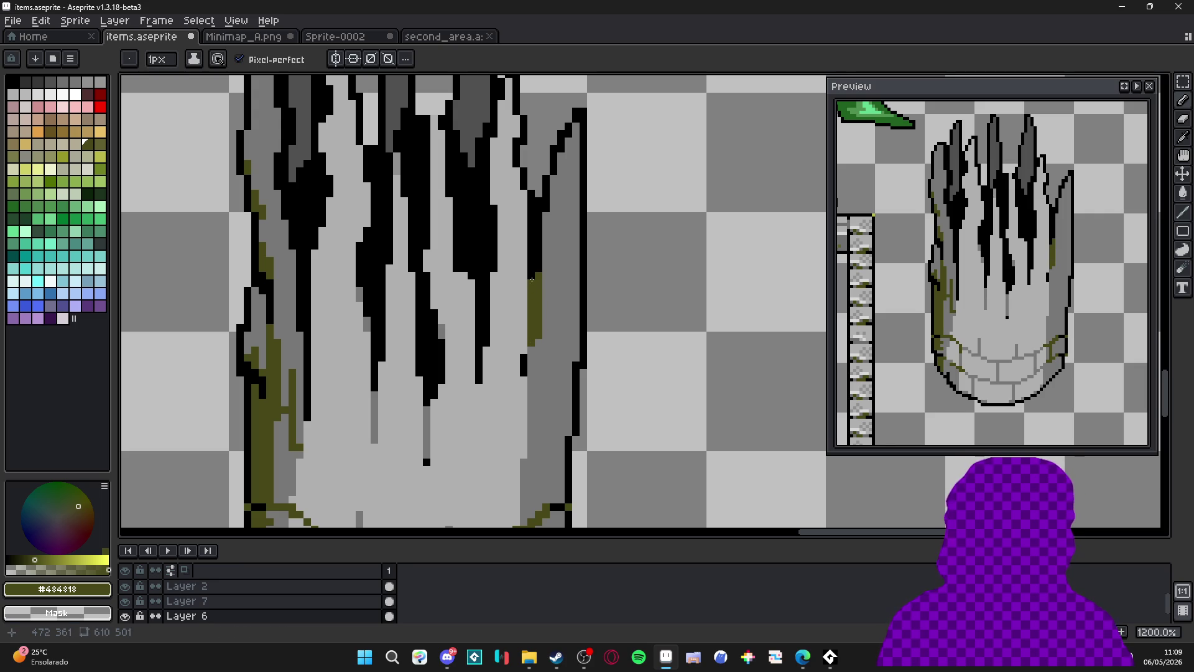
left_click(532, 279, "alt")
left_click_drag(532, 344, 537, 322)
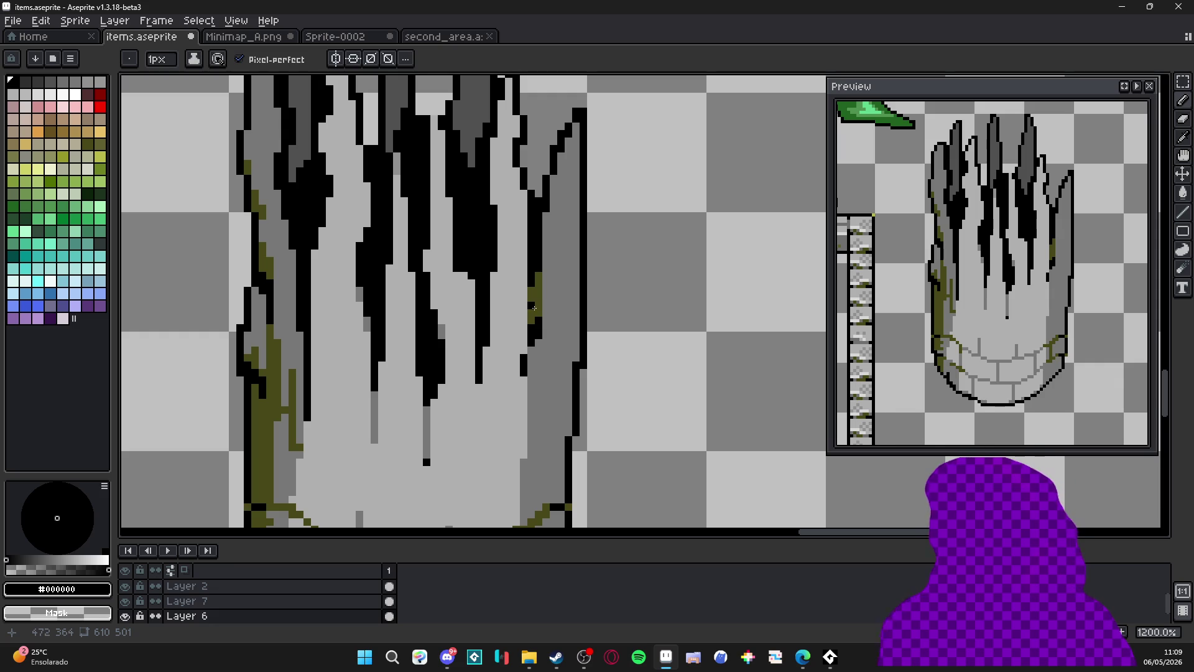
Add olive moss pixels to the trunk and a short mid-grey streak on the pillar.
key("alt+Tab")
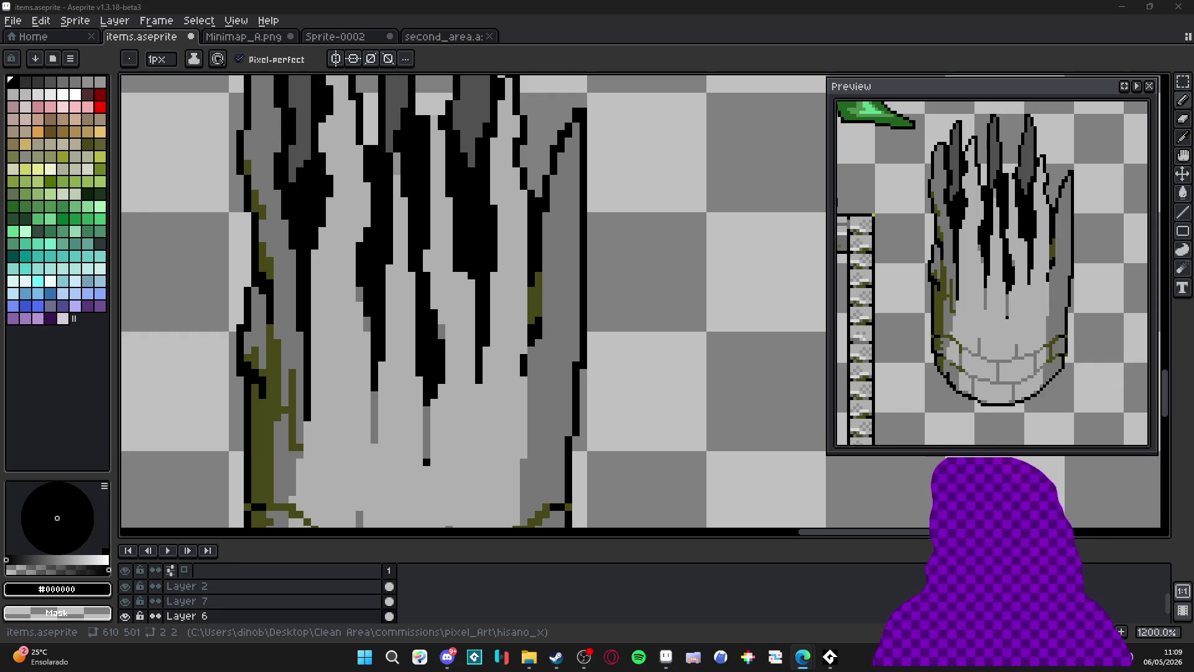
scroll(428, 279, "down", 3)
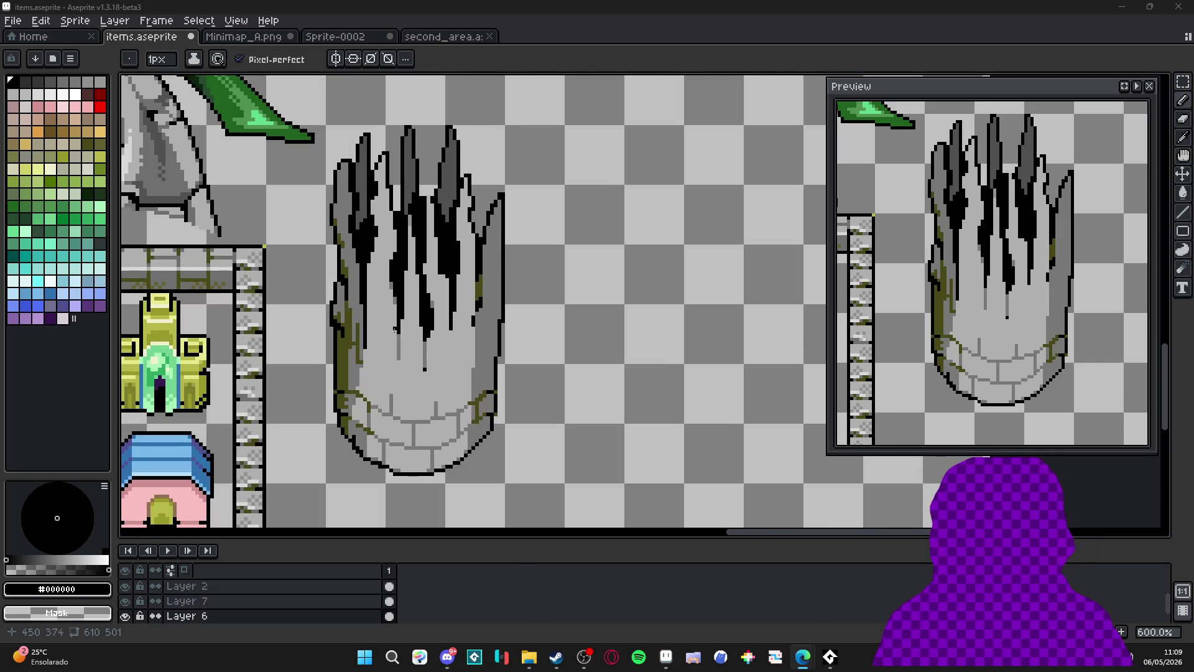
scroll(362, 343, "up", 4)
left_click(343, 367, "alt")
left_click_drag(364, 351, 373, 320)
scroll(423, 330, "down", 5)
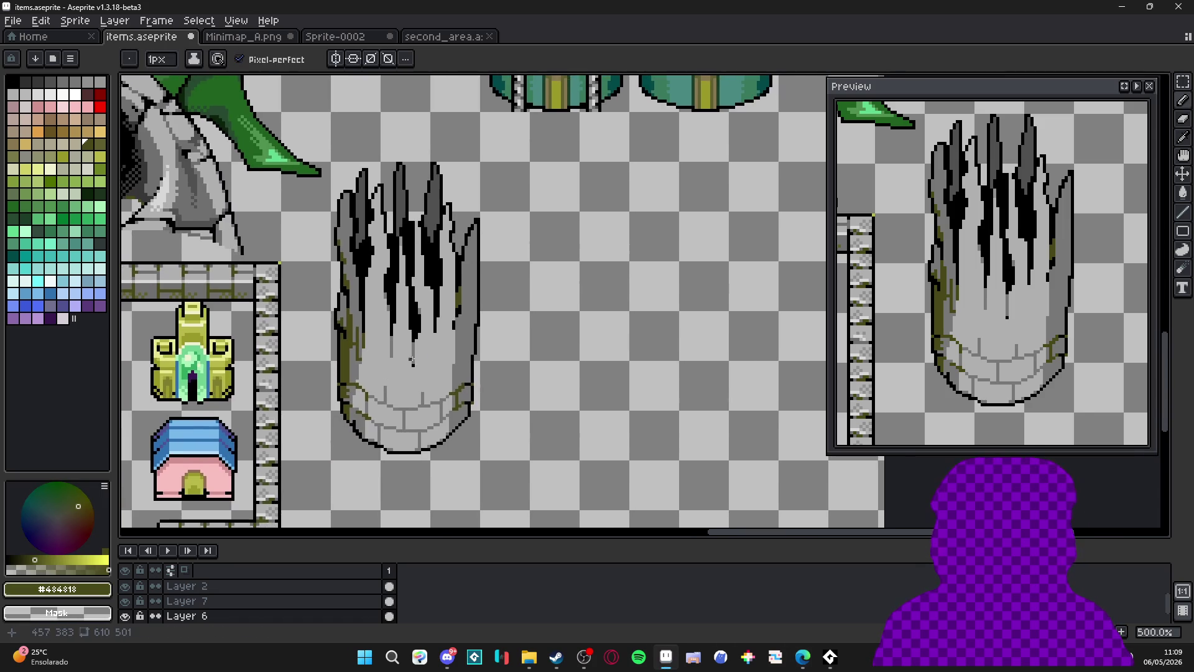
scroll(466, 340, "up", 2)
left_click(446, 326, "alt")
left_click_drag(441, 355, 443, 376)
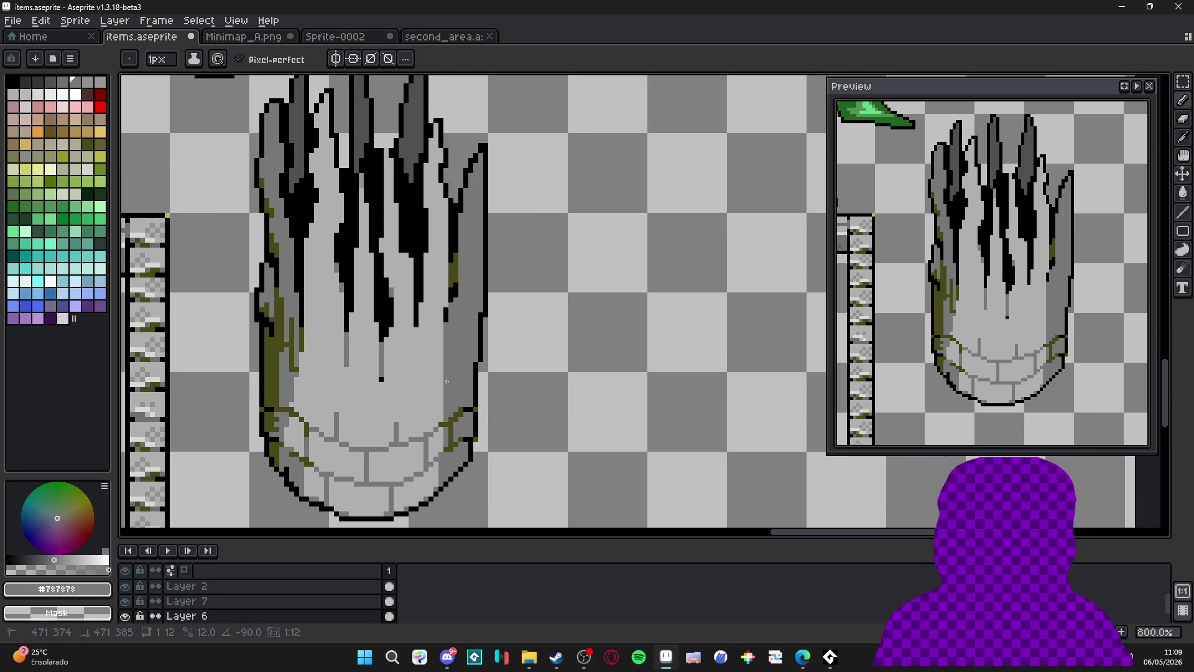
Add two olive moss streaks down the pillar's left side.
scroll(441, 449, "up", 2)
left_click_drag(440, 449, 455, 370)
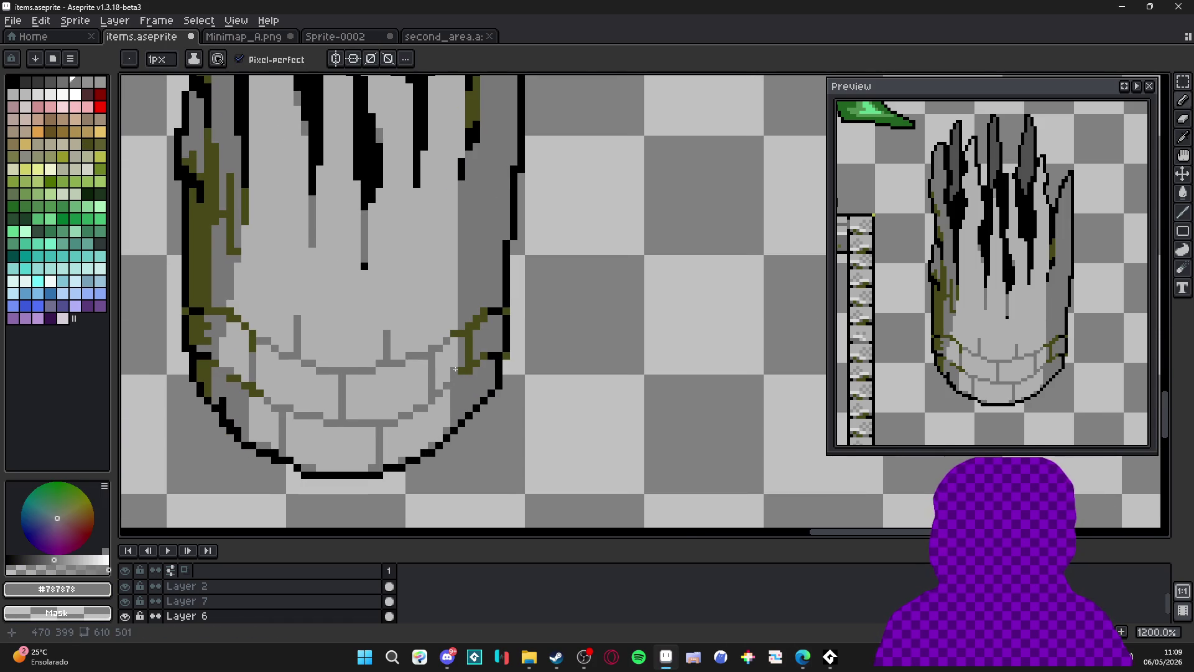
scroll(463, 394, "down", 3)
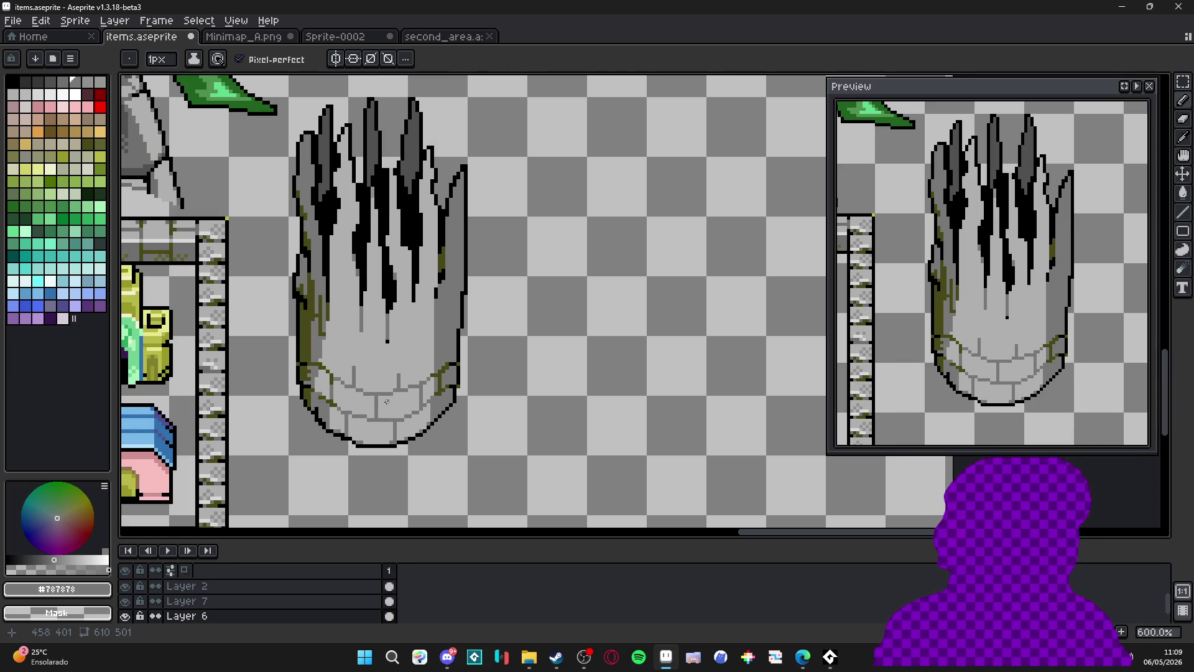
scroll(326, 297, "up", 2)
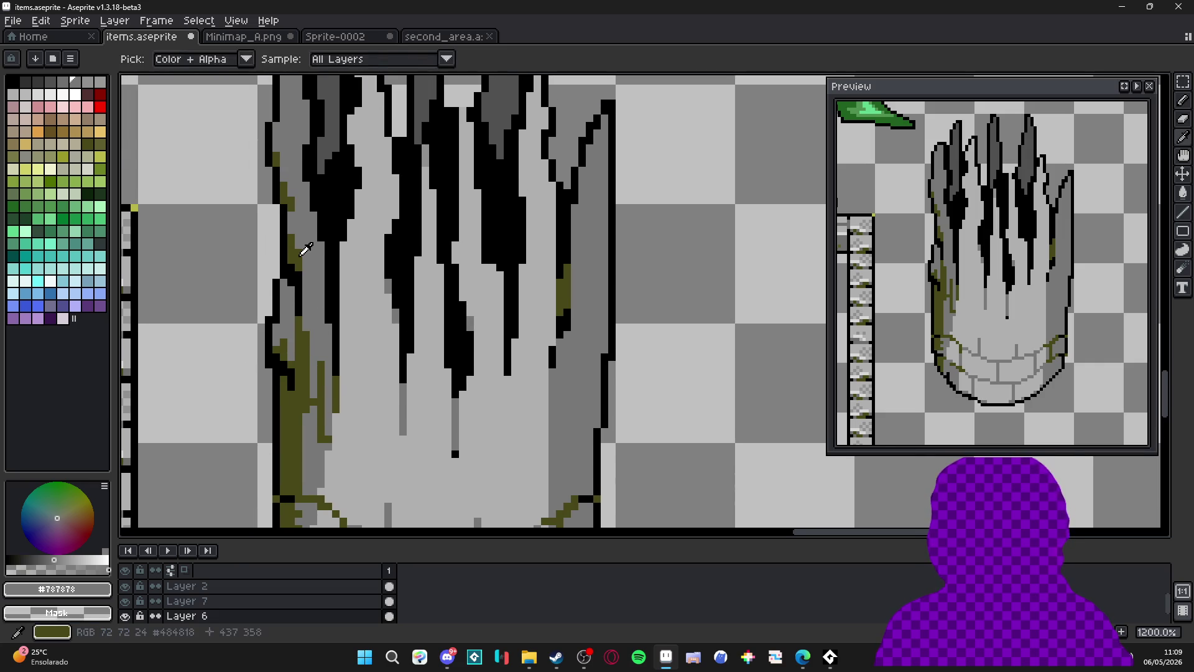
left_click(306, 275, "alt")
mouse_move(306, 273)
left_mouse_down()
mouse_move(306, 334)
mouse_move(320, 324)
left_mouse_up()
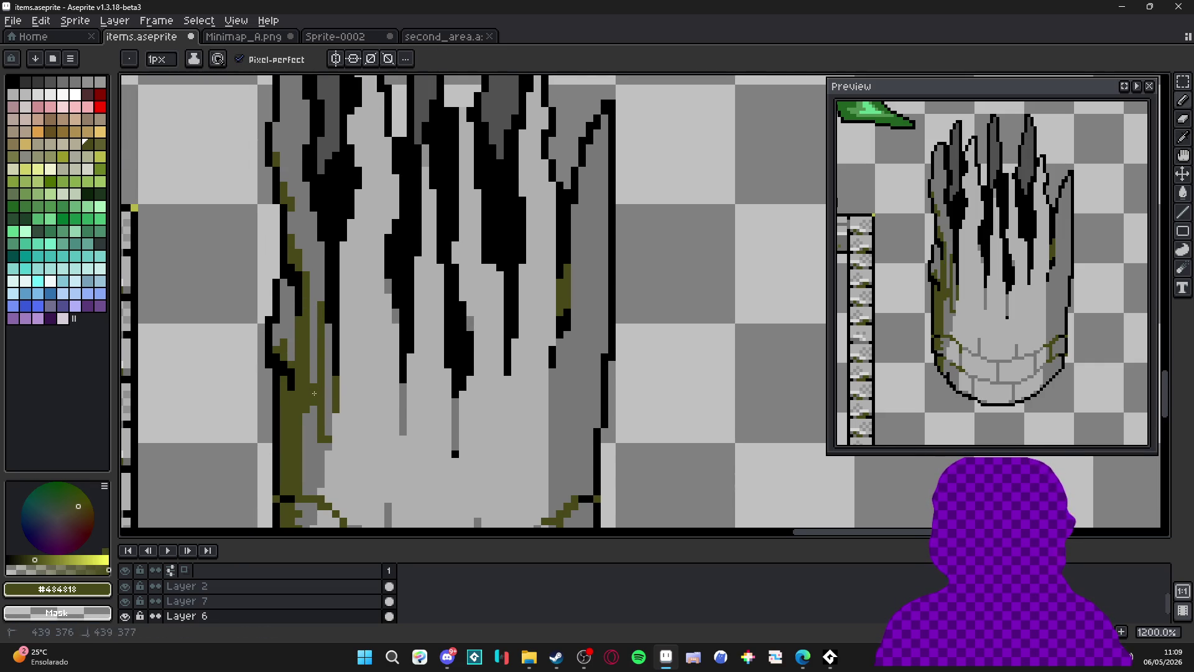
Paint olive moss down the trunk's left edge and extend it upward along that edge.
left_click(307, 358, "alt")
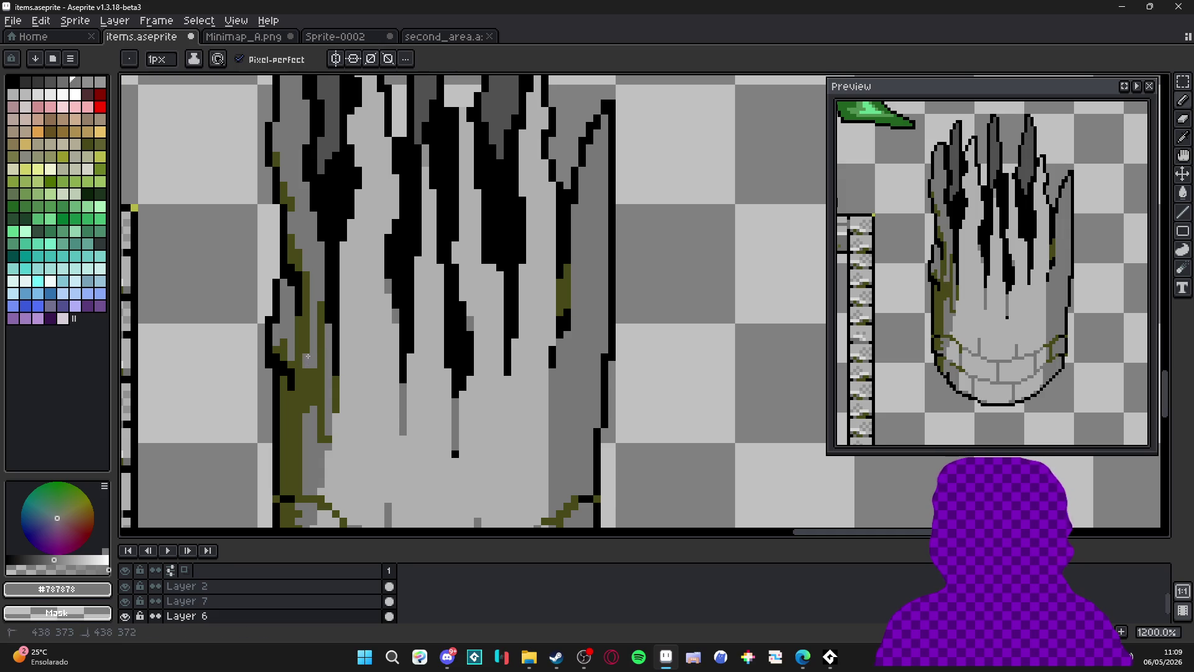
scroll(307, 349, "down", 5)
scroll(318, 324, "up", 6)
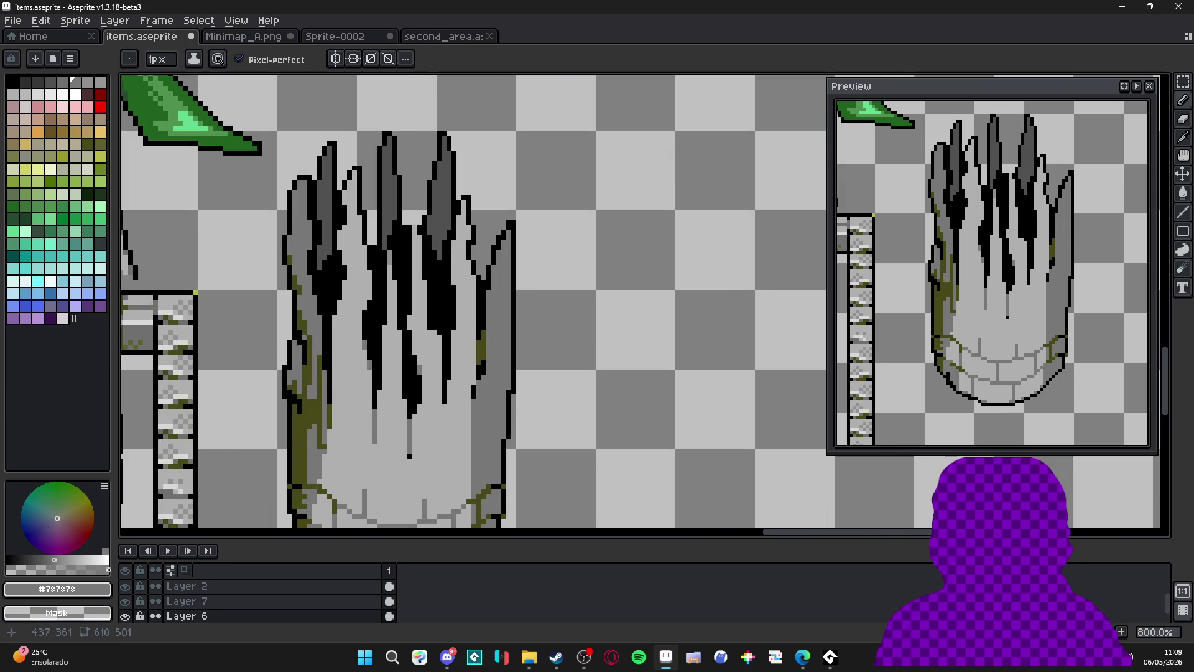
left_click(300, 303, "alt")
mouse_move(294, 287)
left_mouse_down()
mouse_move(297, 316)
mouse_move(326, 335)
left_mouse_up()
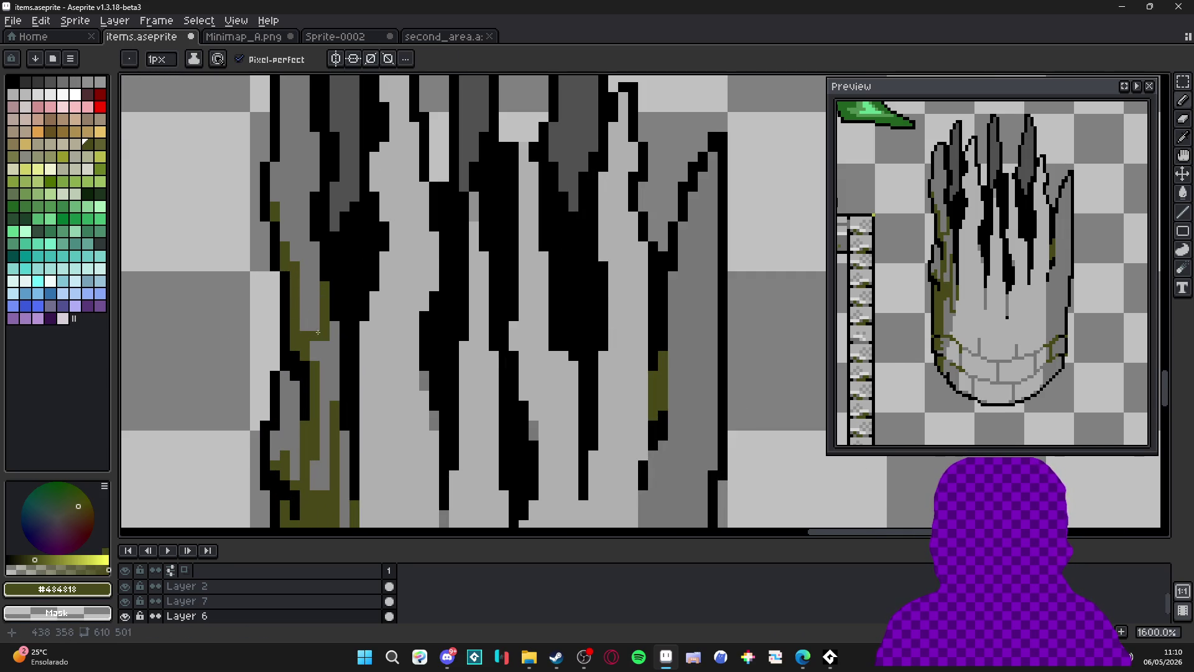
left_click_drag(318, 246, 315, 330)
left_click(318, 321, "alt")
left_click(318, 305, "alt")
left_click(307, 321, "alt")
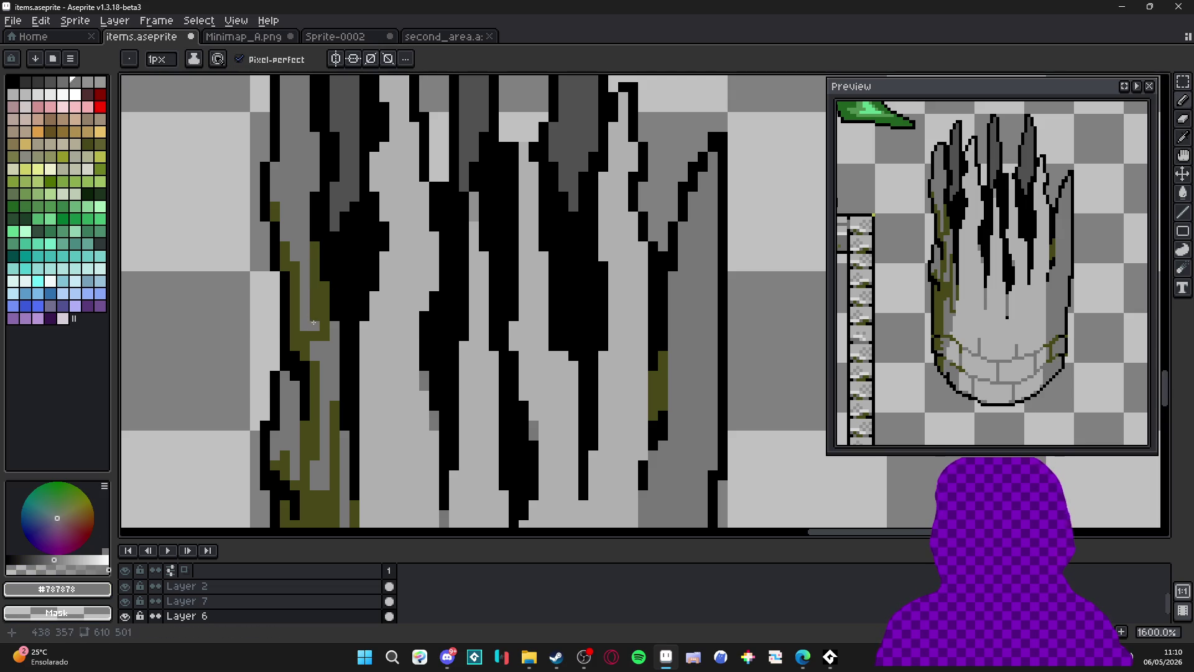
left_click(288, 246, "alt")
mouse_move(286, 231)
left_mouse_down()
mouse_move(276, 175)
mouse_move(296, 234)
left_mouse_up()
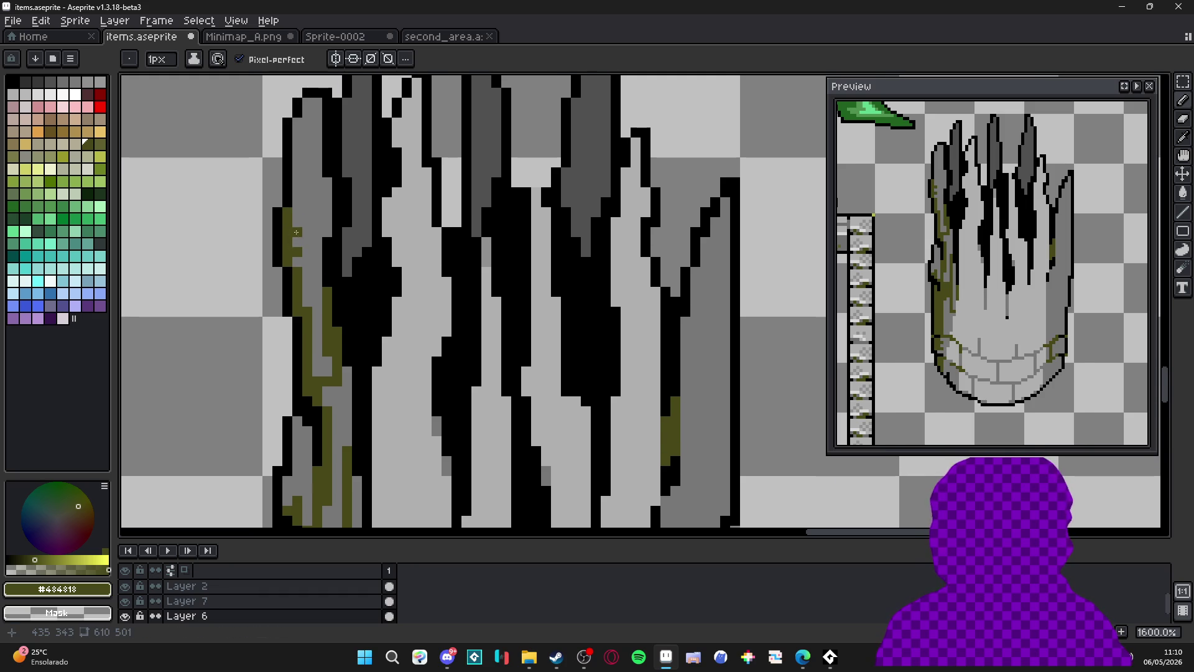
Add olive moss up the pillar's side, then sample mid grey #787878 as the drawing colour.
scroll(296, 224, "down", 1)
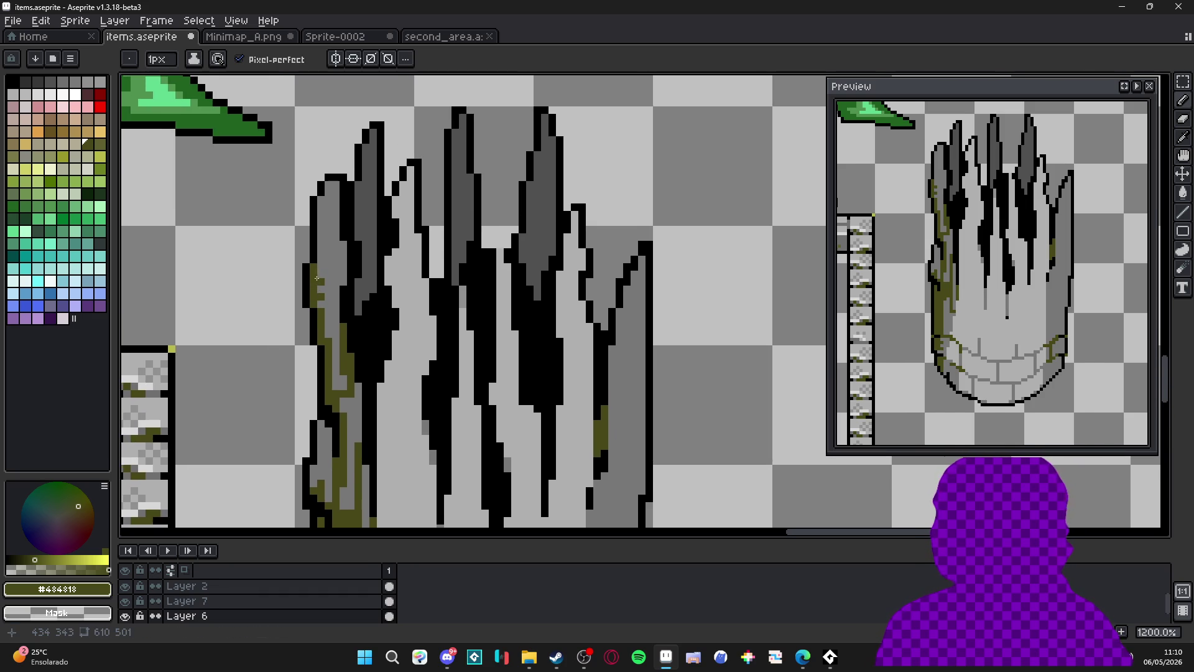
scroll(317, 278, "up", 1)
left_click_drag(351, 266, 348, 229)
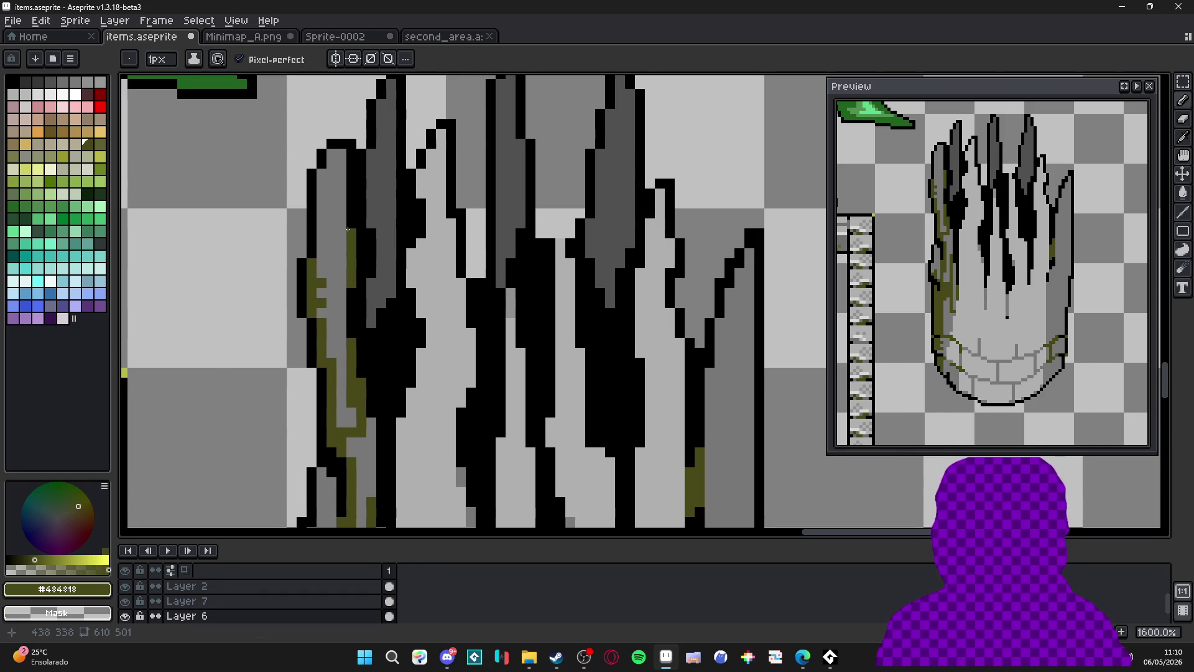
scroll(347, 230, "down", 4)
scroll(373, 314, "up", 3)
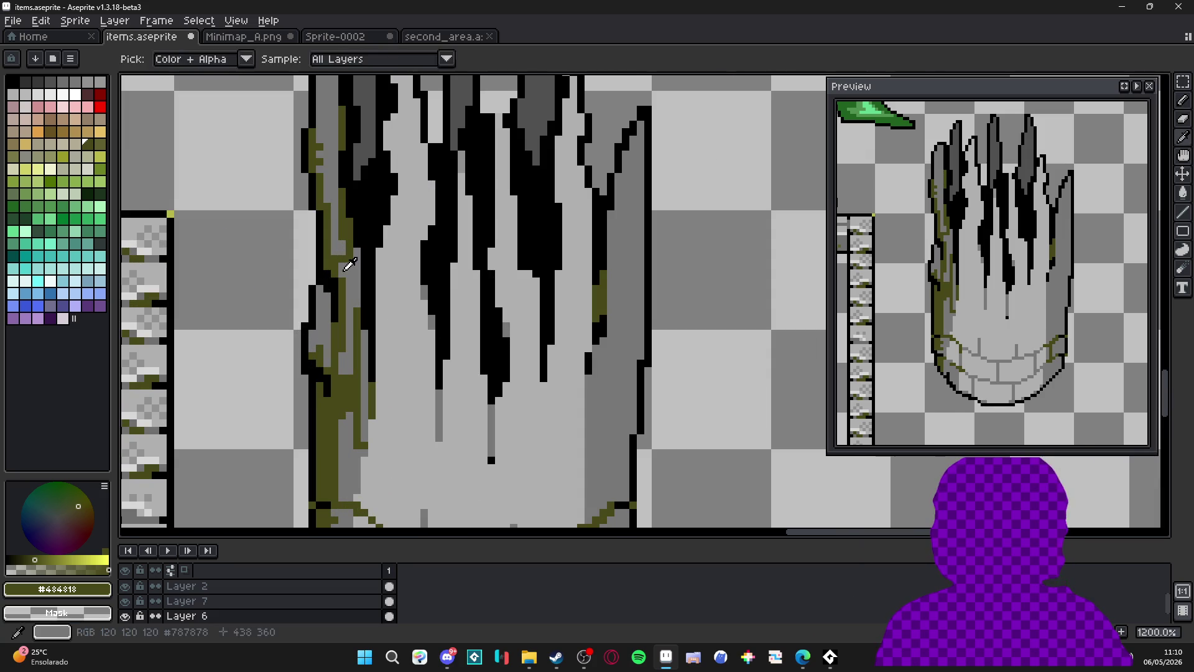
scroll(350, 295, "down", 3)
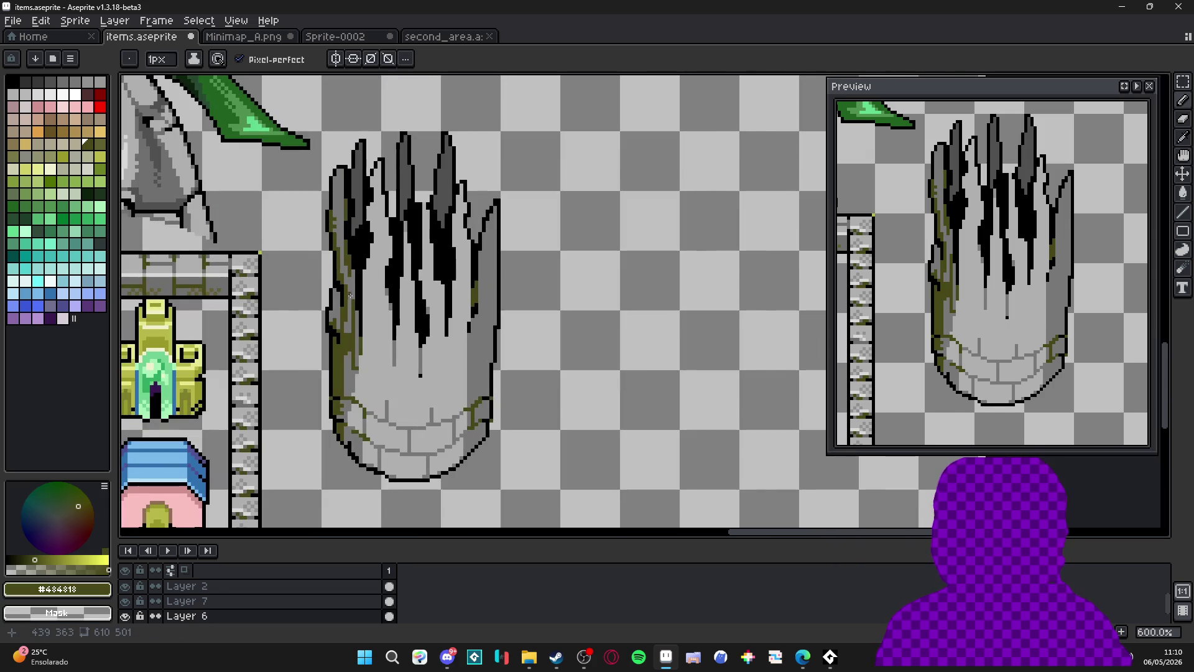
left_click_drag(368, 323, 372, 299)
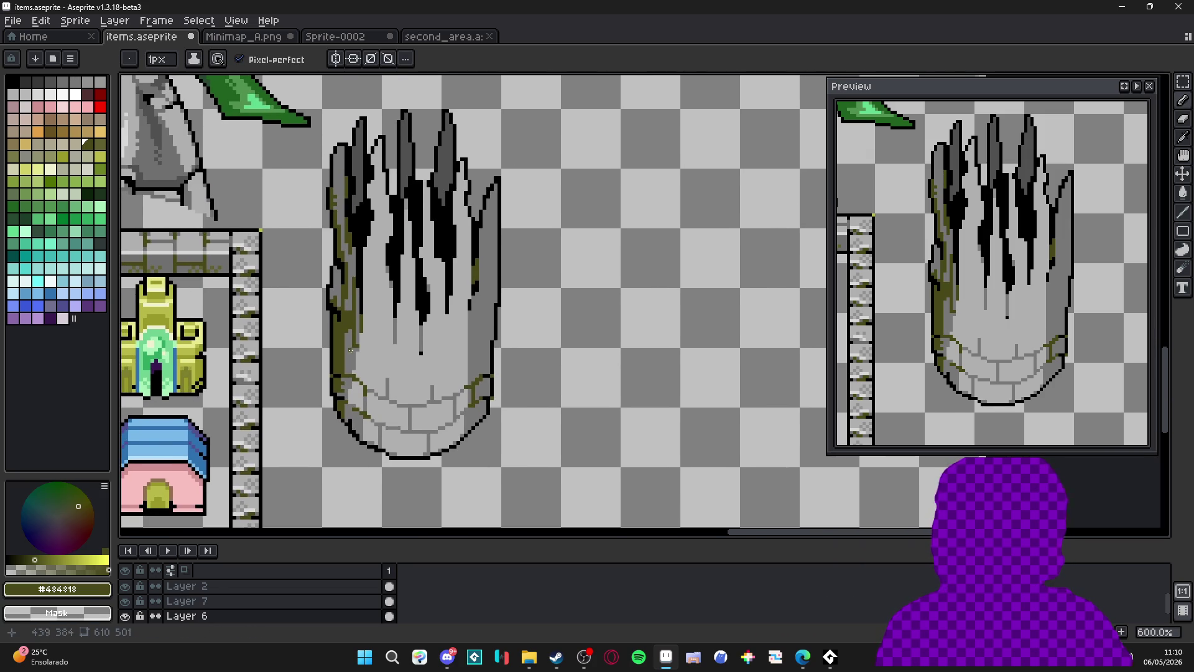
scroll(354, 352, "up", 2)
left_click(355, 353, "alt")
scroll(367, 379, "down", 4)
scroll(369, 385, "up", 2)
scroll(388, 271, "up", 2)
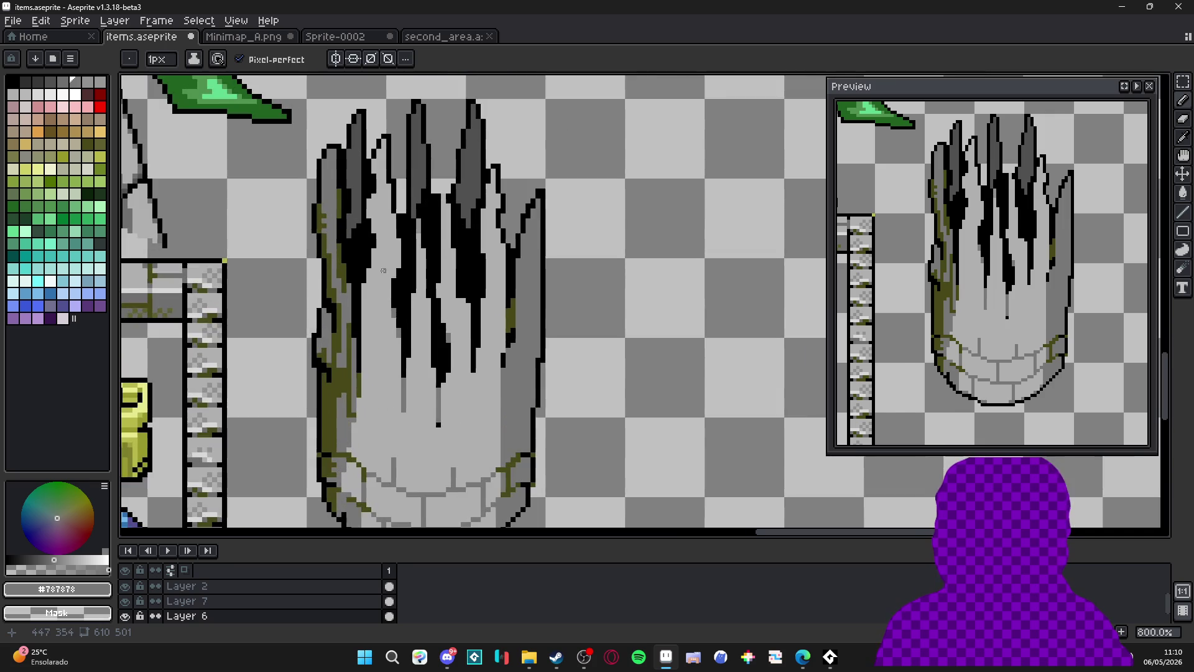
scroll(381, 273, "up", 3)
mouse_move(380, 249)
left_mouse_down()
mouse_move(371, 382)
mouse_move(382, 456)
mouse_move(370, 366)
mouse_move(366, 424)
left_mouse_up()
mouse_move(366, 423)
left_mouse_down()
mouse_move(366, 289)
mouse_move(362, 418)
mouse_move(382, 417)
mouse_move(401, 361)
mouse_move(396, 274)
left_mouse_up()
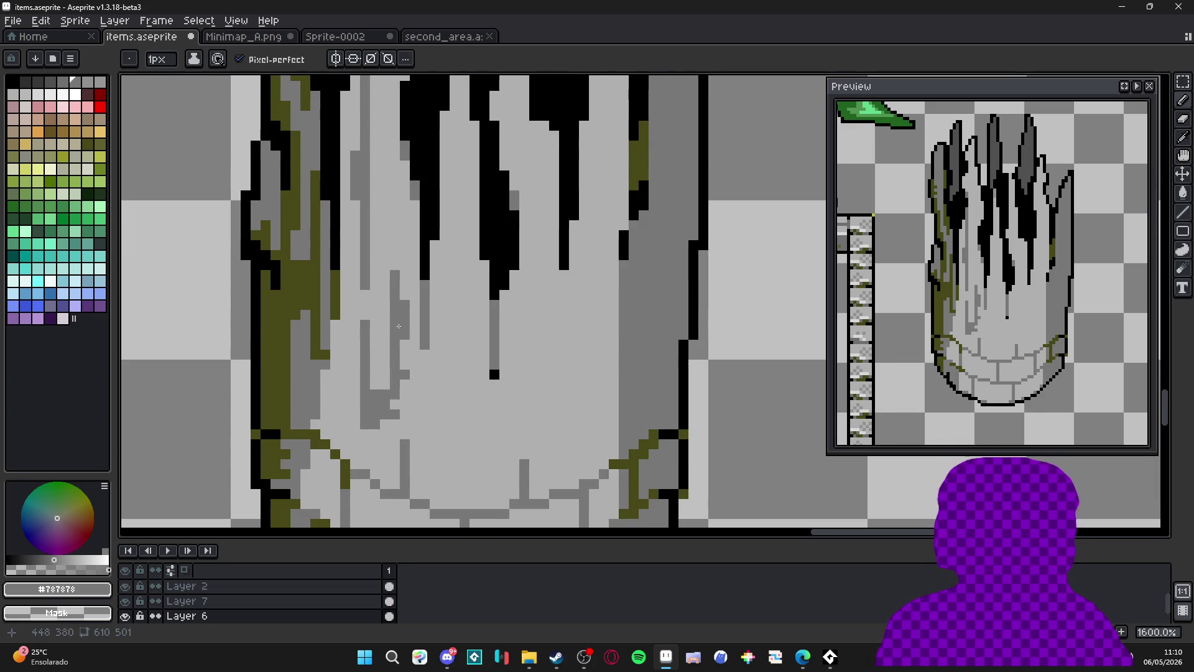
scroll(401, 311, "down", 5)
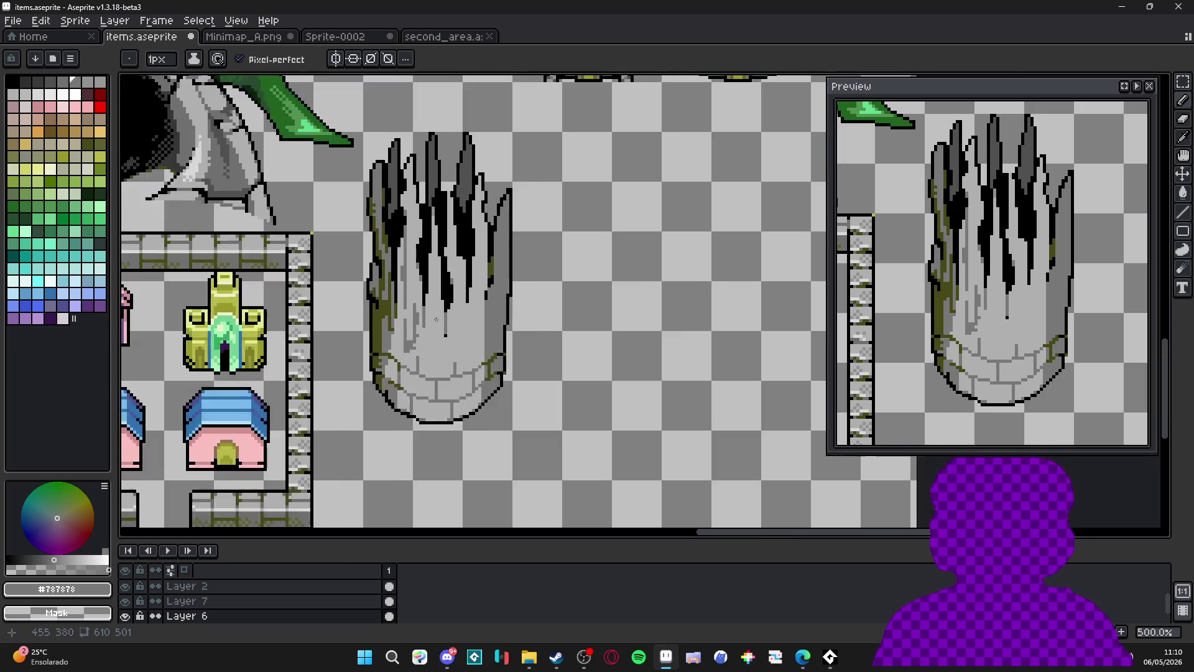
scroll(438, 318, "down", 1)
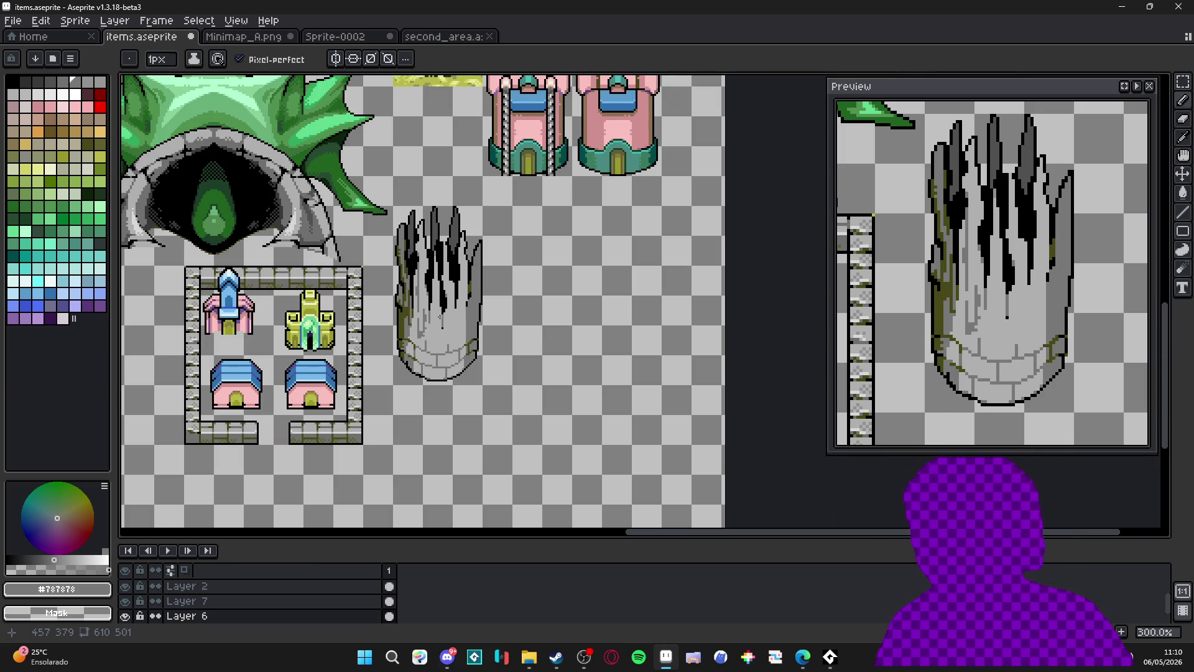
scroll(418, 316, "up", 6)
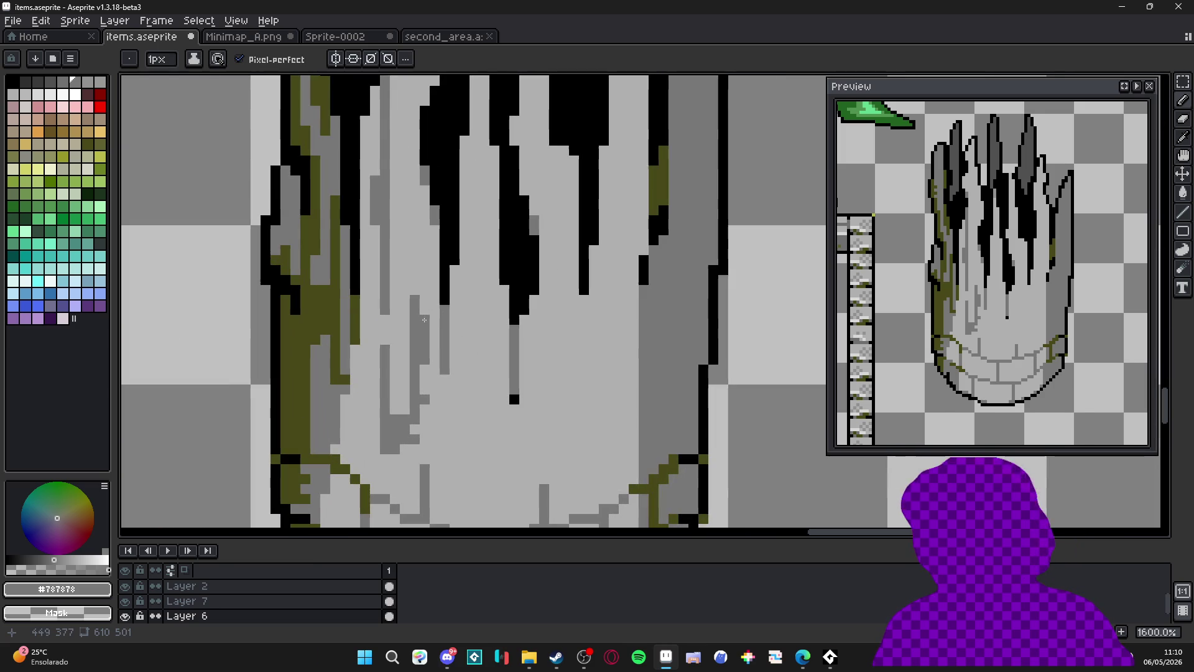
left_click_drag(418, 315, 417, 251)
mouse_move(423, 261)
left_mouse_down()
mouse_move(414, 158)
mouse_move(423, 306)
left_mouse_up()
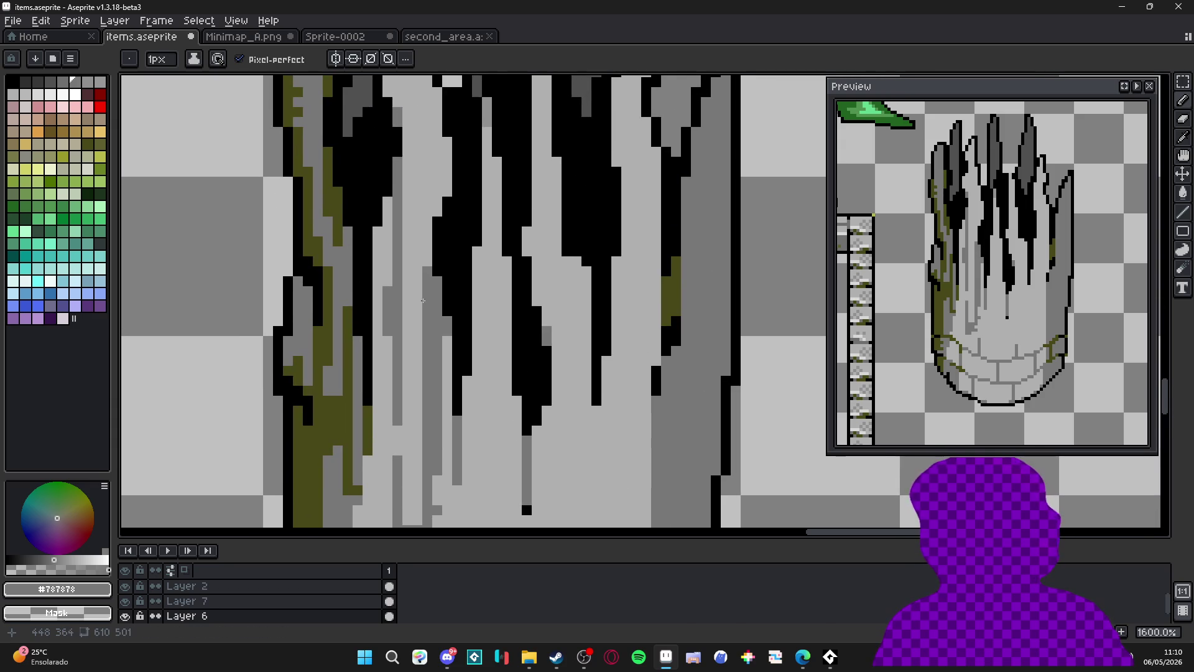
mouse_move(428, 239)
left_mouse_down()
mouse_move(448, 138)
mouse_move(440, 184)
left_mouse_up()
left_click(435, 165)
left_click(384, 139)
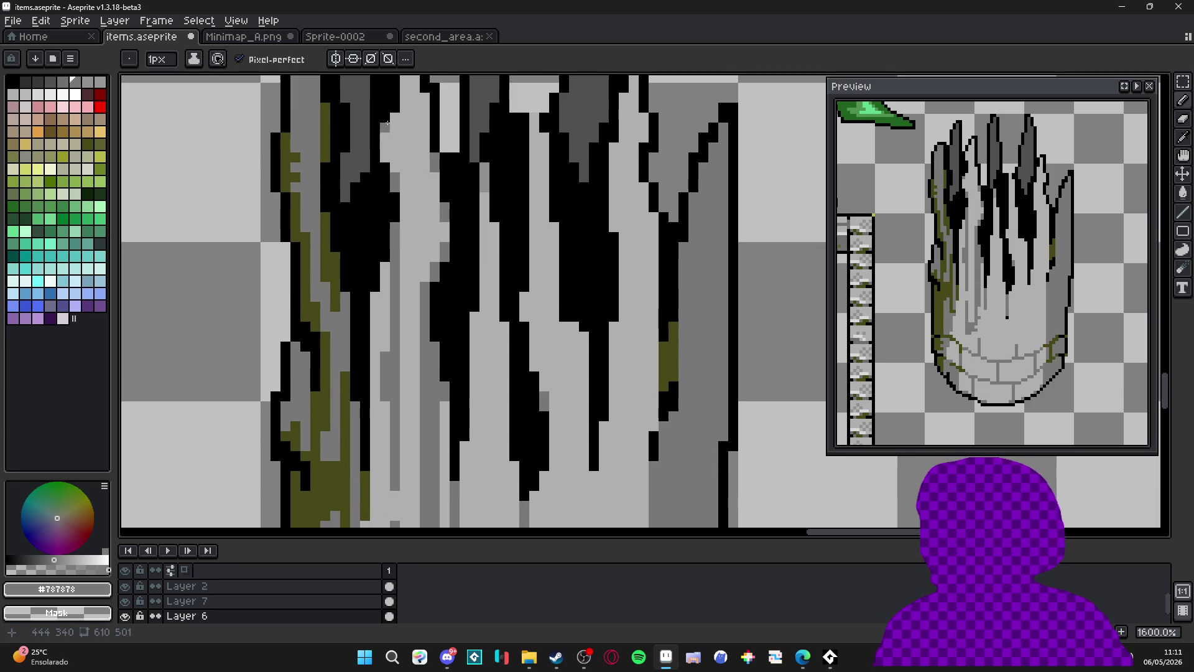
left_click_drag(398, 117, 398, 209)
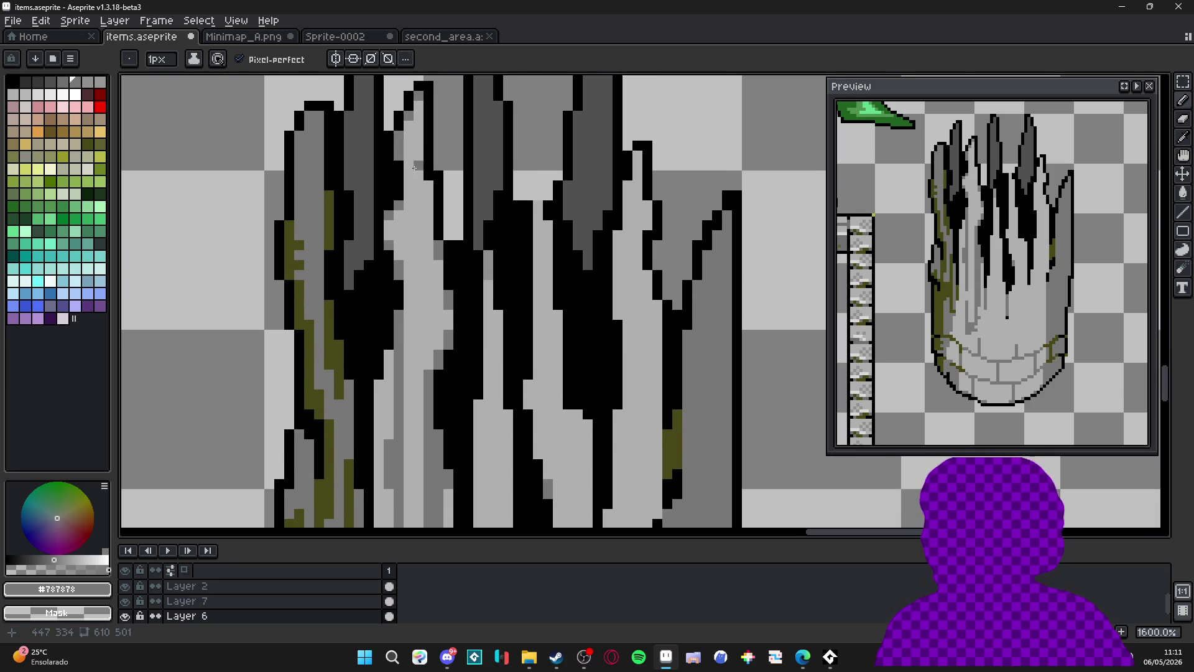
scroll(409, 285, "down", 4)
left_click_drag(410, 284, 396, 261)
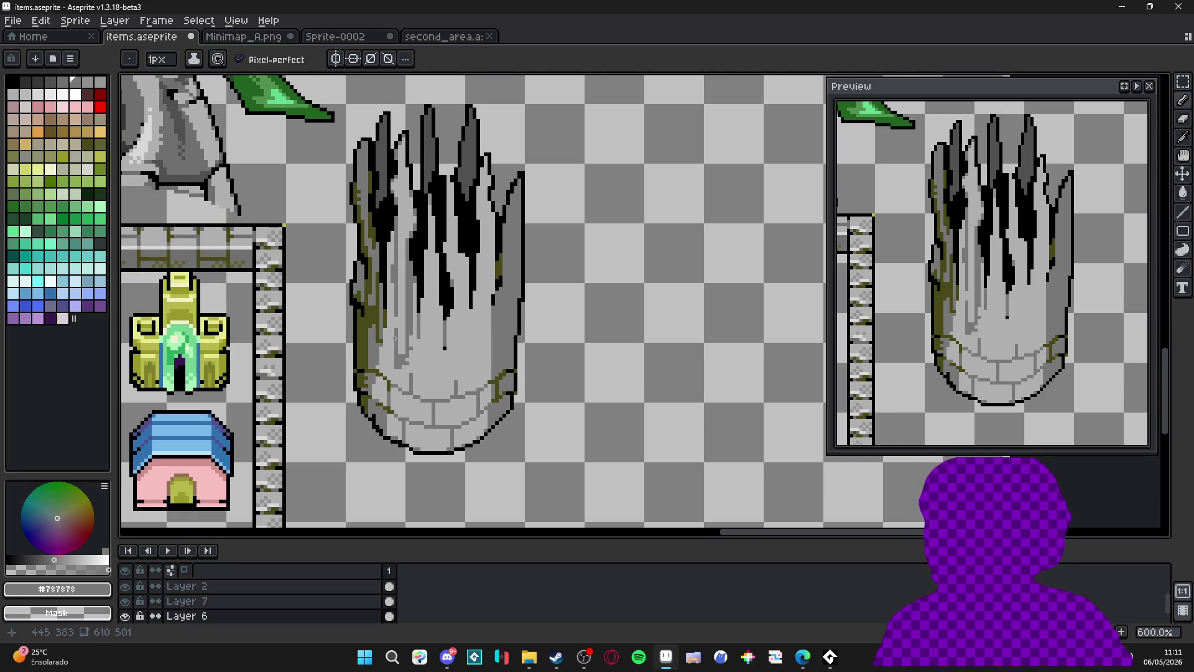
scroll(394, 341, "up", 1)
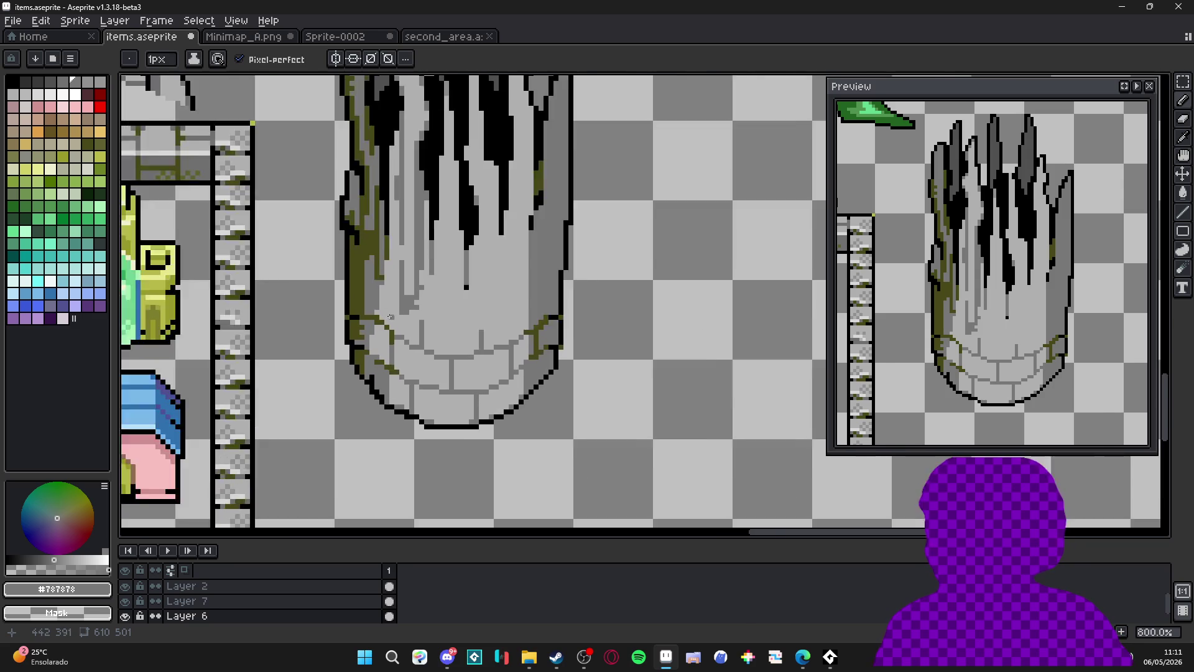
scroll(387, 312, "up", 3)
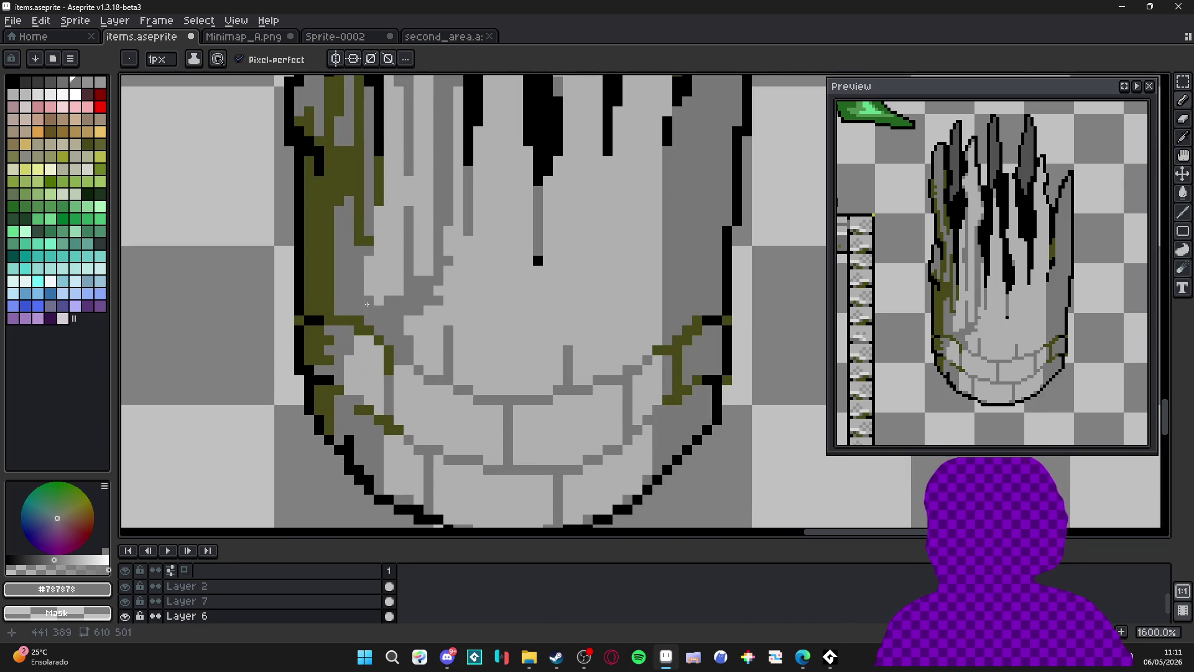
scroll(366, 292, "down", 2)
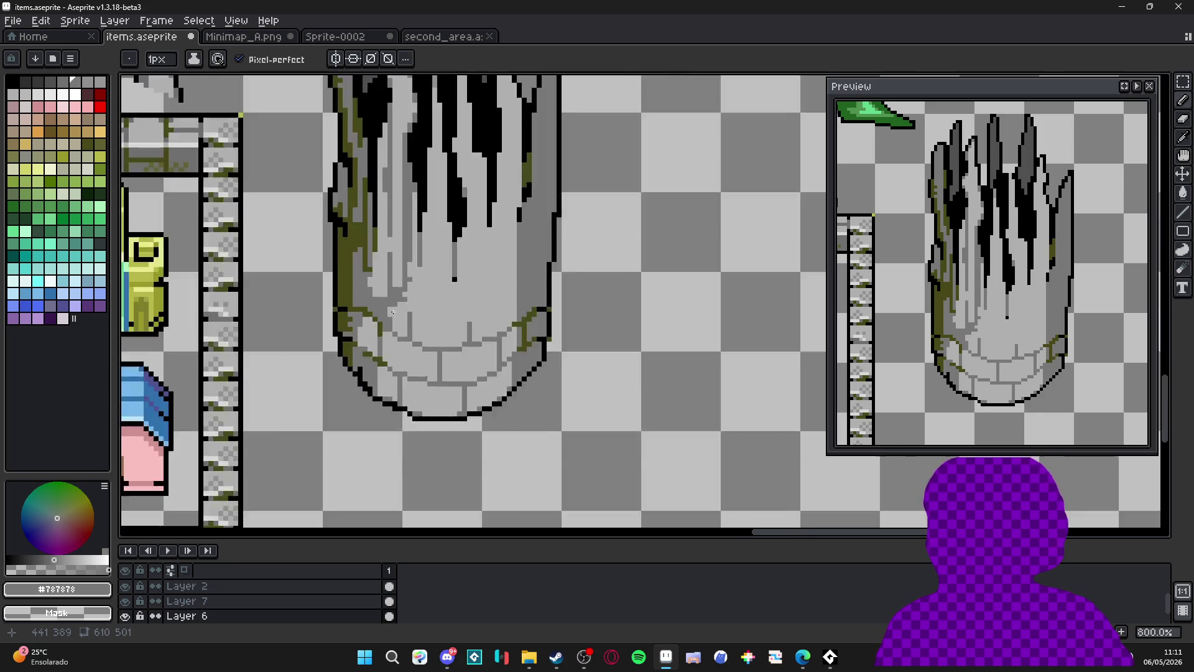
scroll(398, 308, "up", 2)
scroll(402, 306, "down", 4)
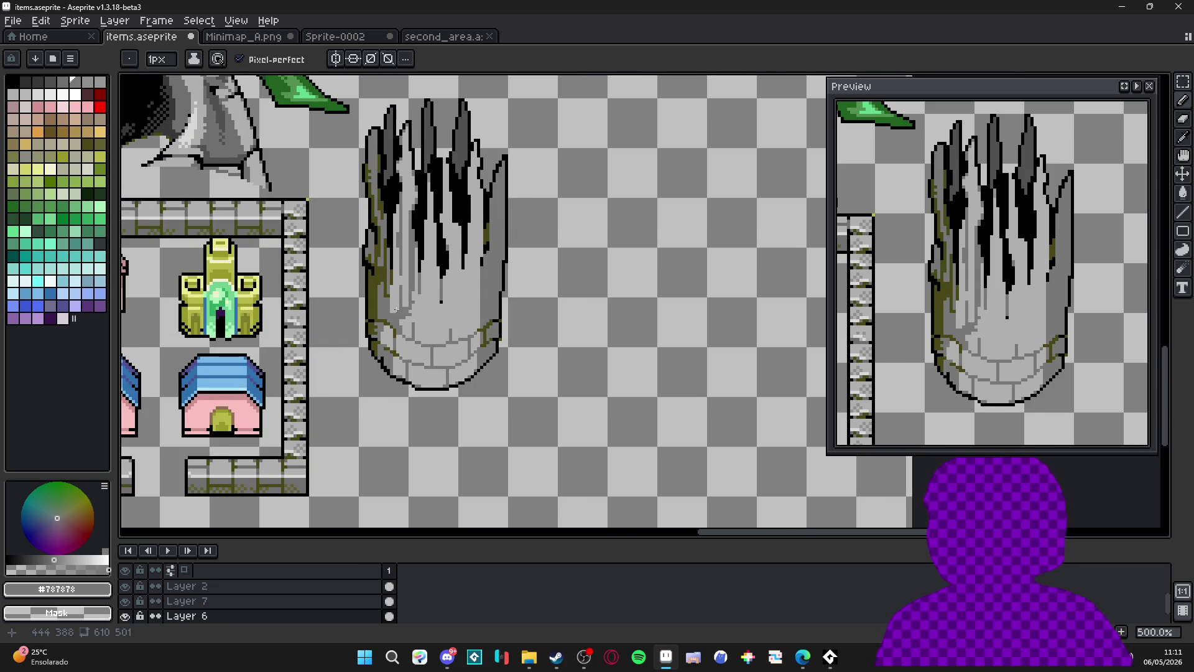
scroll(397, 310, "up", 7)
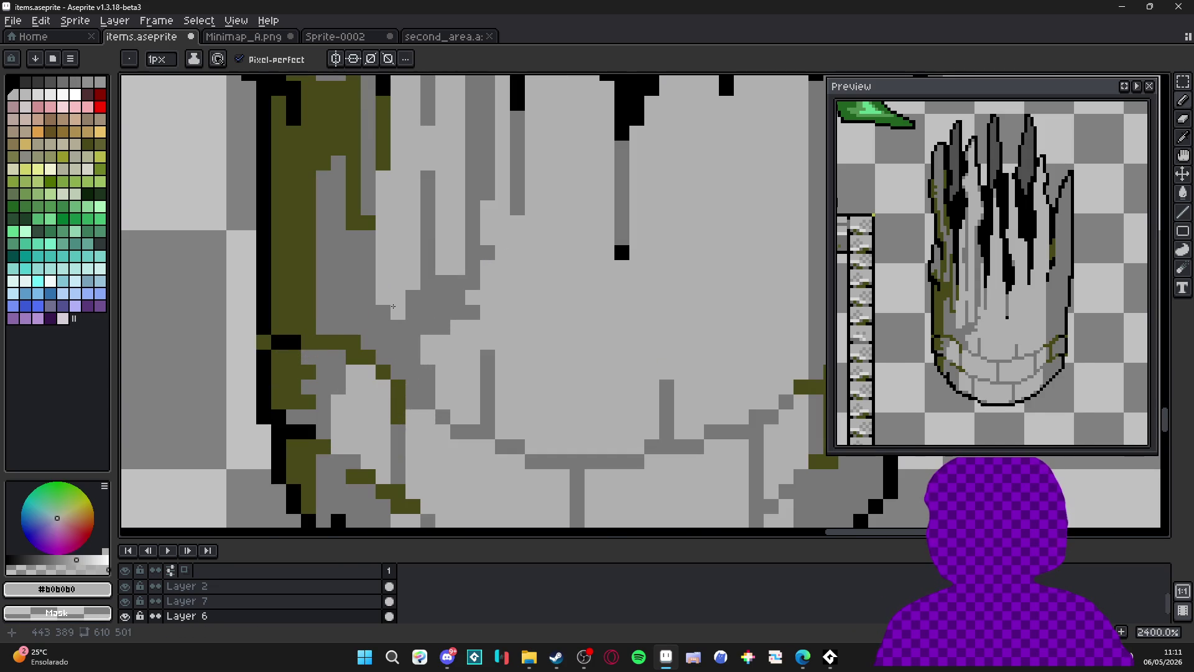
left_click(384, 318, "alt")
Lighten four grey pixels on the pillar.
left_click(383, 342)
left_click(398, 327)
left_click(398, 340)
left_click(398, 357)
scroll(413, 367, "down", 6)
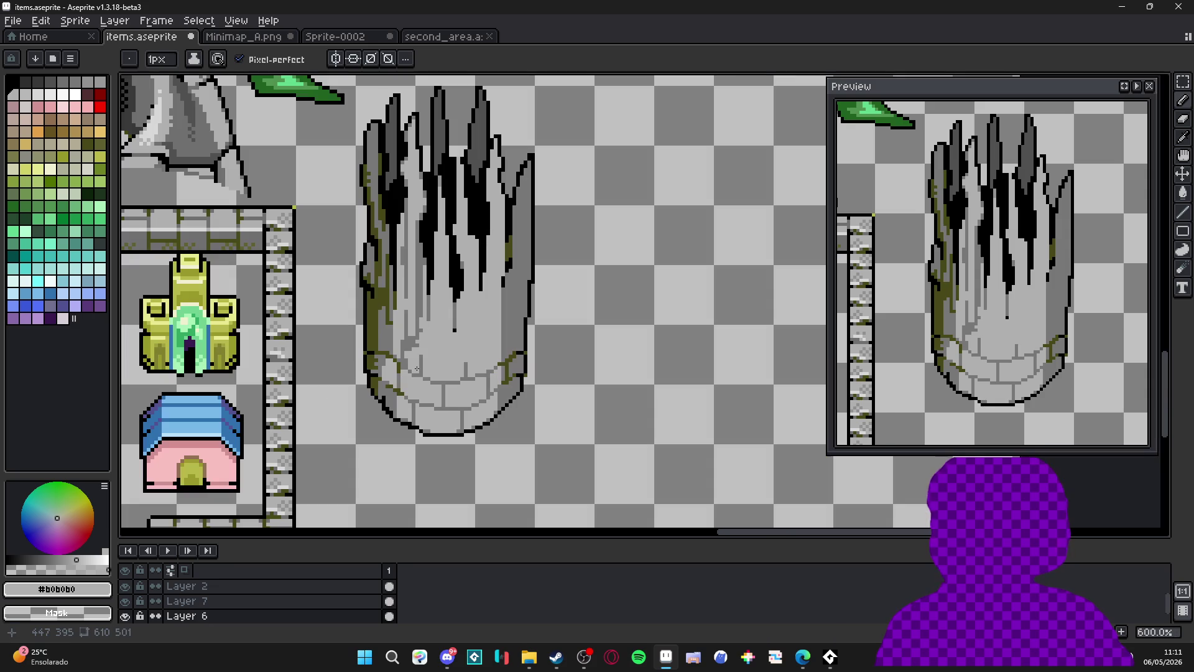
scroll(417, 220, "up", 4)
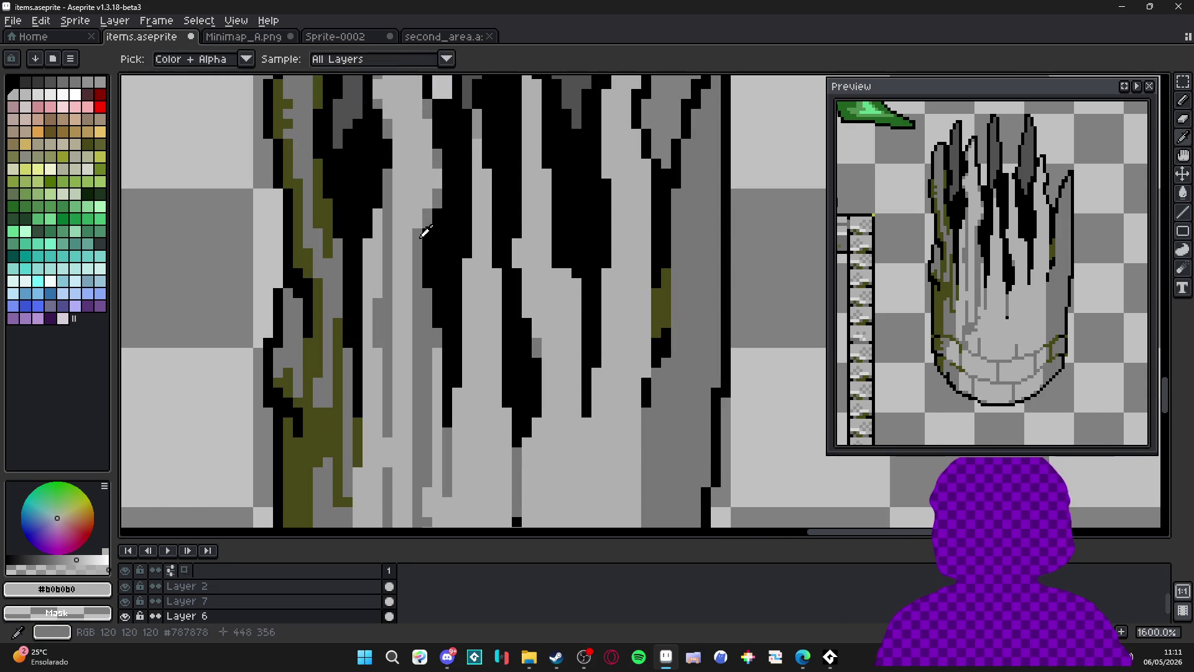
Paint mid-grey #787878 pixels between the drips and a short vertical light-grey #b0b0b0 streak.
left_click(415, 206, "alt")
left_click_drag(417, 230, 414, 205)
left_click(426, 204)
left_click(408, 189)
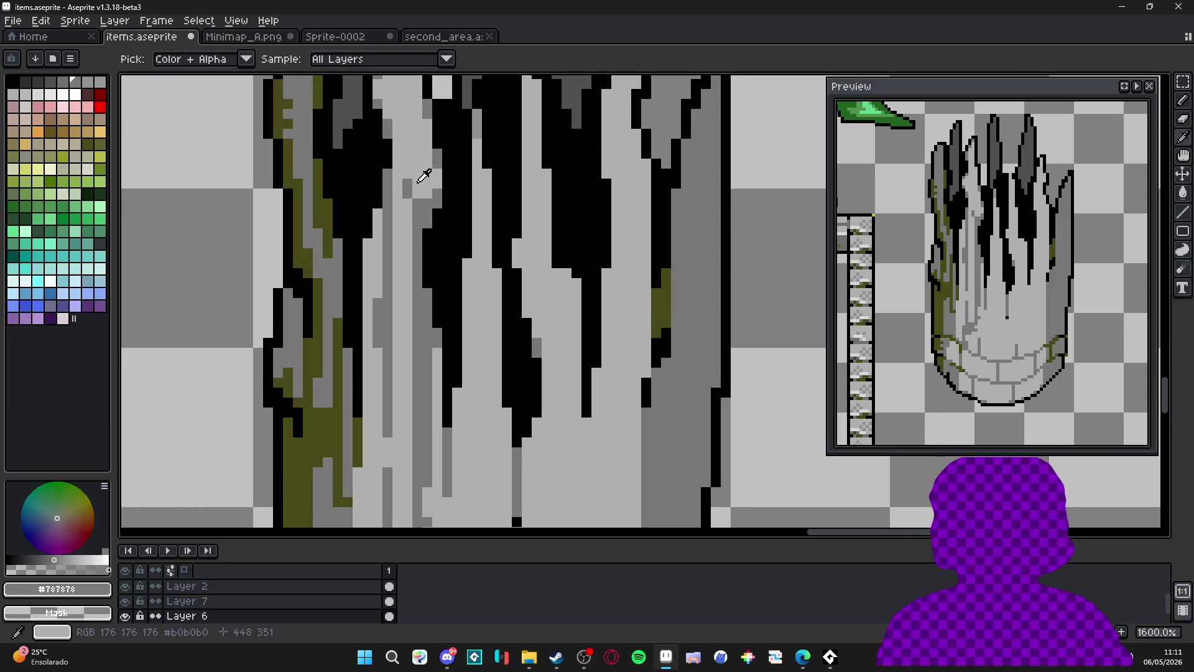
left_click(420, 187, "alt")
left_click(426, 202)
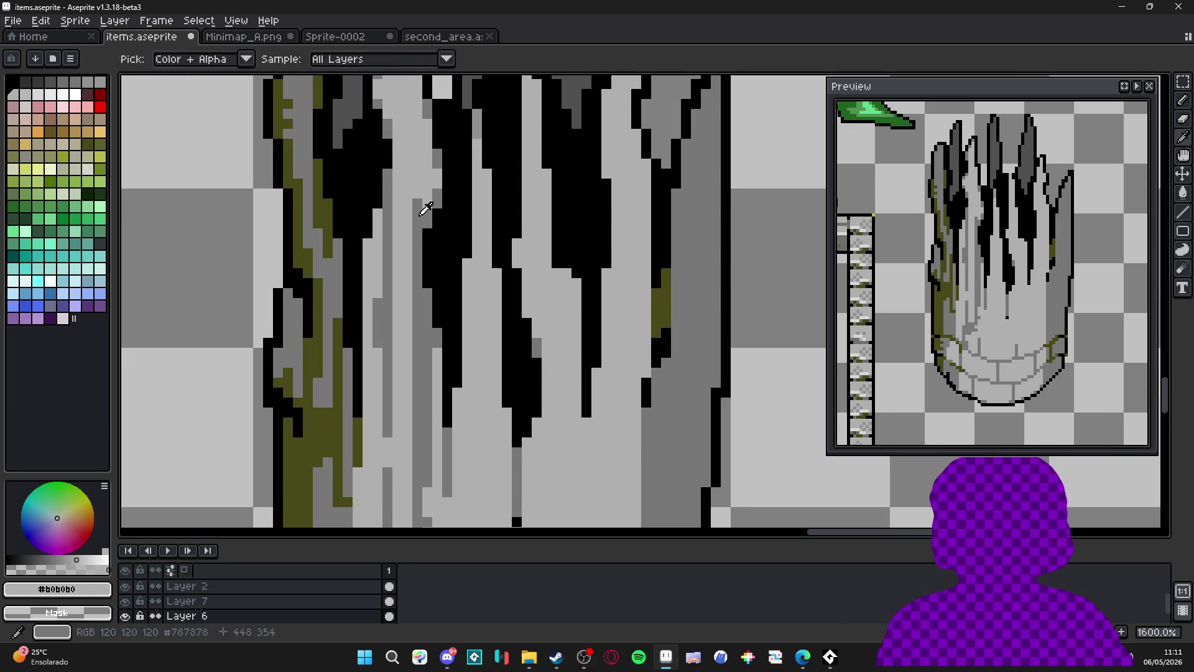
left_click_drag(437, 185, 437, 210)
scroll(435, 209, "down", 4)
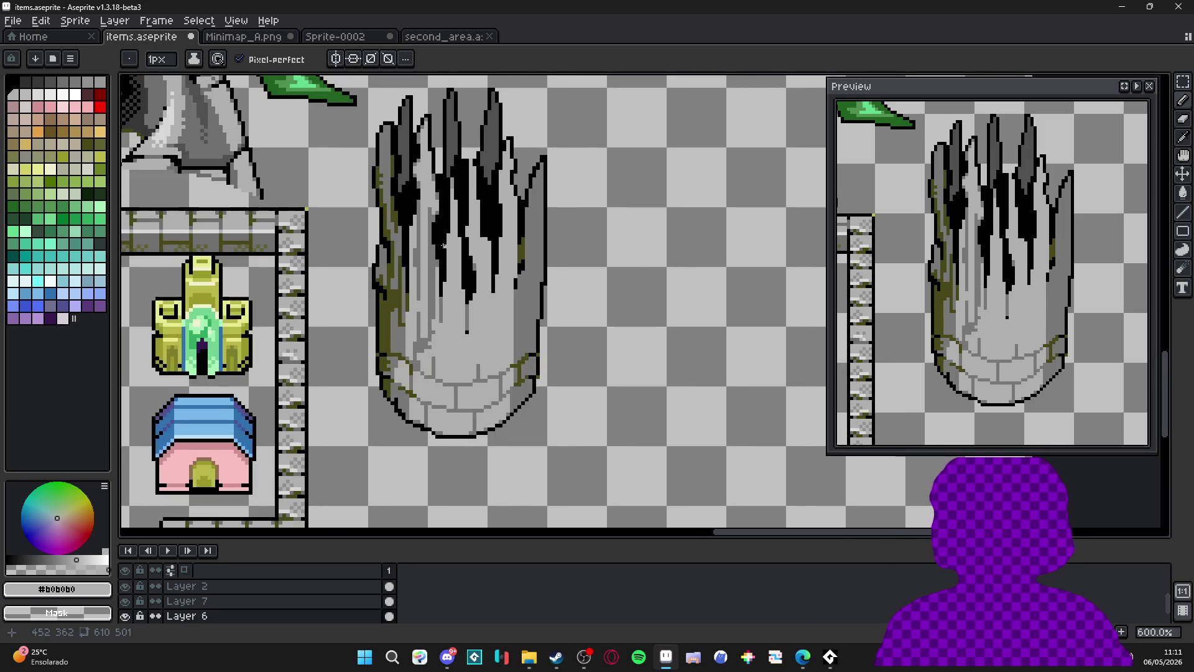
scroll(441, 220, "up", 3)
Shade a few pixels on the lower pillar with mid grey.
left_click(433, 212, "alt")
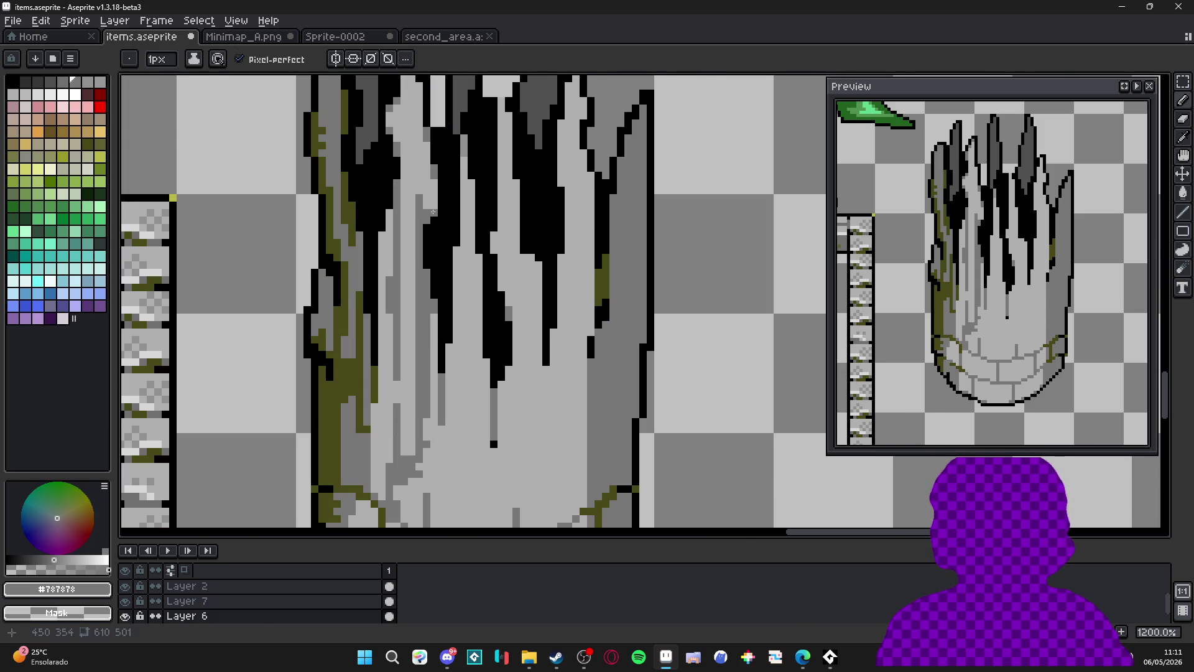
scroll(434, 211, "down", 3)
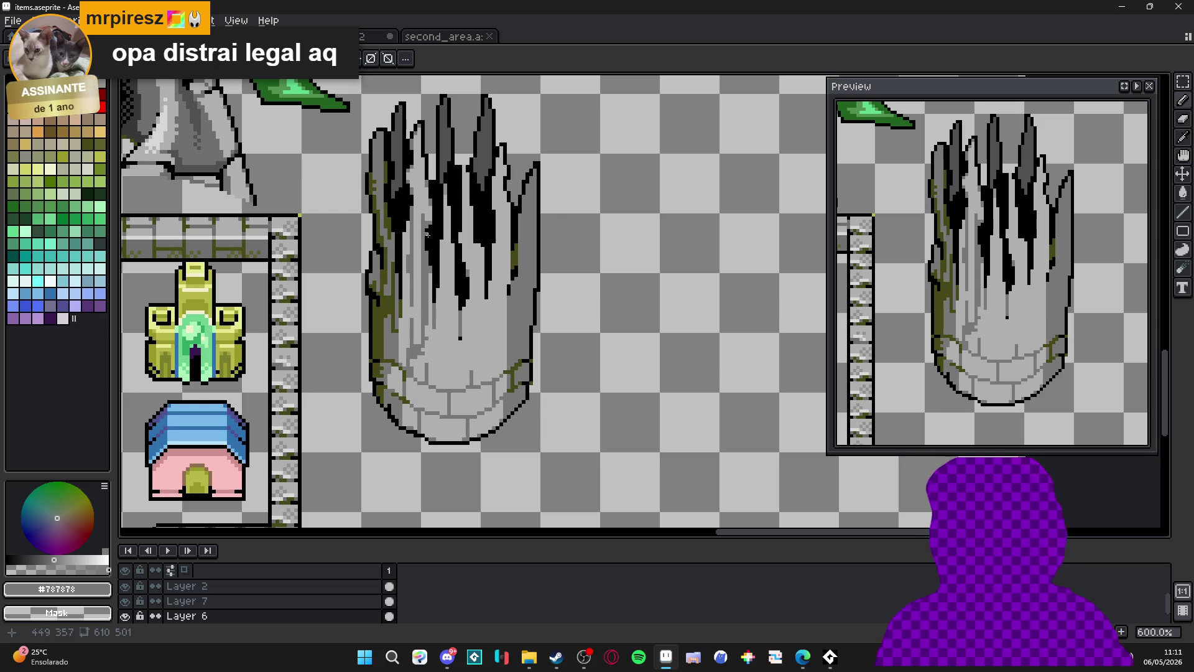
scroll(423, 242, "up", 3)
scroll(429, 255, "down", 8)
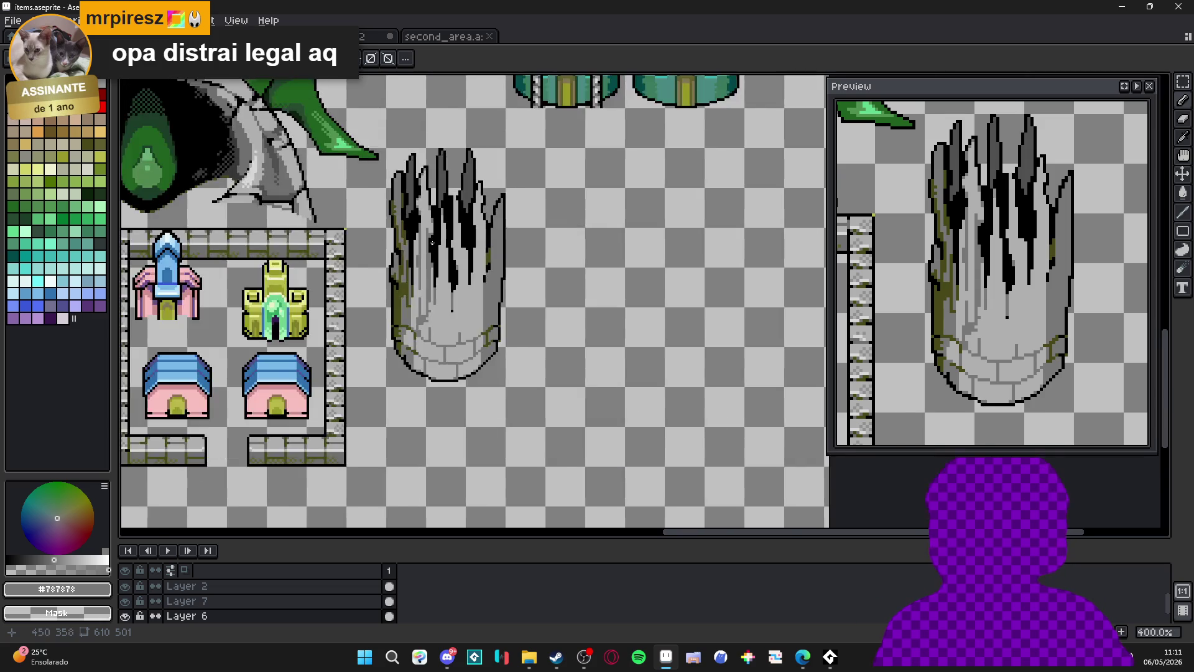
scroll(440, 280, "up", 3)
scroll(439, 280, "up", 2)
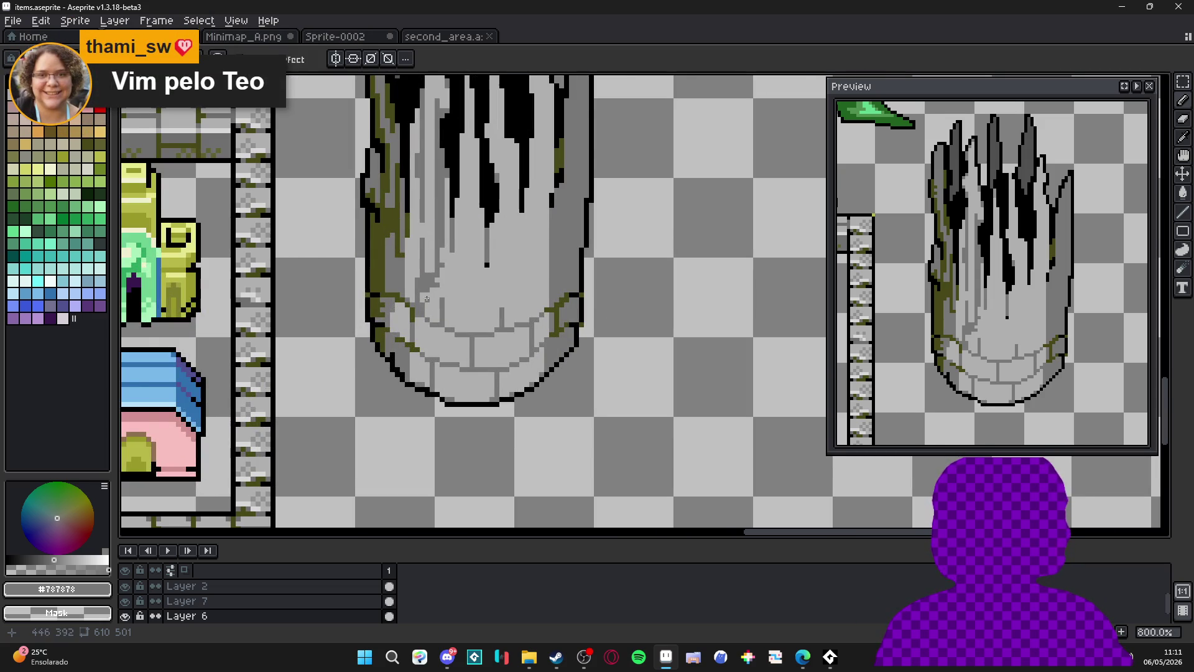
scroll(442, 285, "up", 2)
left_click(442, 289, "alt")
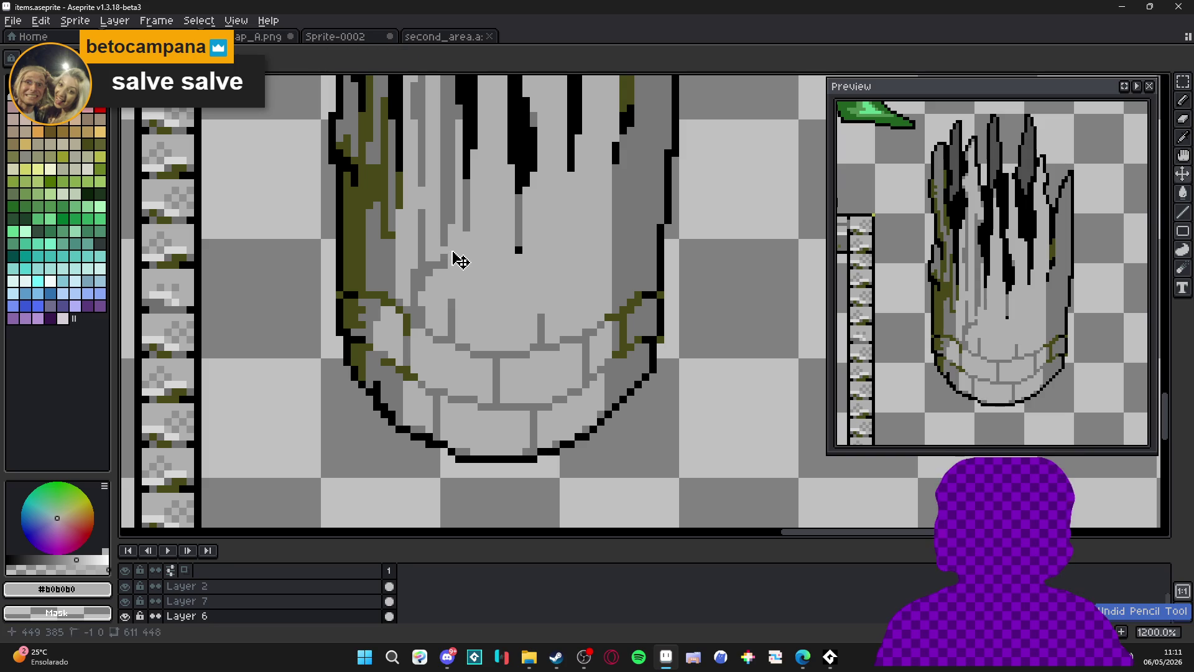
scroll(445, 264, "down", 2)
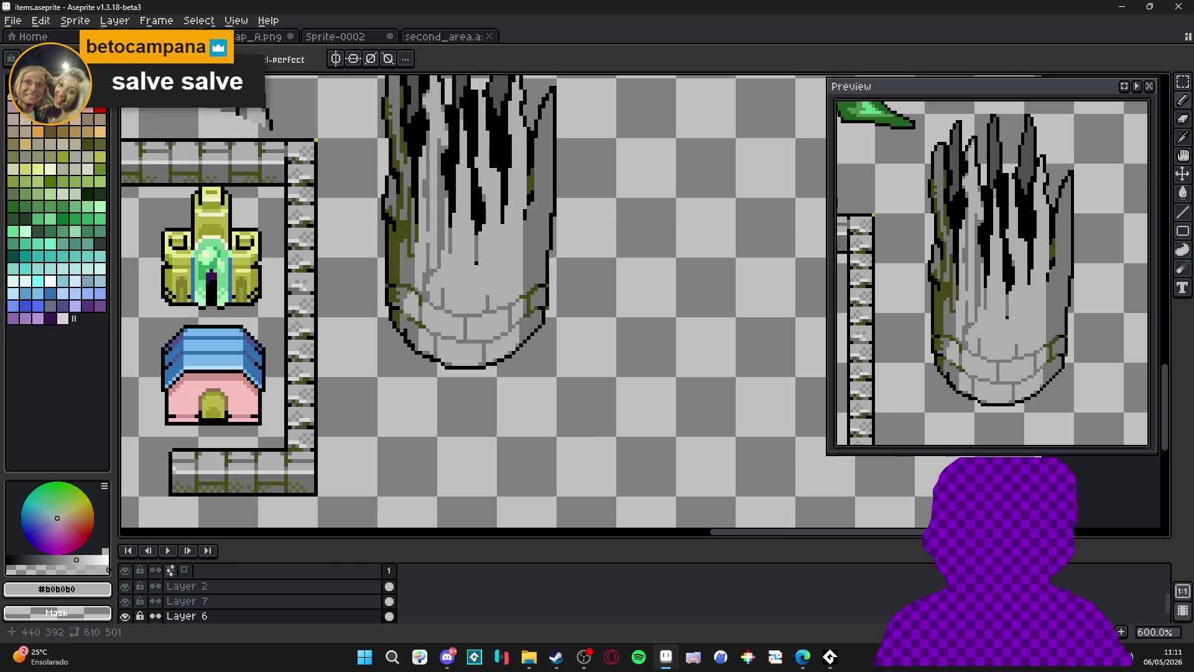
scroll(442, 269, "up", 3)
left_click(440, 272, "alt")
left_click_drag(440, 271, 438, 283)
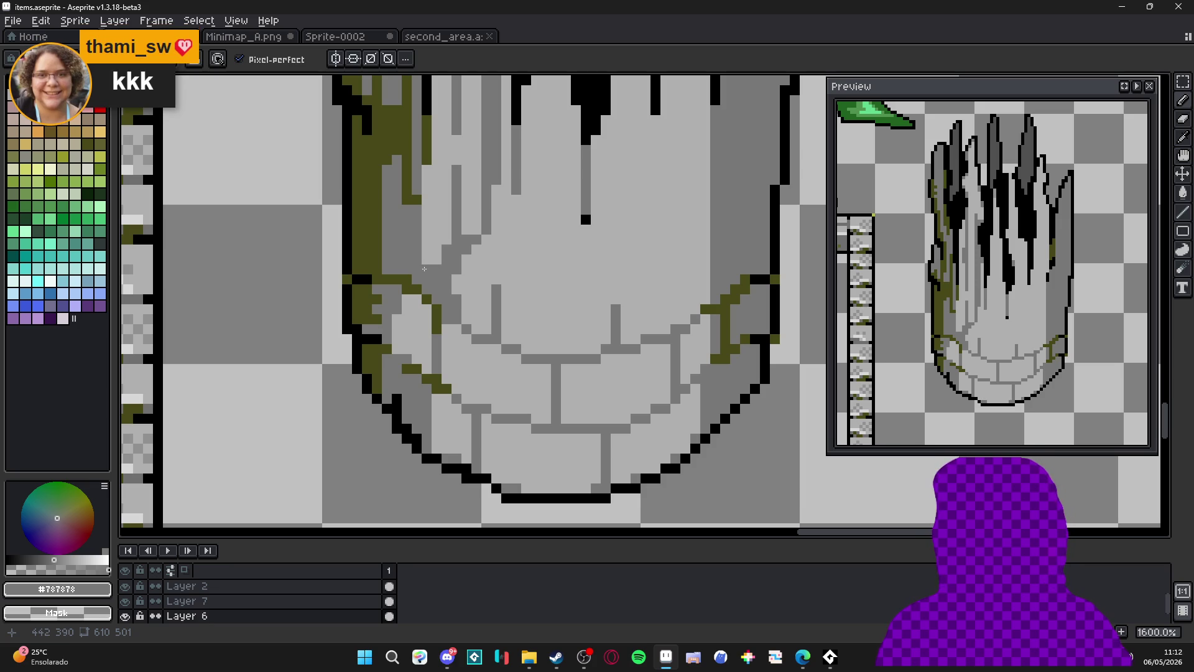
Sample light grey, then dark olive #484818 from the pillar edge.
scroll(424, 269, "down", 4)
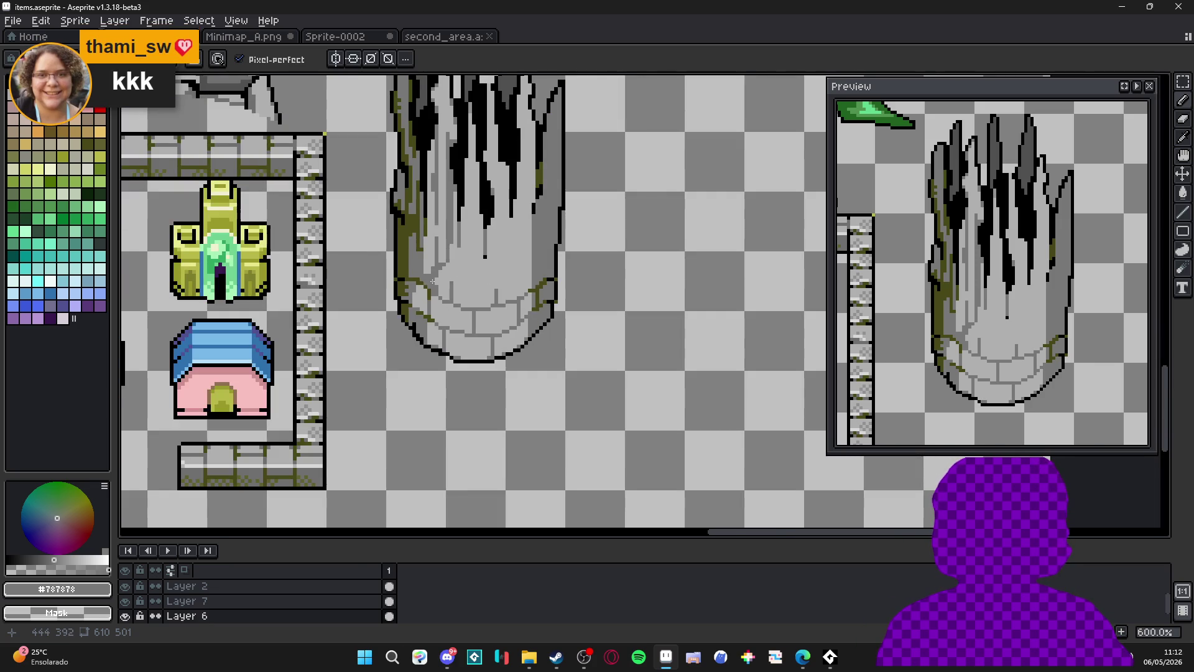
scroll(432, 281, "up", 3)
left_click(432, 283, "alt")
scroll(433, 287, "down", 4)
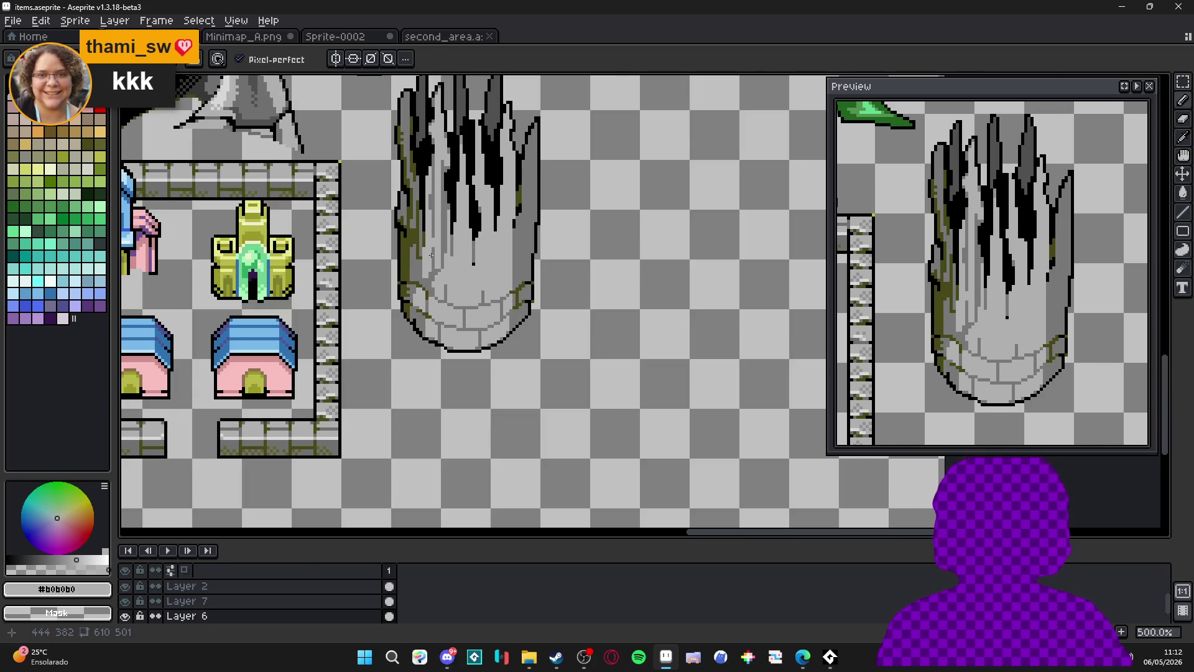
scroll(432, 274, "up", 5)
left_click(434, 293, "alt")
scroll(434, 292, "down", 4)
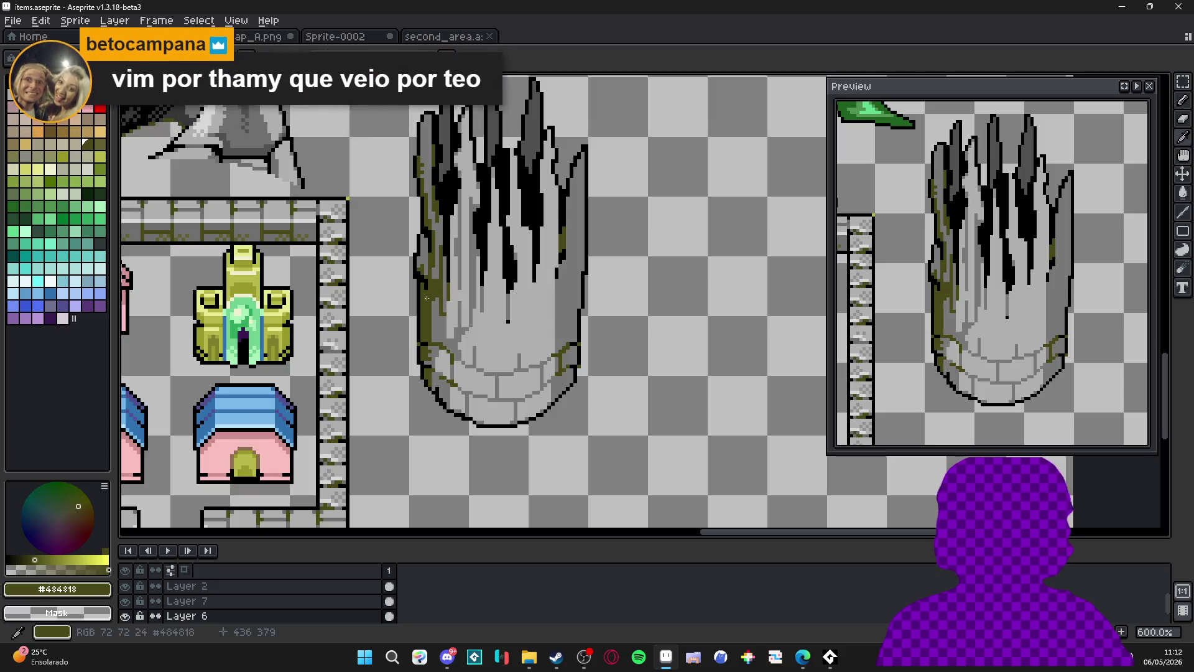
Draw a dark olive #484818 line in three strokes down the pillar's right edge.
scroll(448, 311, "down", 2)
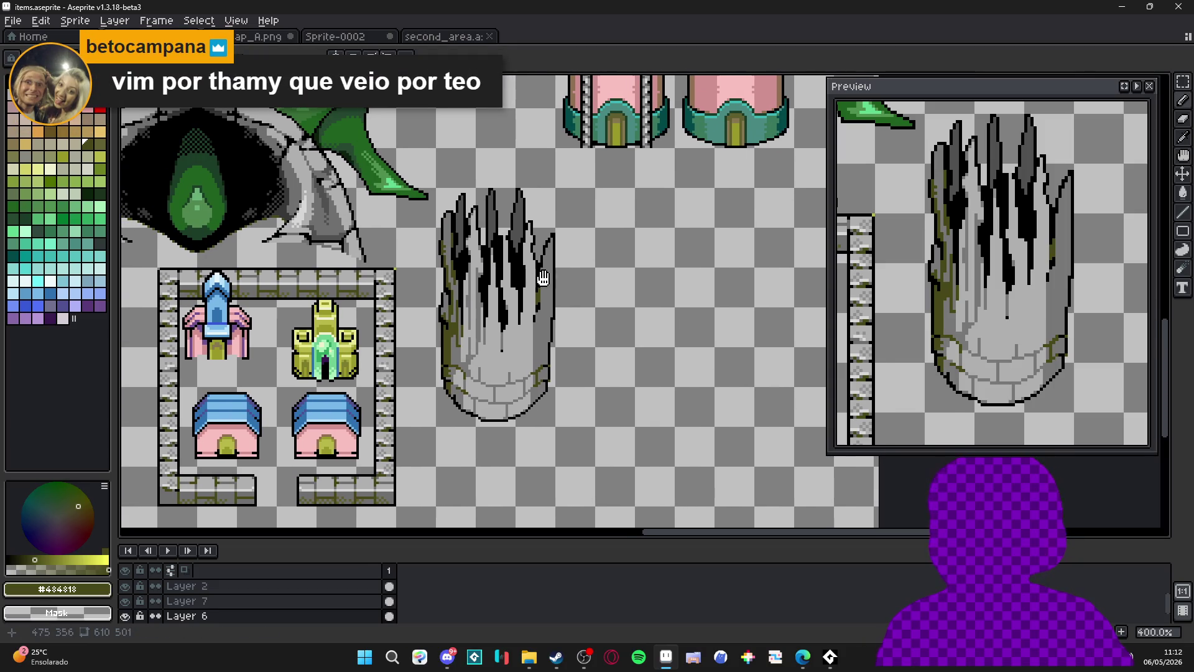
left_click_drag(544, 278, 533, 258)
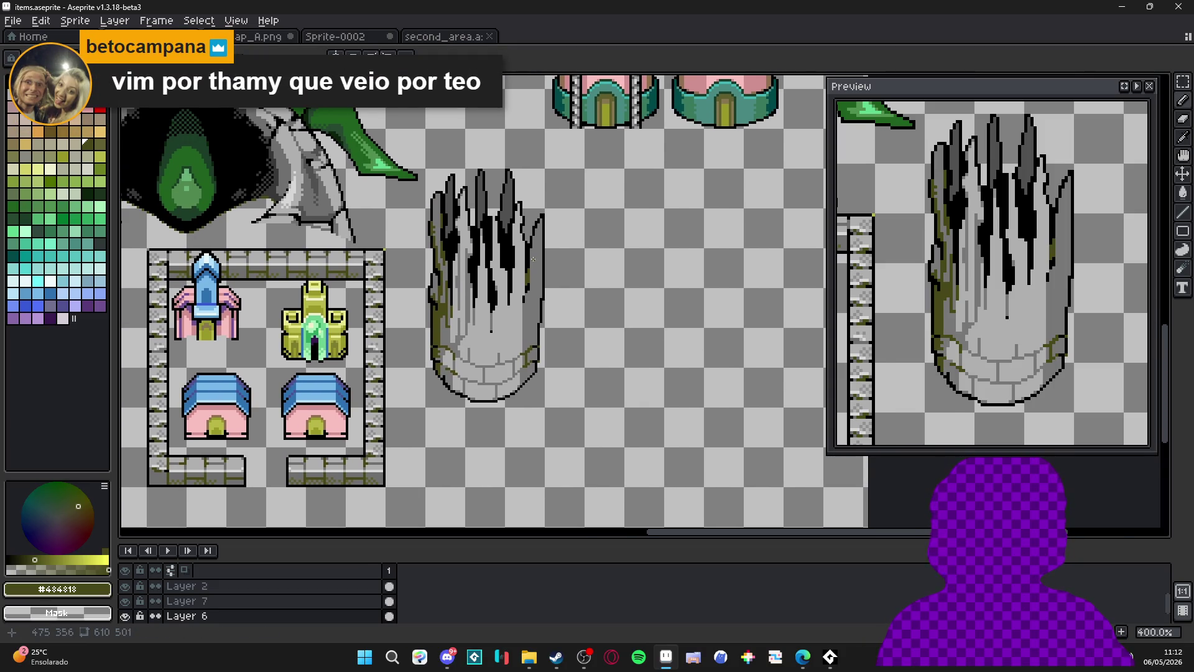
scroll(533, 258, "down", 2)
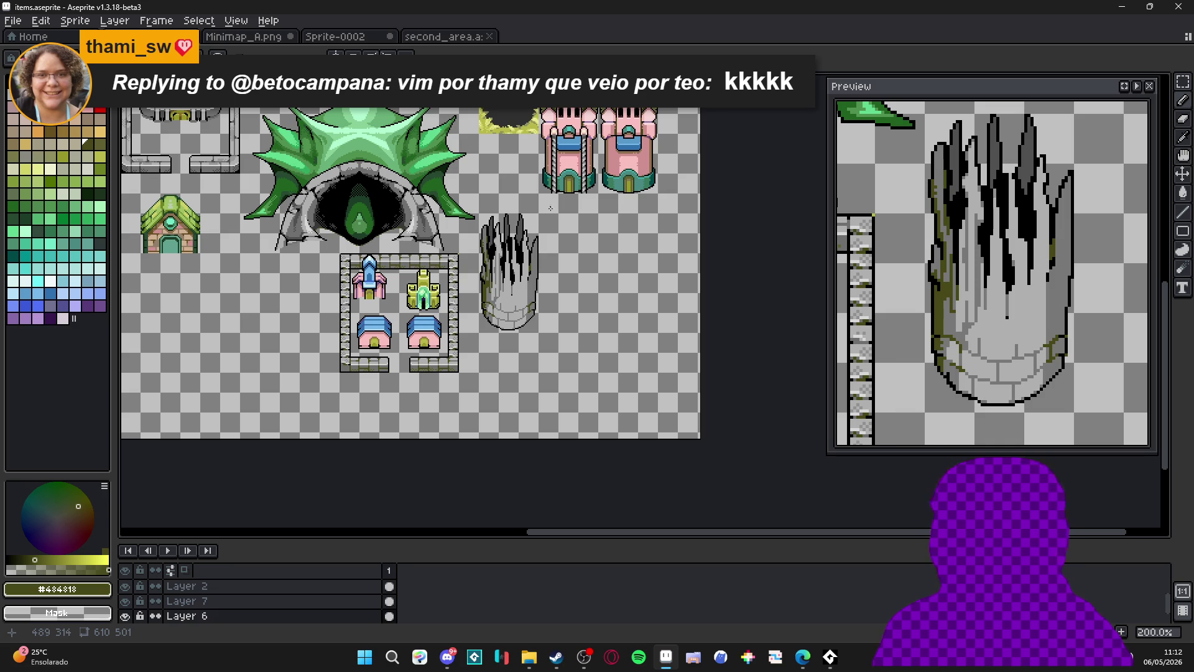
scroll(522, 264, "up", 4)
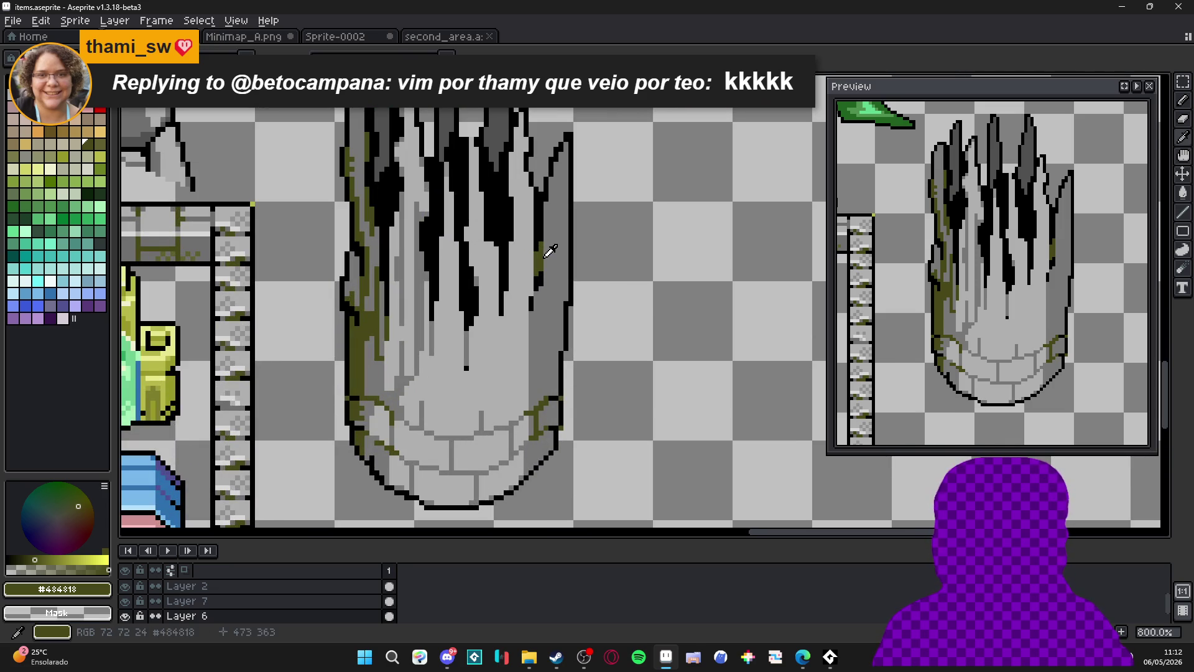
left_click_drag(567, 159, 565, 296)
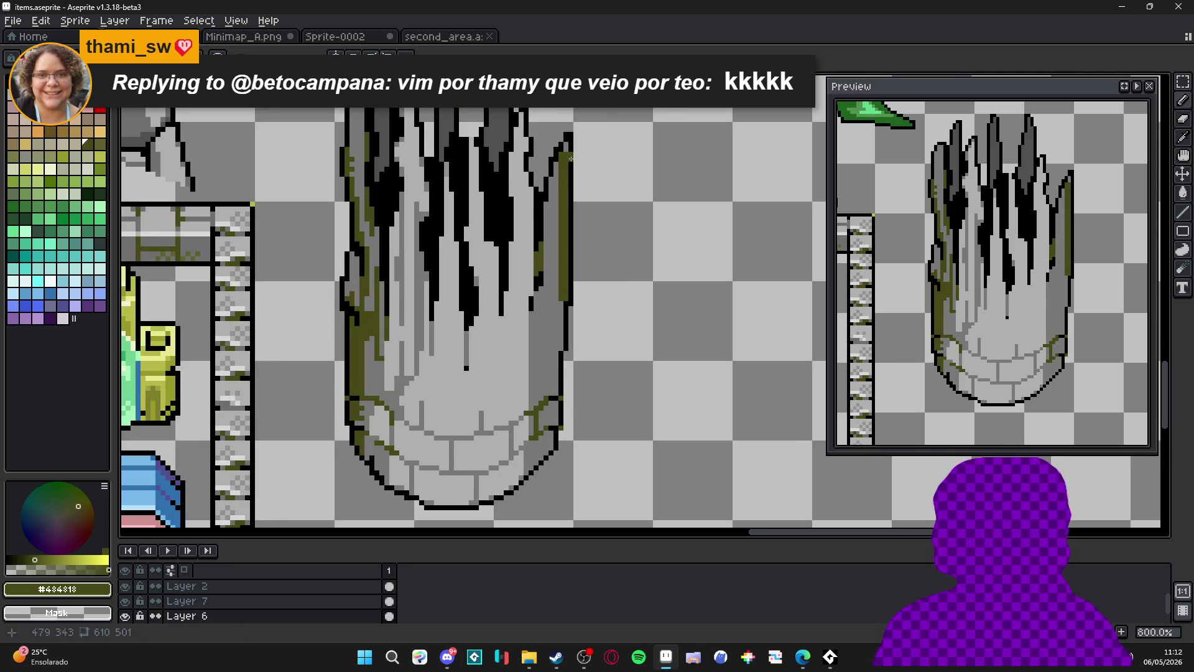
left_click_drag(563, 168, 562, 345)
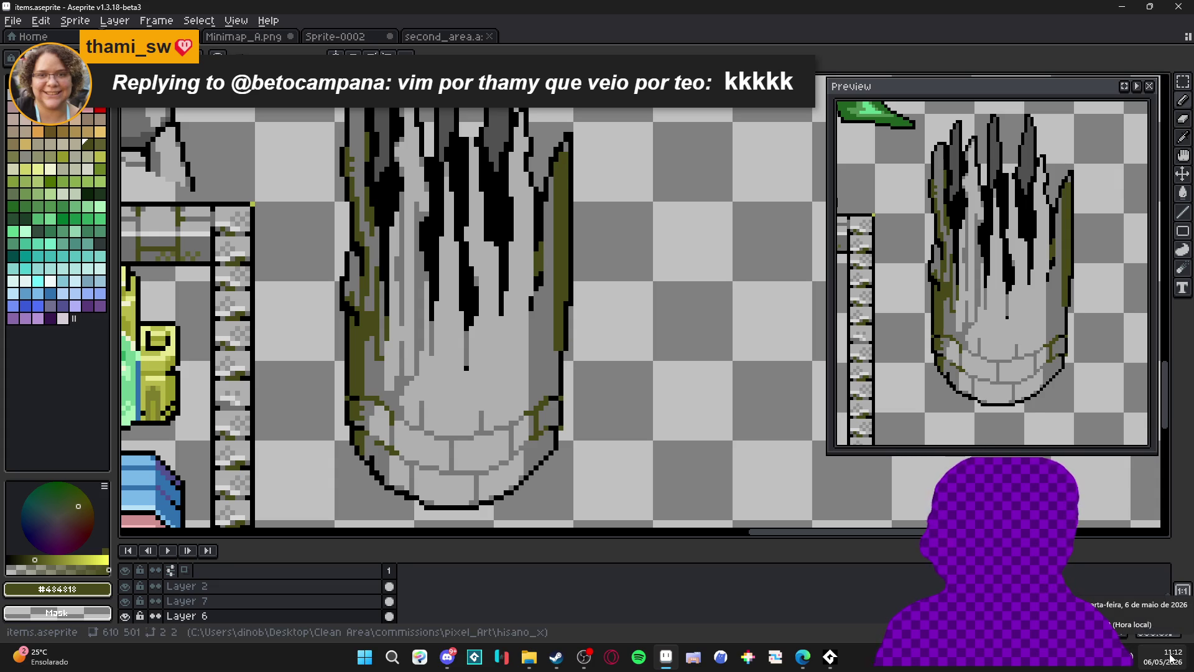
left_click_drag(554, 353, 554, 395)
left_click(566, 145)
scroll(564, 146, "down", 2)
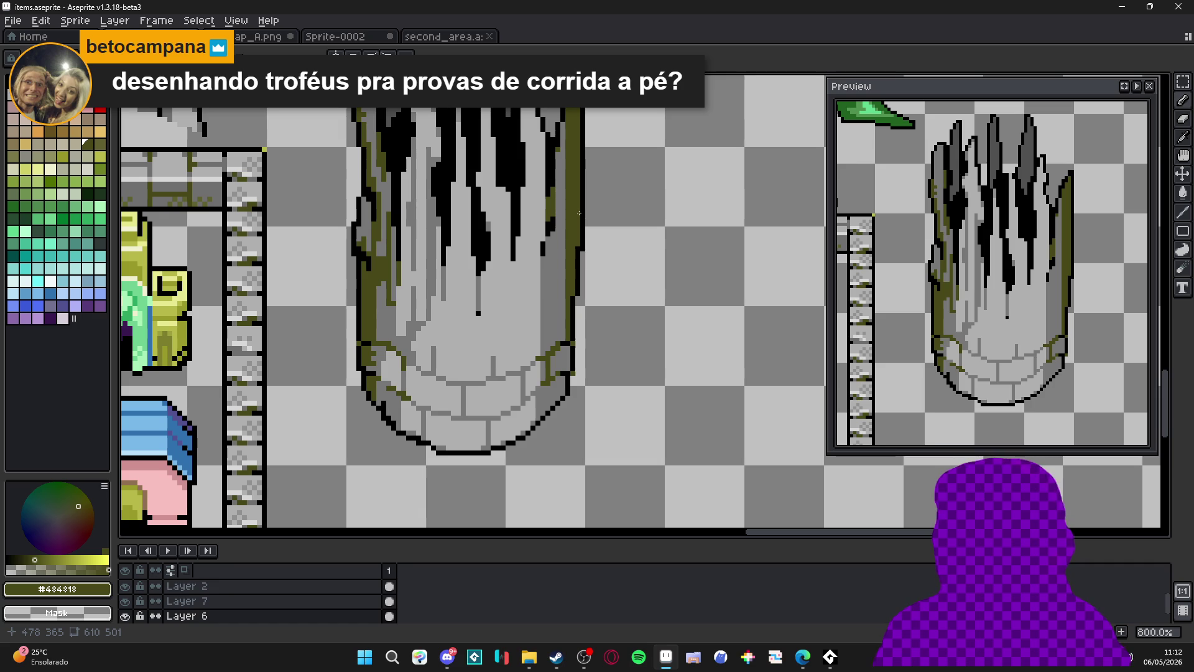
scroll(580, 213, "up", 2)
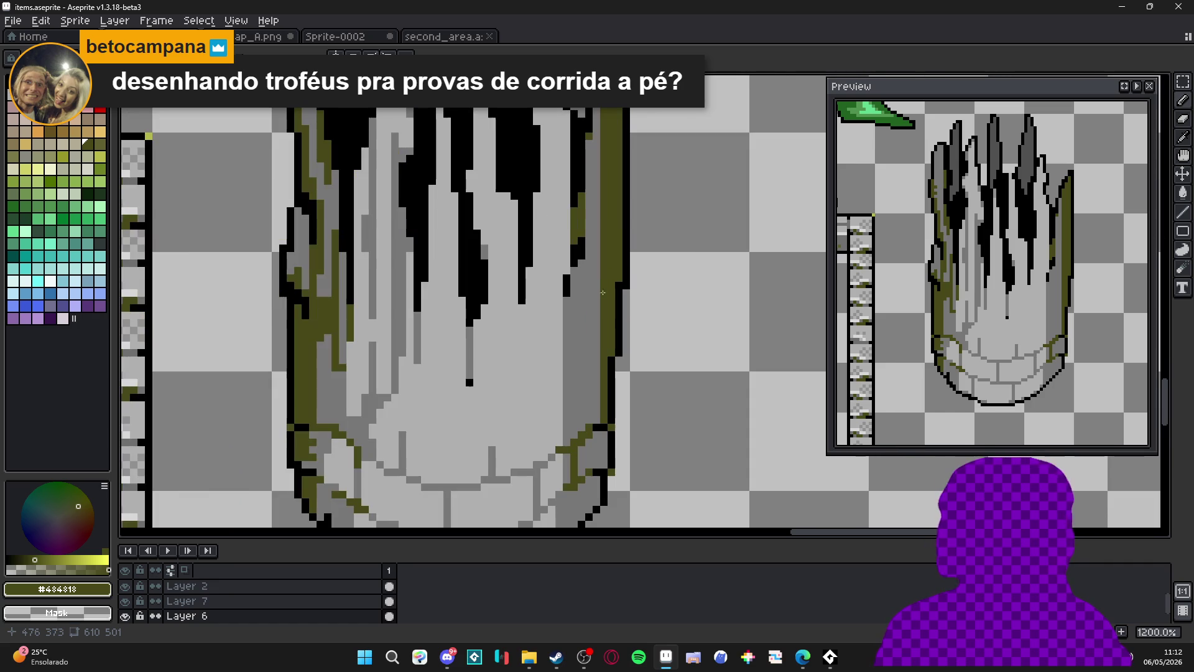
Save items.aseprite and switch to the second_area.aseprite tab.
scroll(596, 285, "down", 6)
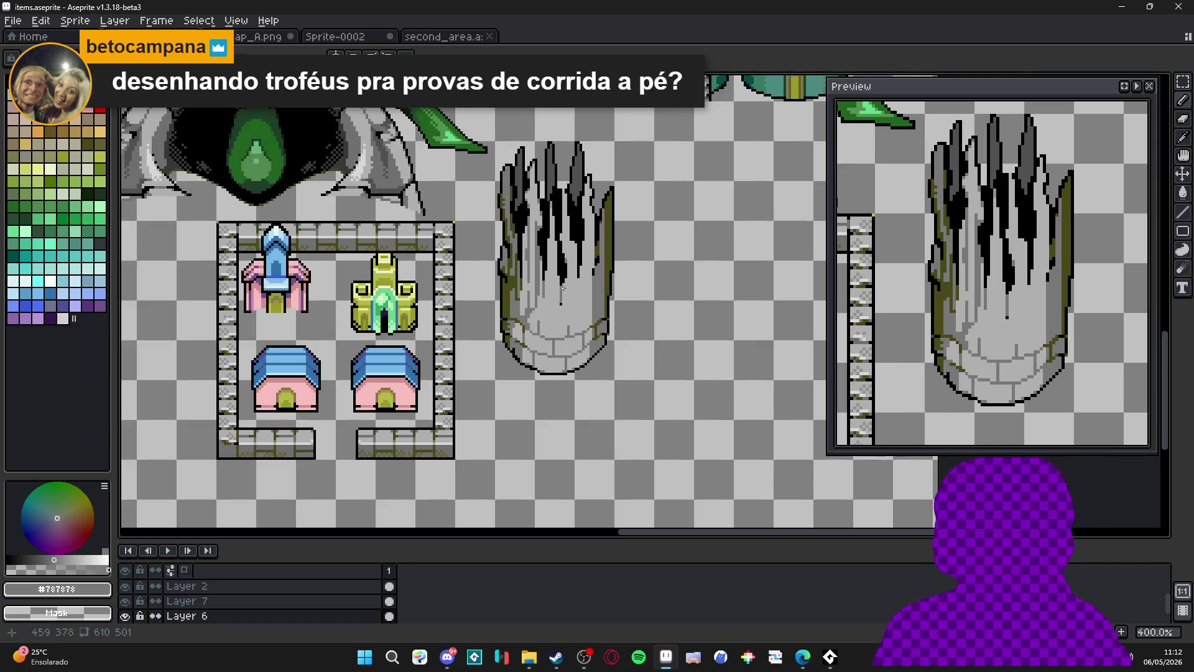
key("ctrl+s")
key("ctrl+Tab")
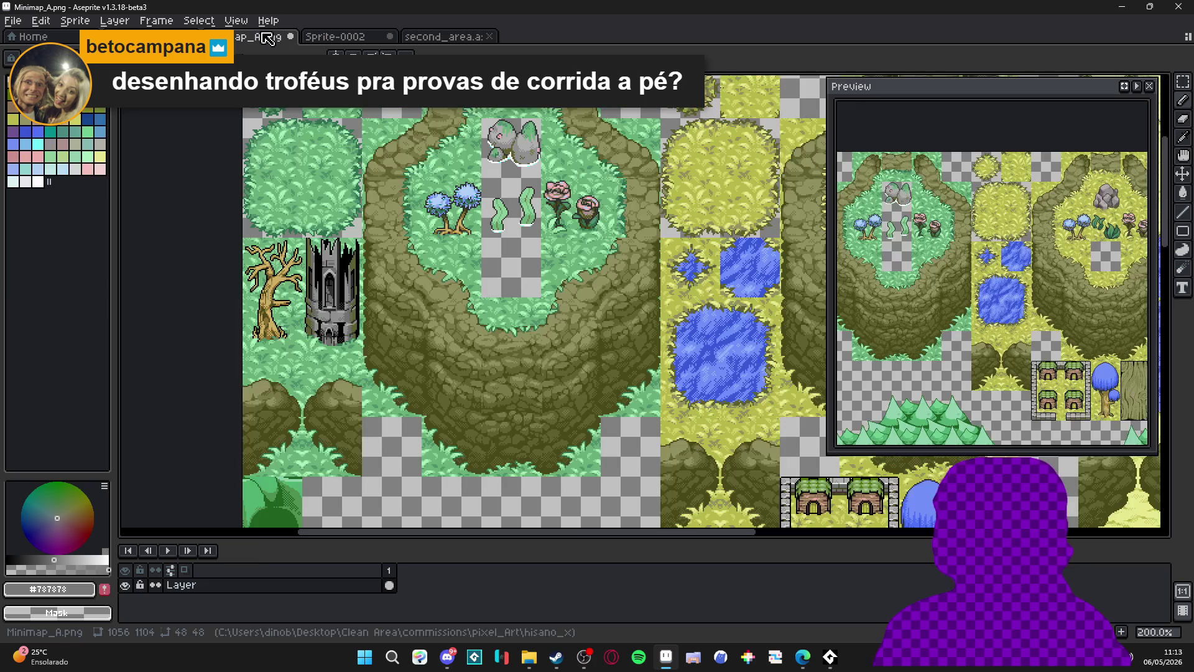
key("ctrl+Tab")
key("ctrl+Tab")
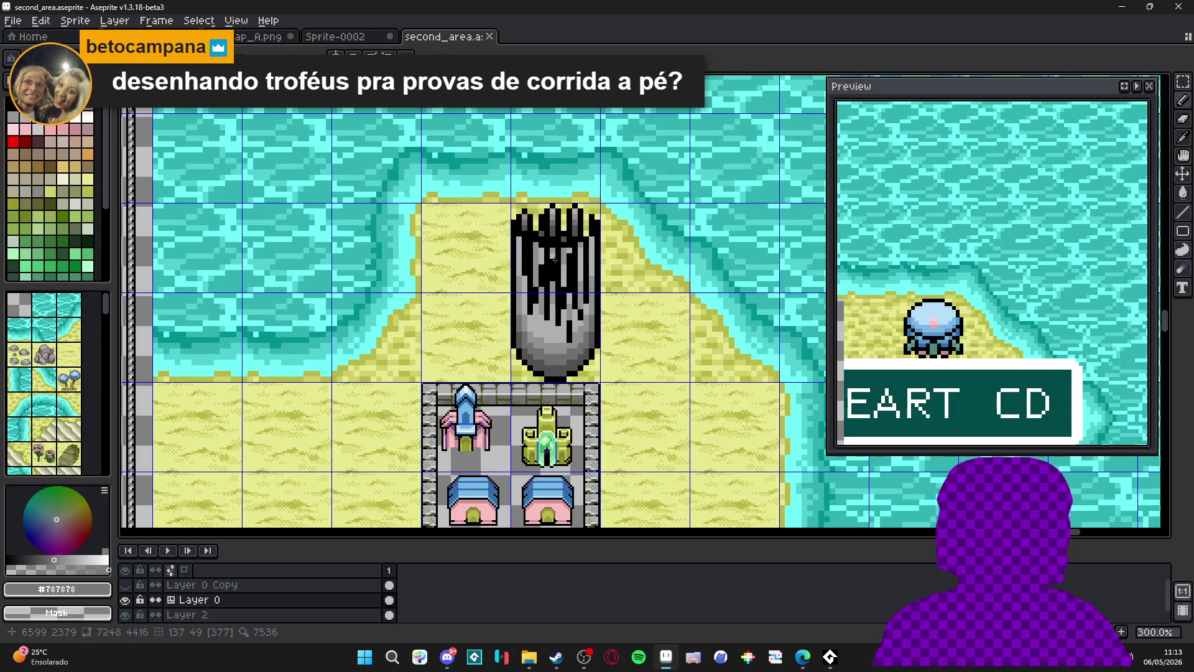
Hide the tile grid and pan the second_area map to the placed pillar.
scroll(558, 308, "up", 2)
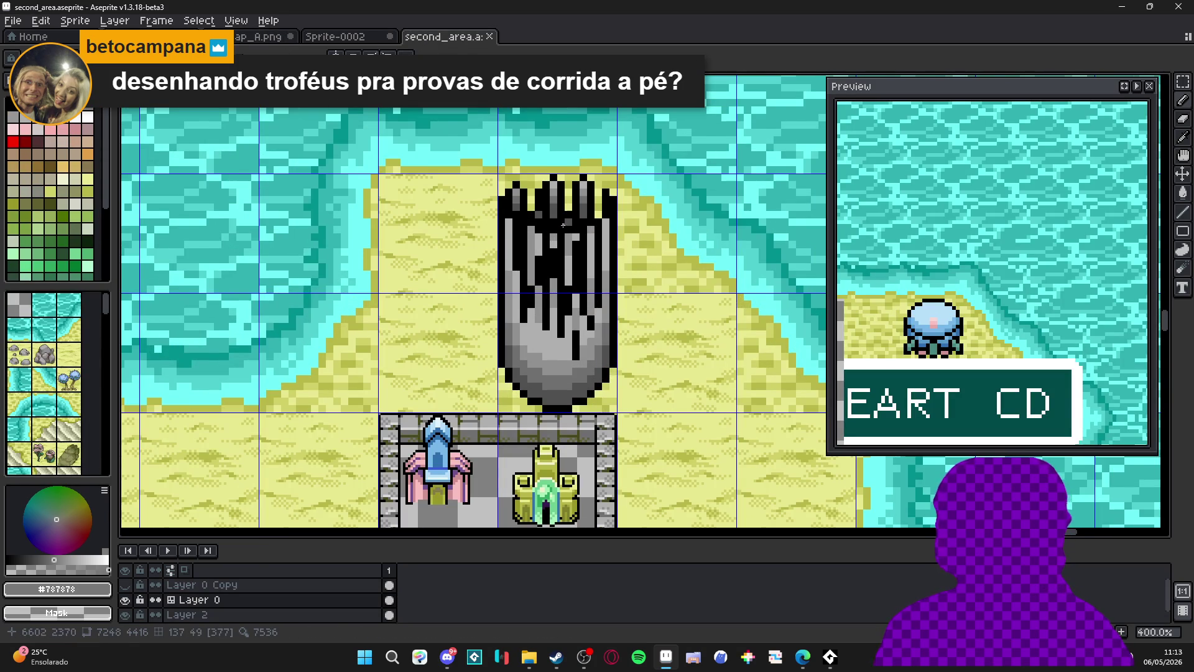
scroll(563, 225, "down", 2)
mouse_move(553, 304)
left_mouse_down()
mouse_move(550, 279)
mouse_move(511, 250)
mouse_move(560, 263)
left_mouse_up()
key("ctrl+apostrophe")
scroll(560, 262, "up", 1)
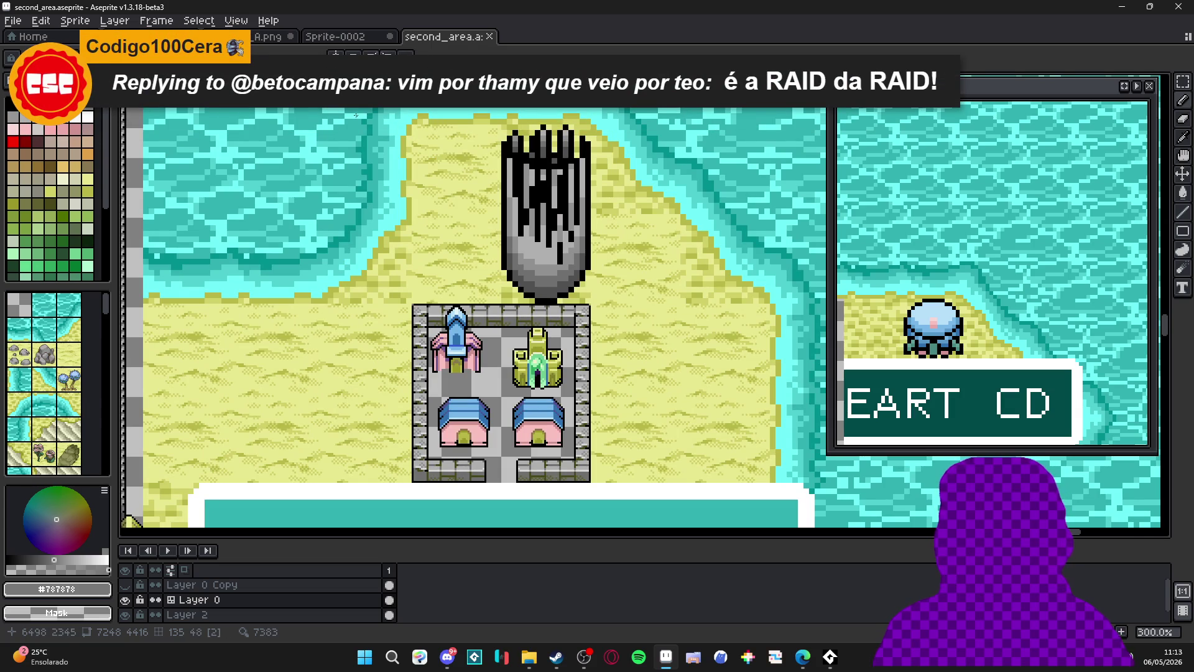
Return to the items.aseprite pillar sprite.
left_click(336, 37)
left_click(271, 37)
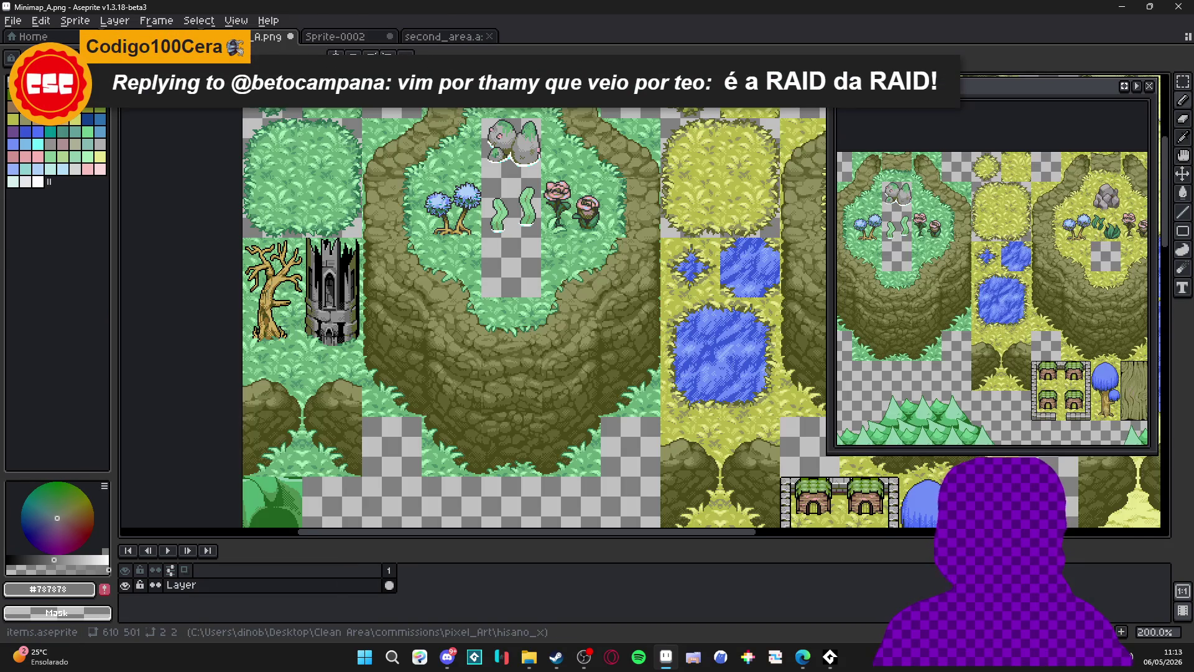
left_click(155, 36)
scroll(580, 352, "up", 2)
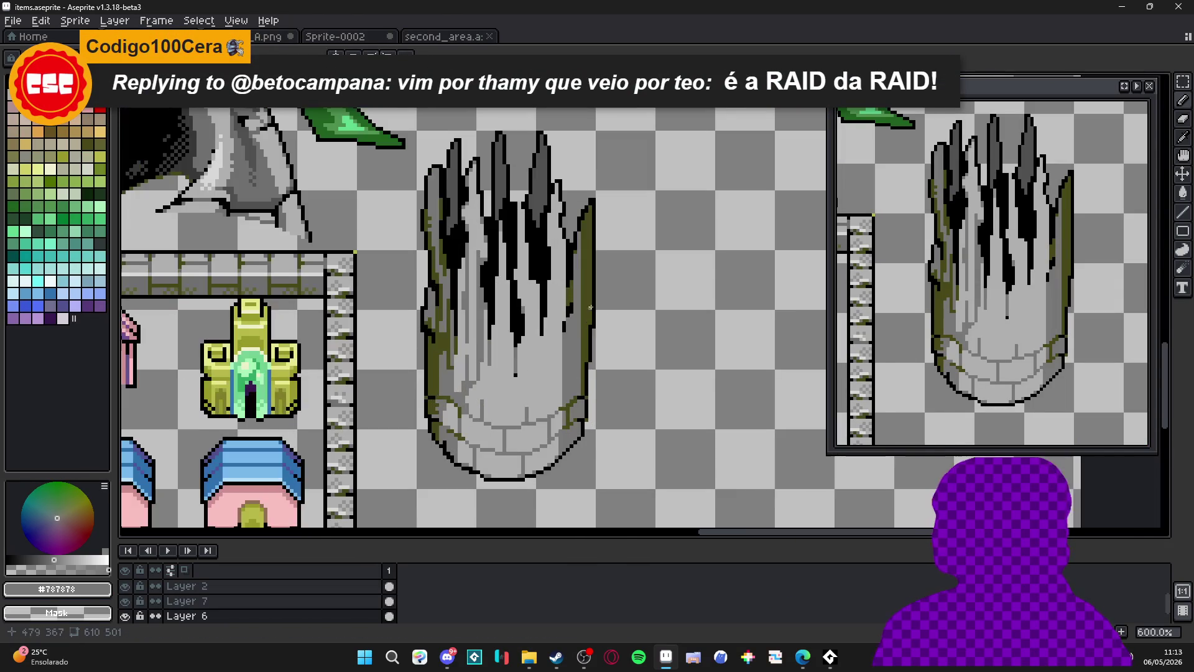
Pick the dark olive #484818 and paint olive pixels on the pillar's lower right edge, undoing stray ones.
left_click(580, 352, "alt")
scroll(580, 352, "up", 2)
left_click_drag(560, 359, 552, 235)
mouse_move(556, 329)
left_mouse_down()
mouse_move(564, 361)
mouse_move(540, 385)
mouse_move(558, 385)
mouse_move(537, 406)
mouse_move(545, 399)
left_mouse_up()
key("ctrl+z")
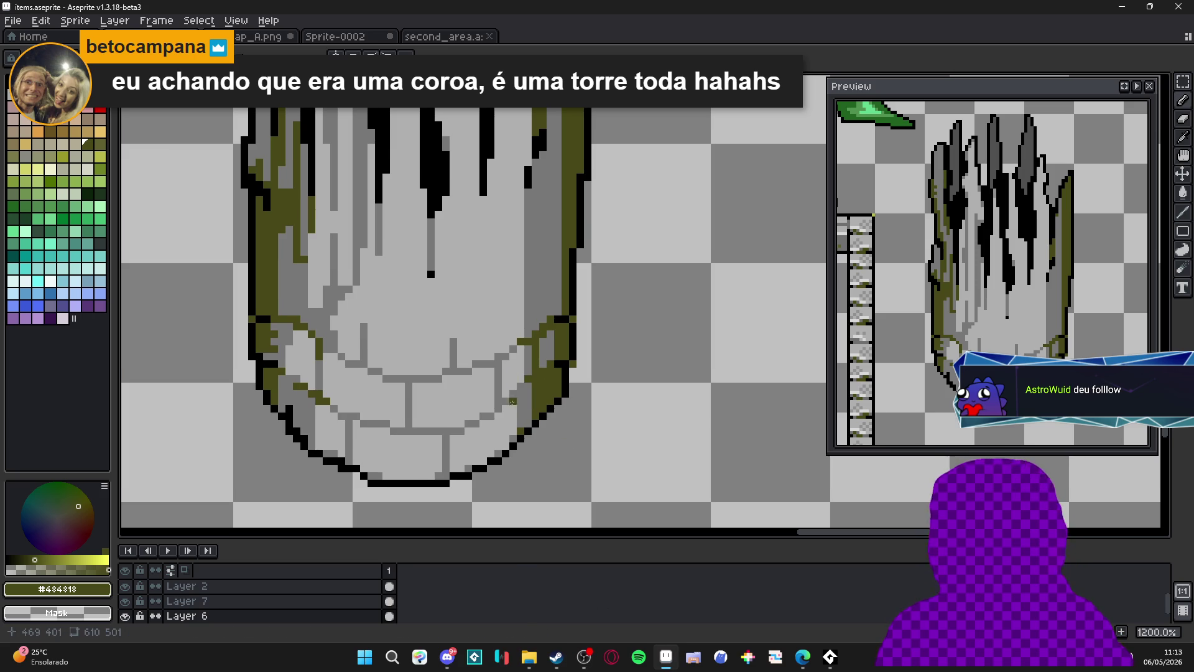
Paint an olive column and a one-pixel olive line up the base's right edge.
scroll(522, 422, "up", 1)
mouse_move(522, 422)
left_mouse_down()
mouse_move(521, 373)
mouse_move(530, 388)
left_mouse_up()
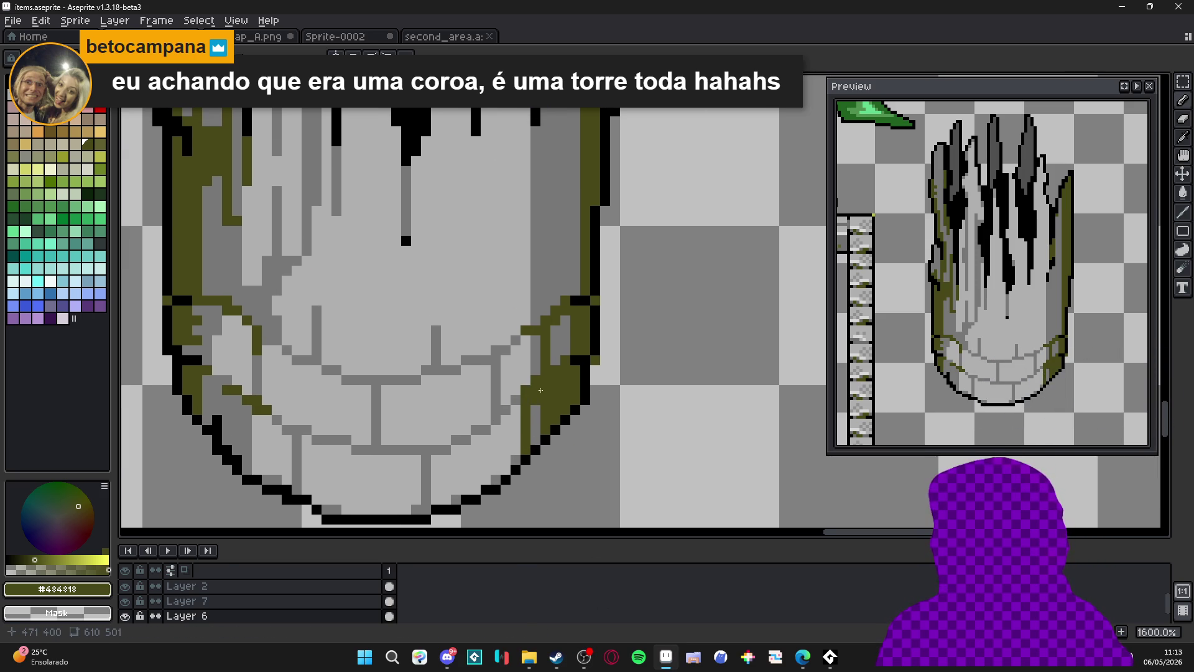
scroll(535, 423, "down", 2)
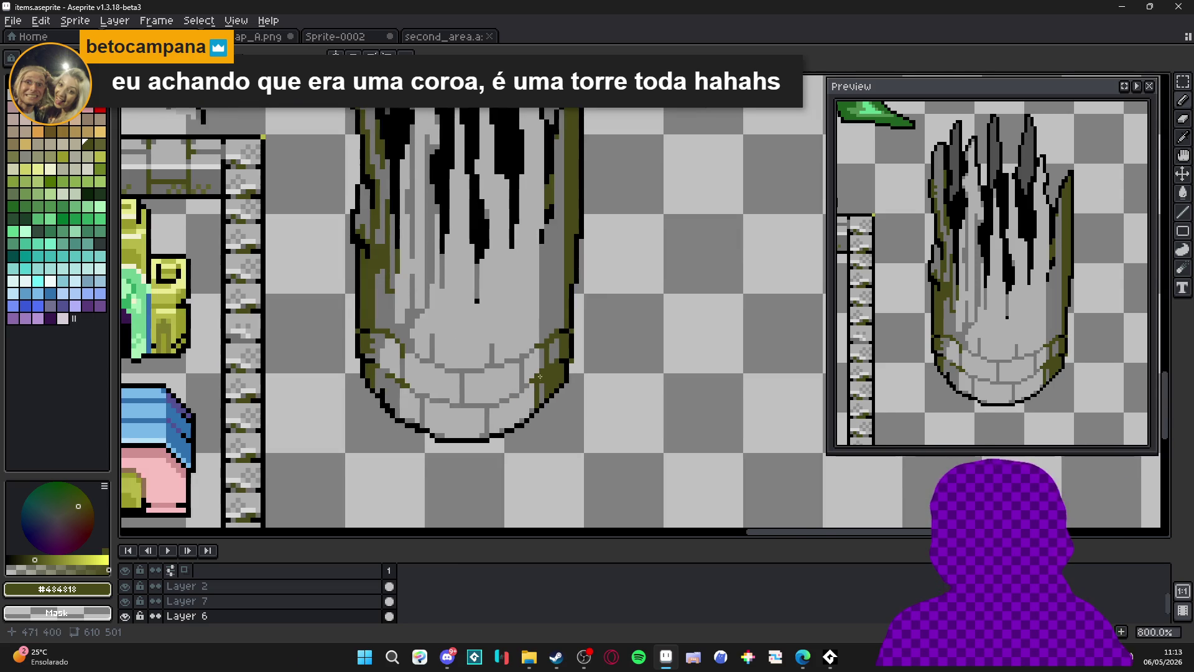
left_click_drag(548, 385, 541, 415)
scroll(564, 232, "up", 2)
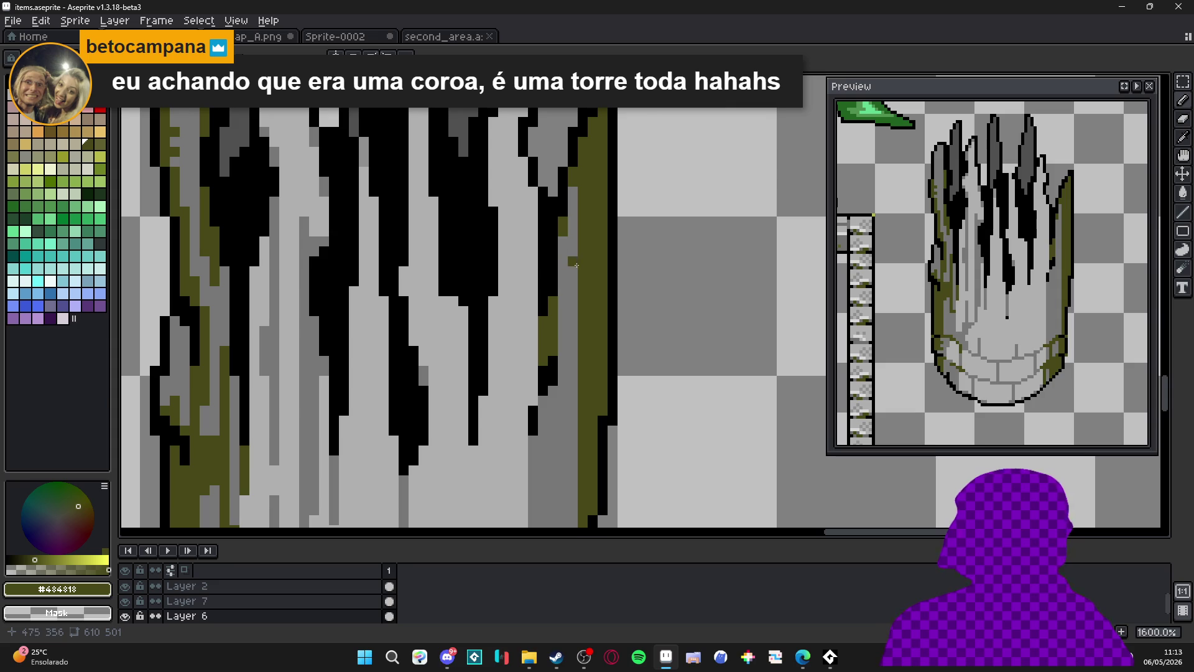
scroll(572, 265, "down", 3)
scroll(563, 441, "up", 3)
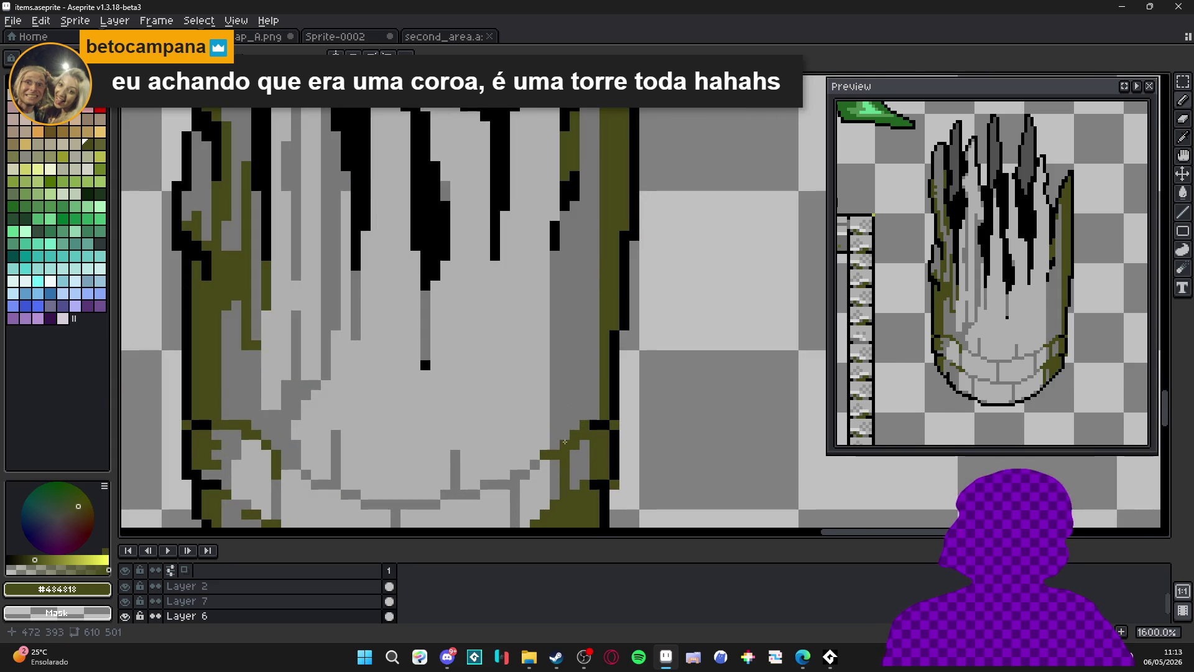
left_click_drag(564, 429, 564, 359)
Dither checkerboard olive pixels into the grey above the step along the right edge.
scroll(575, 417, "up", 1)
left_click(609, 416)
left_click(589, 396)
left_click(569, 376)
left_click(601, 373)
scroll(601, 373, "down", 2)
scroll(585, 436, "up", 2)
left_click(579, 478)
scroll(588, 481, "down", 1)
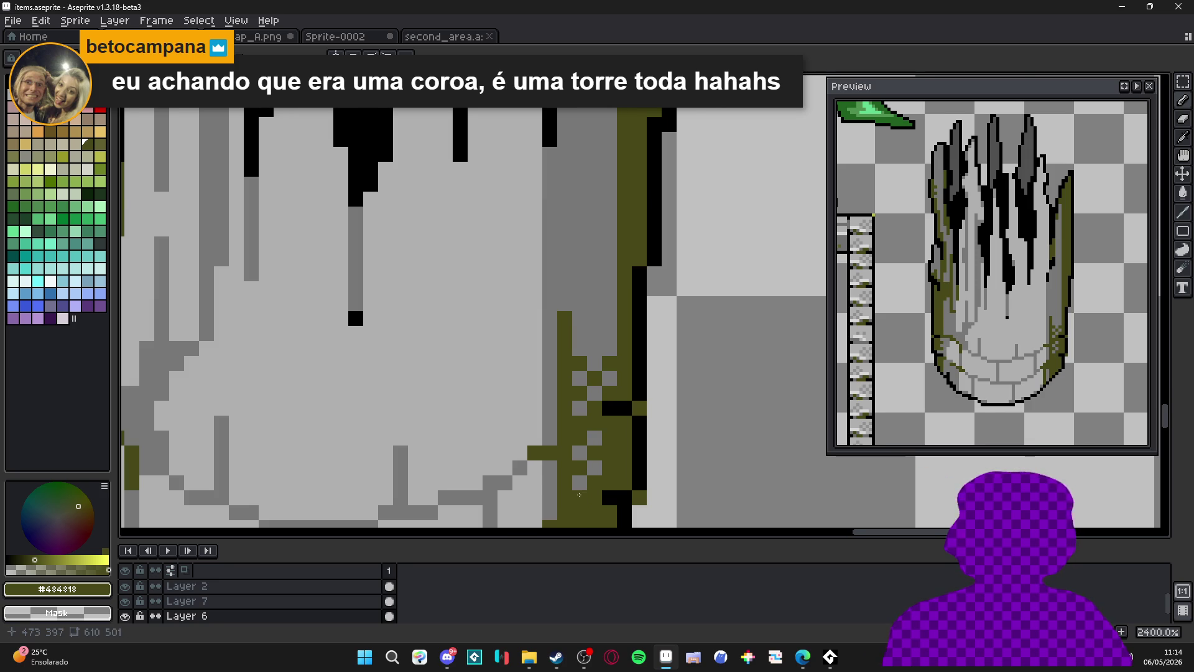
scroll(582, 459, "down", 2)
scroll(613, 410, "up", 1)
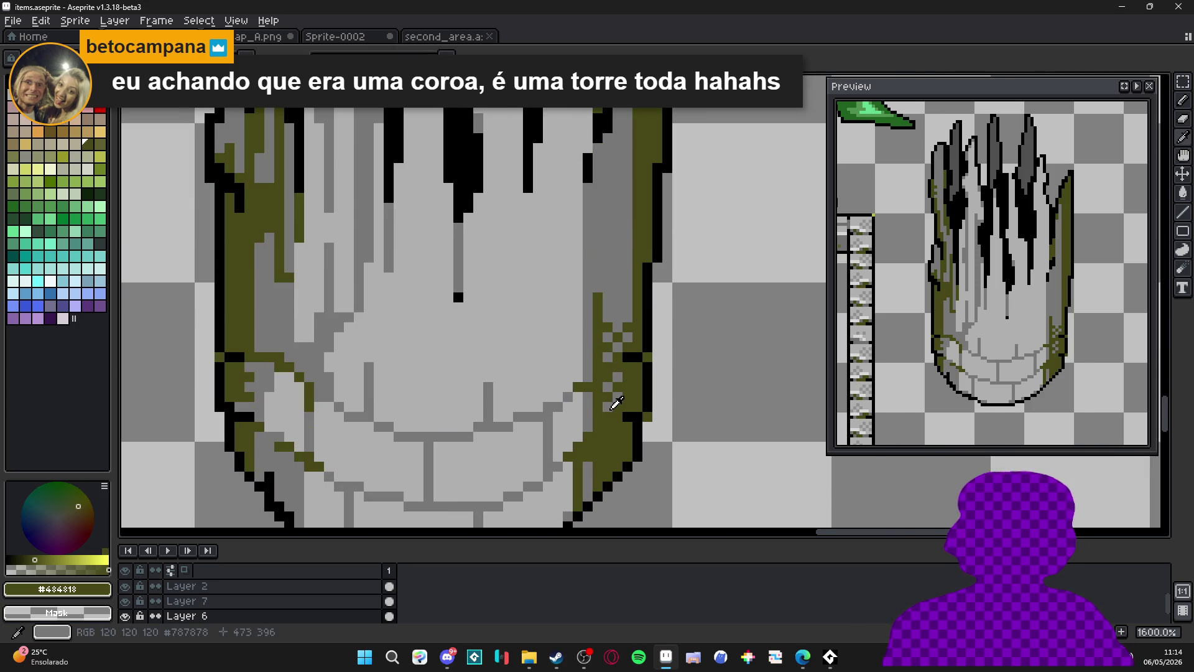
left_click(613, 407, "alt")
scroll(616, 403, "up", 1)
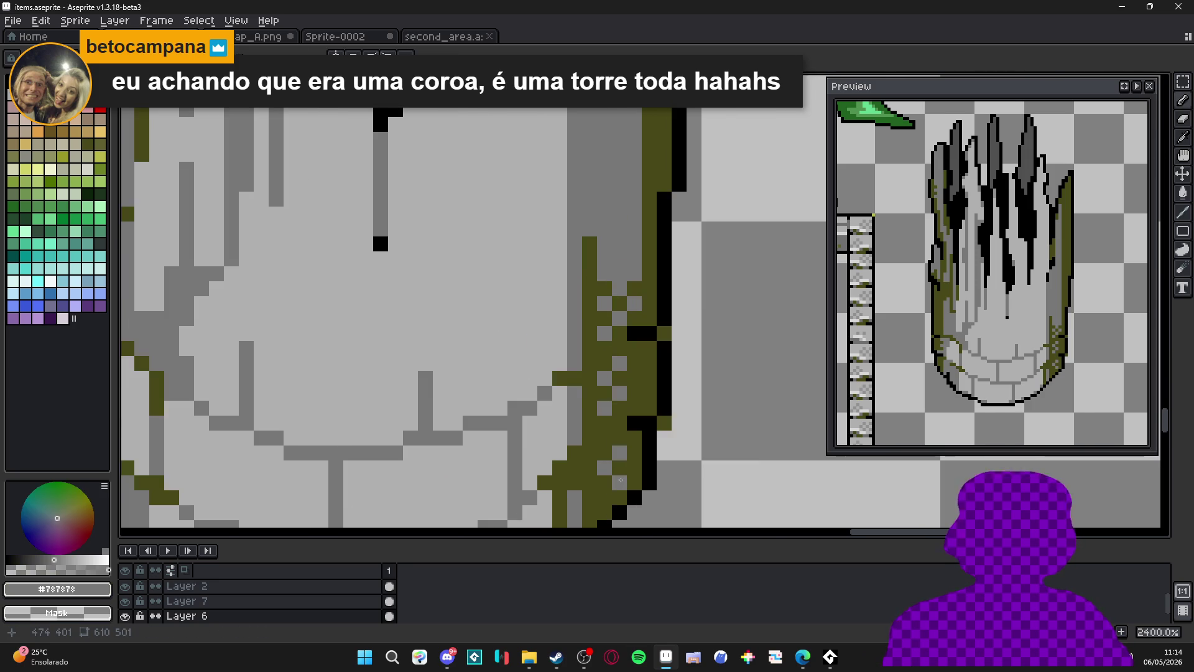
scroll(621, 479, "down", 5)
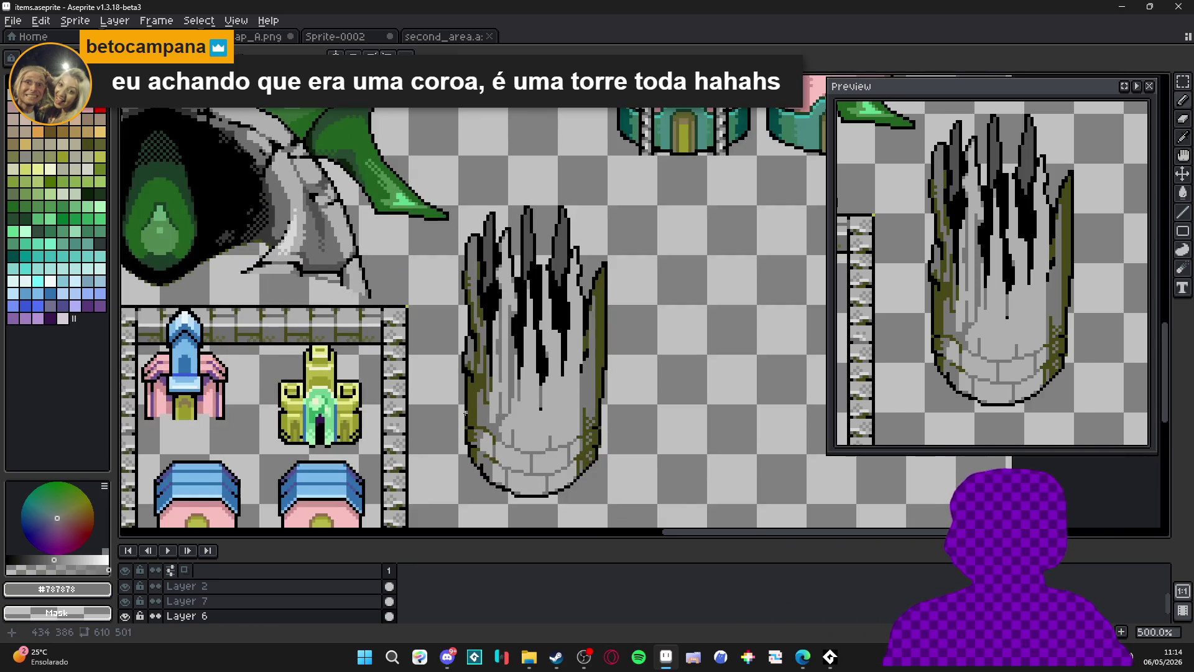
Sample mid-grey #787878 from the pillar and paint grey pixels onto its surface.
scroll(466, 412, "up", 8)
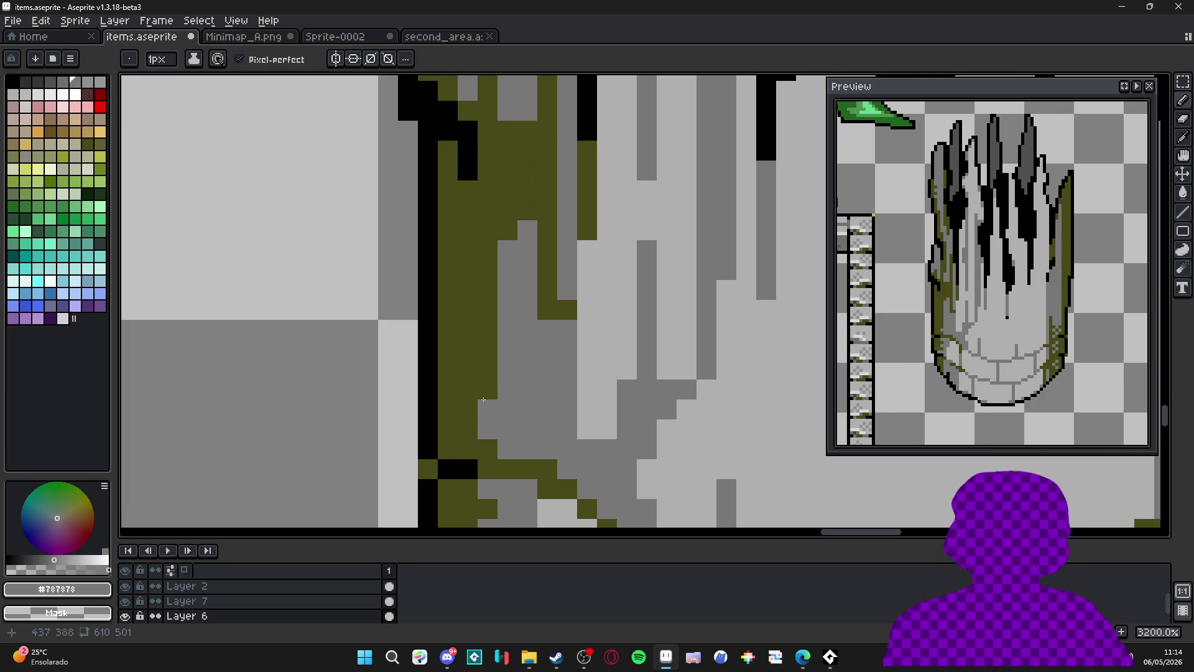
scroll(482, 403, "down", 4)
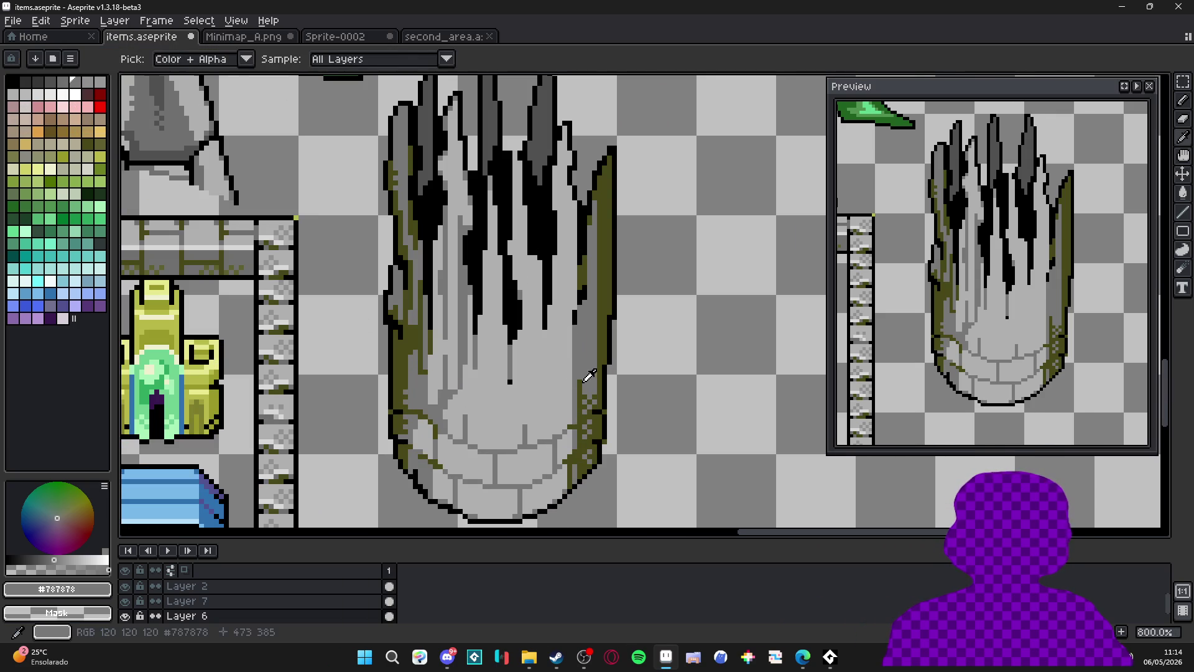
left_click(586, 380, "alt")
scroll(569, 370, "down", 1)
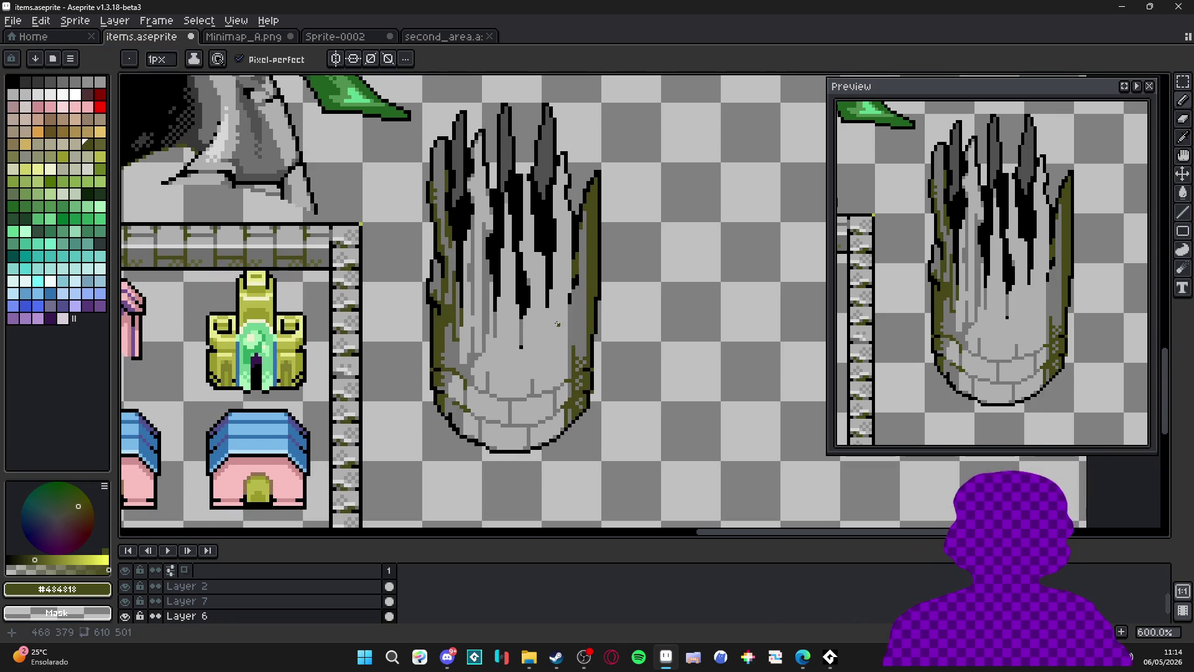
scroll(576, 265, "up", 3)
left_click(576, 265, "alt")
scroll(560, 261, "up", 3)
left_click_drag(555, 280, 551, 253)
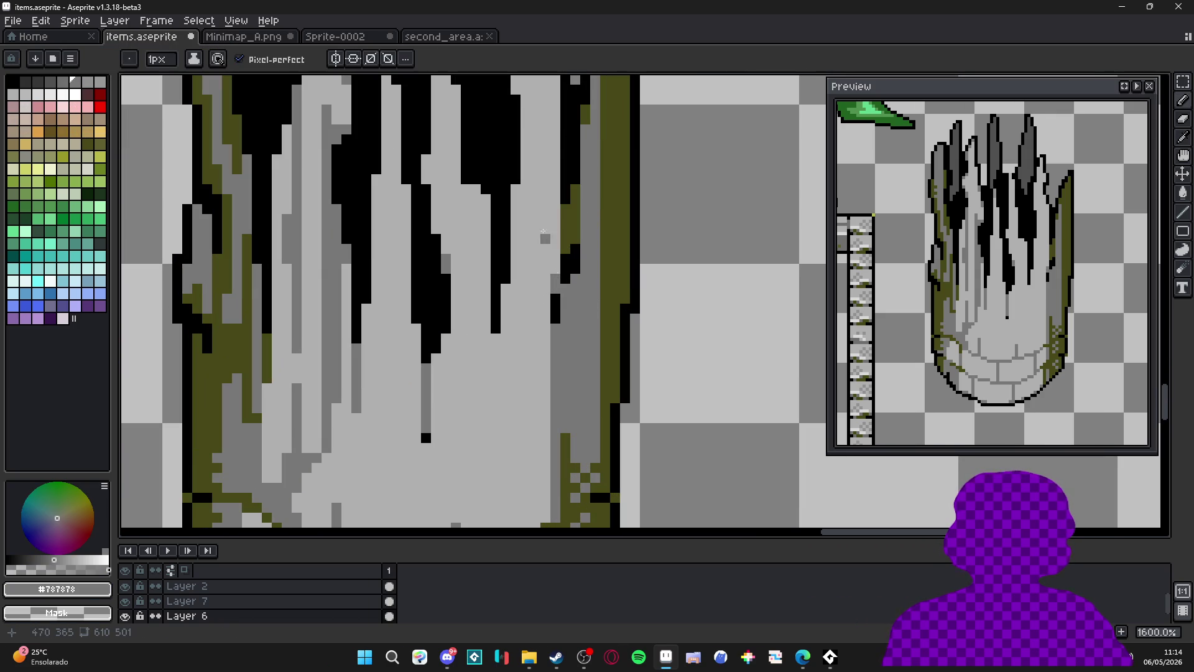
scroll(496, 277, "up", 2)
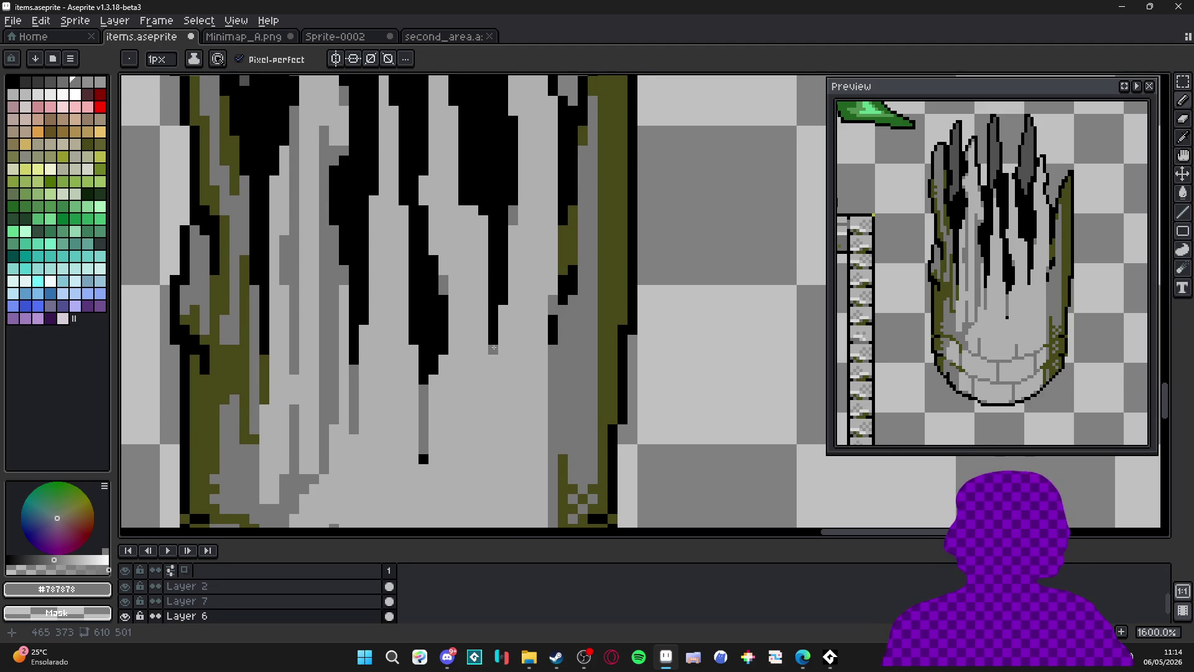
left_click(503, 314)
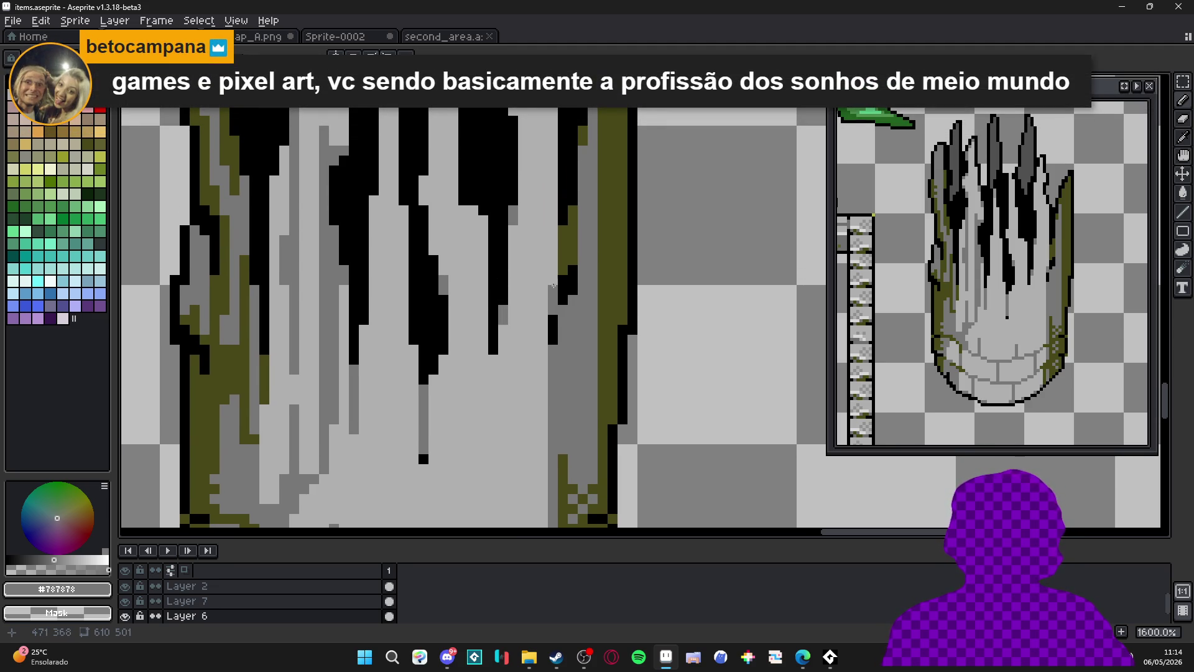
Add mid-grey pixels throughout the light drip column and on the right drip.
scroll(551, 285, "down", 4)
scroll(548, 221, "up", 6)
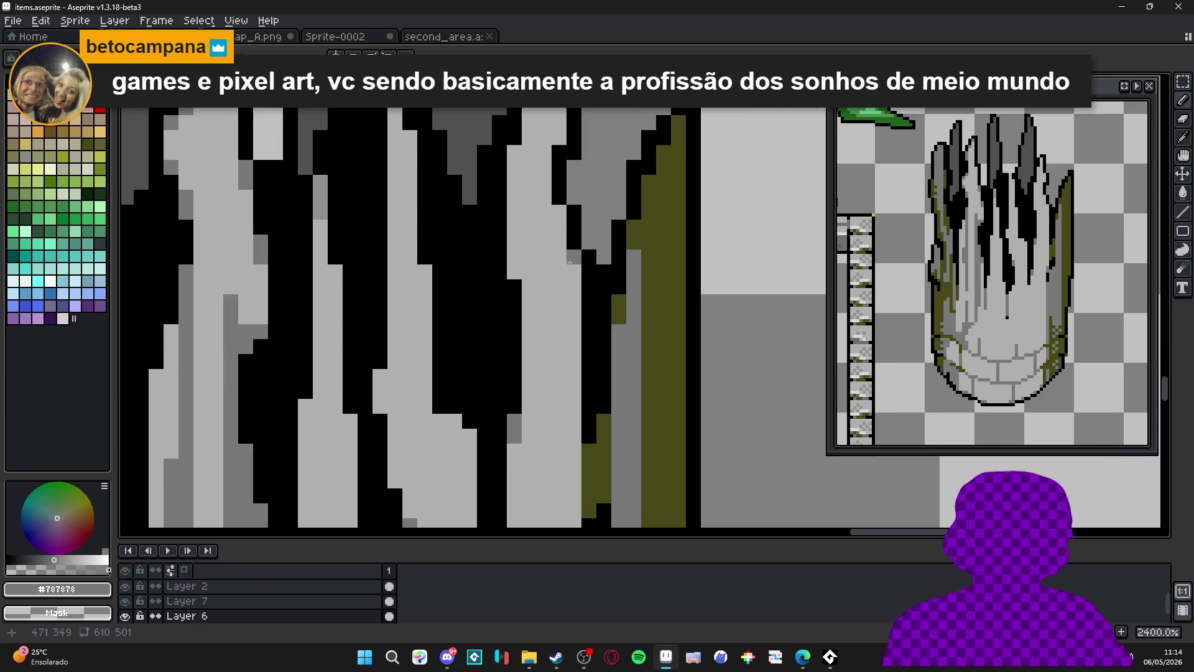
left_click_drag(520, 274, 516, 258)
left_click(516, 152)
left_click(516, 168)
left_click(560, 138)
left_click(558, 212)
left_click(558, 227)
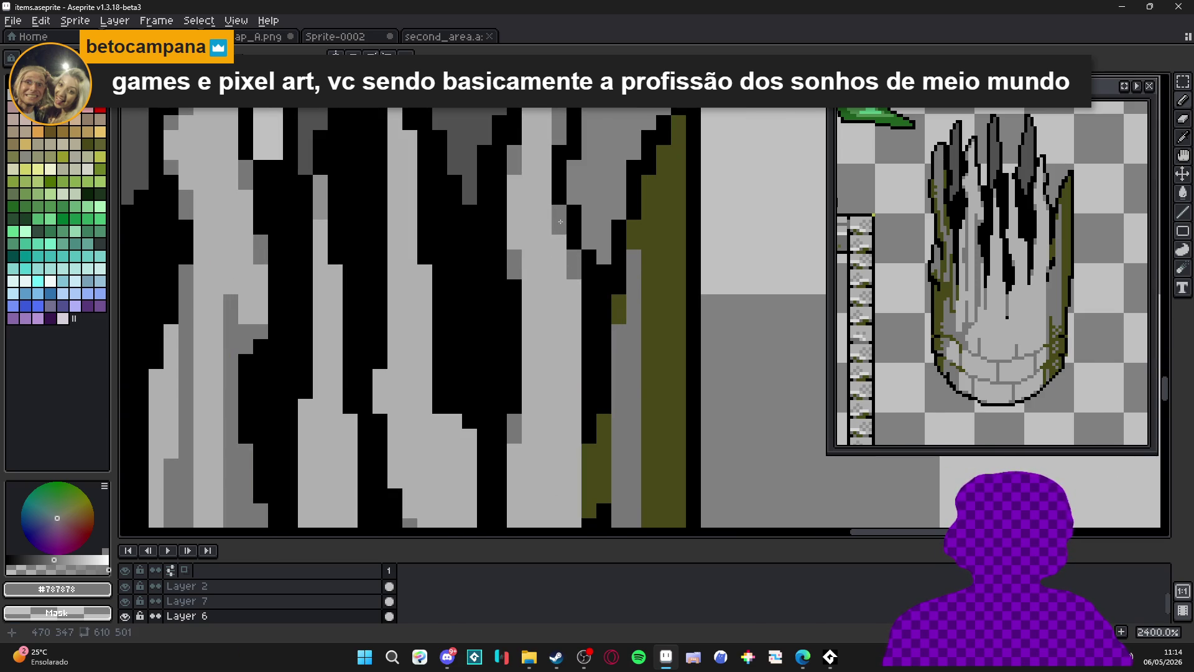
scroll(559, 227, "up", 3)
left_click(549, 161)
left_click(546, 168)
left_click(531, 199)
left_click(530, 214)
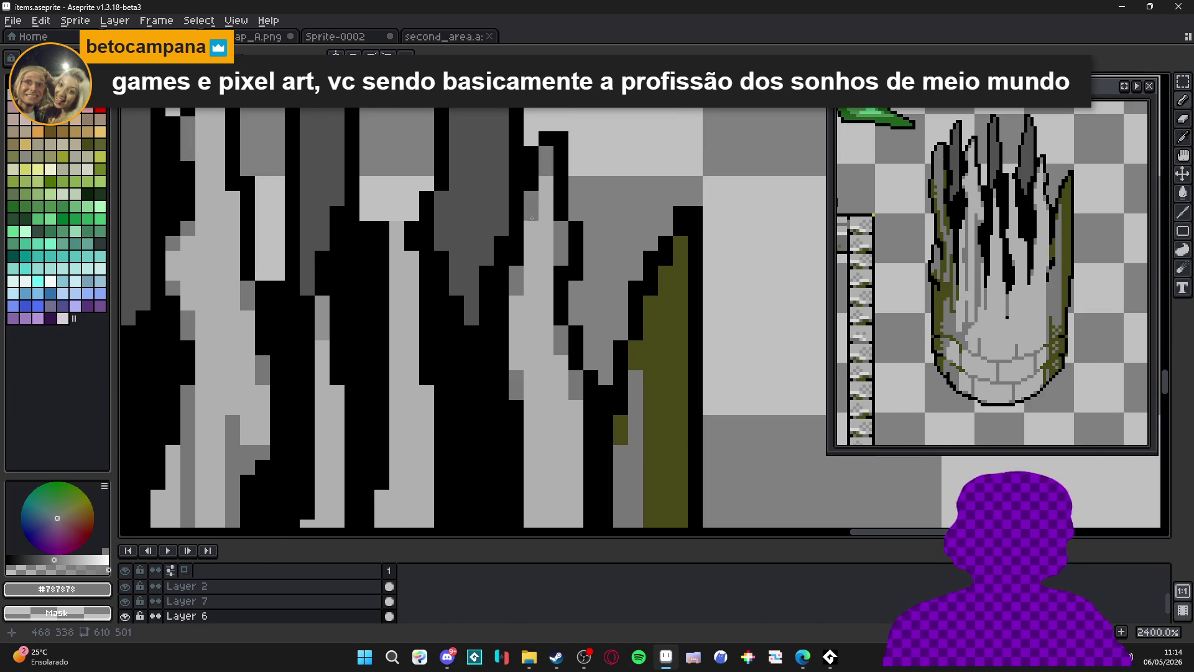
scroll(545, 188, "down", 3)
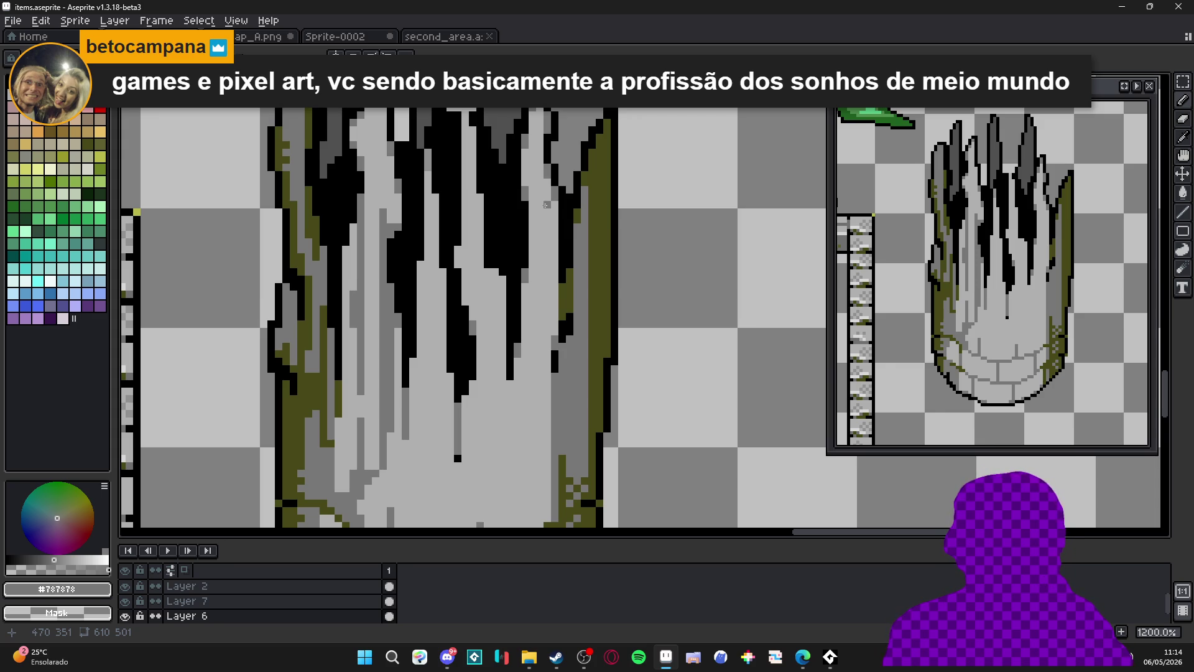
Draw a mid-grey line down the light column, redrawing it higher after undoing a stroke.
left_click_drag(540, 332, 534, 289)
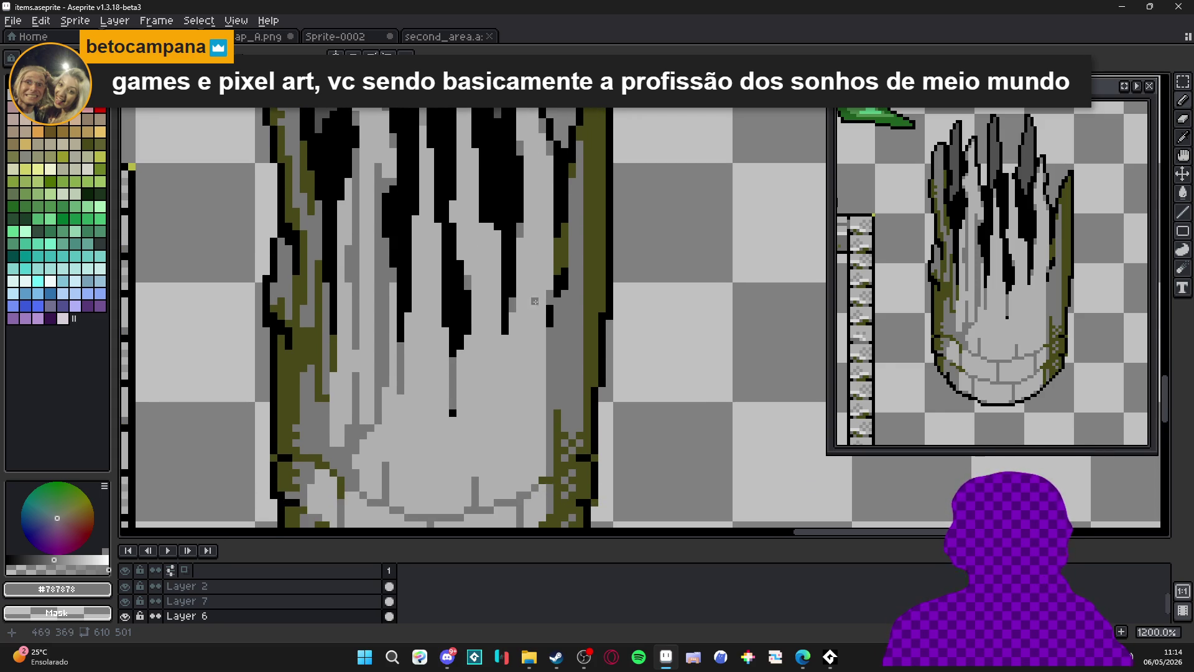
left_click_drag(521, 235, 519, 385)
mouse_move(536, 341)
left_mouse_down()
mouse_move(534, 392)
mouse_move(543, 328)
left_mouse_up()
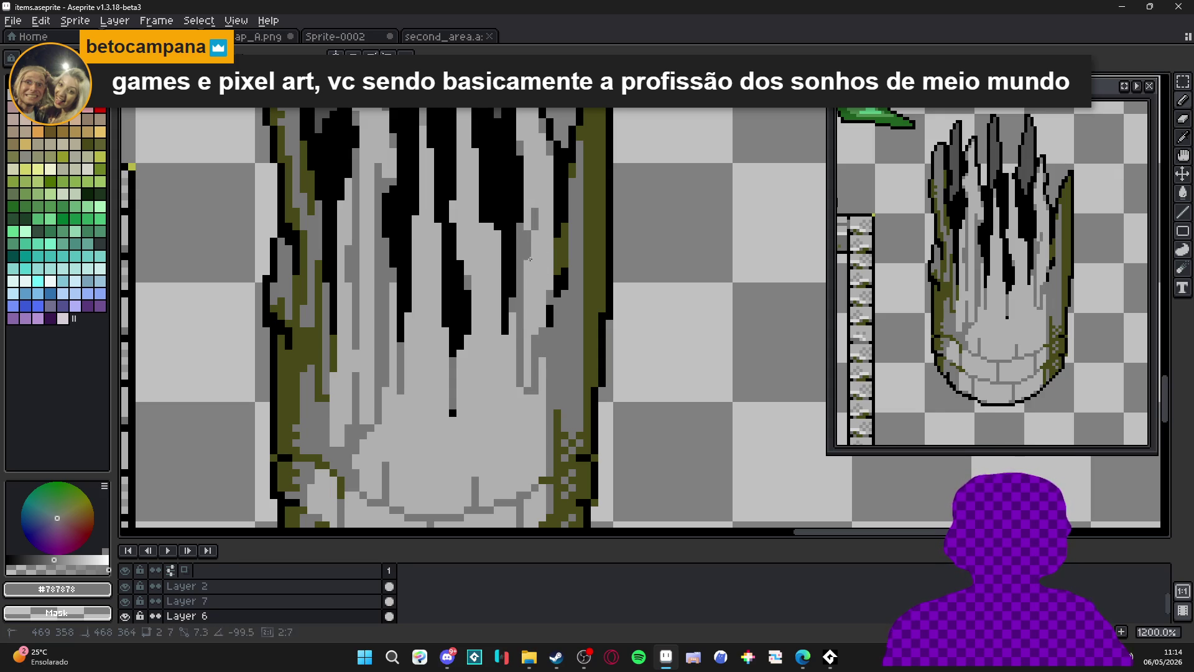
key("ctrl+z")
left_click_drag(534, 215, 531, 265)
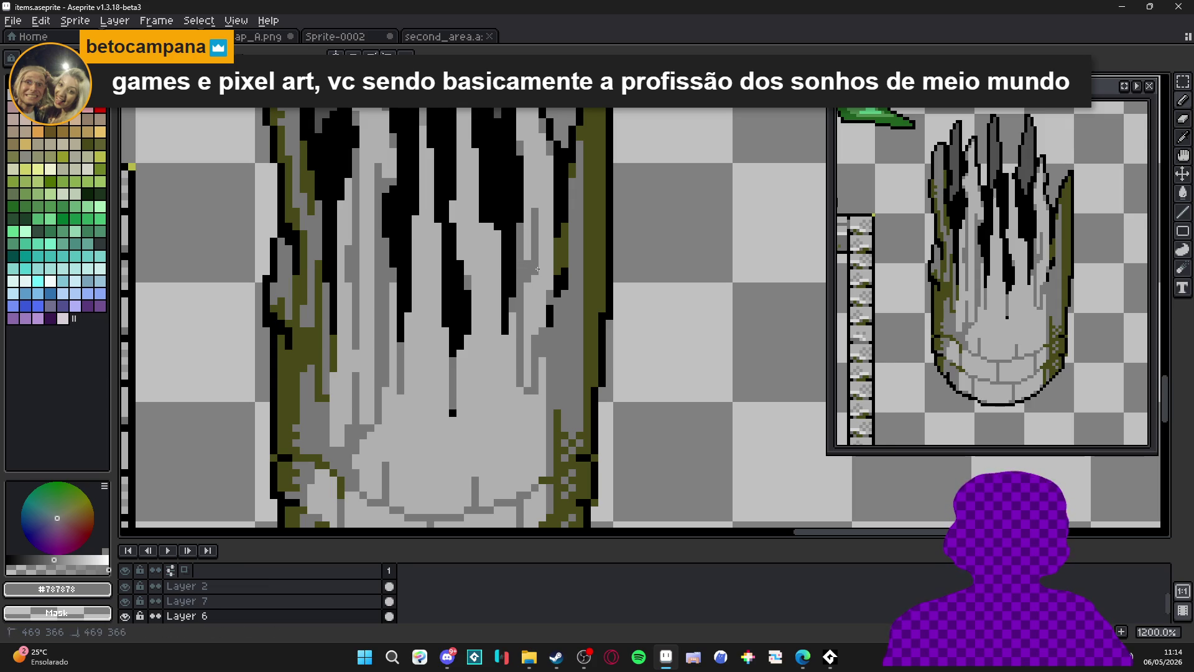
left_click_drag(536, 219, 528, 301)
left_click(535, 231, "alt")
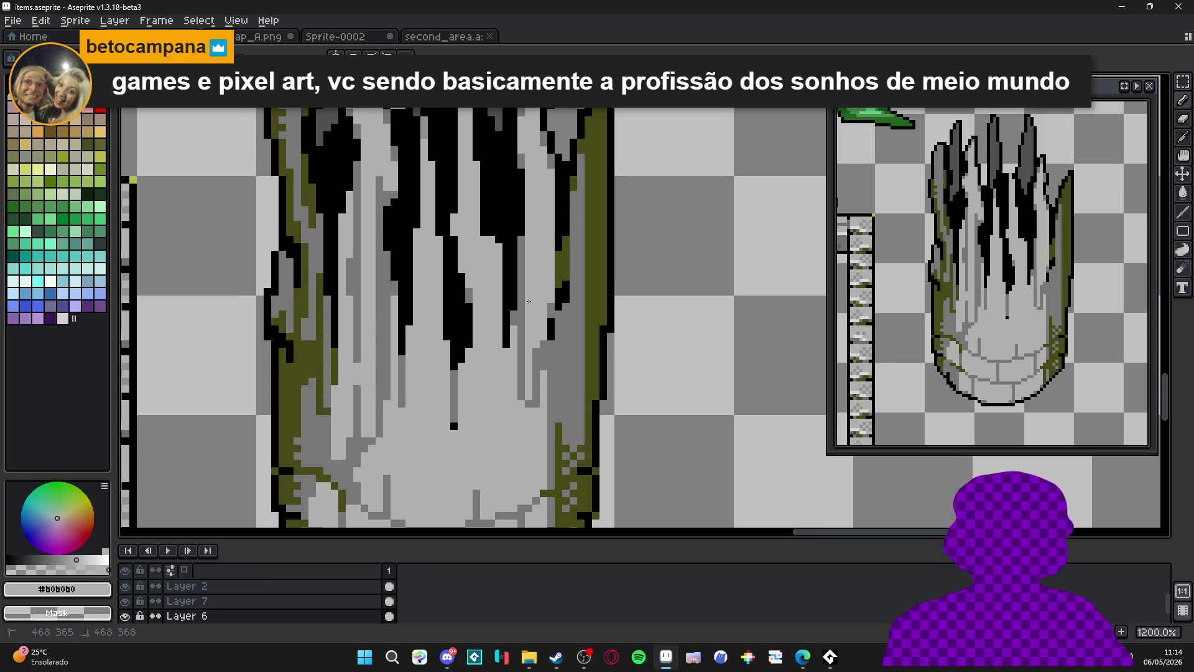
Paint mid-grey #787878 pixels along a drip's edge and a vertical grey strip up the pillar.
left_click(551, 279, "alt")
scroll(550, 256, "up", 1)
left_click_drag(547, 255, 534, 170)
scroll(535, 238, "up", 2)
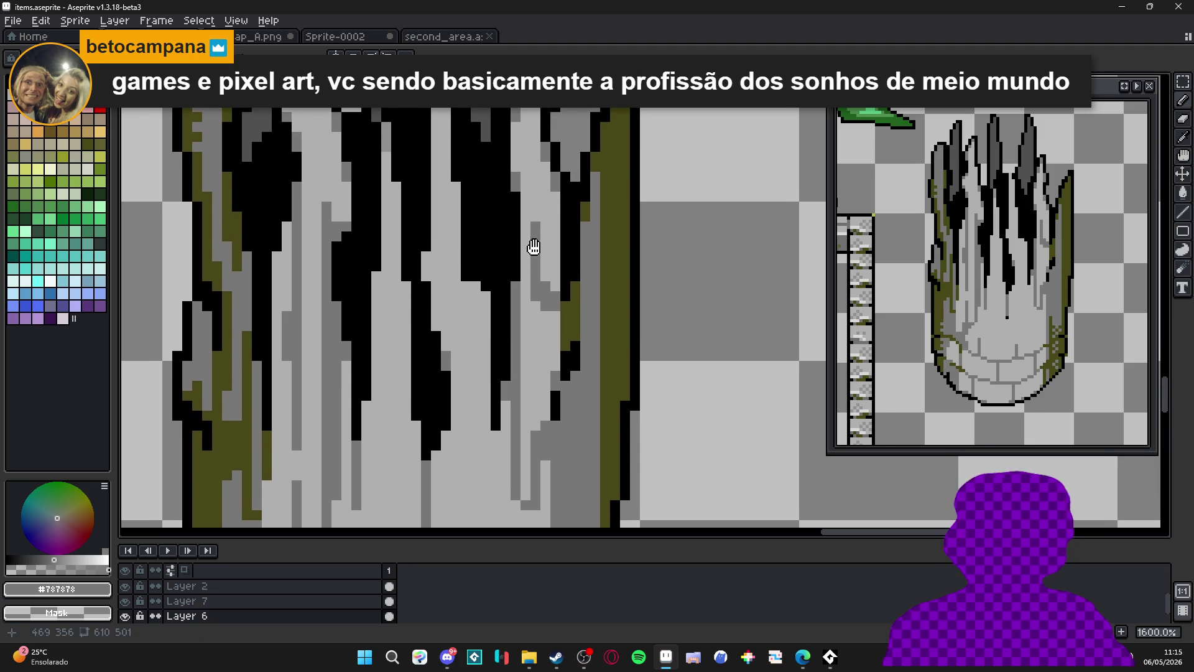
left_click(529, 205)
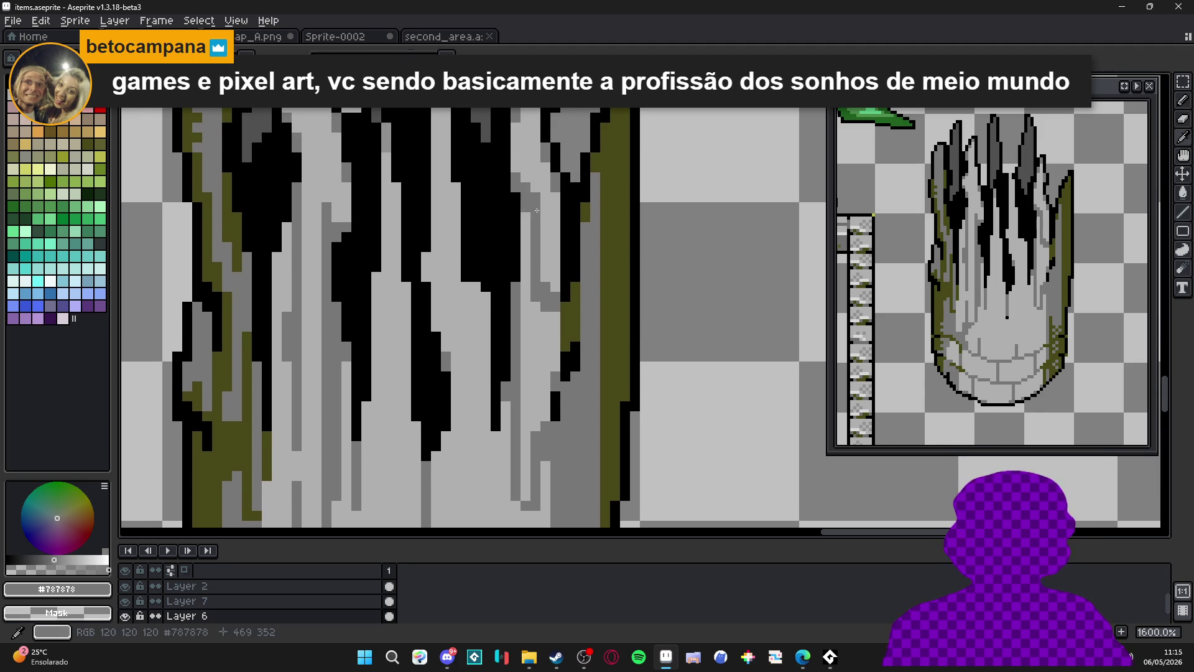
left_click(545, 258)
left_click(555, 276)
left_click_drag(557, 283, 551, 208)
left_click(548, 237, "alt")
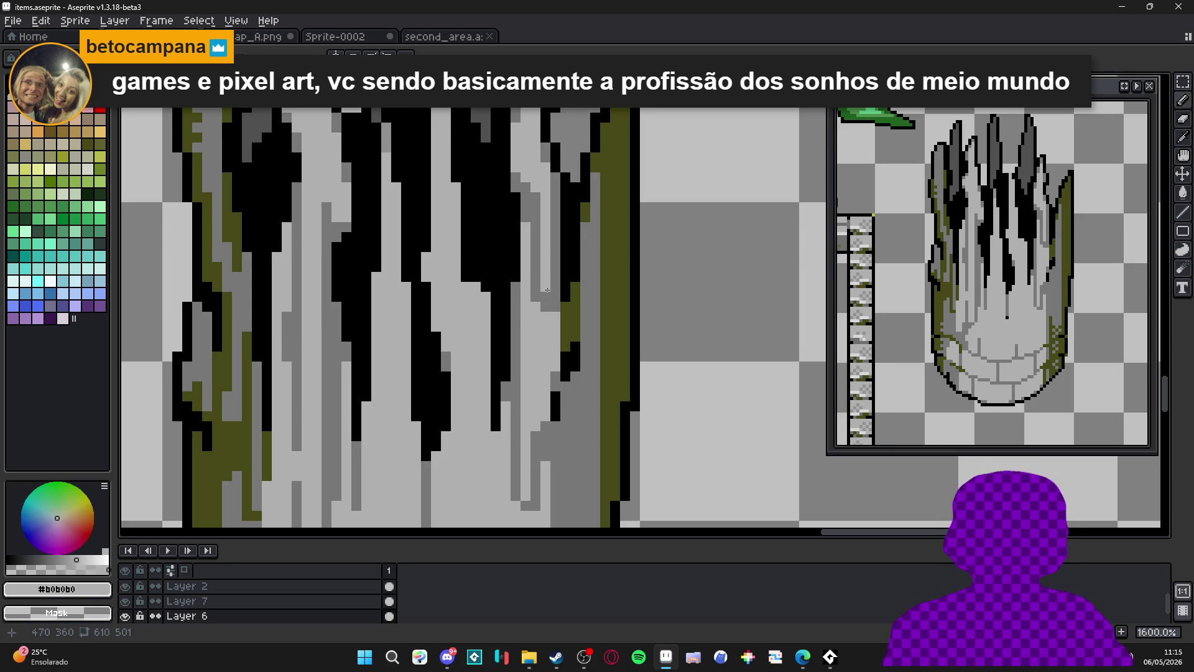
left_click(529, 230, "alt")
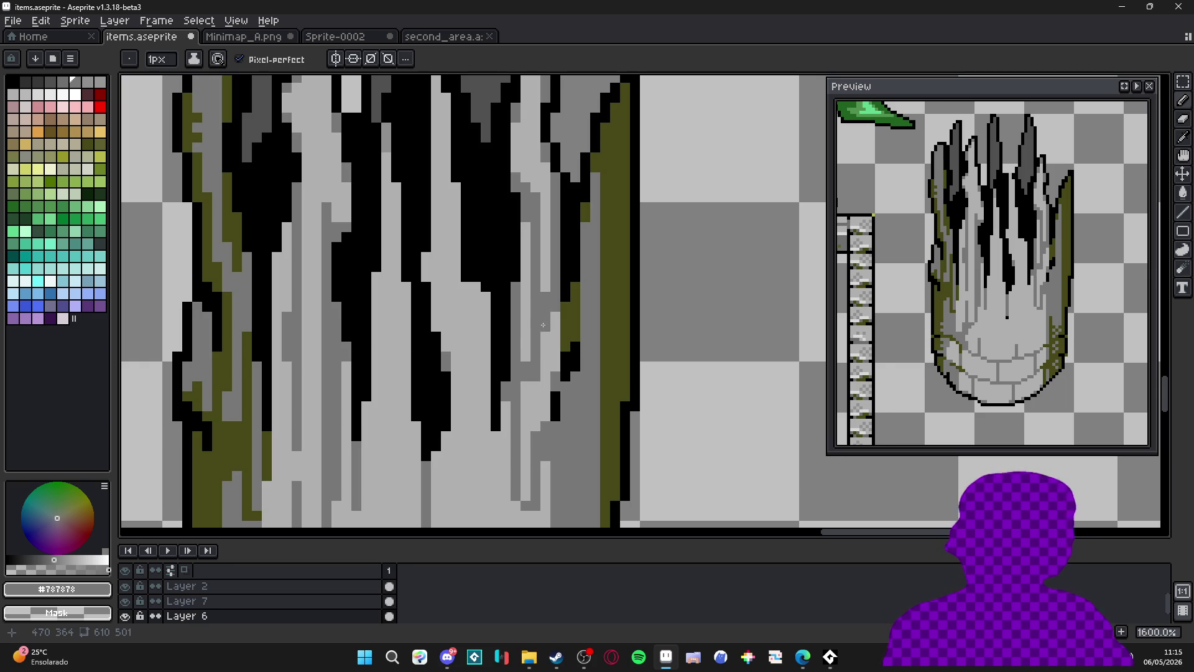
left_click_drag(538, 252, 541, 264)
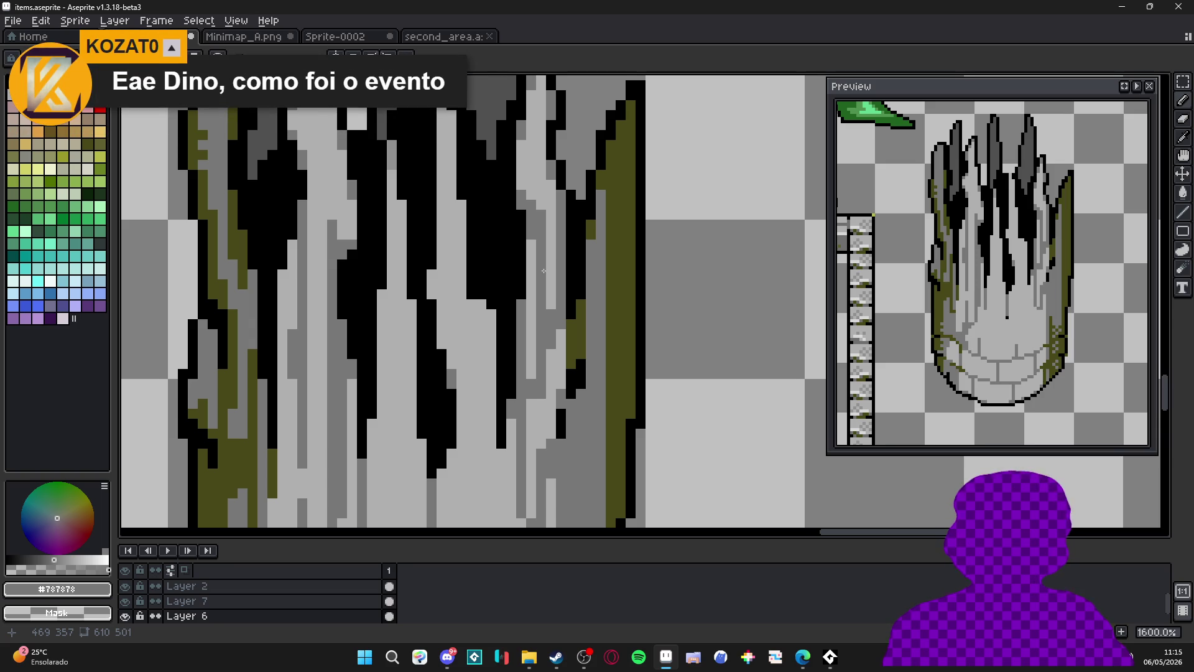
Pick olive #484818 and paint small olive moss blocks beside the drips, undoing the last two strokes.
left_click(618, 274, "alt")
left_click(543, 231)
left_click_drag(539, 237, 539, 248)
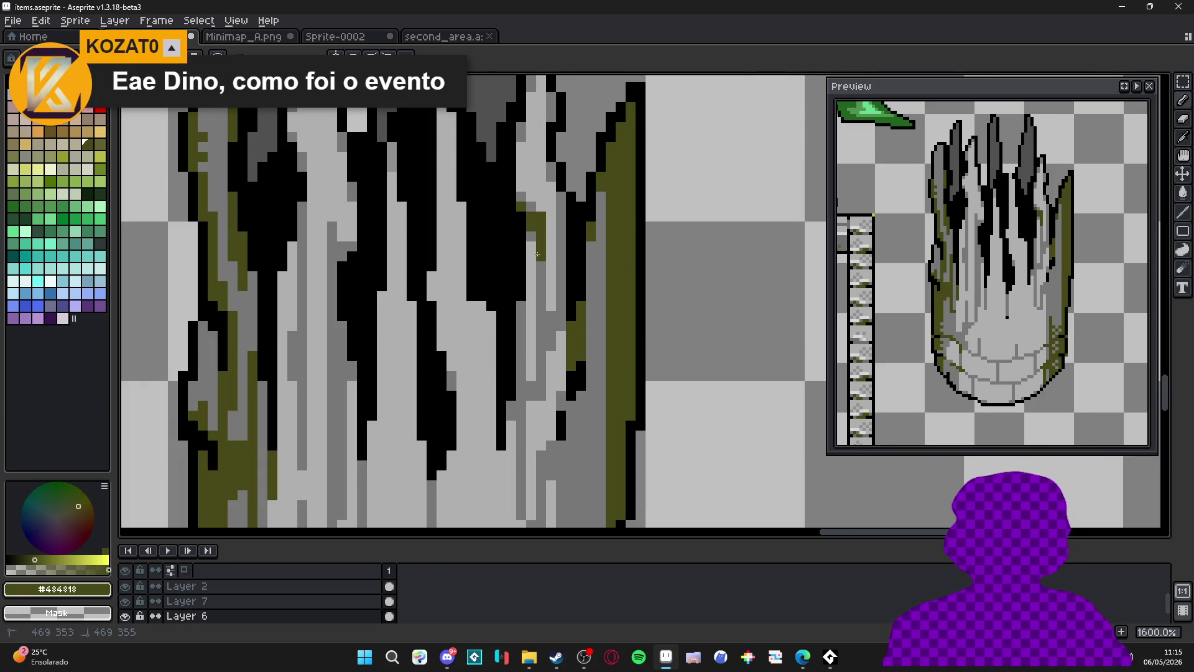
left_click_drag(532, 306, 530, 263)
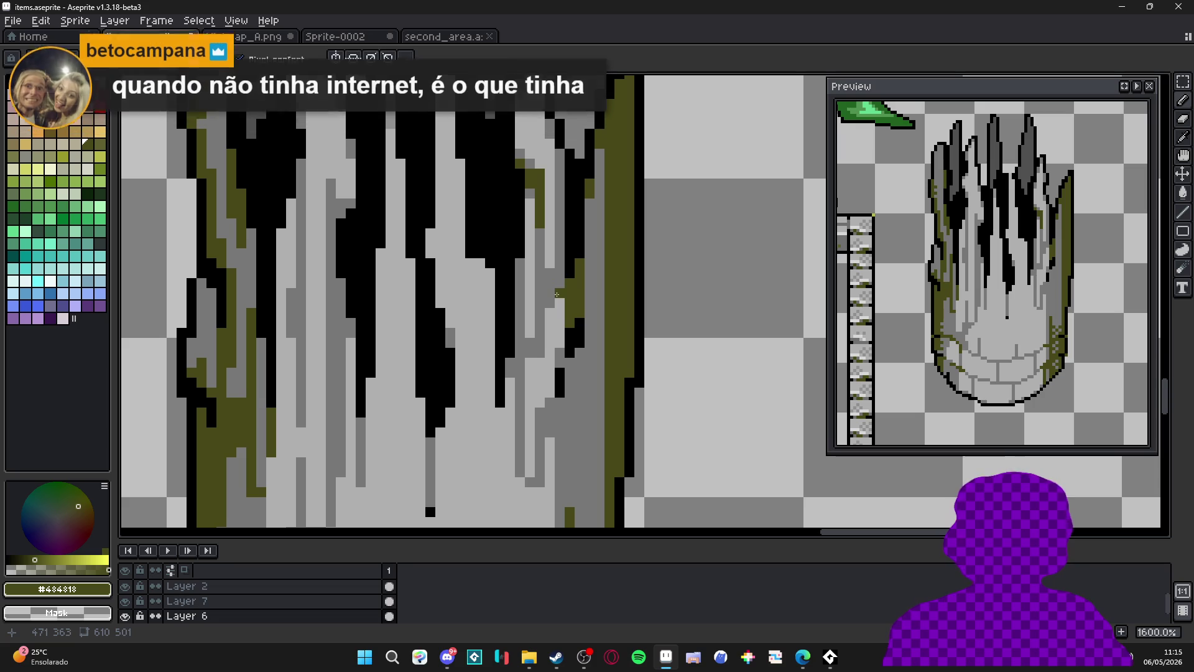
left_click(556, 271)
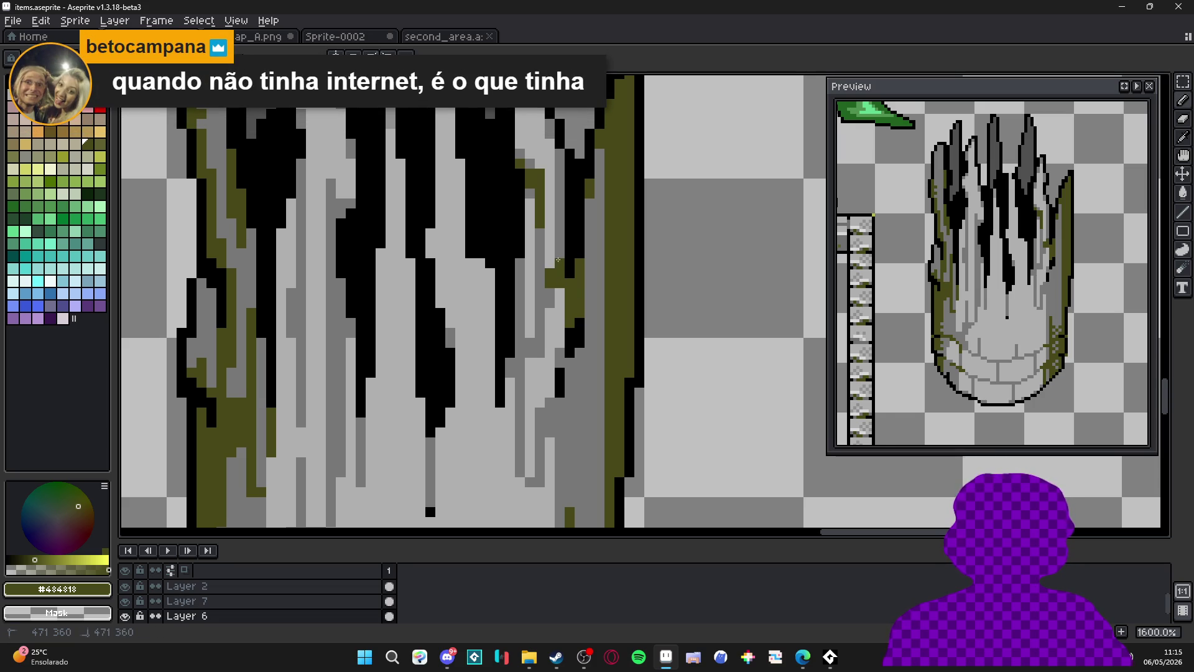
left_click_drag(540, 323, 539, 293)
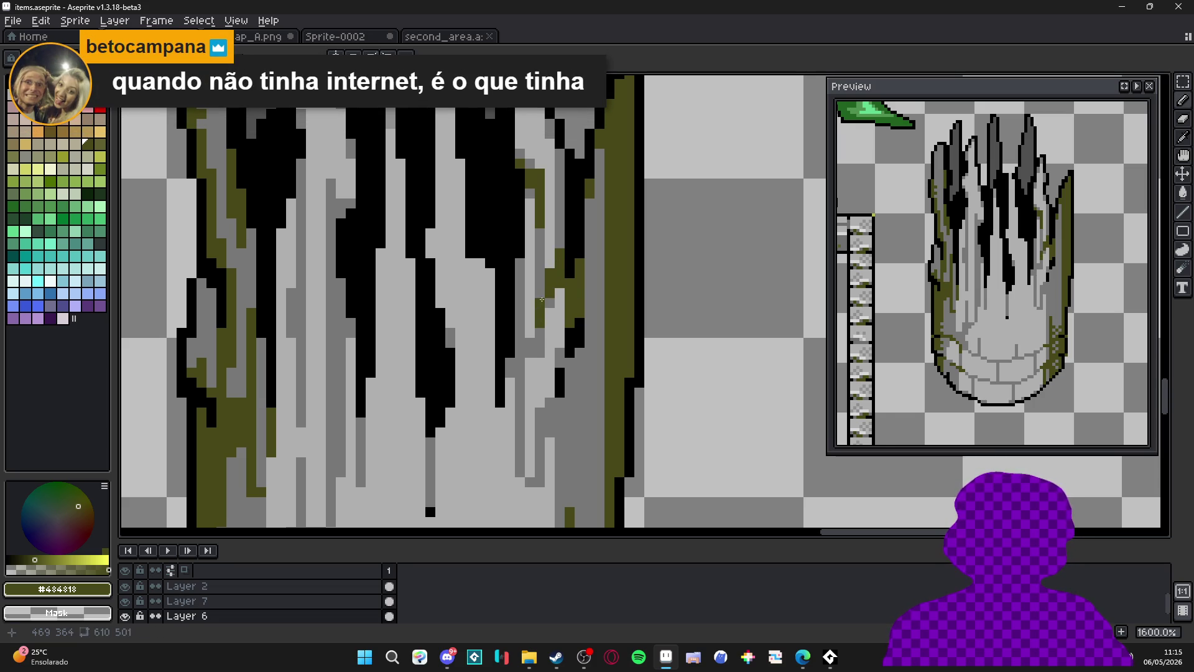
scroll(560, 286, "up", 2)
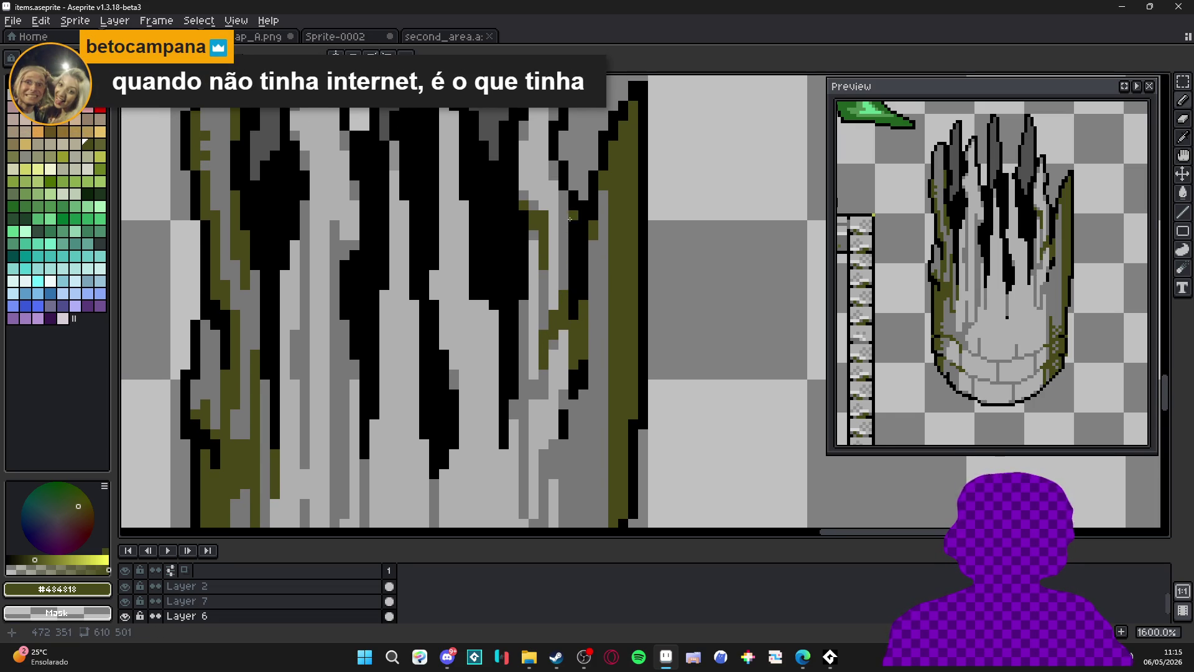
left_click_drag(560, 224, 561, 260)
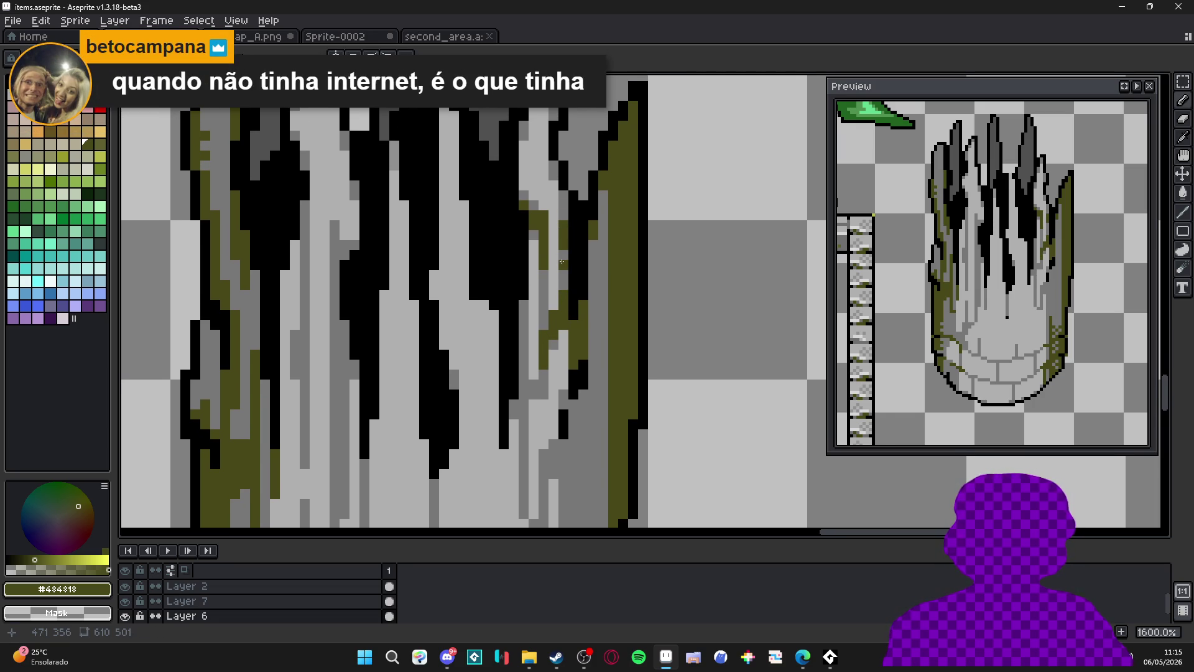
scroll(562, 261, "down", 4)
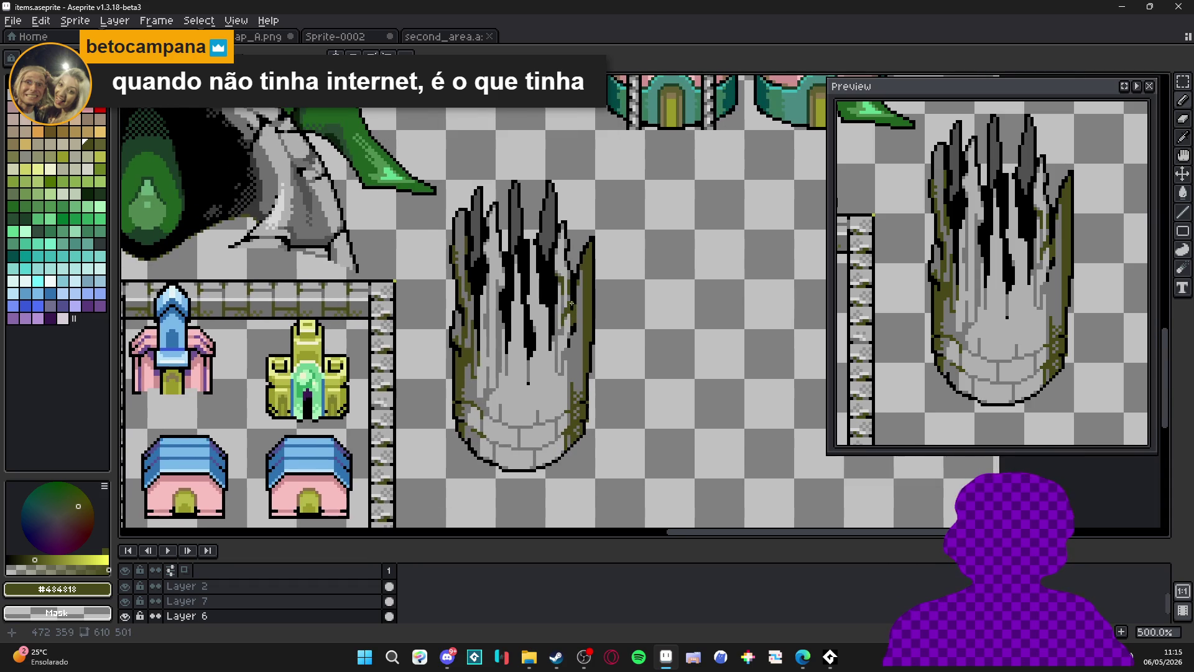
key("ctrl+z")
key("ctrl+z")
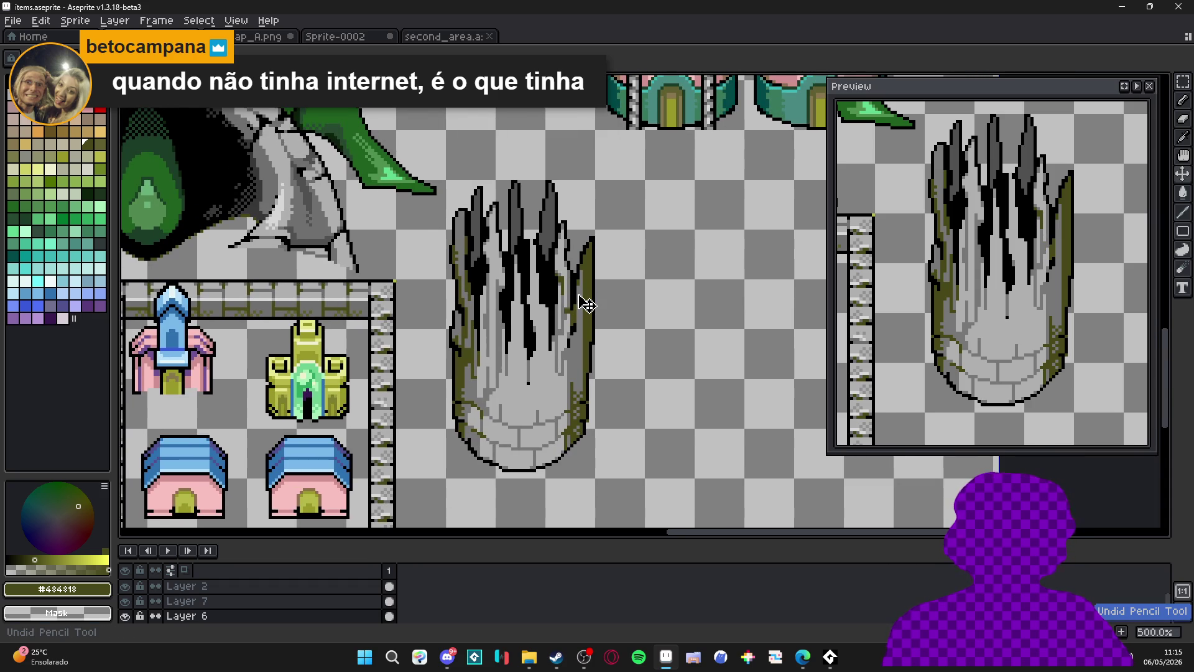
left_click_drag(554, 324, 545, 297)
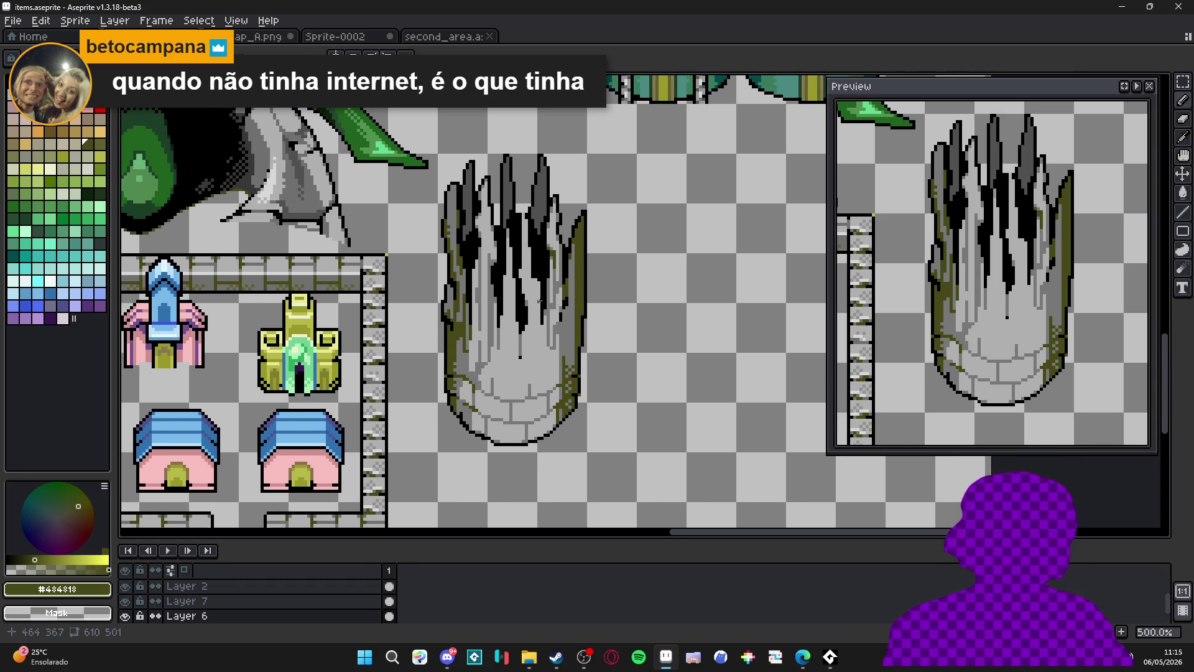
Paint black pixels under the drip and olive pixels below the black column.
scroll(539, 301, "up", 7)
left_click(550, 356)
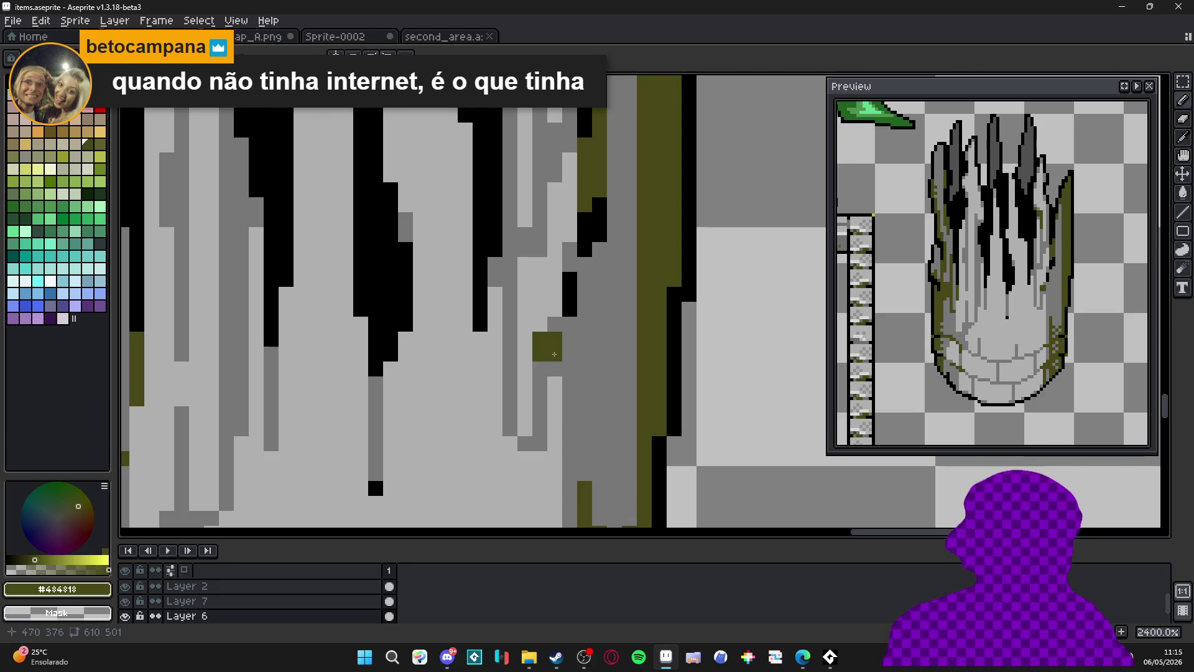
left_click(562, 331)
left_click(575, 307, "alt")
left_click(547, 361)
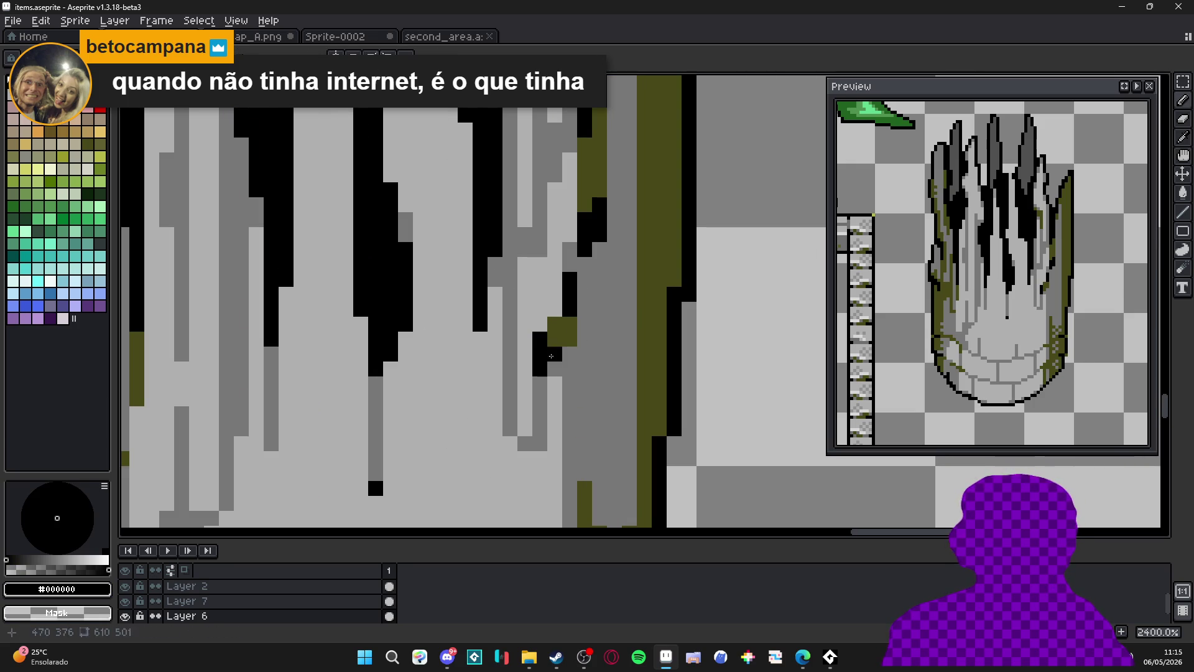
left_click(550, 356, "alt")
left_click(540, 398)
left_click(541, 383, "alt")
left_click(541, 401, "alt")
Add more olive moss pixels beside the olive block and in the grey beside the drip, then review.
left_click(540, 414)
left_click(555, 369)
left_click(569, 354)
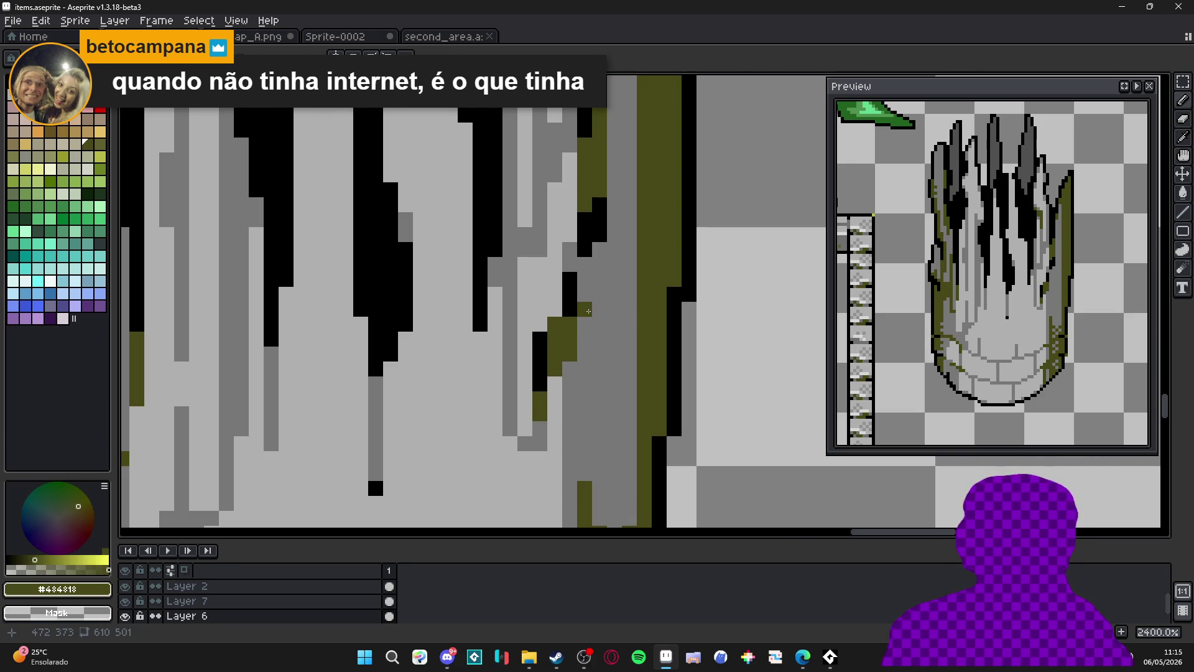
left_click(570, 265)
left_click(570, 249)
left_click(584, 264)
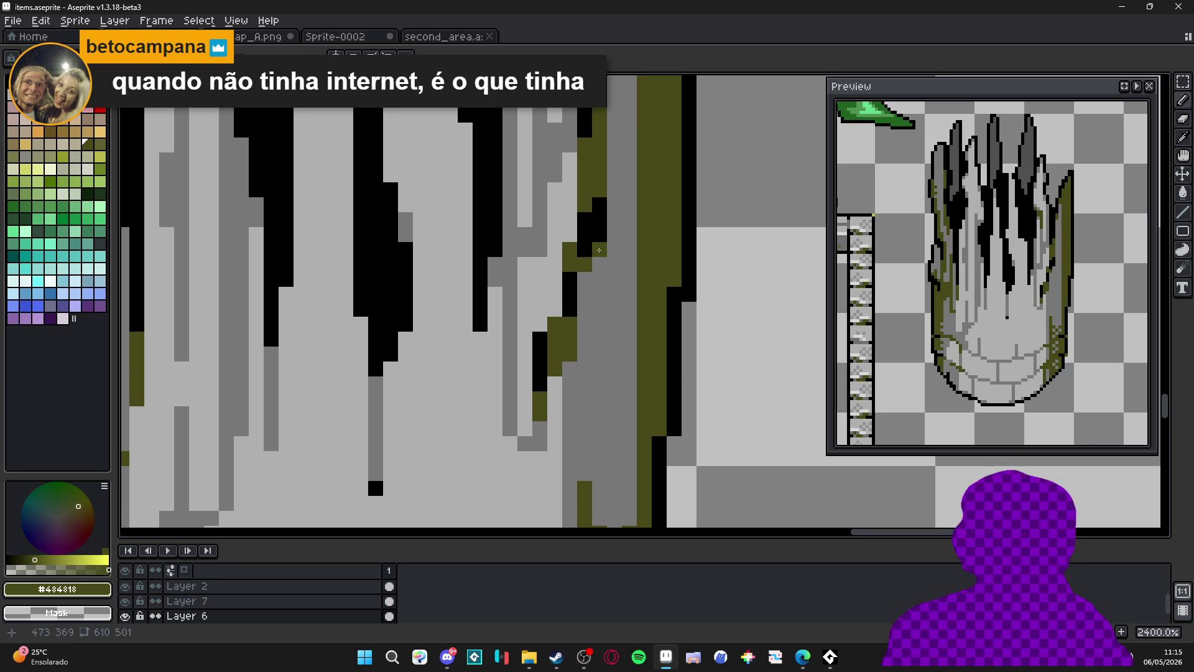
scroll(599, 250, "down", 6)
scroll(589, 323, "up", 6)
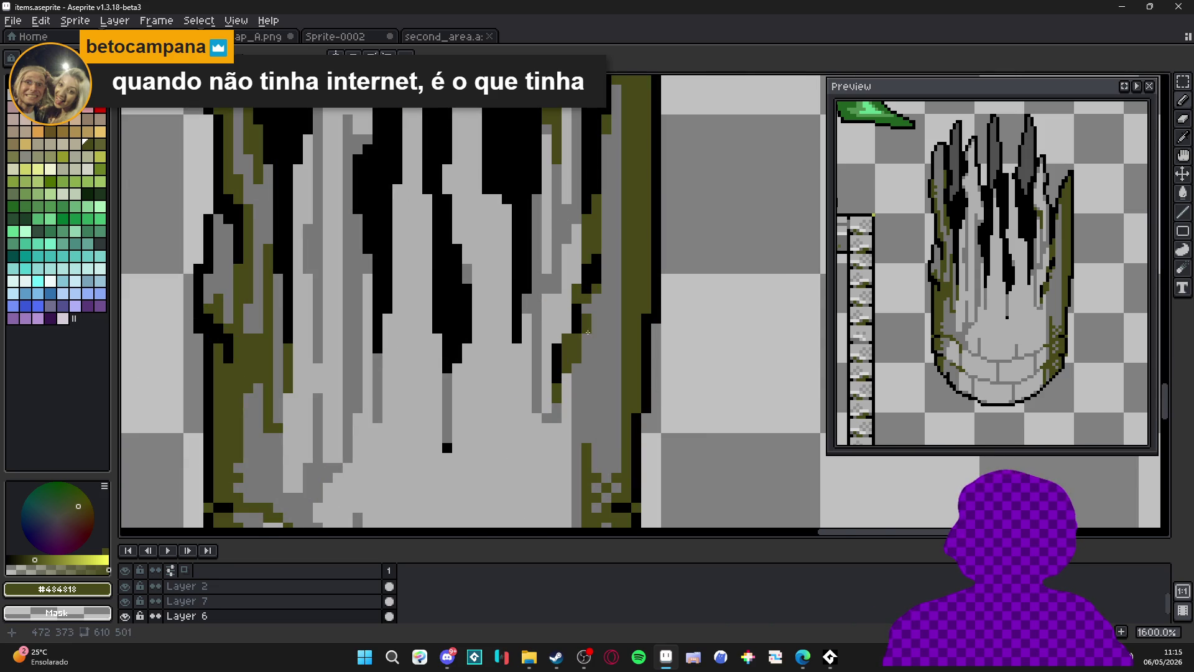
scroll(590, 355, "down", 7)
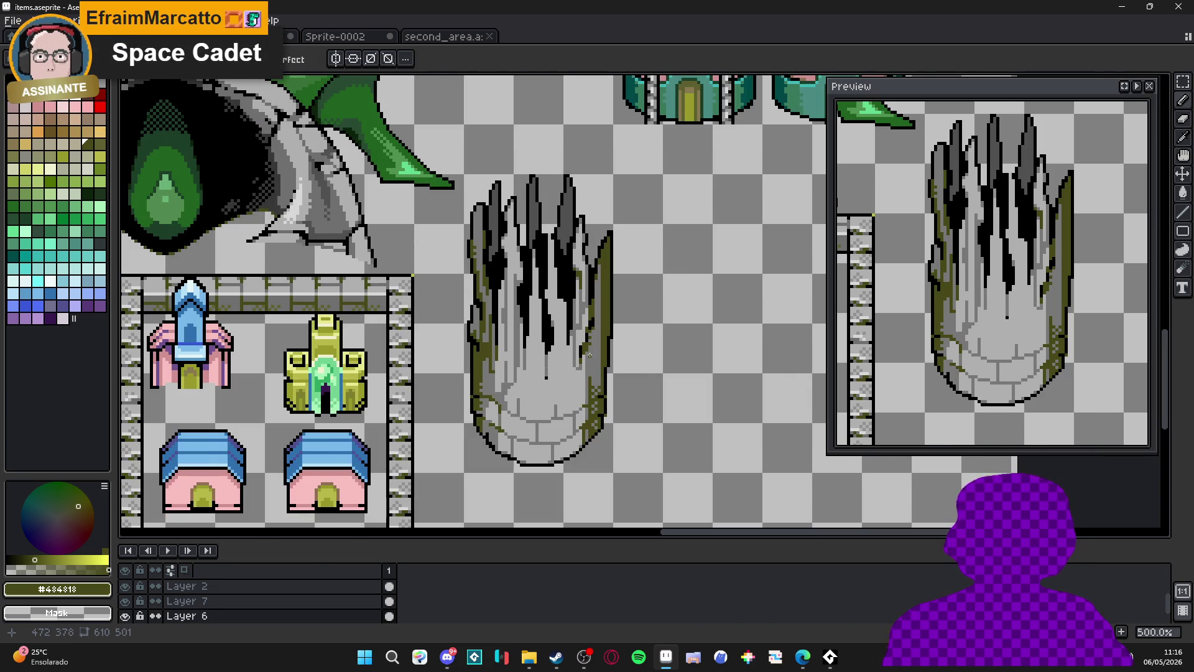
scroll(590, 355, "down", 1)
scroll(598, 356, "up", 3)
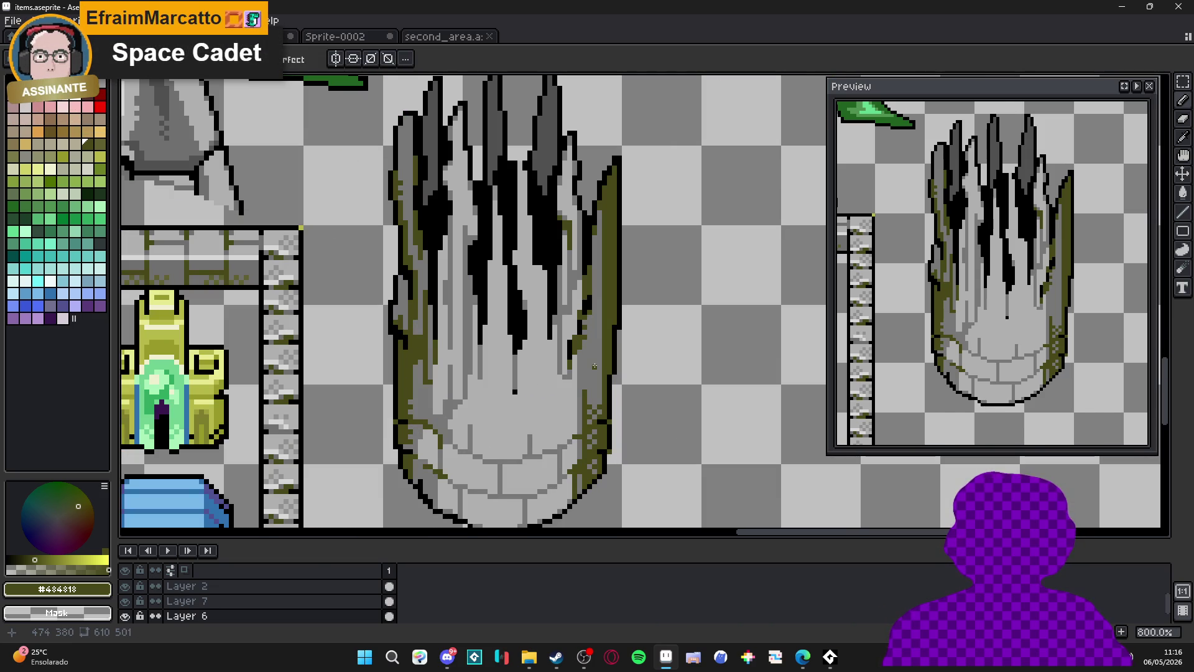
scroll(594, 366, "up", 2)
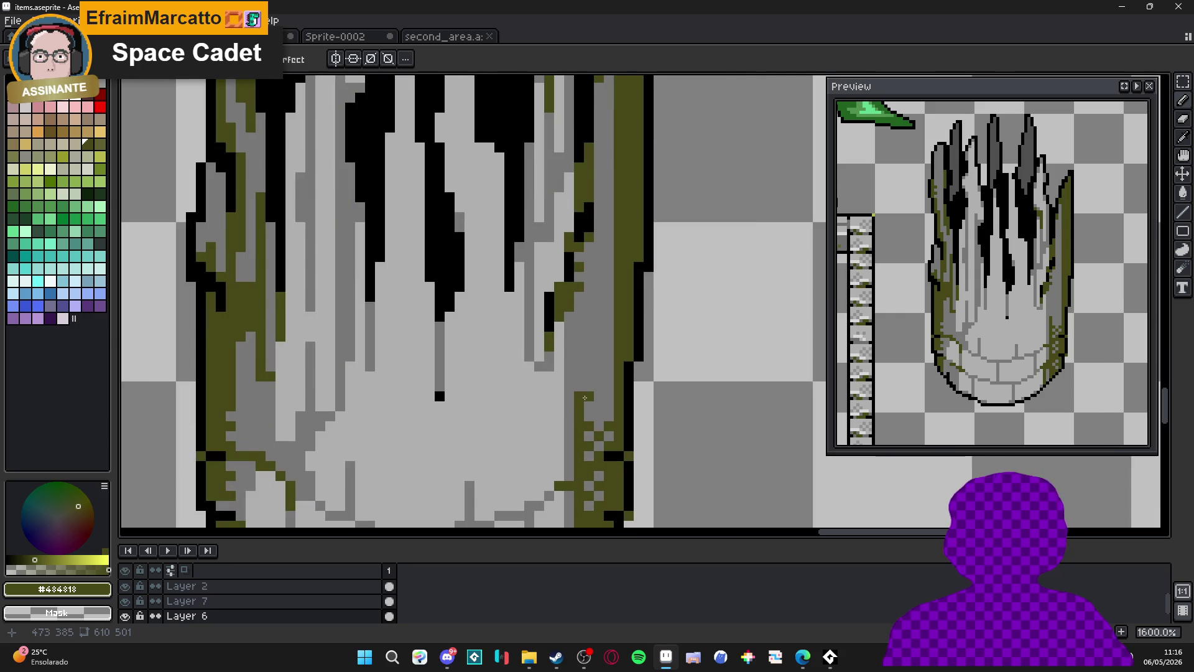
scroll(610, 372, "down", 2)
scroll(610, 372, "up", 1)
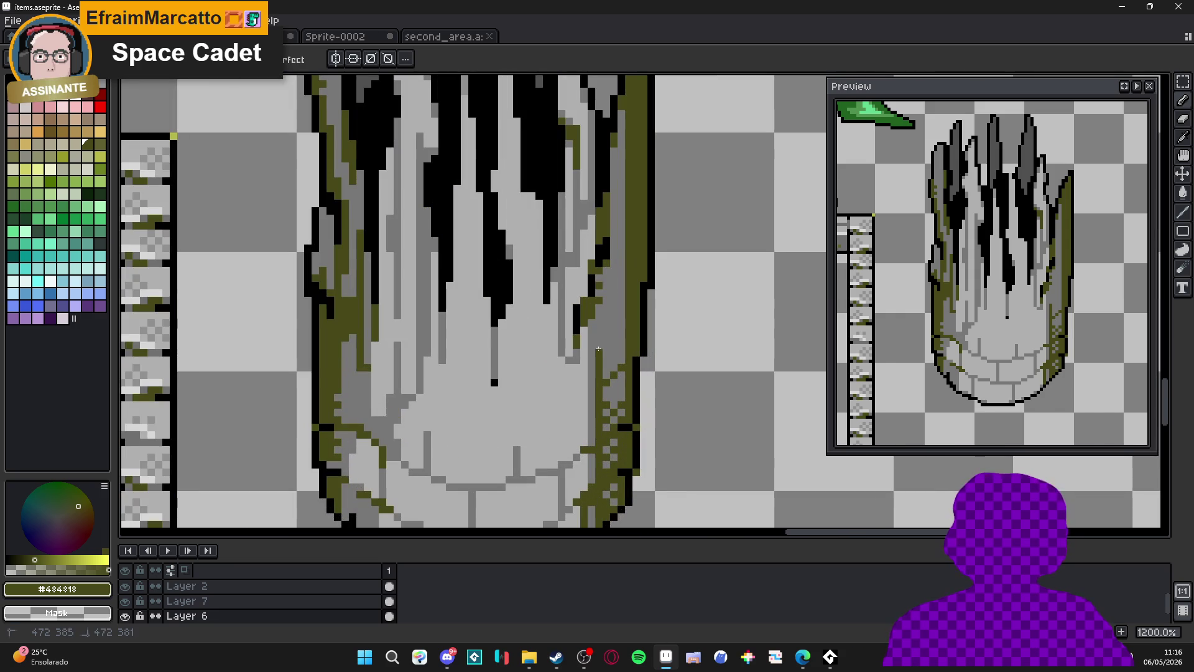
scroll(565, 385, "down", 3)
left_click_drag(564, 385, 573, 378)
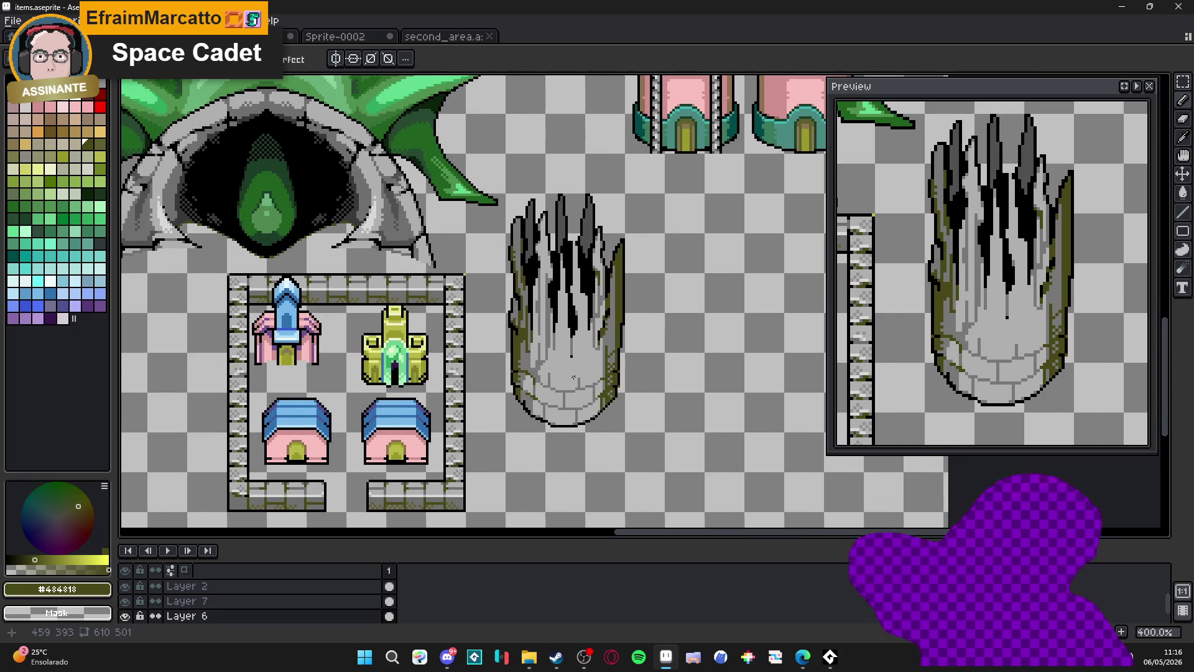
Pick black #000000 from a drip, add a short black stroke, and switch to the 1px Pencil.
scroll(573, 378, "down", 3)
scroll(575, 385, "up", 2)
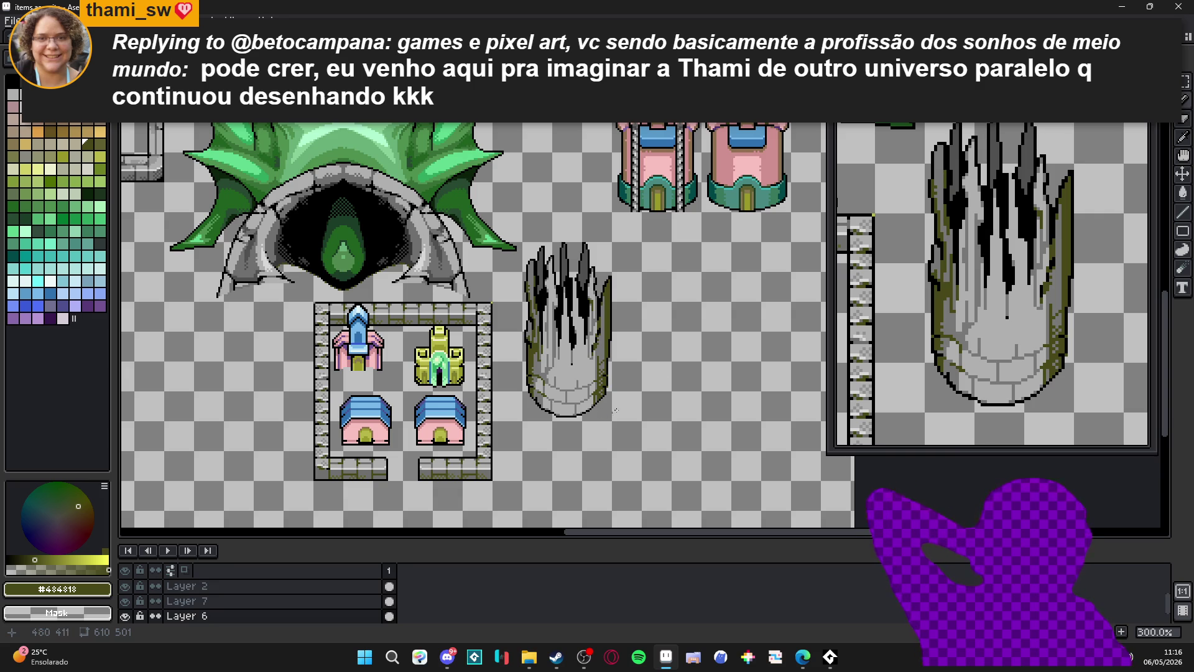
scroll(604, 415, "up", 6)
left_click(592, 278, "alt")
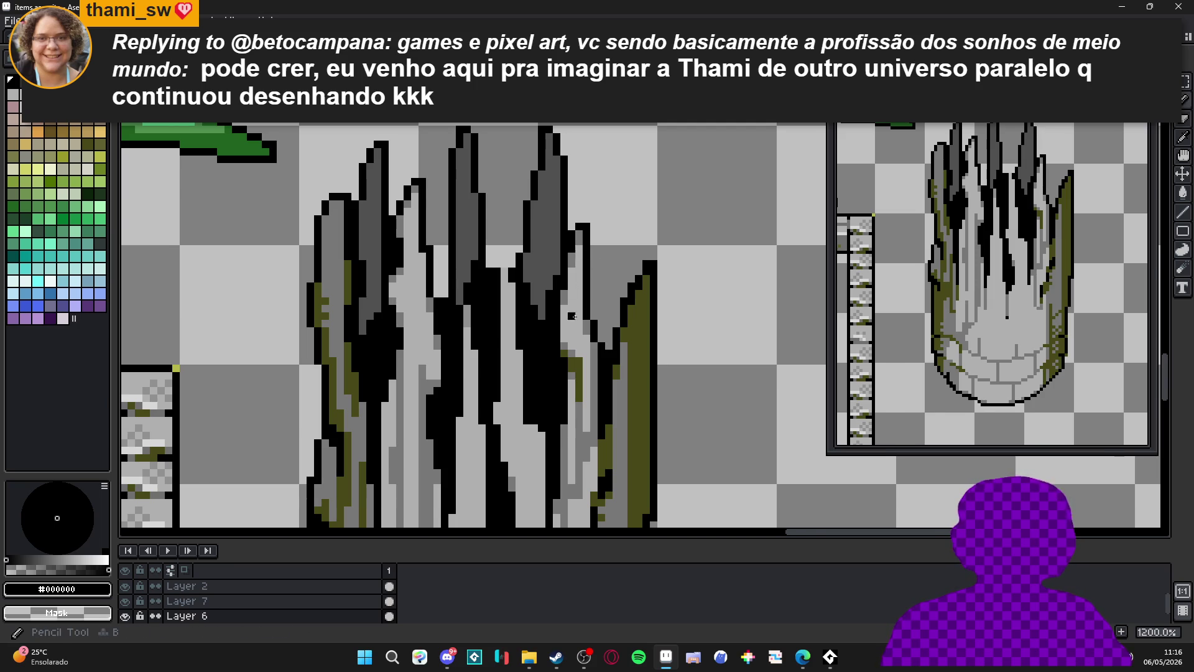
scroll(577, 339, "up", 1)
left_click(554, 323, "alt")
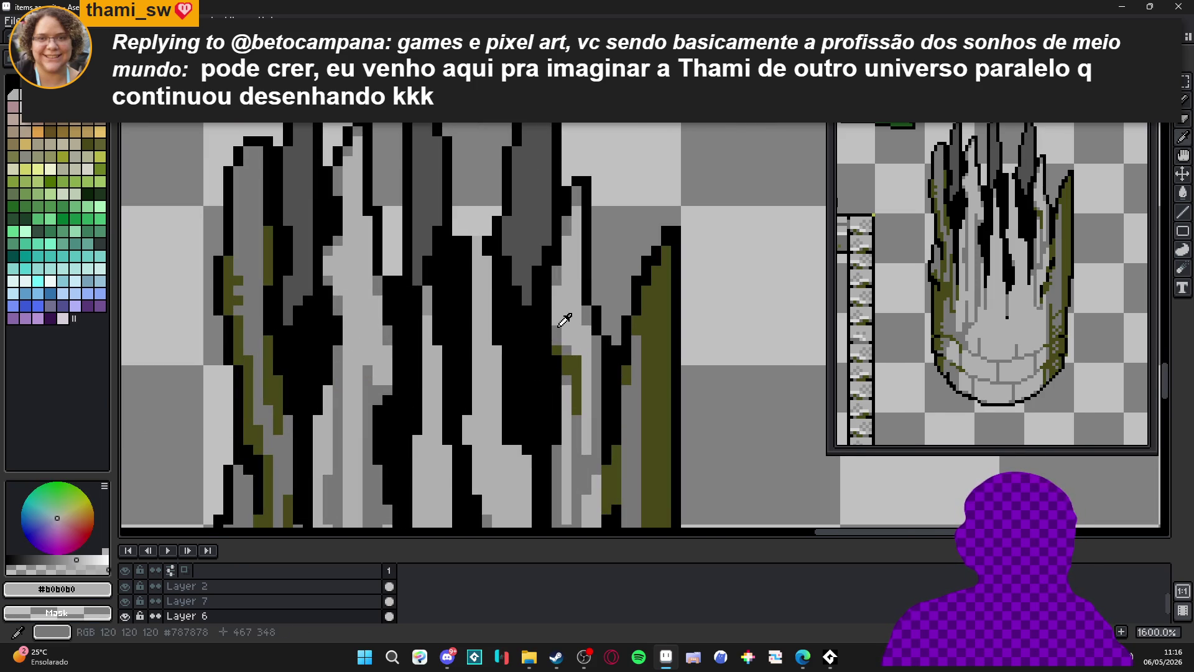
scroll(564, 340, "down", 3)
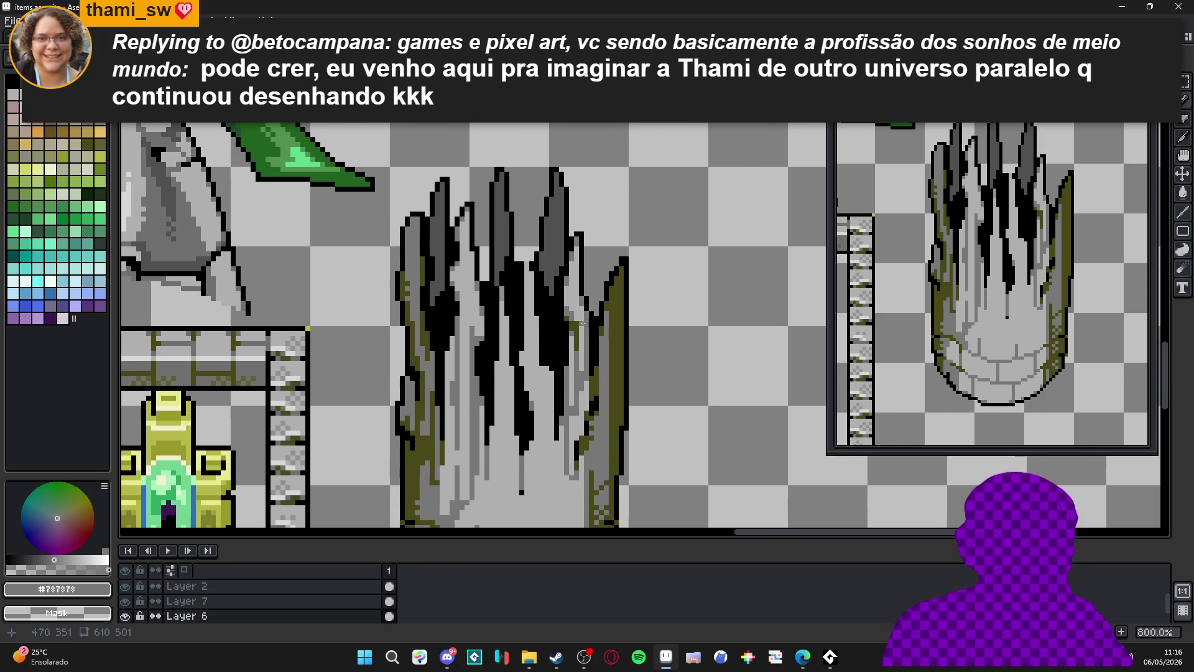
scroll(575, 332, "up", 2)
left_click(576, 318, "alt")
left_click(576, 318)
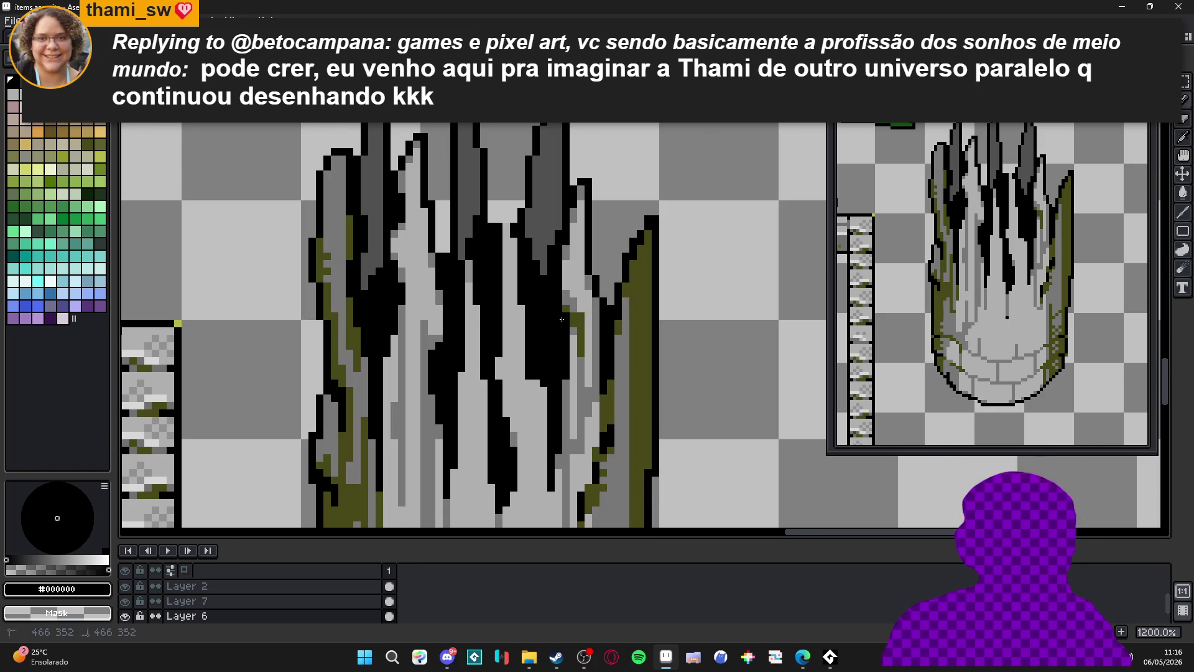
left_click_drag(578, 319, 581, 329)
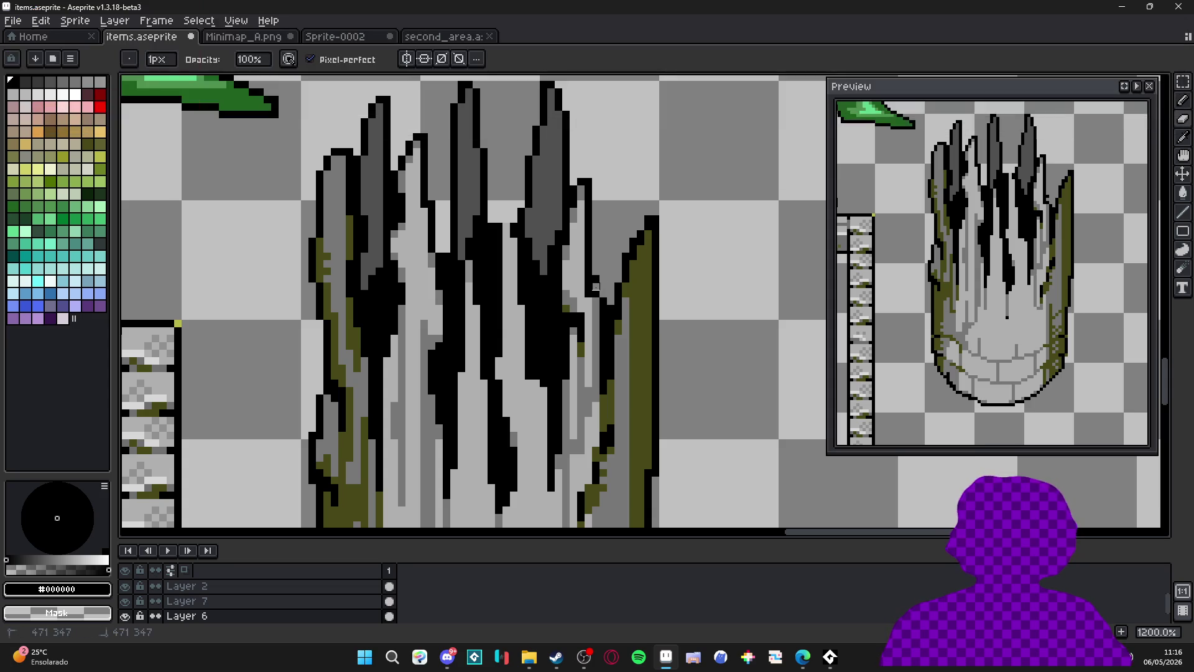
key("b")
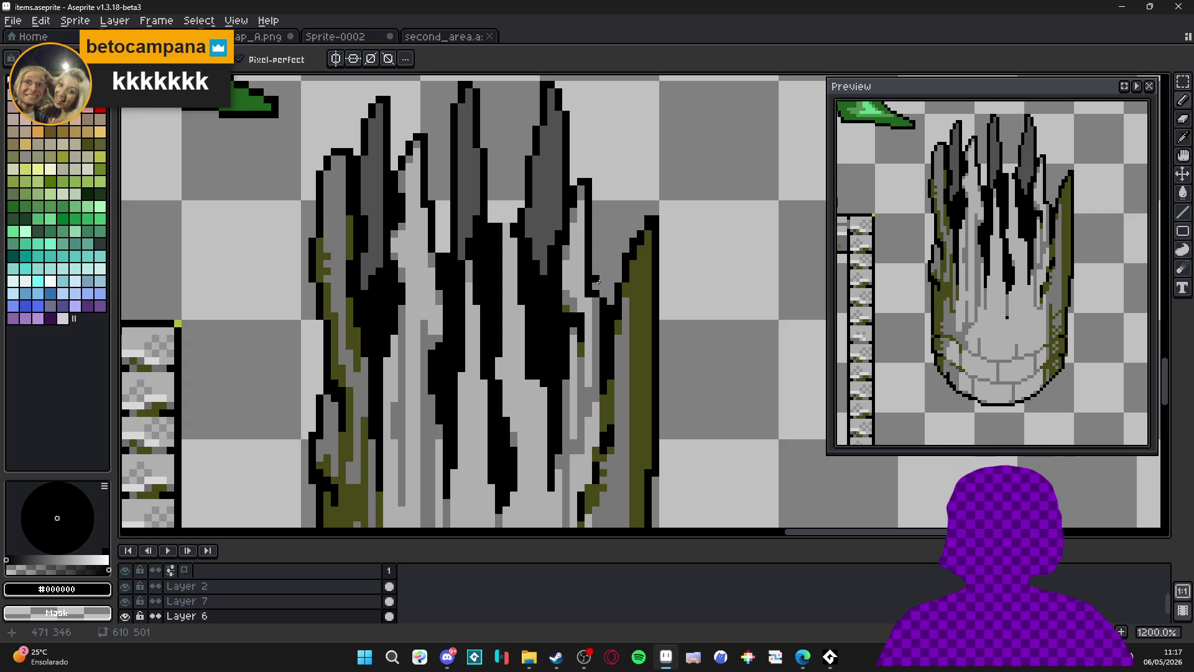
Extend a black drip down the pillar and cover stray pixels beneath its tip with light grey.
scroll(537, 278, "up", 2)
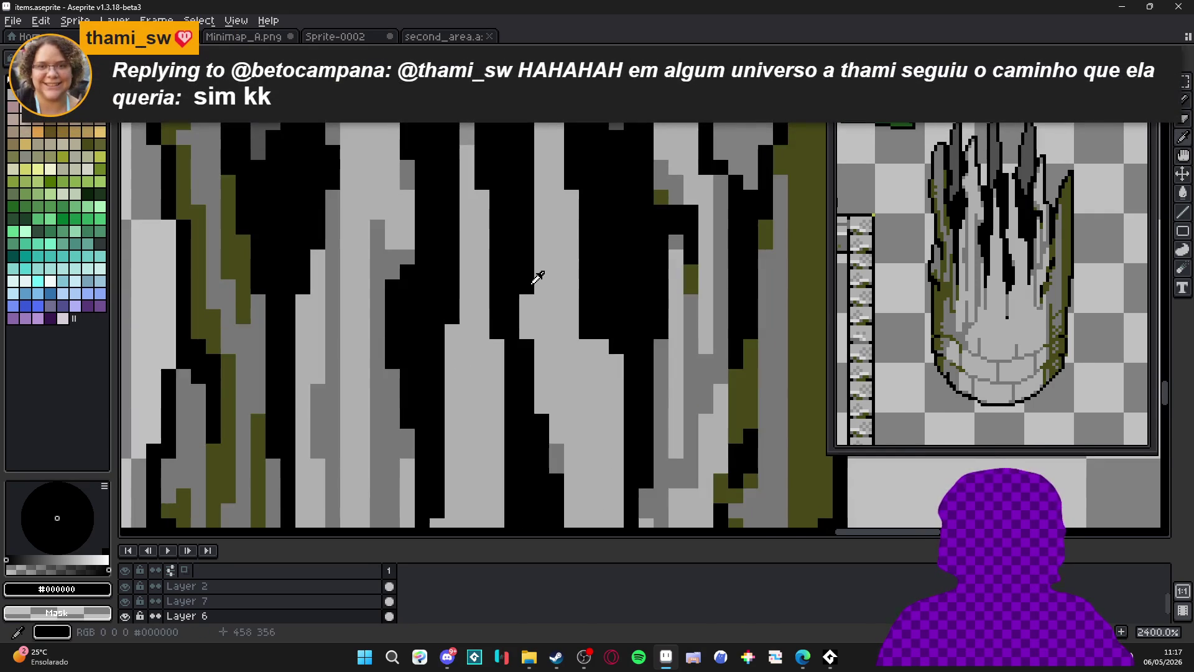
scroll(537, 277, "down", 5)
scroll(555, 294, "up", 3)
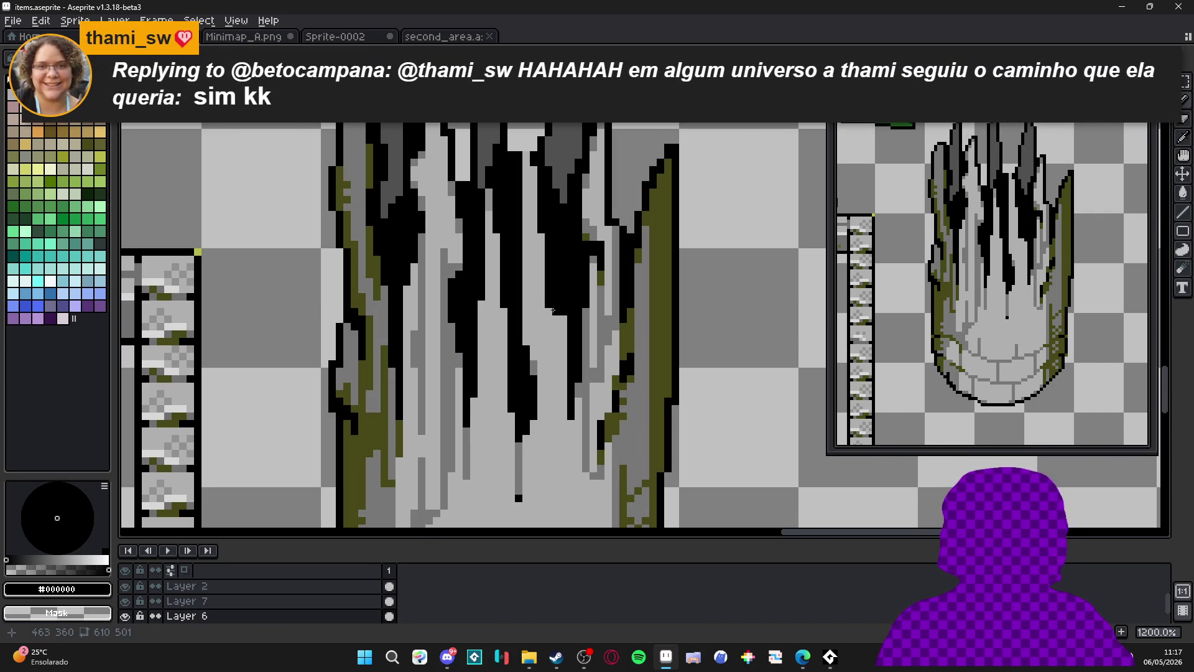
left_click_drag(554, 310, 563, 330)
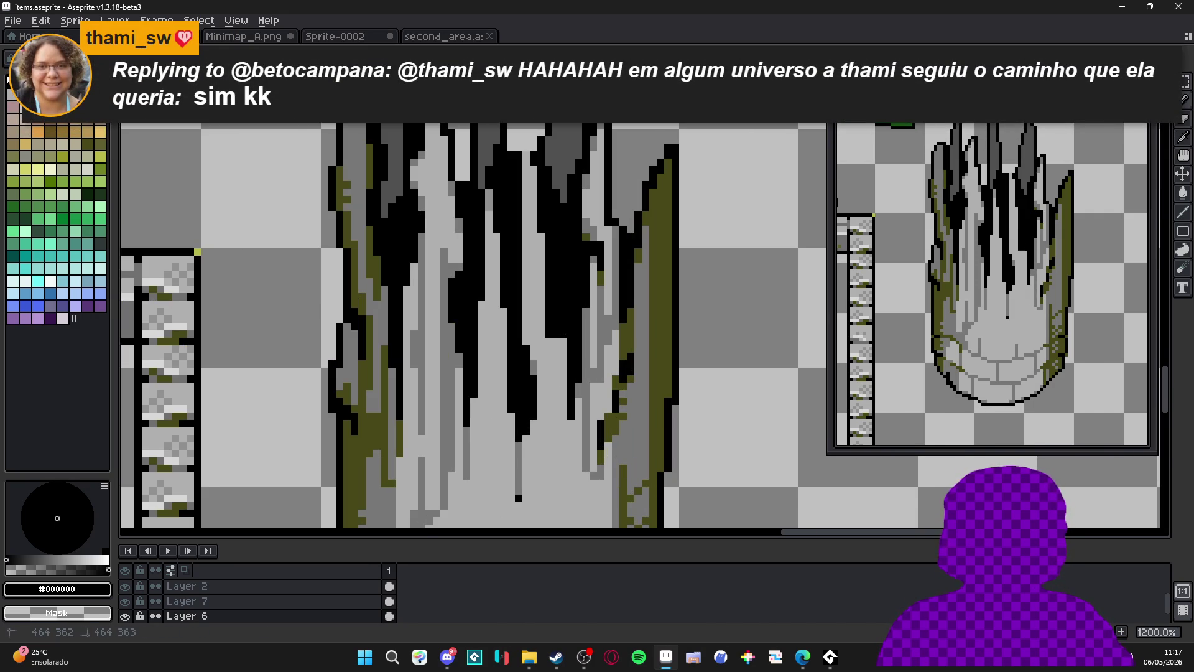
left_click(534, 341, "alt")
left_click(523, 346)
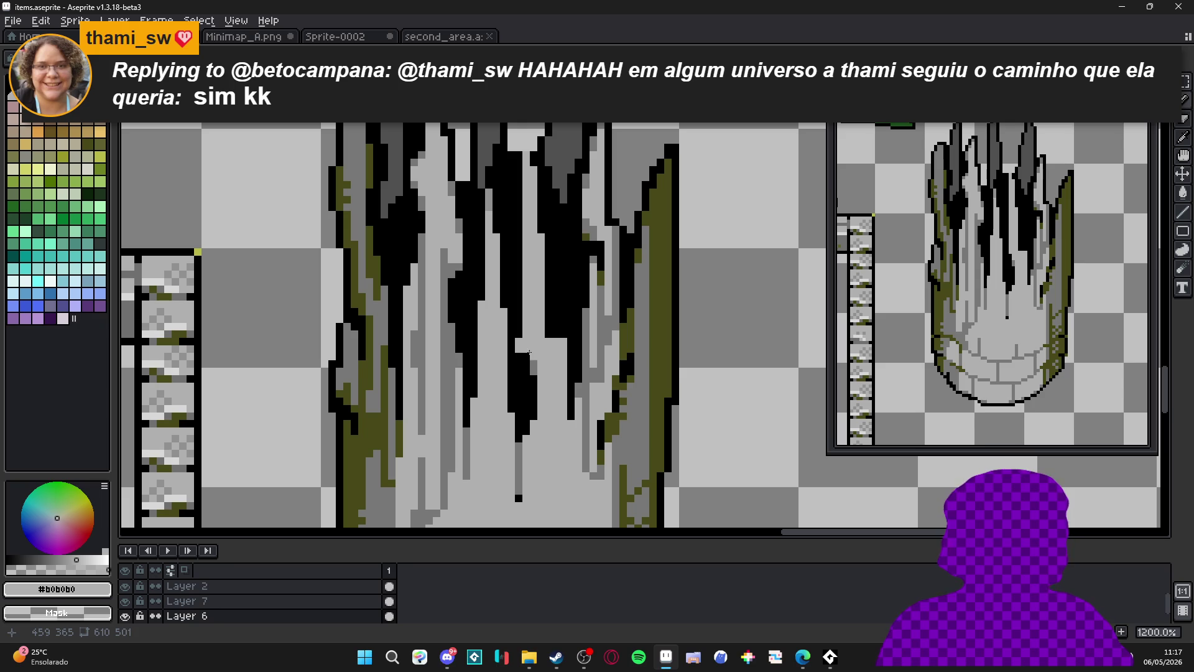
left_click(530, 361)
left_click(523, 368)
Recolour black pixels around the drip to mid grey and darken a small block beside it.
left_click(533, 386, "alt")
left_click(541, 354, "alt")
left_click(554, 339)
left_click(566, 340)
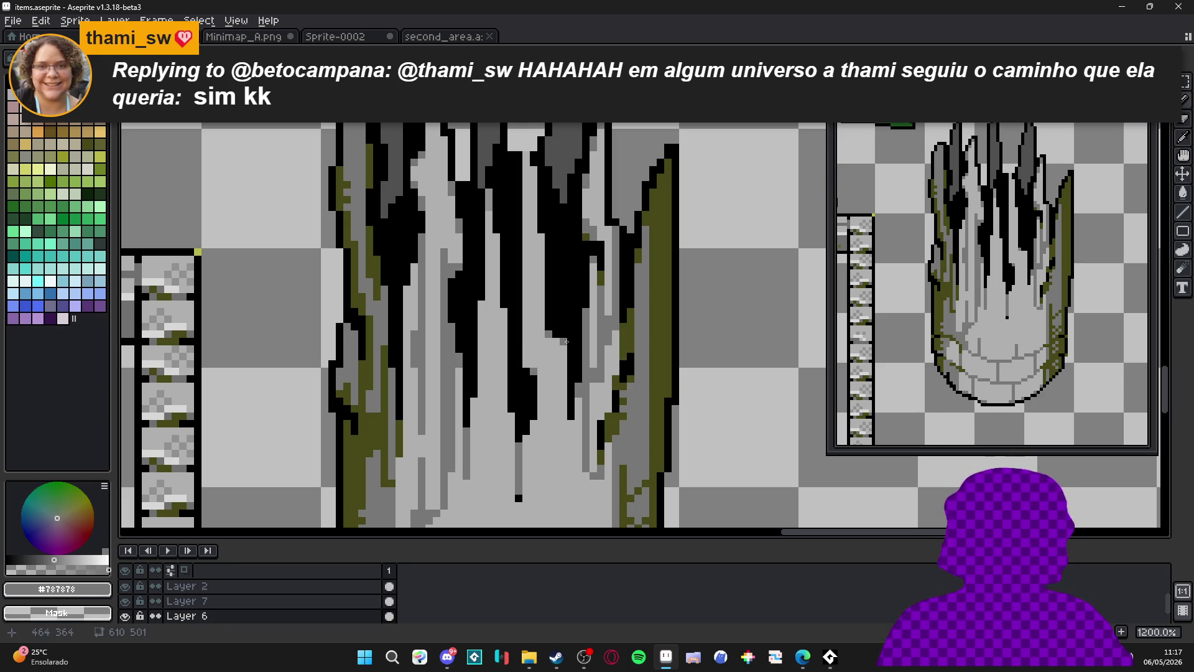
scroll(529, 360, "up", 1)
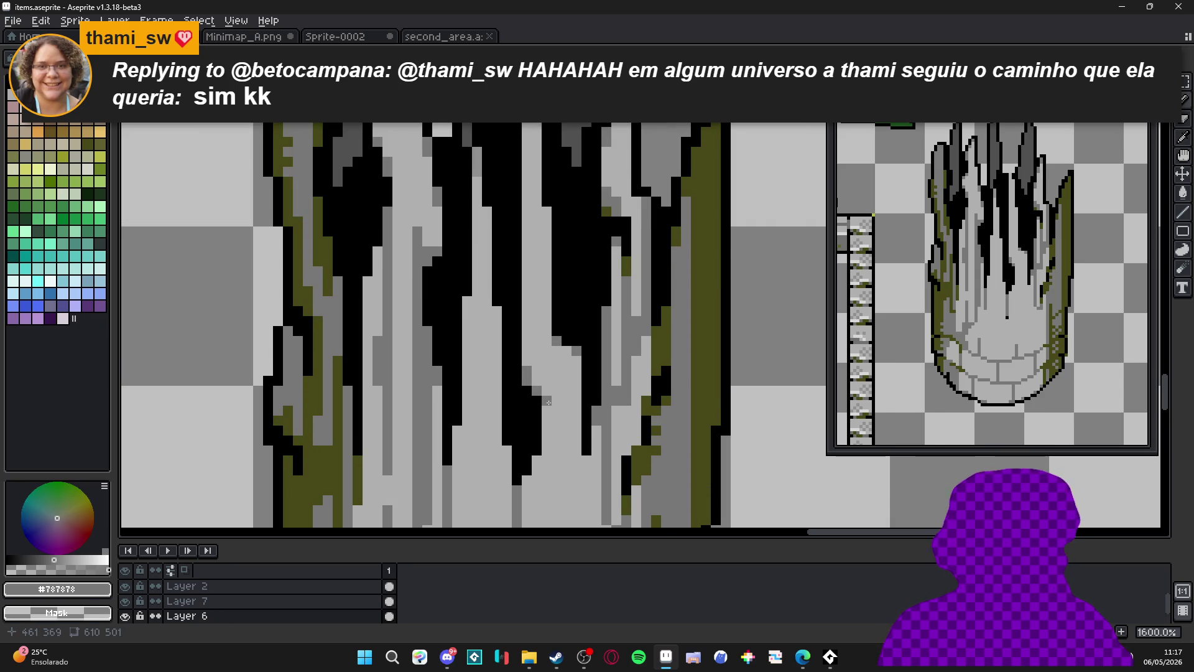
scroll(537, 388, "down", 2)
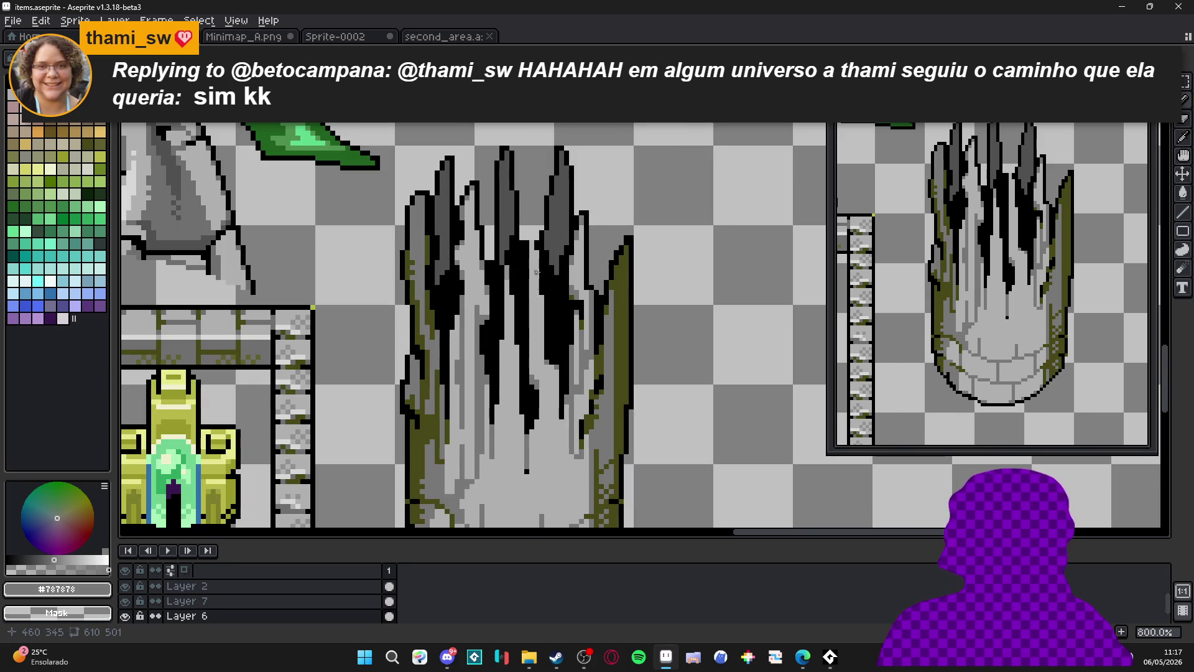
scroll(538, 284, "up", 2)
left_click(529, 230, "alt")
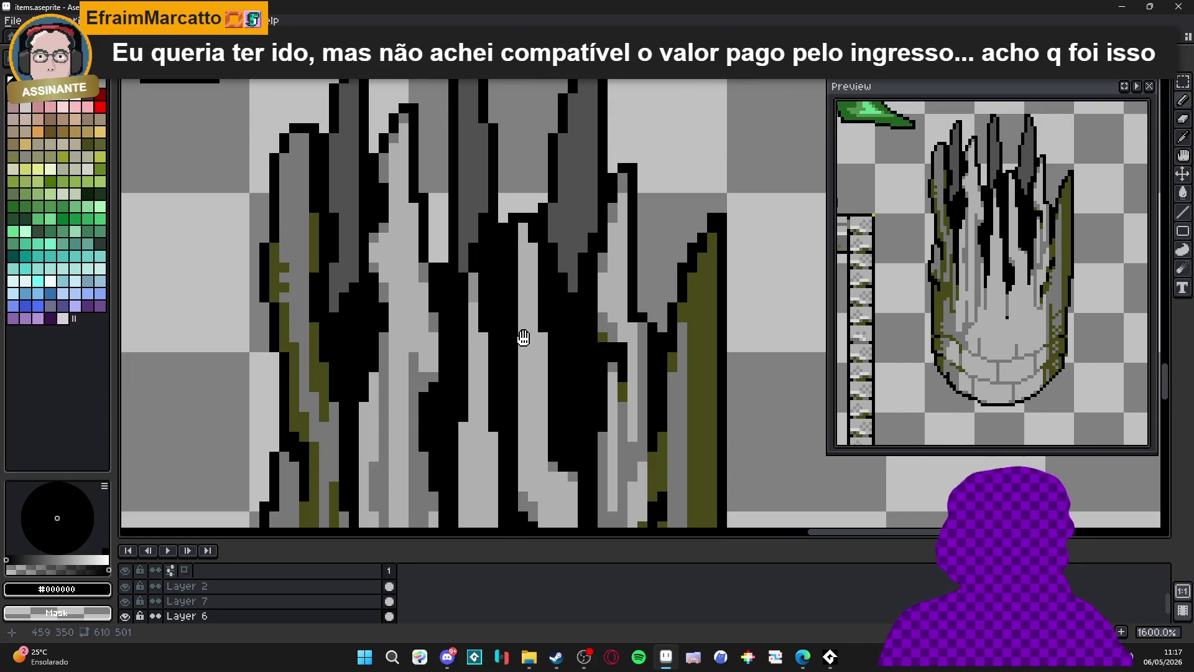
Paint a short and a long #787878 streak down the pillar, then save items.aseprite.
scroll(524, 337, "down", 2)
scroll(530, 425, "down", 4)
left_click(525, 300, "alt")
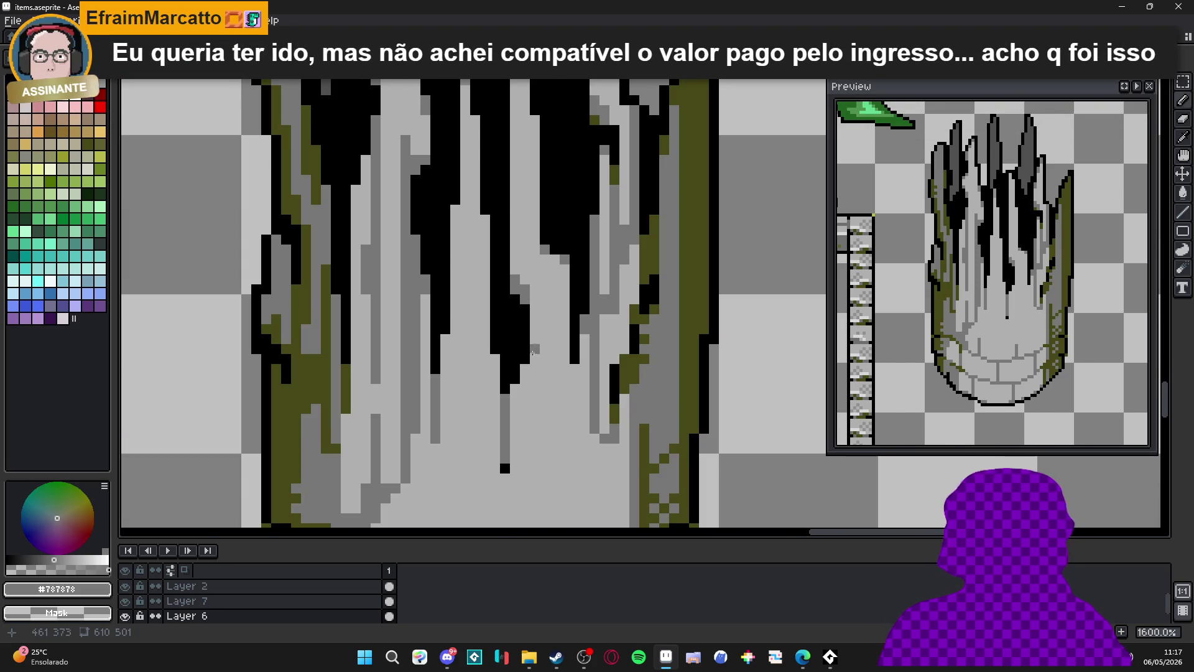
left_click_drag(515, 388, 525, 454)
scroll(525, 454, "down", 2)
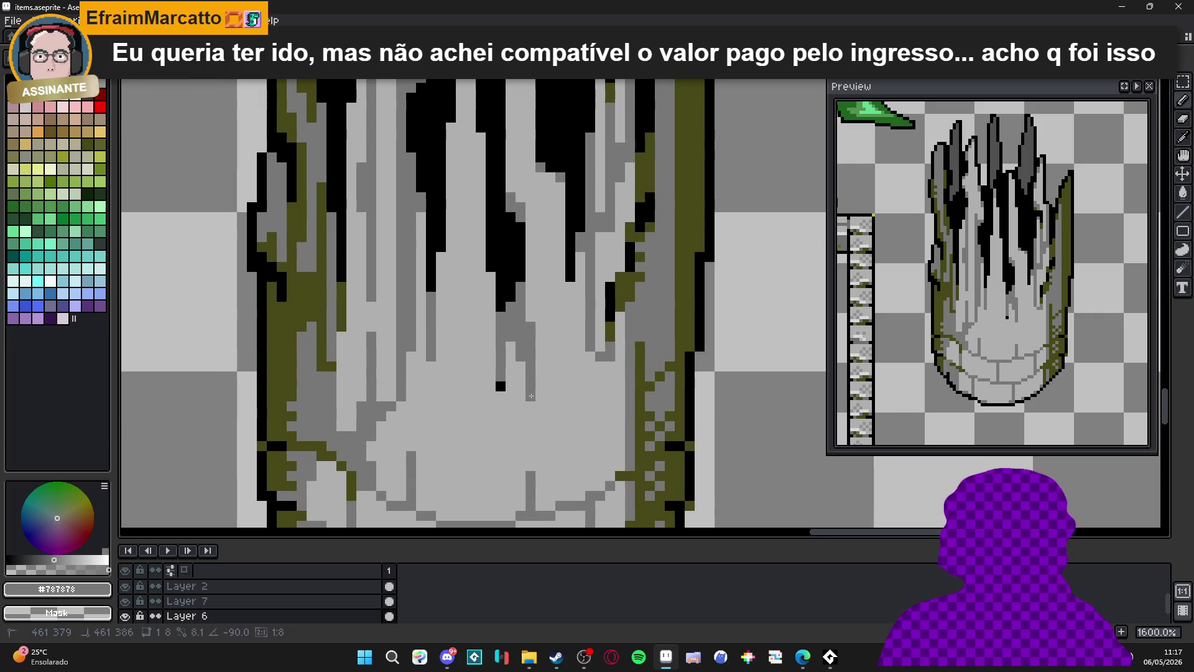
left_click_drag(532, 398, 535, 227)
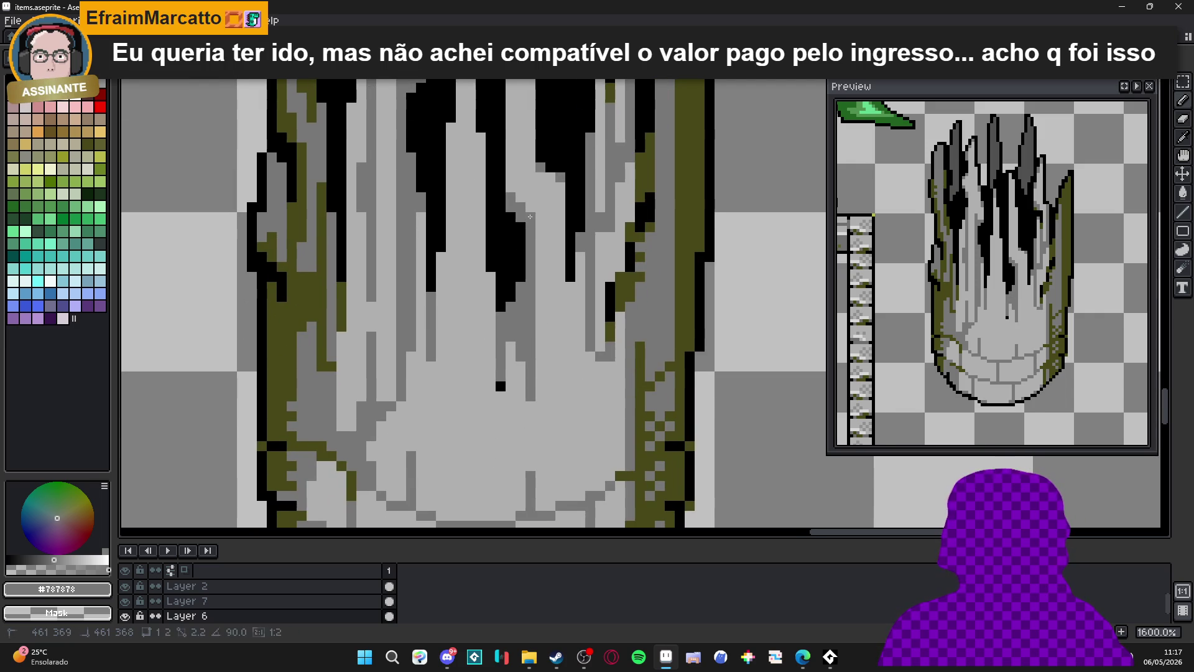
scroll(527, 261, "down", 1)
key("v")
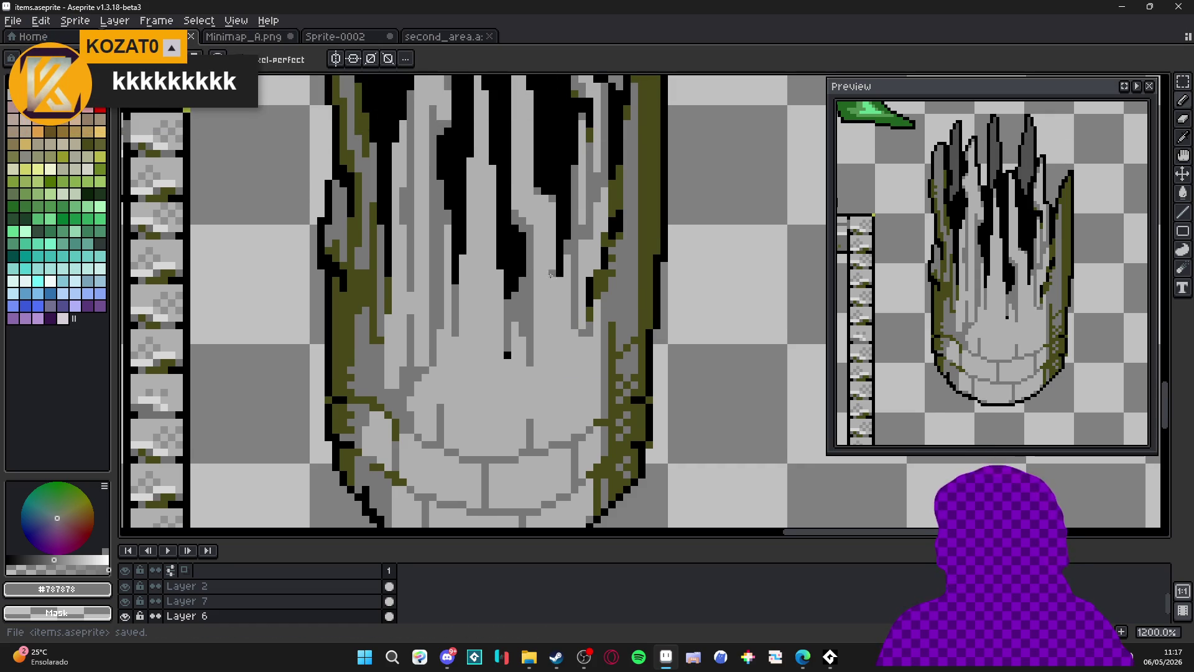
Dab olive moss pixels beside the drips and at their edges.
left_click(601, 282, "alt")
scroll(525, 284, "up", 1)
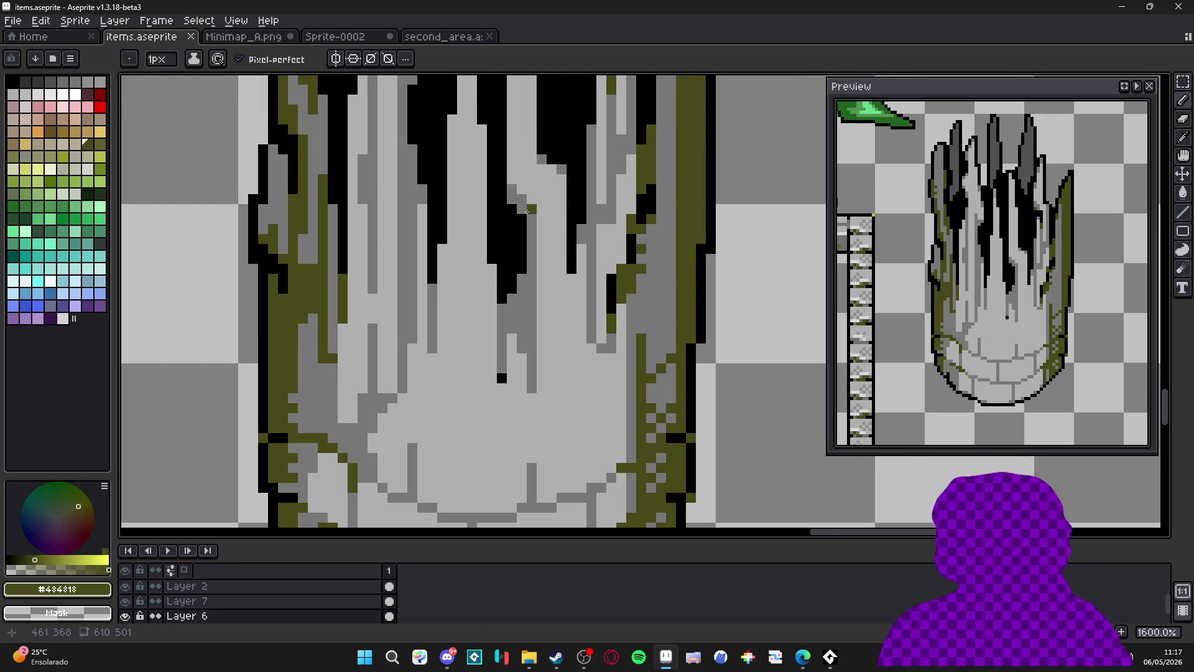
left_click(510, 200)
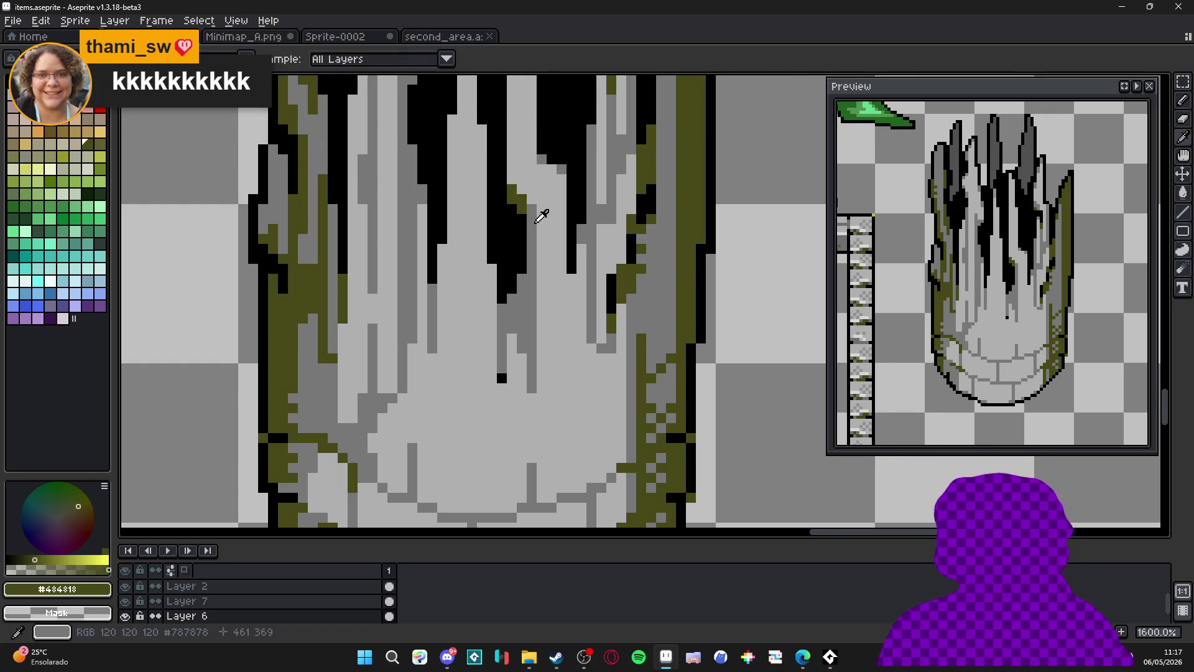
left_click(512, 186, "alt")
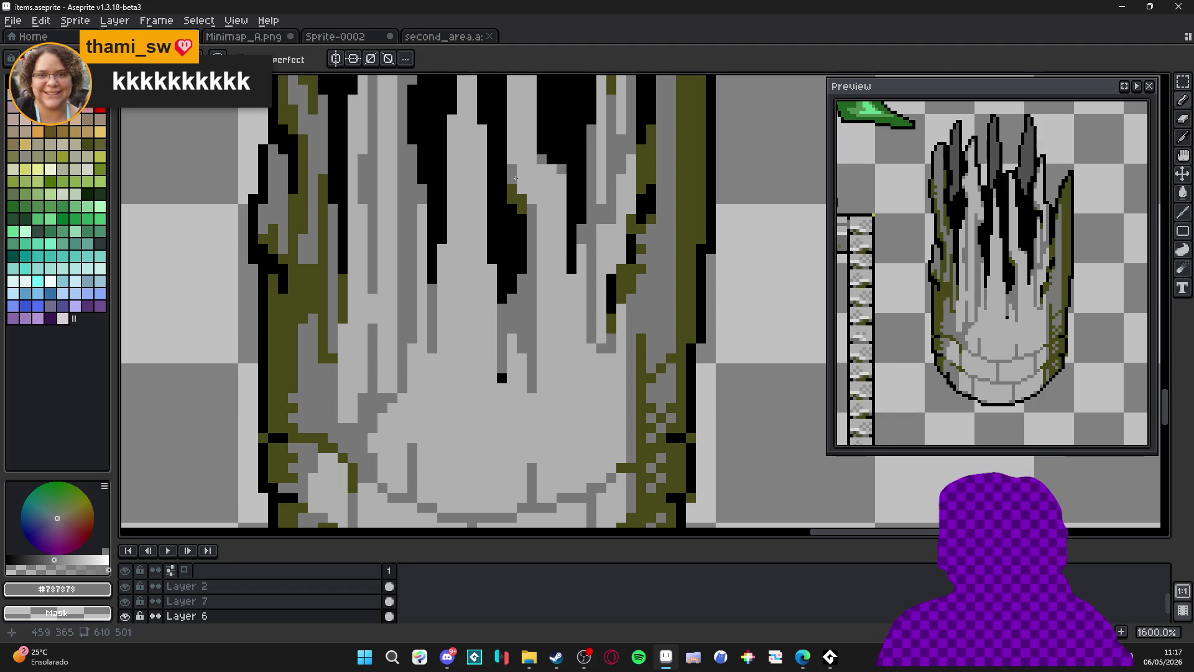
scroll(550, 218, "down", 3)
scroll(516, 280, "up", 3)
left_click(511, 288)
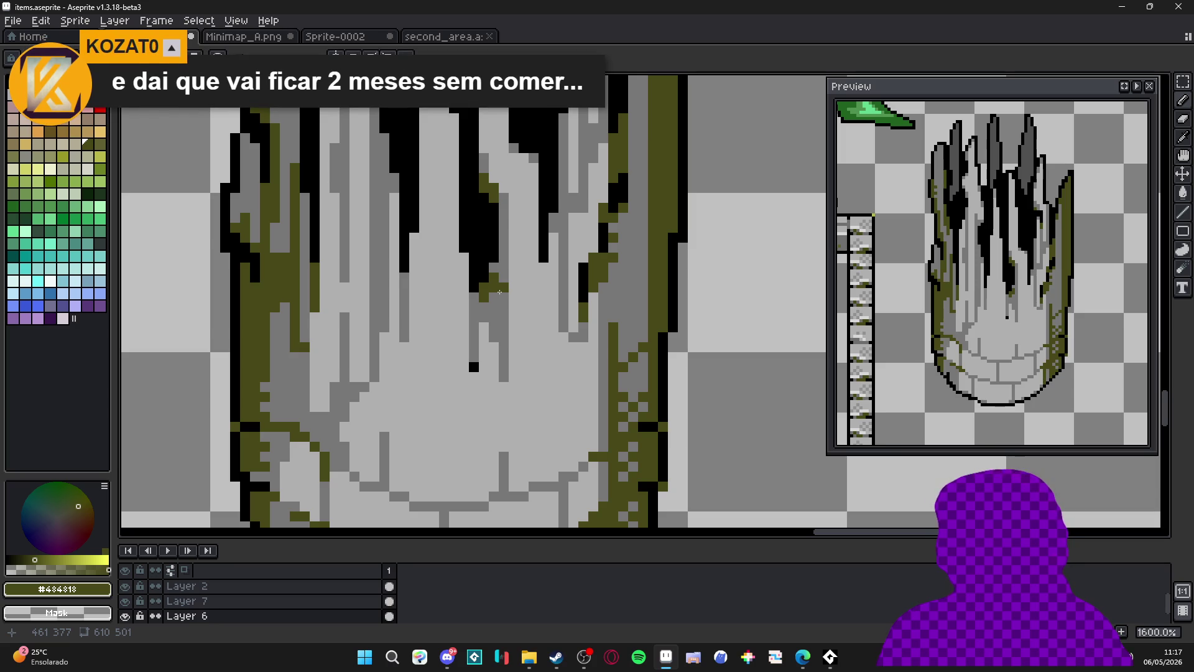
Repaint a drip tip's pixels mid grey and add black pixels below the drip.
scroll(533, 317, "up", 1)
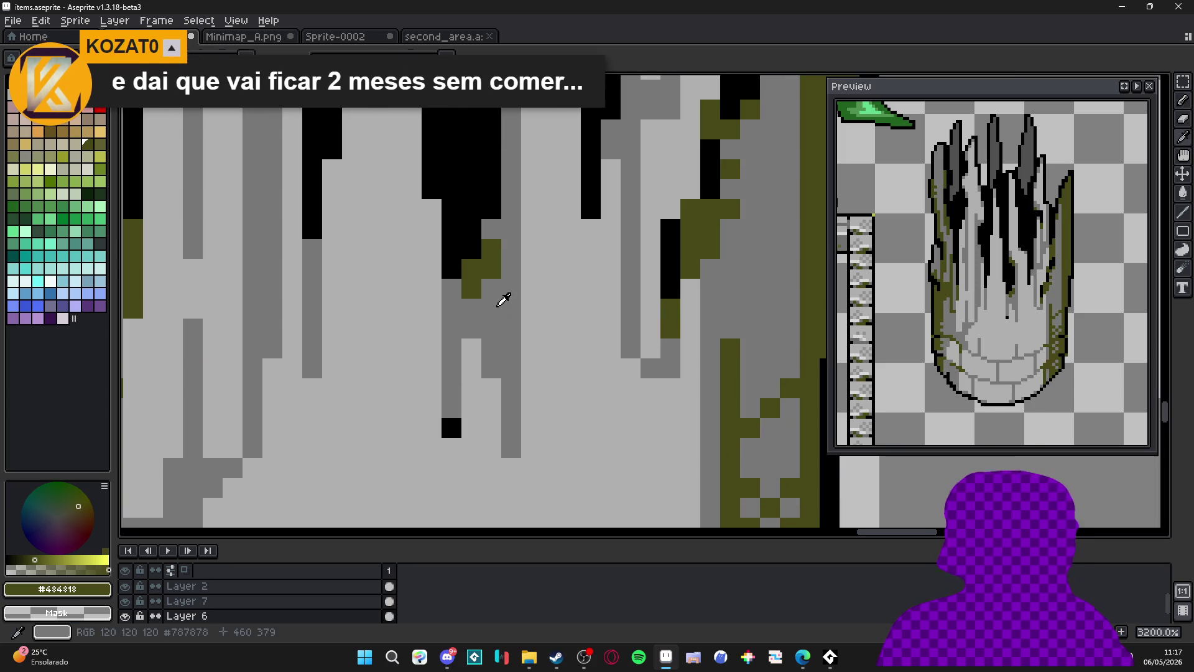
left_click(502, 301, "alt")
left_click_drag(471, 288, 487, 245)
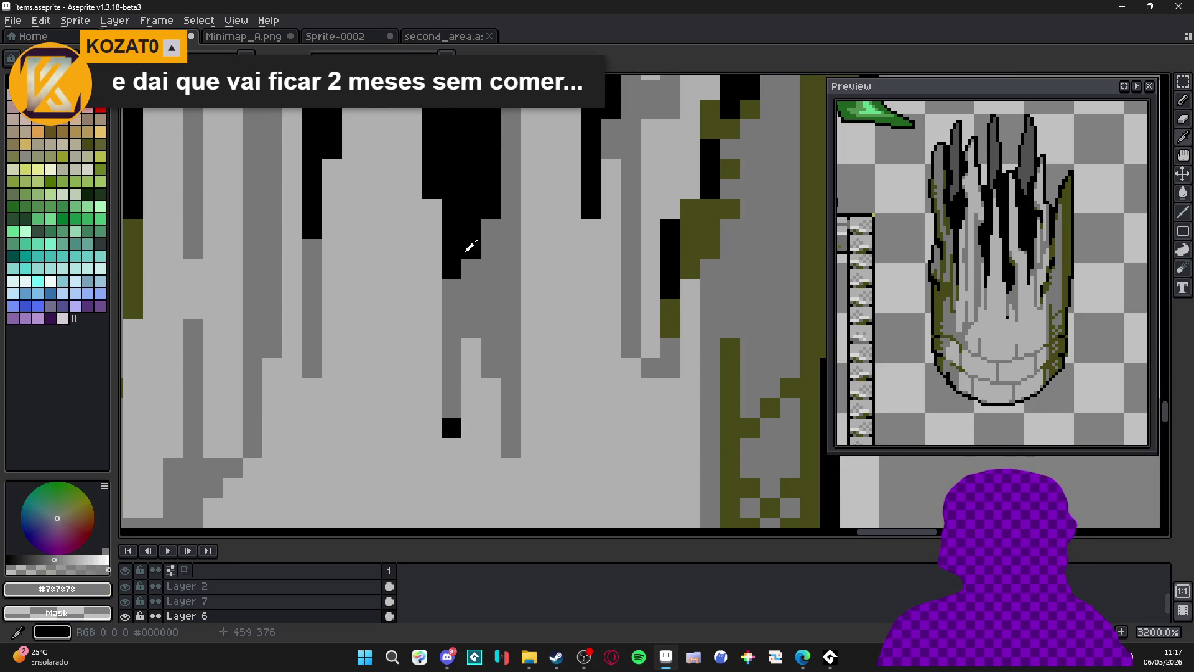
left_click(468, 246, "alt")
left_click(452, 288)
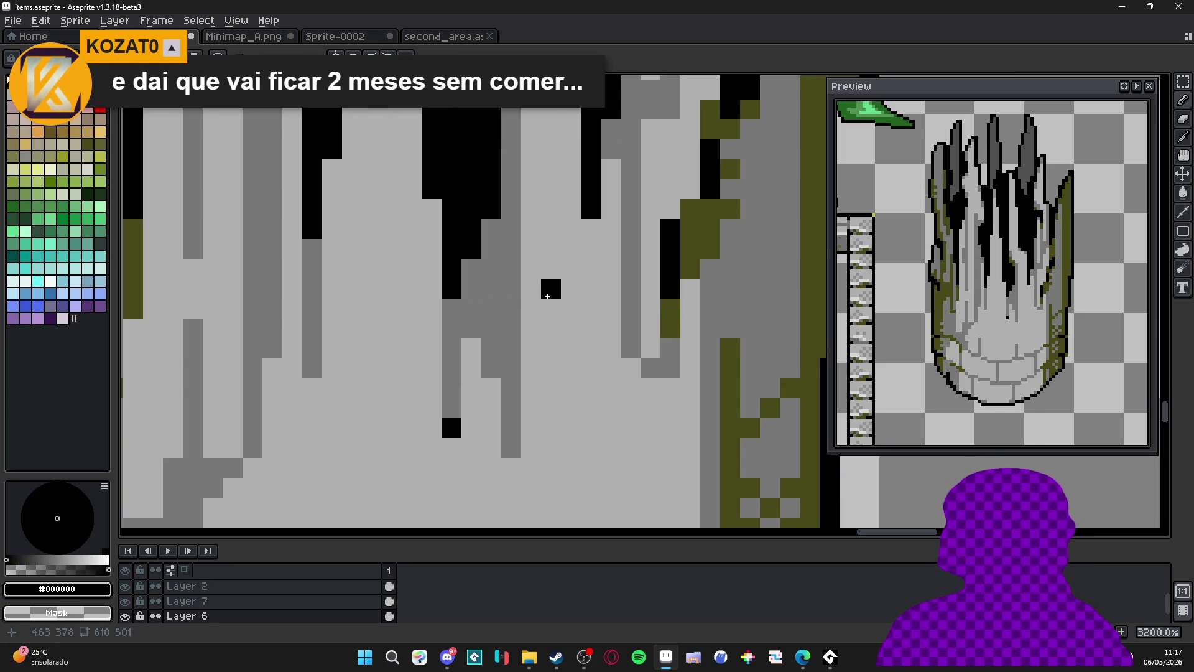
scroll(607, 286, "down", 6)
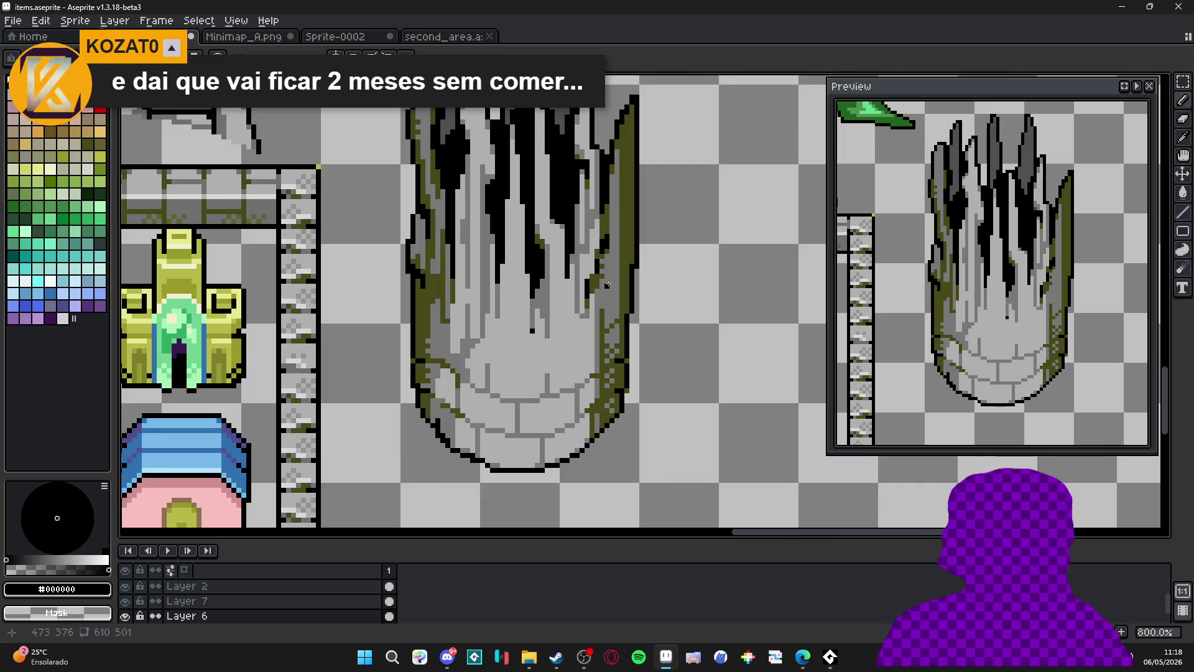
scroll(607, 286, "up", 2)
Paint an olive stroke along a drip, then switch the colour to dark grey #505050.
left_click(608, 285, "alt")
scroll(607, 285, "down", 2)
left_click_drag(515, 207, 521, 288)
scroll(535, 286, "up", 3)
left_click(551, 284, "alt")
scroll(552, 285, "up", 3)
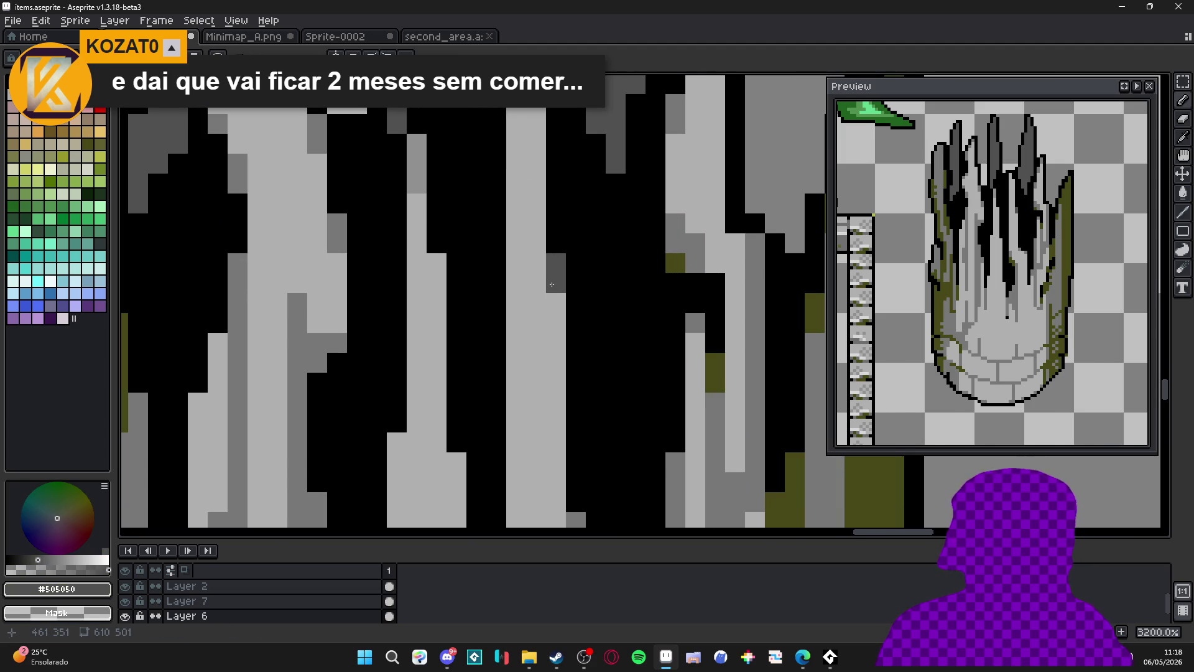
scroll(552, 284, "down", 1)
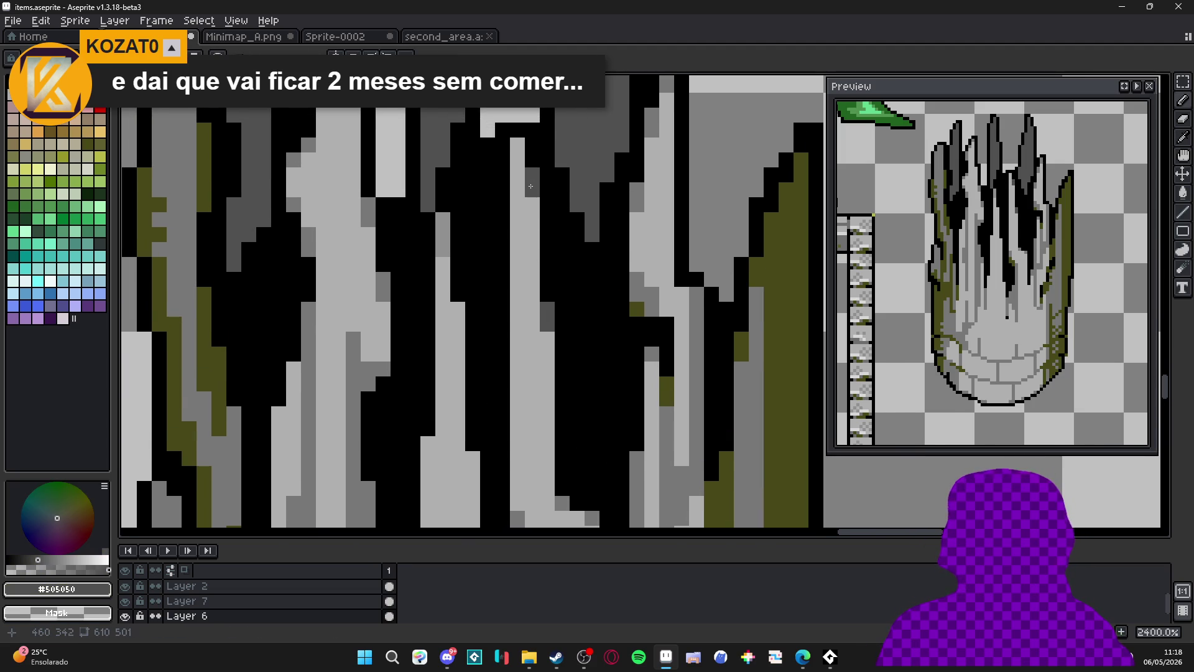
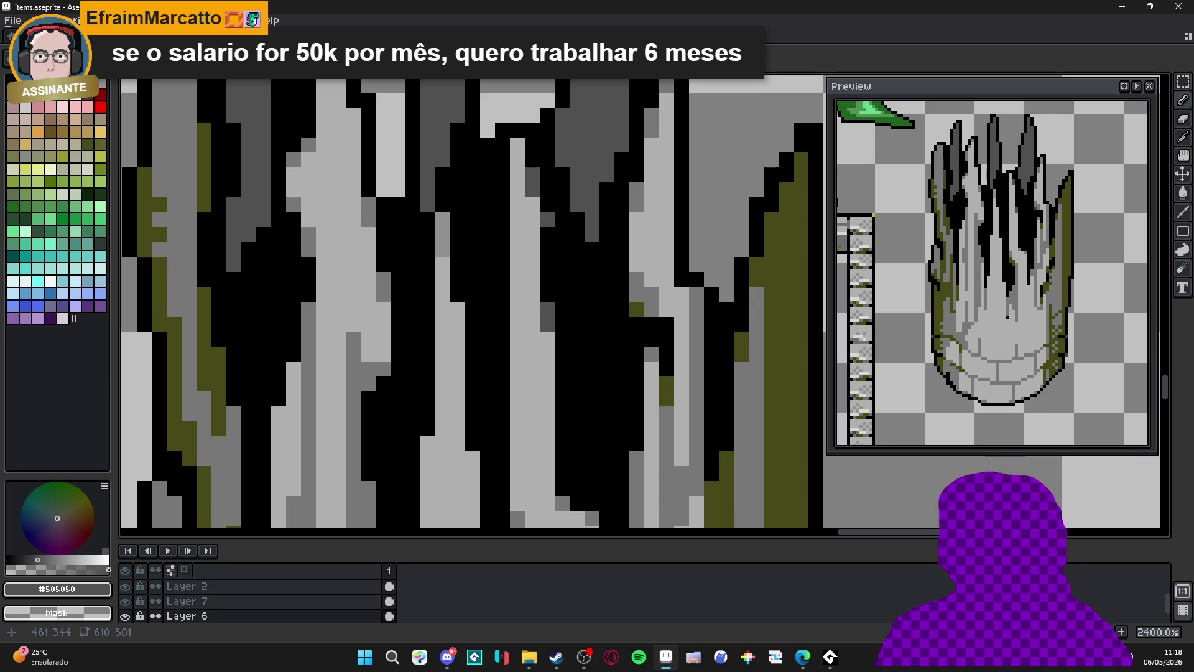
Sample mid grey and olive from the sprite and add two olive moss pixels on the pillar.
scroll(546, 227, "down", 3)
scroll(500, 323, "up", 1)
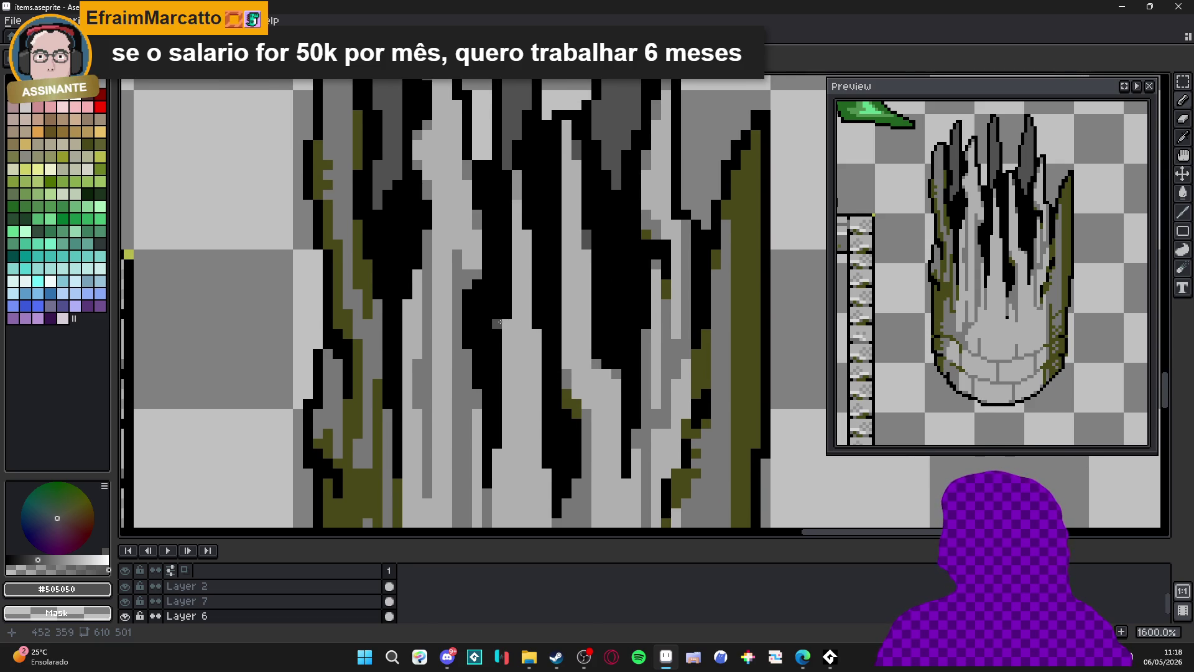
scroll(499, 322, "down", 3)
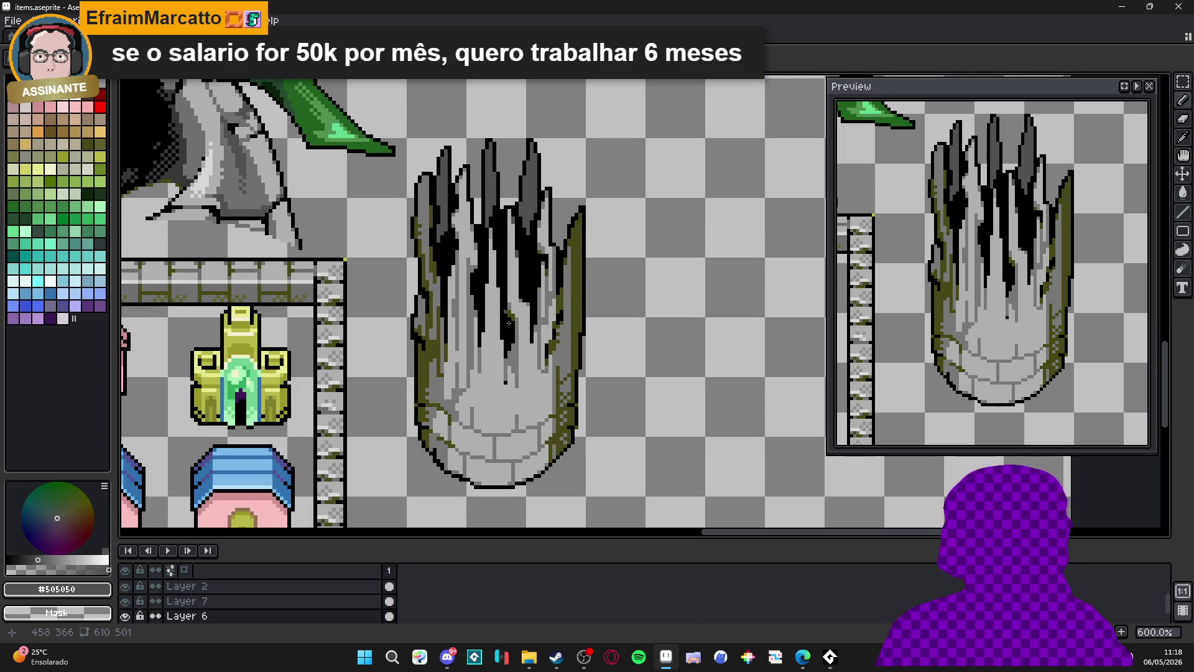
scroll(516, 437, "up", 4)
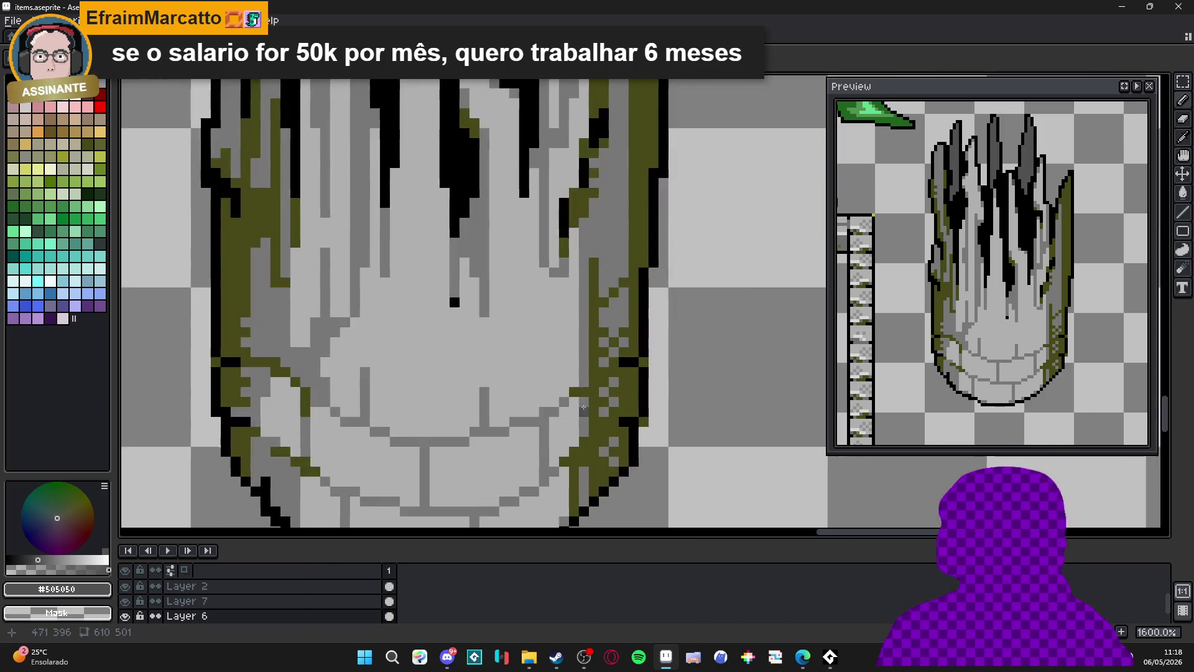
left_click(563, 381, "alt")
left_click(553, 380, "alt")
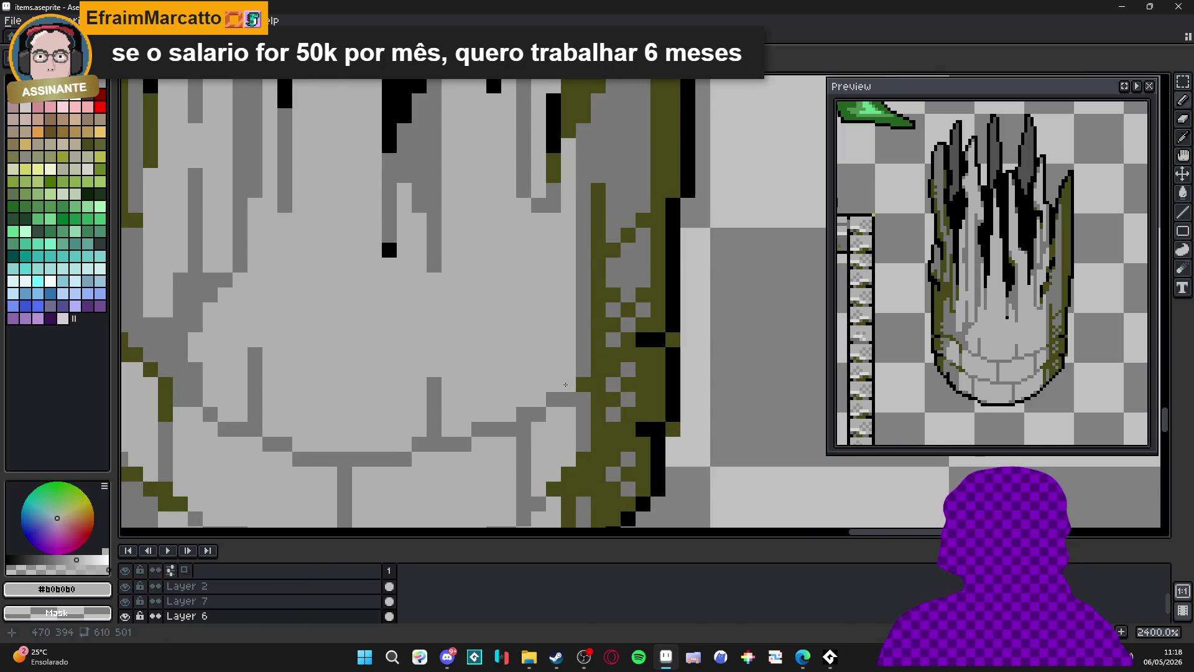
left_click(584, 384, "alt")
left_click(575, 399)
Shade the pillar's lower right side in mid grey and add olive moss pixels near the base.
scroll(576, 399, "down", 3)
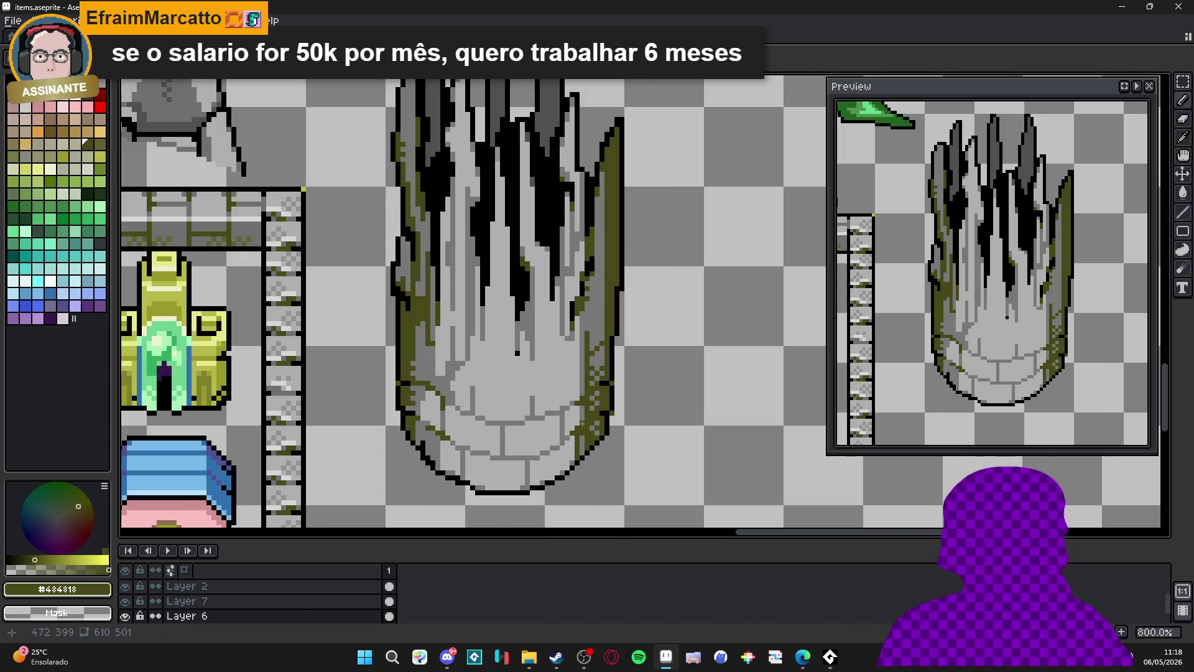
scroll(610, 379, "up", 3)
left_click(620, 373, "alt")
mouse_move(620, 374)
left_mouse_down()
mouse_move(604, 399)
mouse_move(591, 359)
mouse_move(611, 355)
left_mouse_up()
left_click(599, 409)
left_click(618, 405, "alt")
left_click(590, 431)
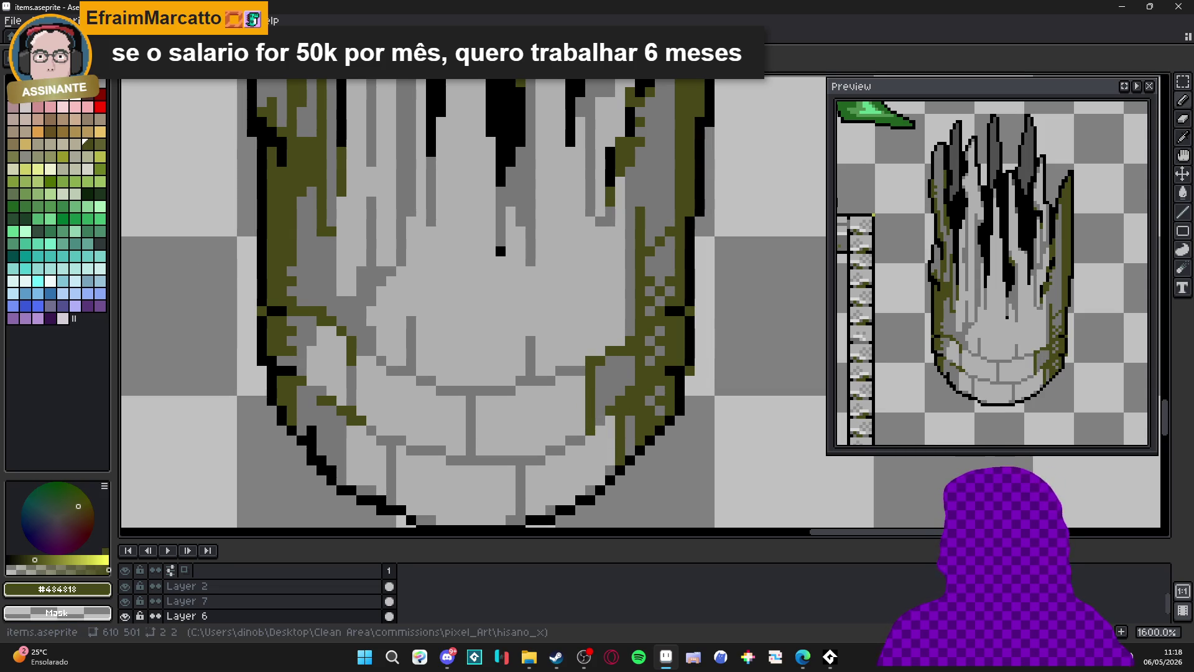
key("alt+Tab")
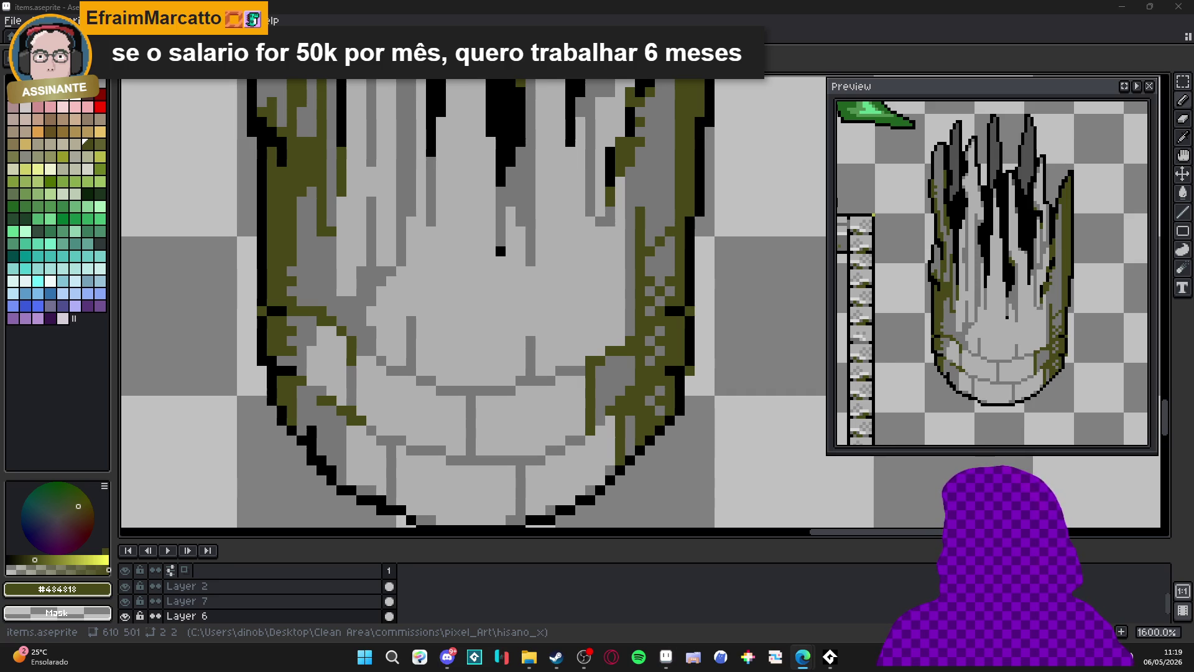
left_click(529, 287)
left_click_drag(529, 287, 551, 277)
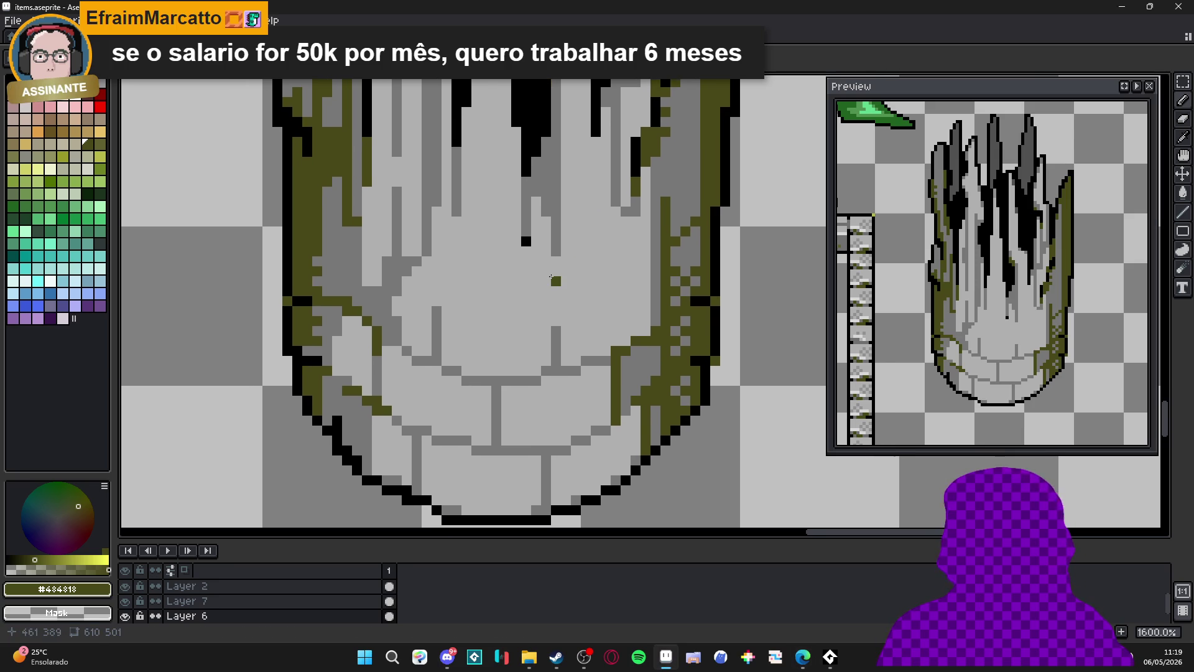
scroll(613, 361, "down", 5)
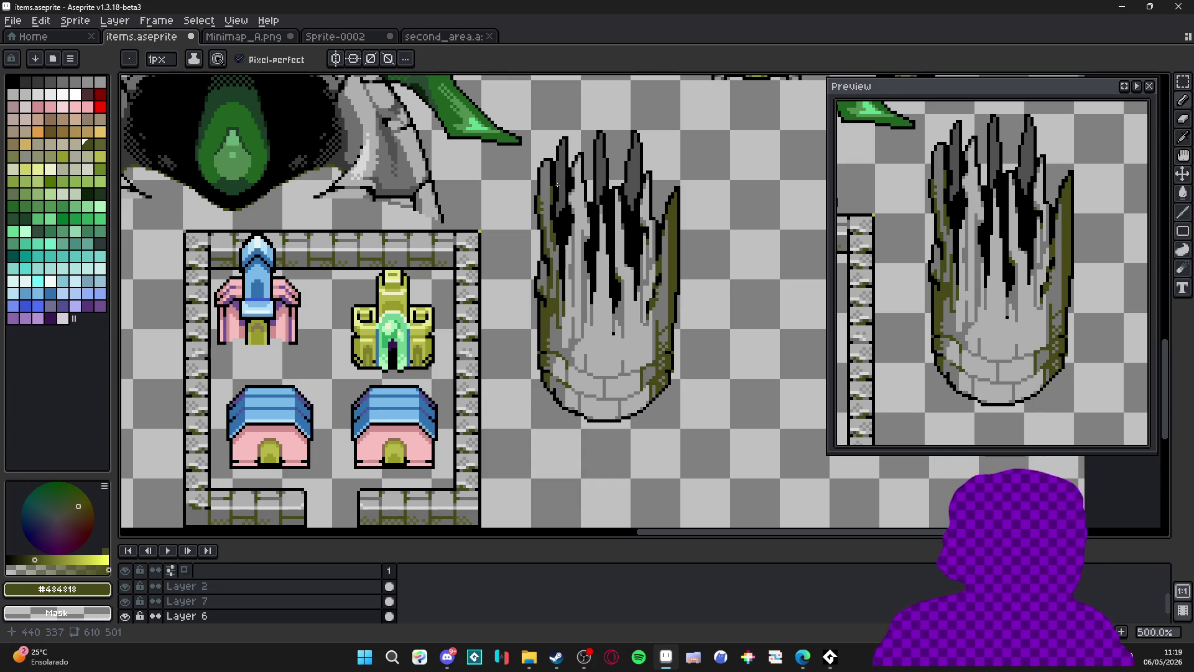
Darken a short column and two lower pixels of the pillar with sampled dark grey.
scroll(622, 250, "up", 1)
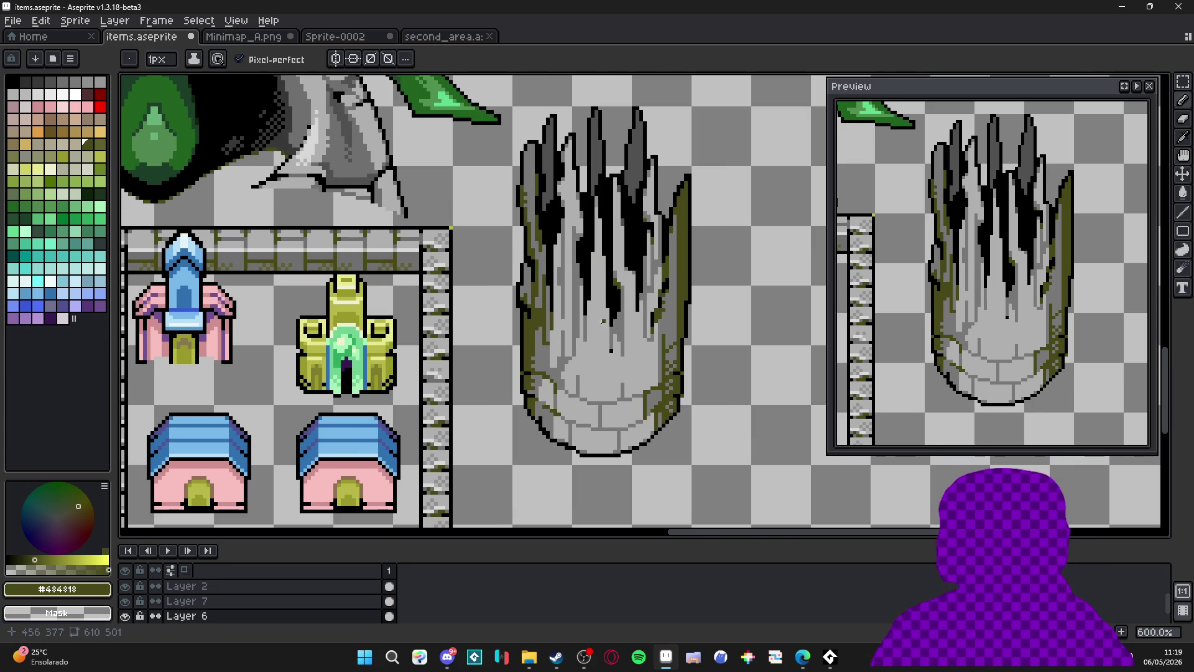
scroll(603, 313, "up", 5)
left_click(613, 221, "alt")
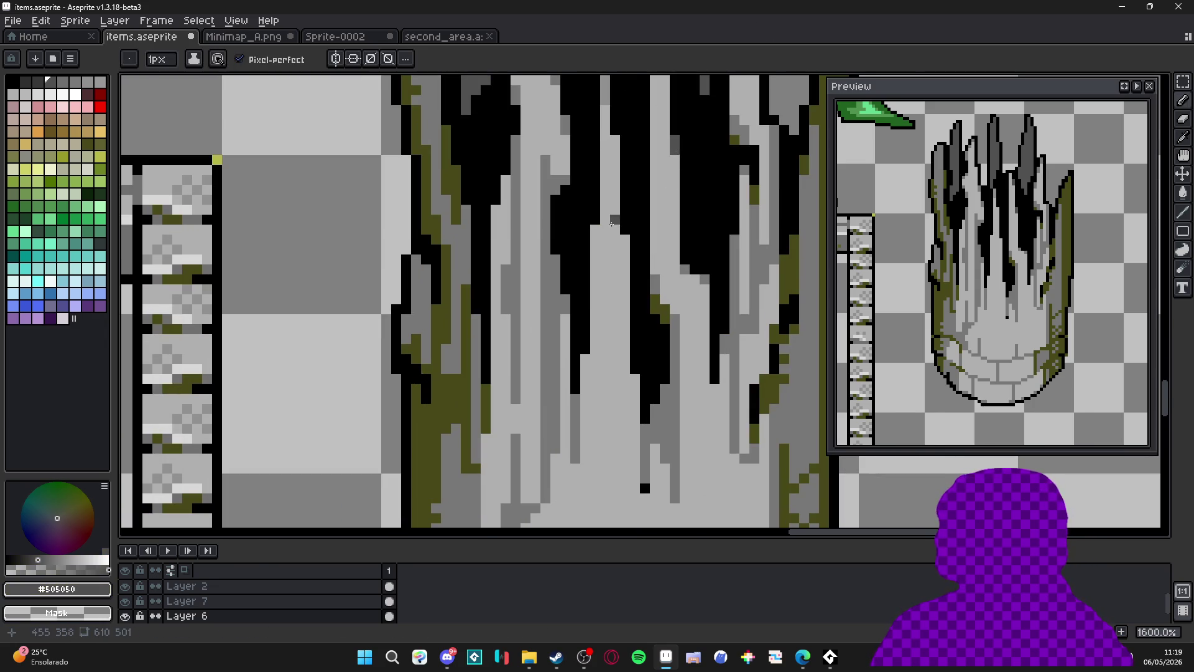
left_click(601, 239, "alt")
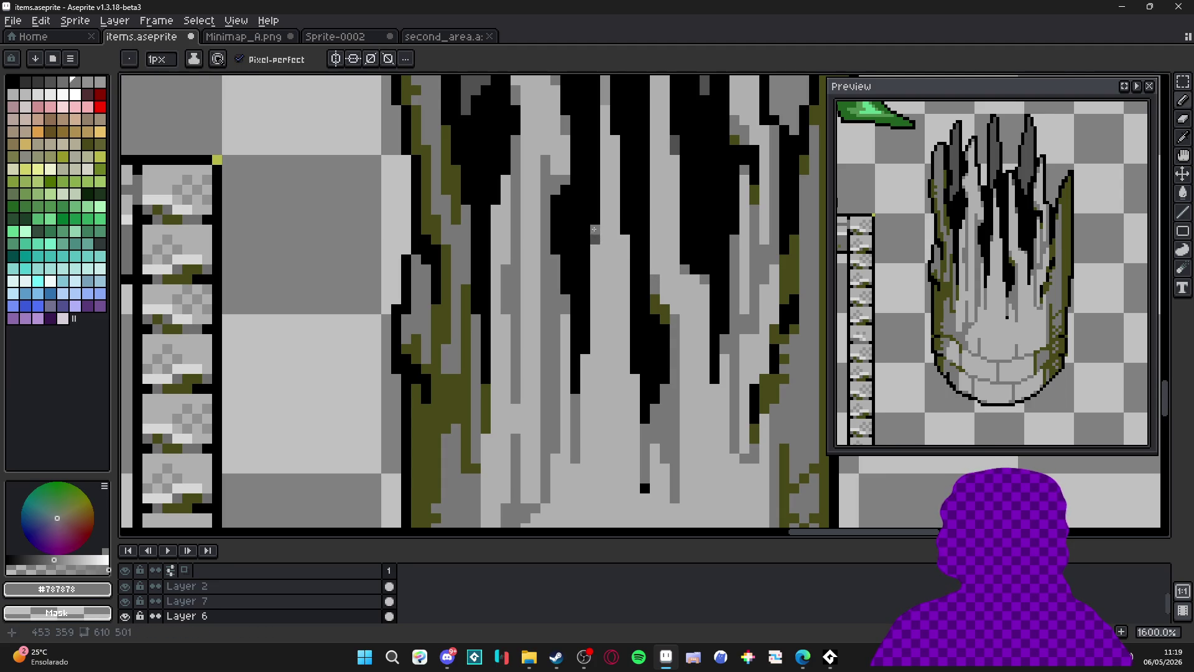
left_click(610, 222, "alt")
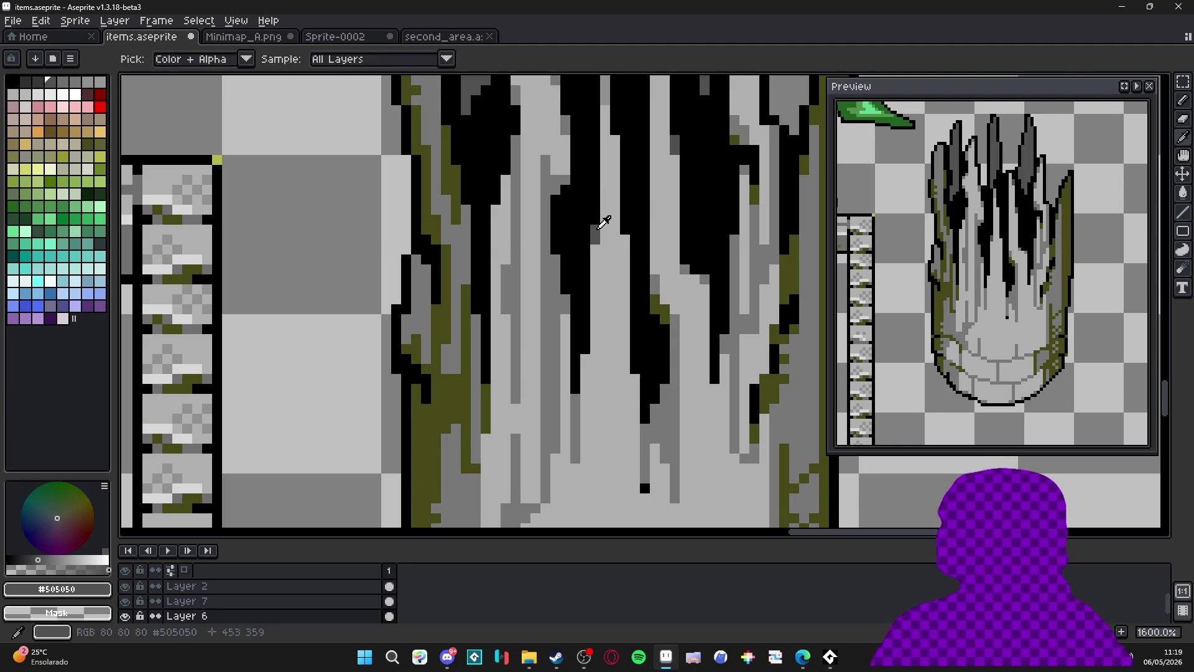
scroll(614, 148, "up", 2)
left_click(598, 171)
left_click_drag(629, 461, 629, 470)
scroll(580, 443, "down", 3)
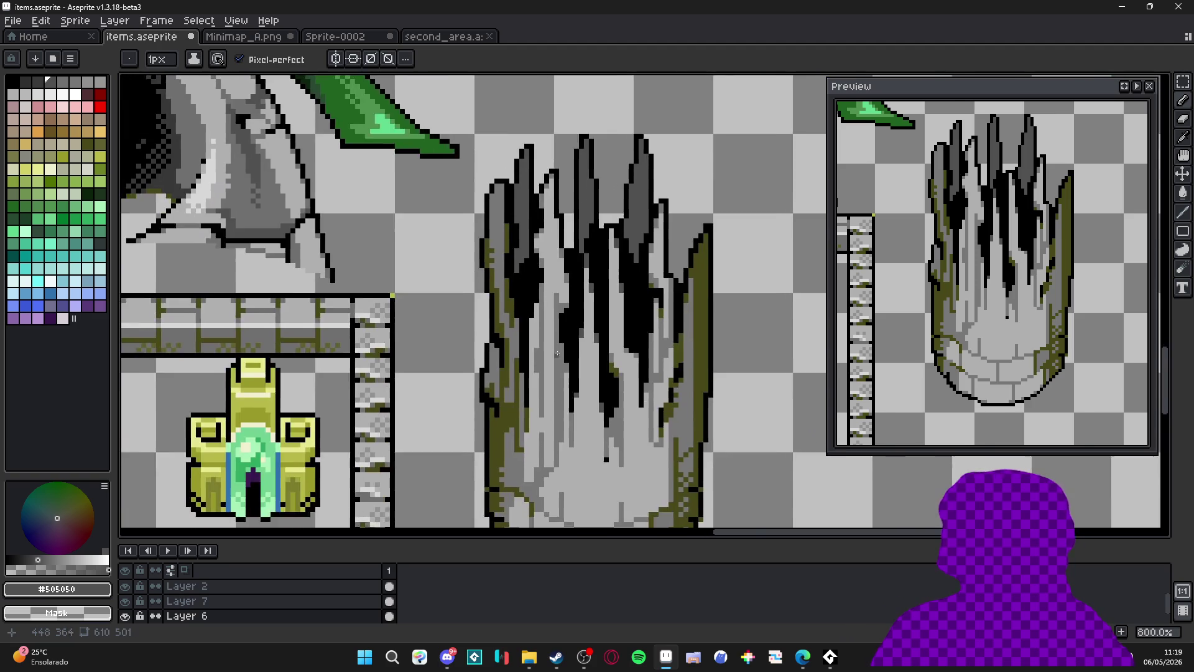
scroll(543, 316, "up", 3)
Sample black, mid grey and light grey from the pillar's cracks and stone.
left_click(543, 315, "alt")
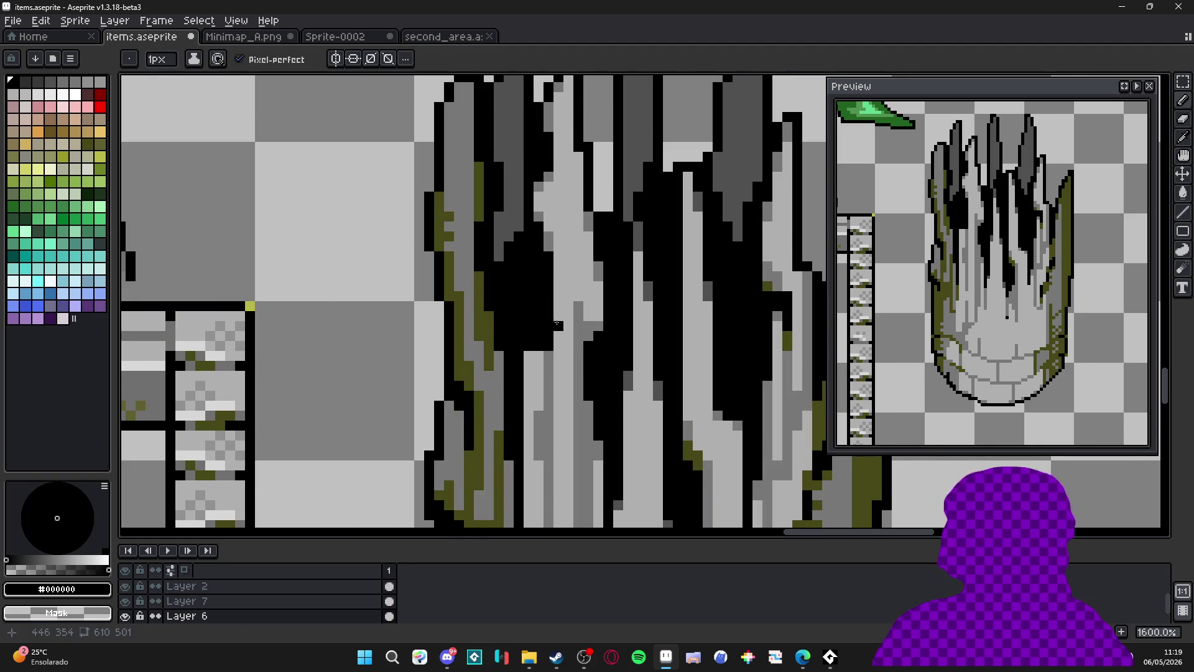
scroll(558, 325, "down", 2)
scroll(558, 325, "up", 2)
left_click(587, 337, "alt")
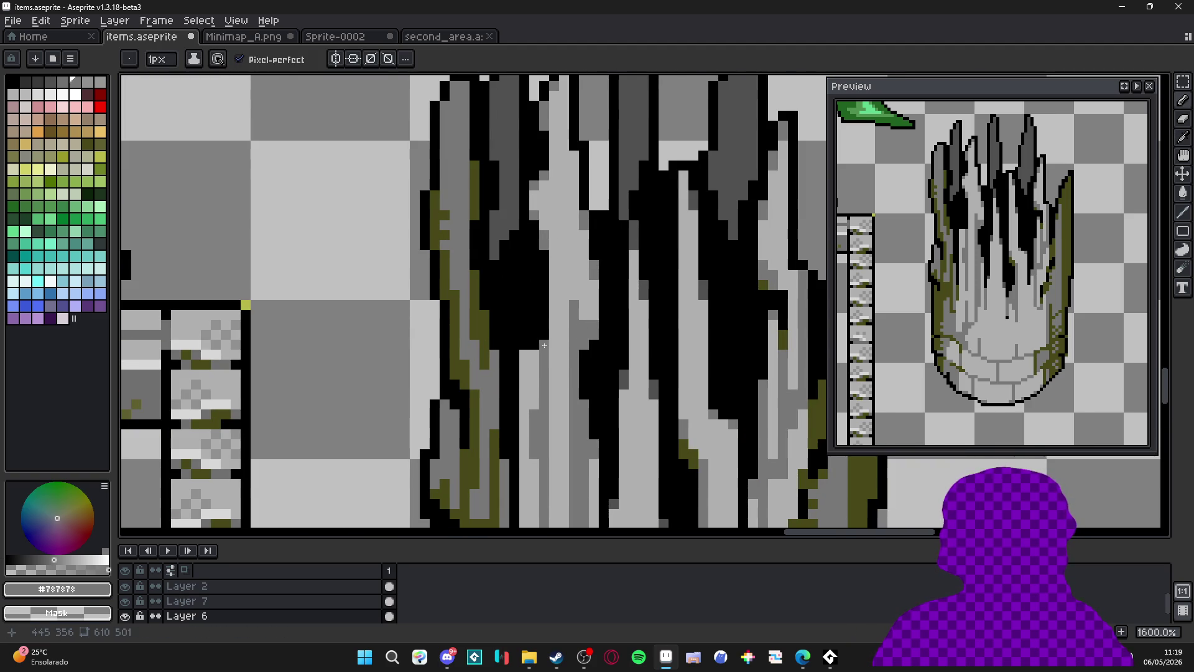
scroll(563, 336, "down", 2)
scroll(568, 325, "up", 2)
left_click(541, 351, "alt")
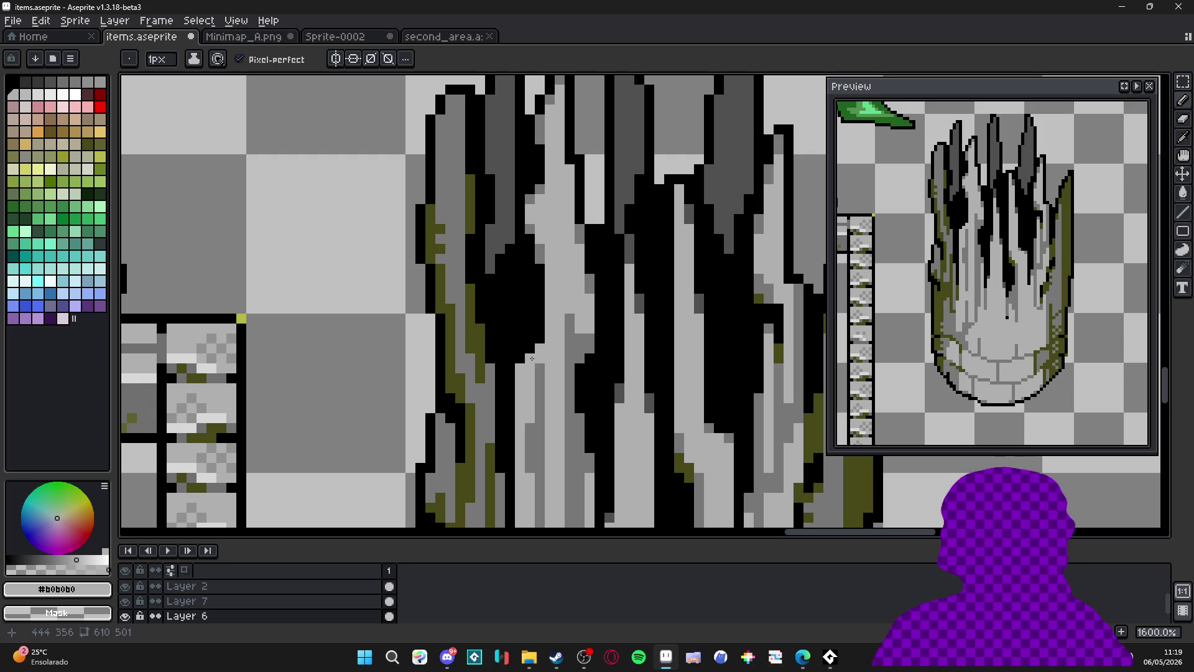
scroll(538, 340, "down", 2)
scroll(528, 296, "up", 2)
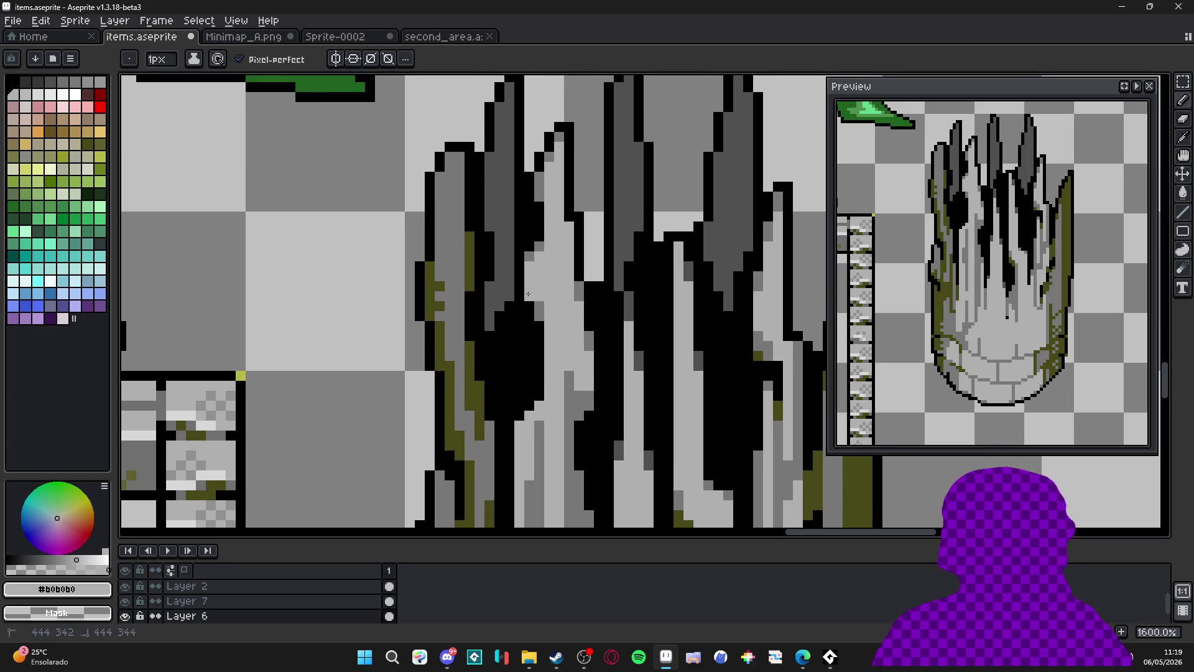
scroll(536, 308, "down", 1)
scroll(533, 318, "up", 1)
left_click(533, 332, "alt")
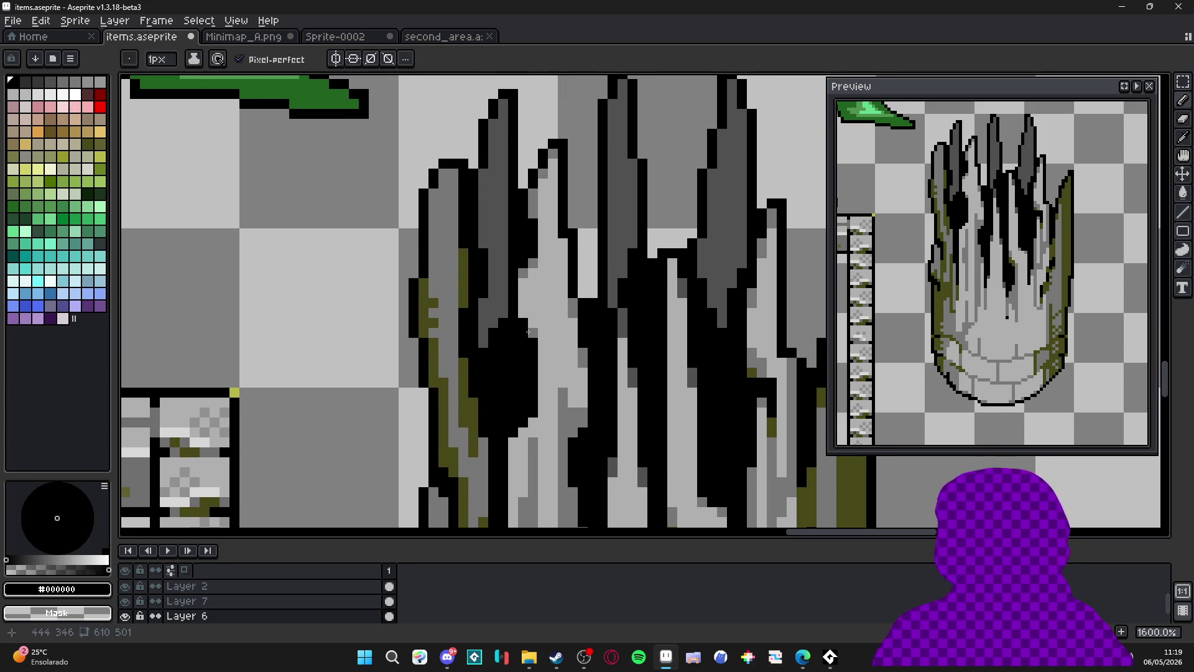
scroll(533, 332, "up", 1)
scroll(533, 331, "down", 1)
scroll(551, 298, "down", 1)
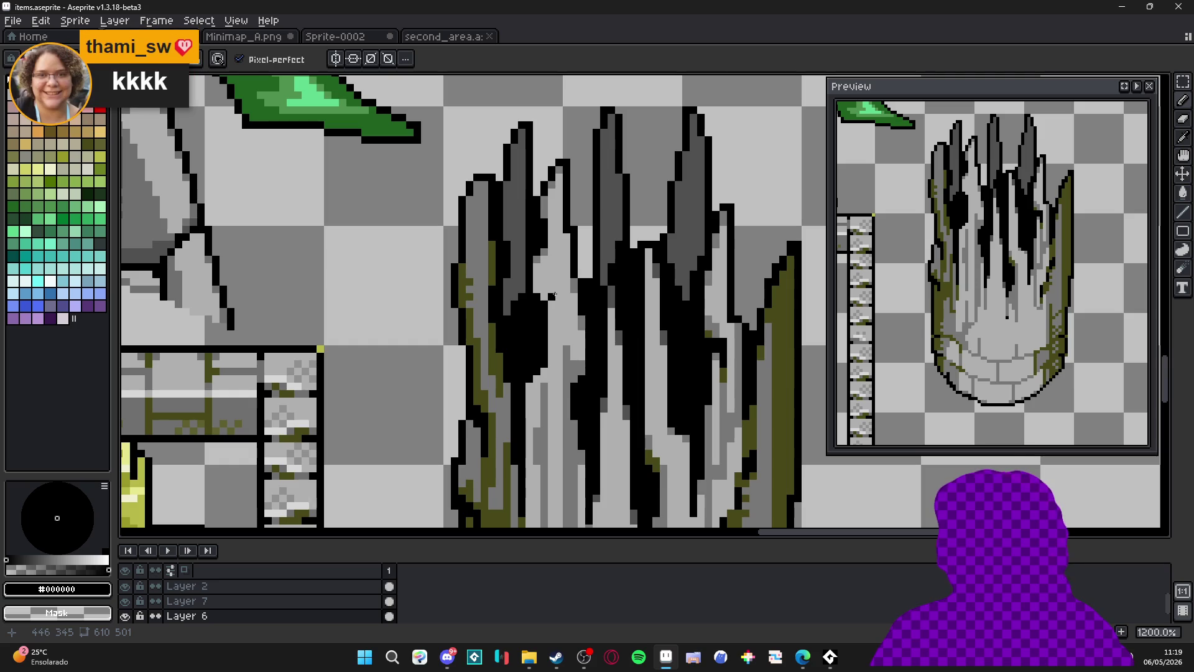
scroll(565, 282, "down", 1)
scroll(569, 299, "up", 2)
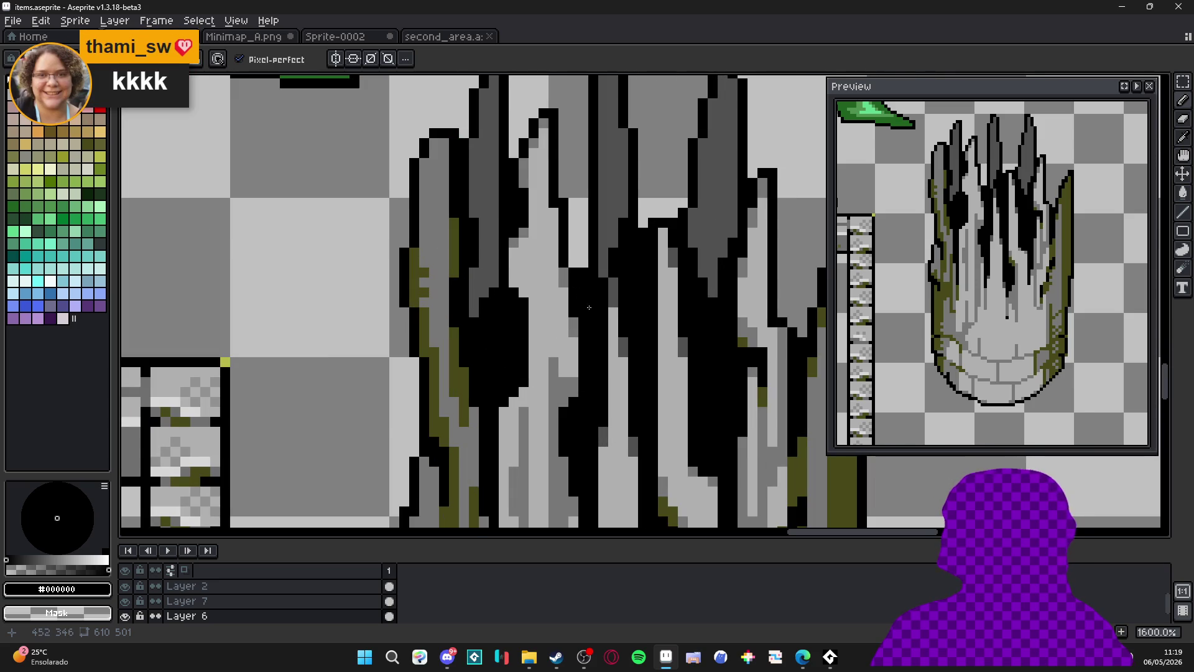
left_click(576, 323, "alt")
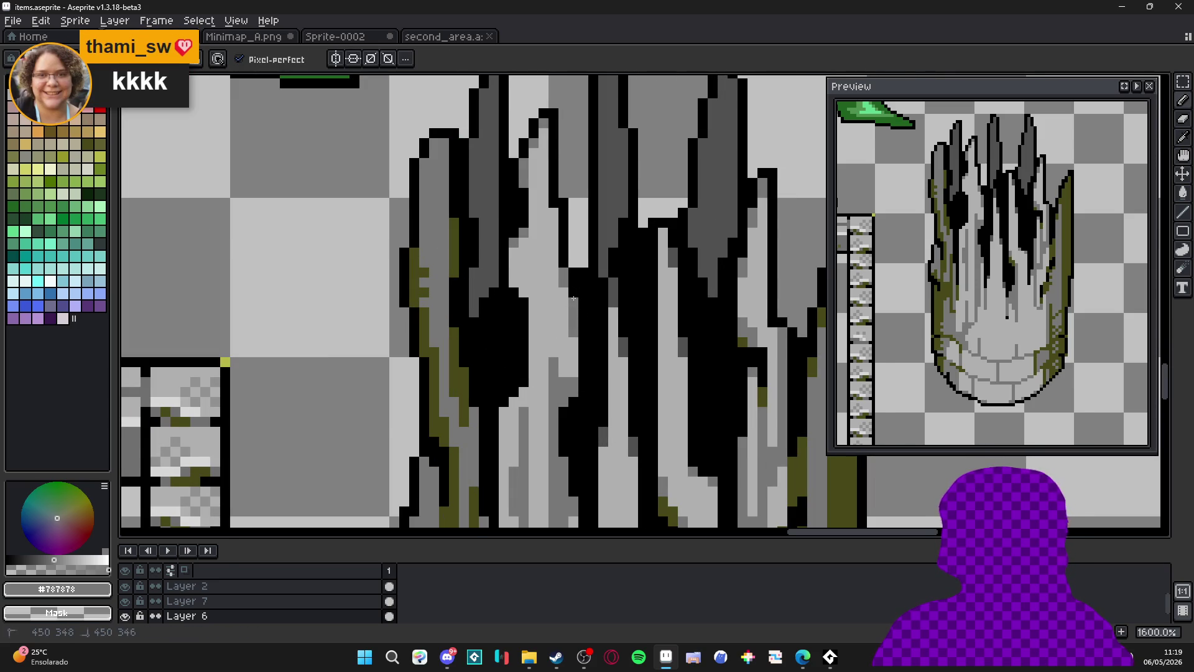
left_click(585, 371, "alt")
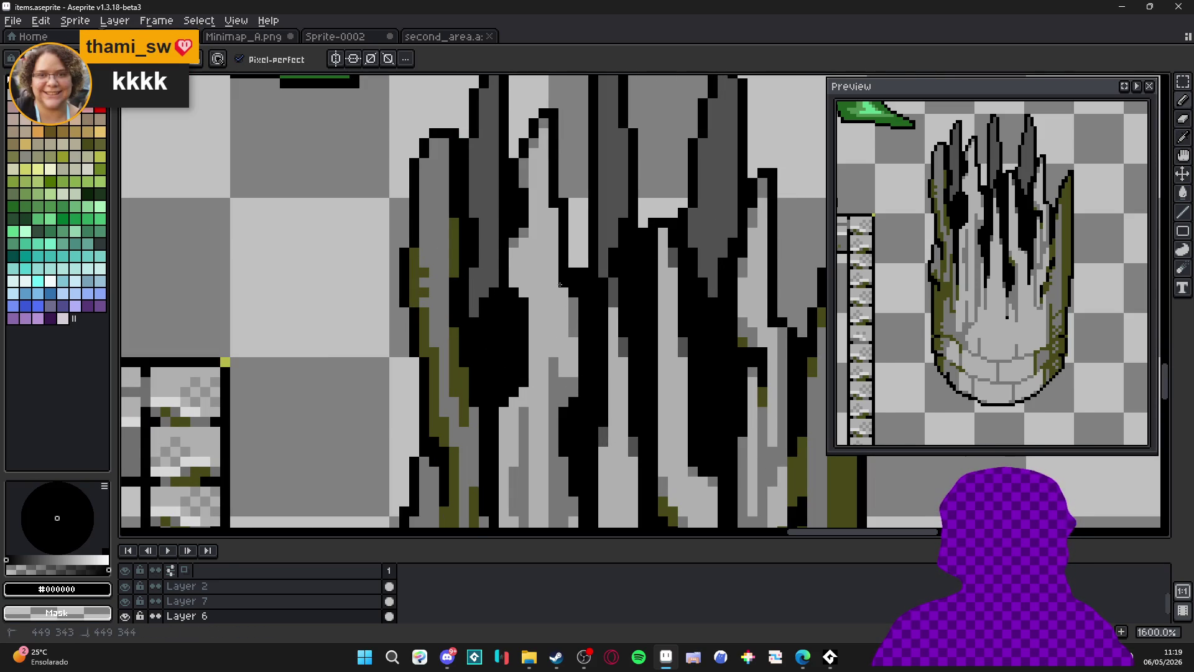
Extend a black crack down the light-grey gap and widen it.
mouse_move(554, 234)
left_mouse_down()
mouse_move(554, 295)
mouse_move(580, 327)
left_mouse_up()
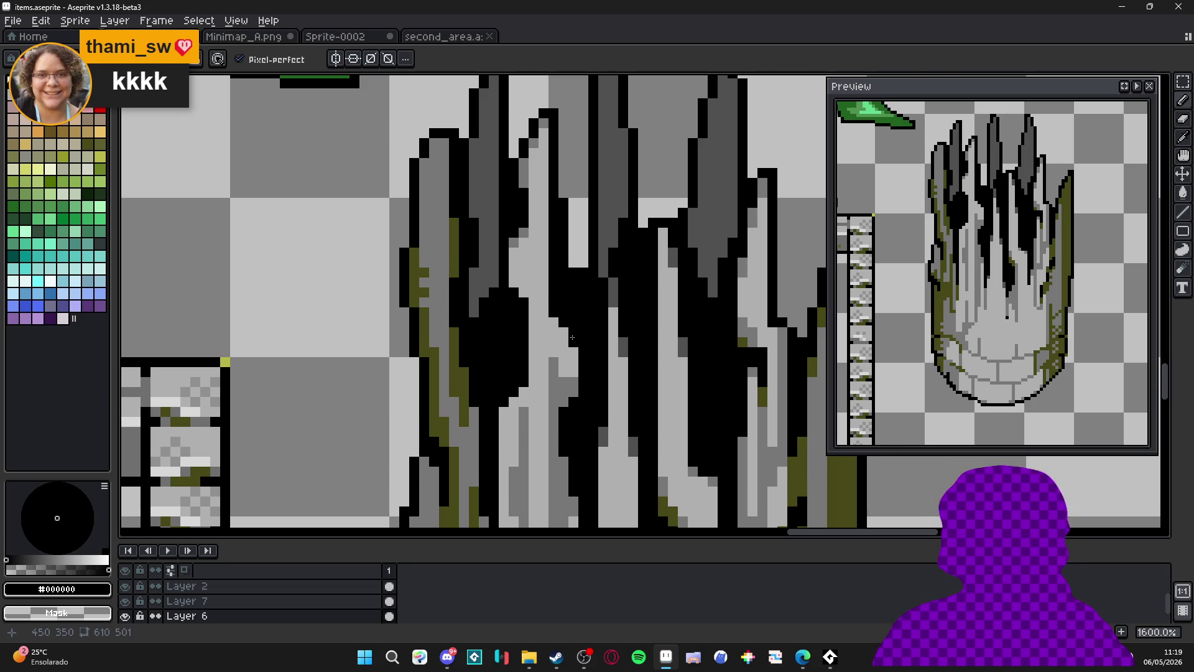
scroll(572, 337, "down", 3)
scroll(529, 325, "up", 3)
left_click_drag(525, 330, 524, 343)
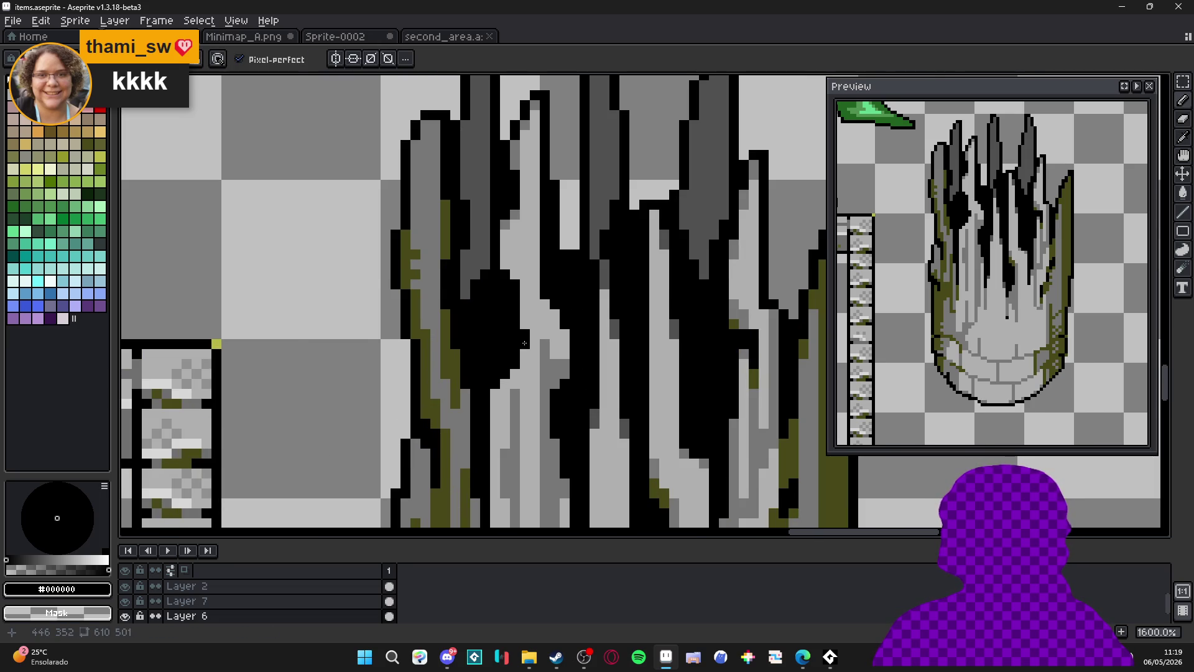
scroll(524, 339, "down", 1)
scroll(524, 339, "up", 1)
Sample olive, pan to the pillar's upper section at 1200% and show the pixel grid.
left_click(523, 318, "alt")
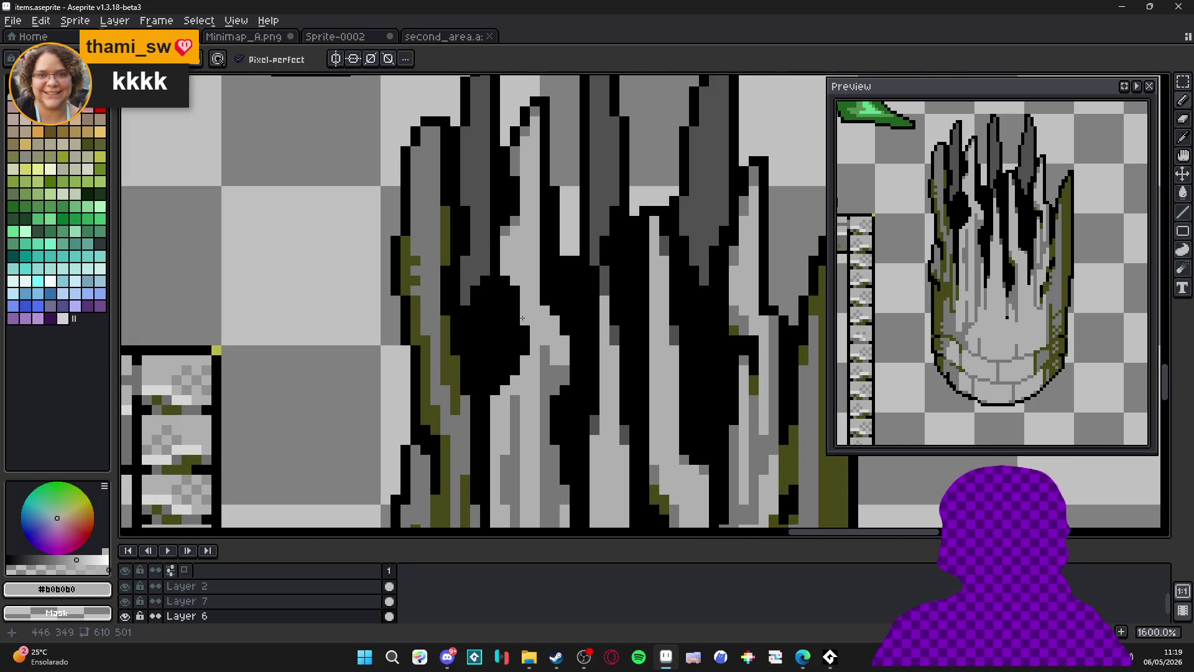
scroll(526, 321, "down", 4)
scroll(544, 324, "up", 4)
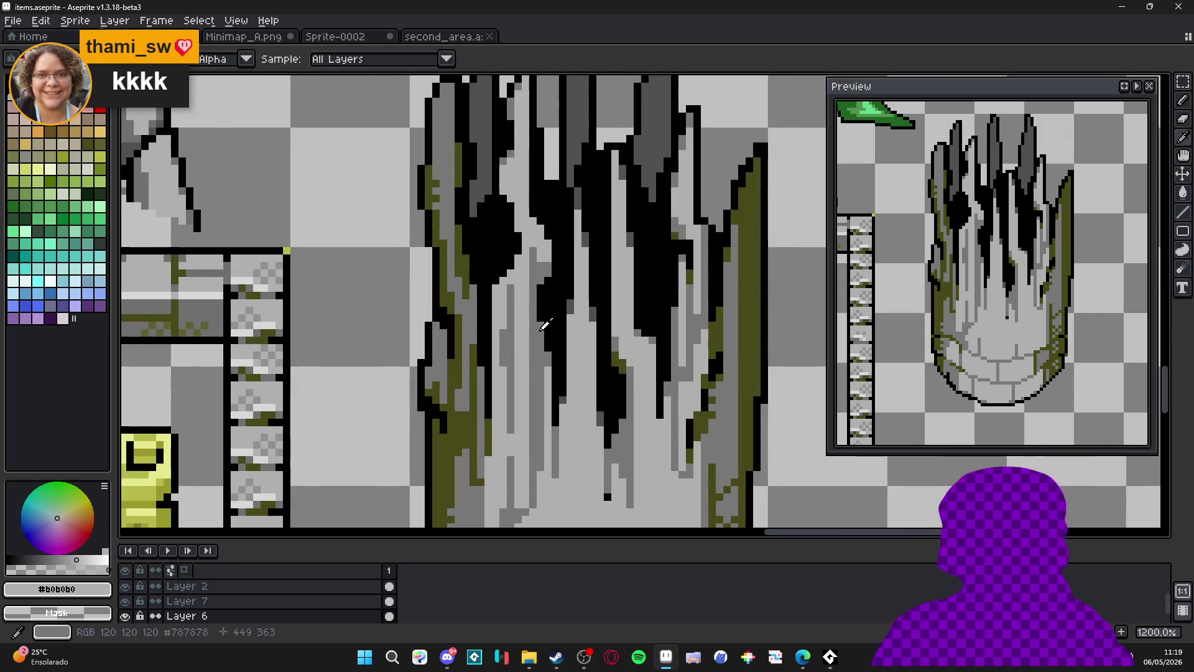
left_click(545, 324, "alt")
scroll(538, 288, "down", 4)
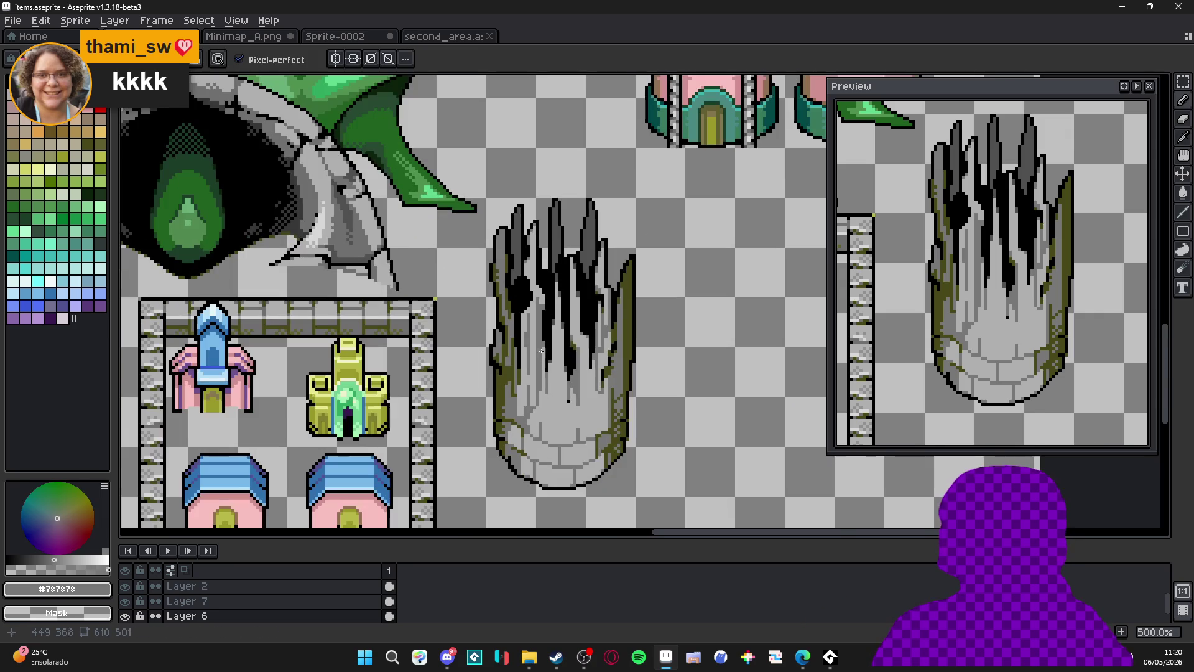
scroll(516, 370, "left", 1)
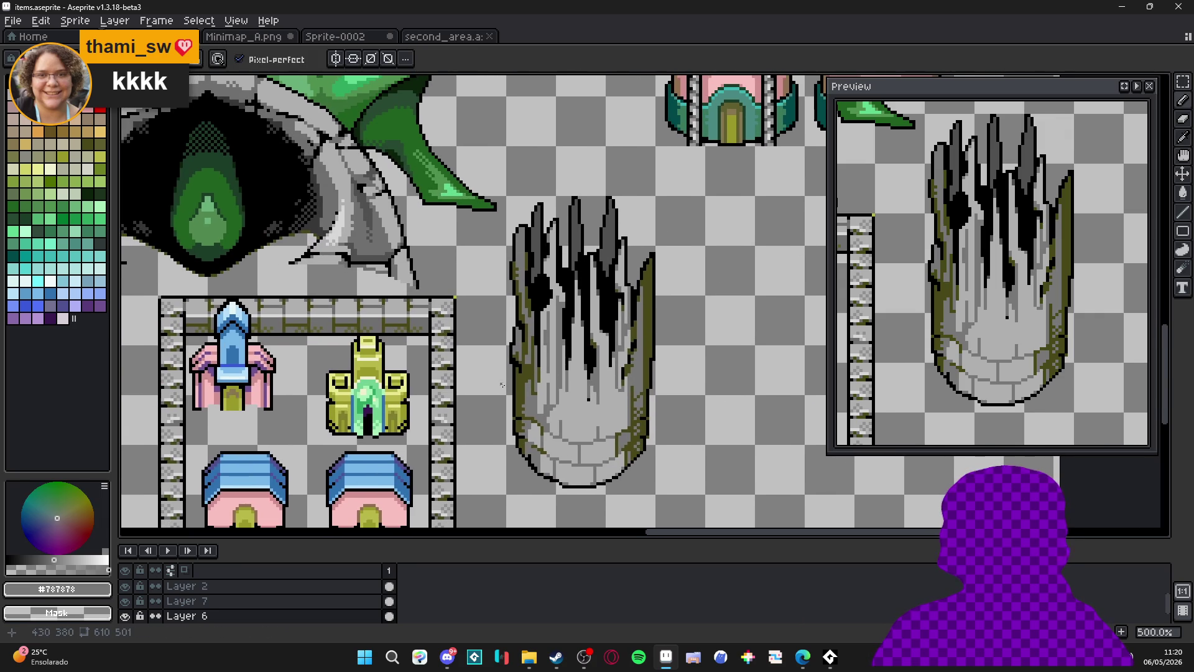
scroll(556, 334, "up", 2)
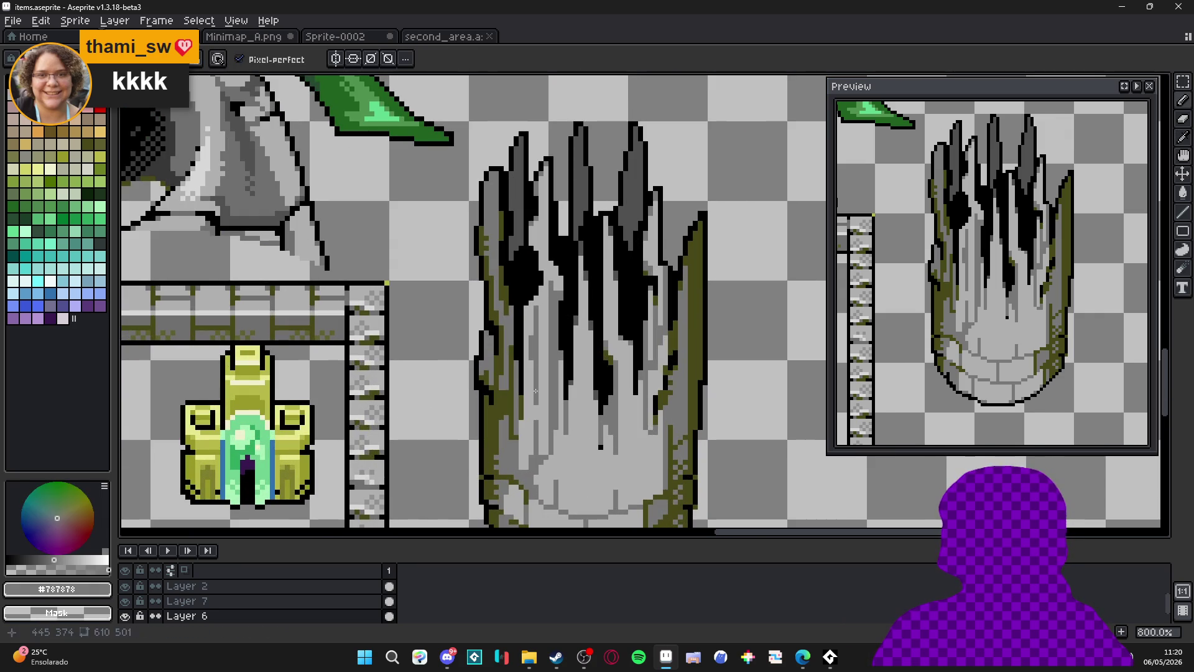
scroll(502, 325, "down", 1)
scroll(511, 329, "up", 1)
scroll(510, 329, "up", 2)
left_click(489, 311, "alt")
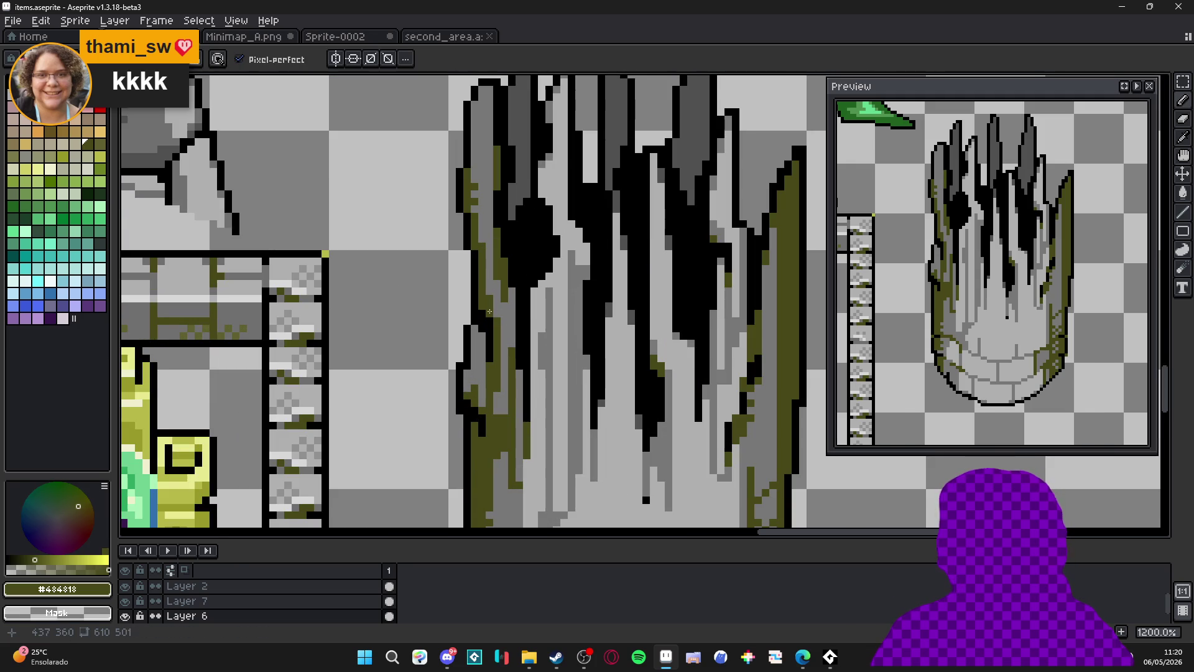
left_click_drag(489, 311, 497, 359)
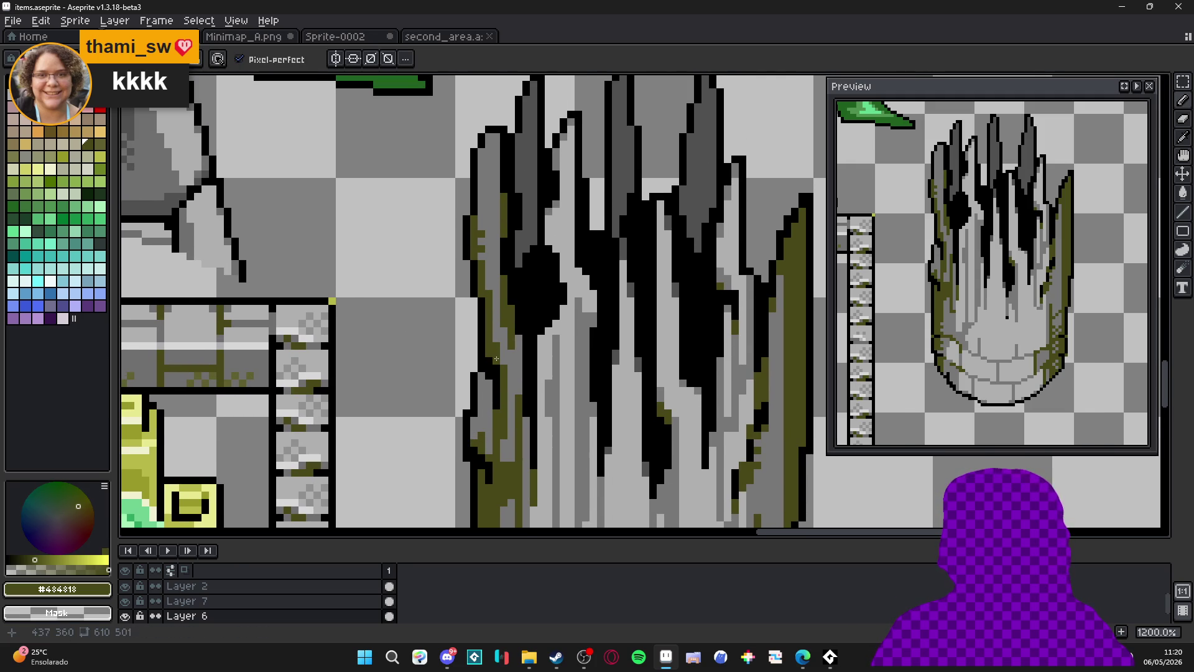
key("ctrl+apostrophe")
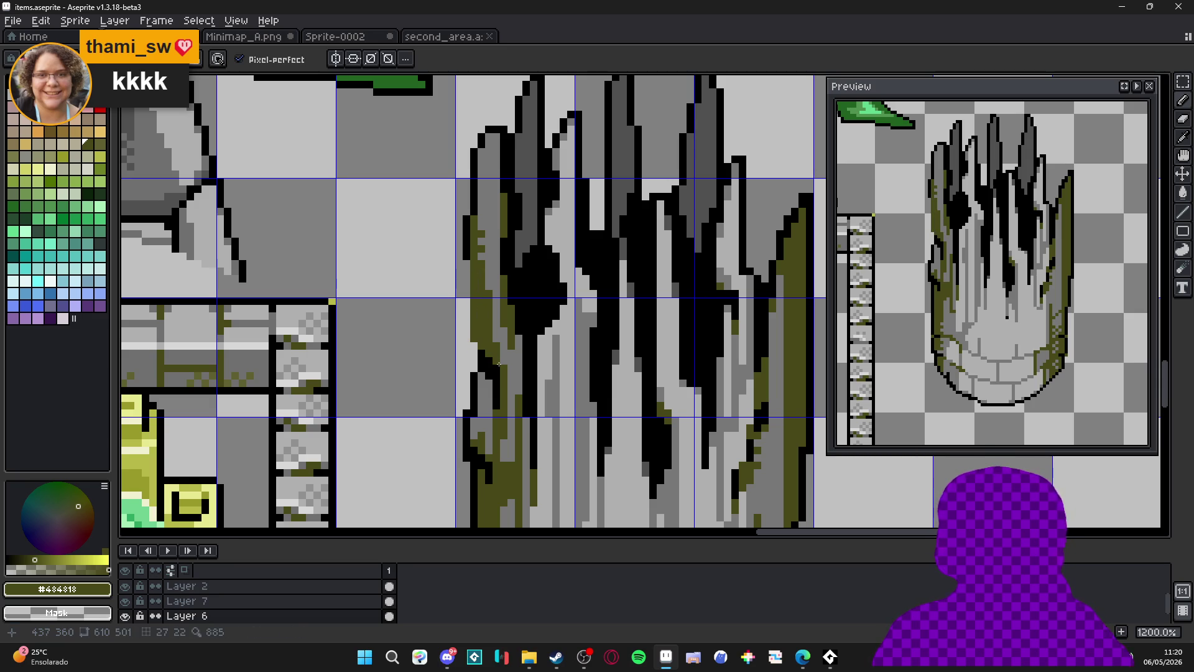
Draw straight black lines and strokes to extend the crack down the pillar's left edge.
left_click(480, 350, "alt")
left_click(467, 332)
left_click(466, 256, "shift")
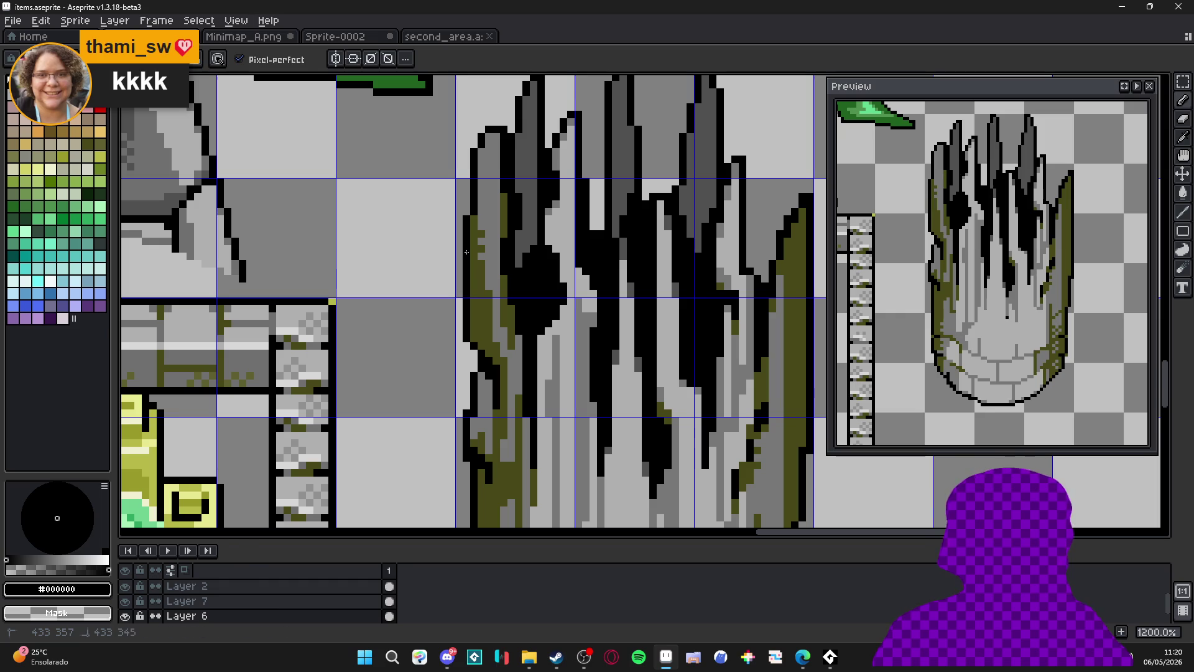
scroll(484, 199, "up", 1)
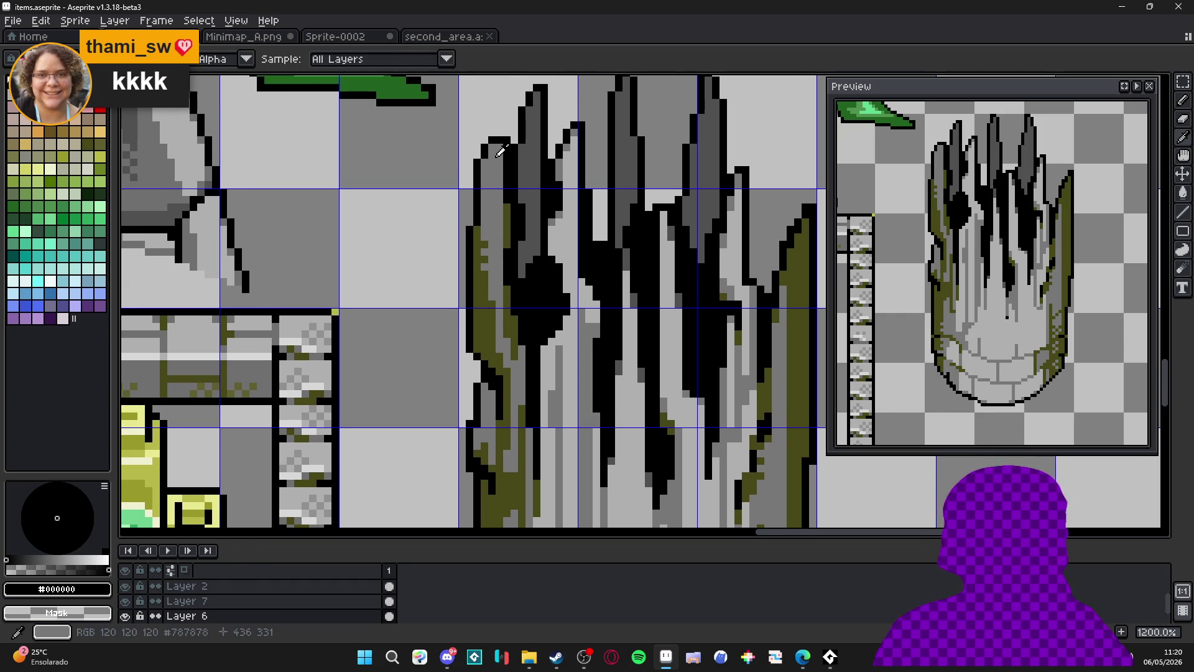
mouse_move(499, 145)
left_mouse_down()
mouse_move(495, 311)
mouse_move(505, 288)
left_mouse_up()
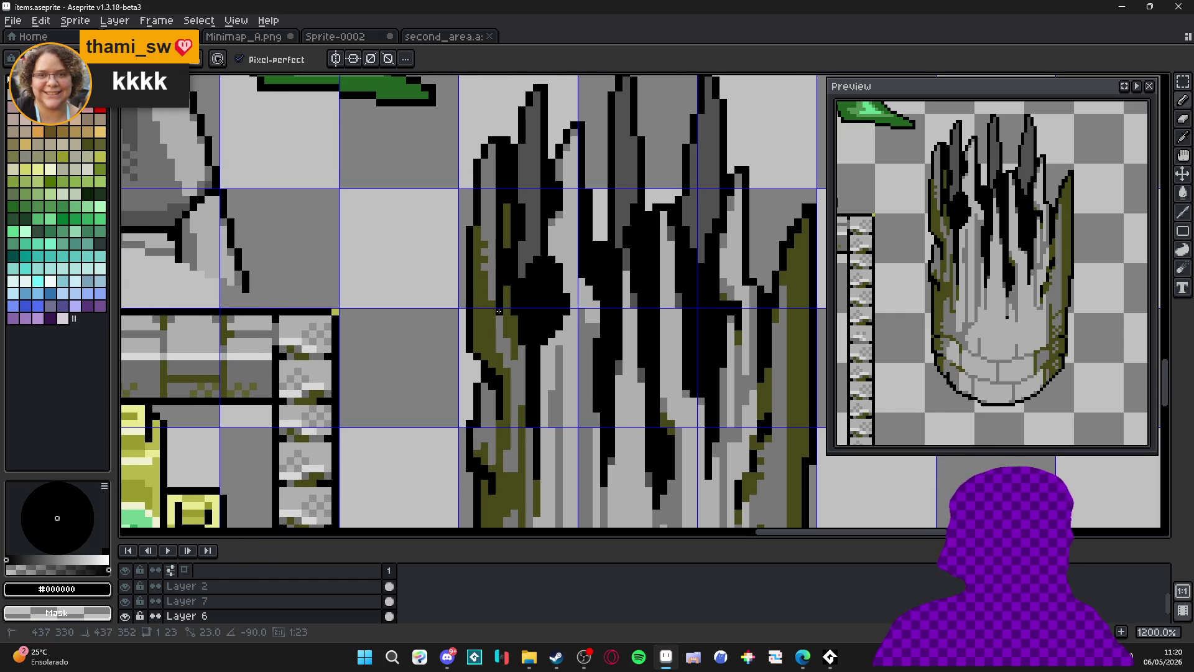
left_click(502, 314, "shift")
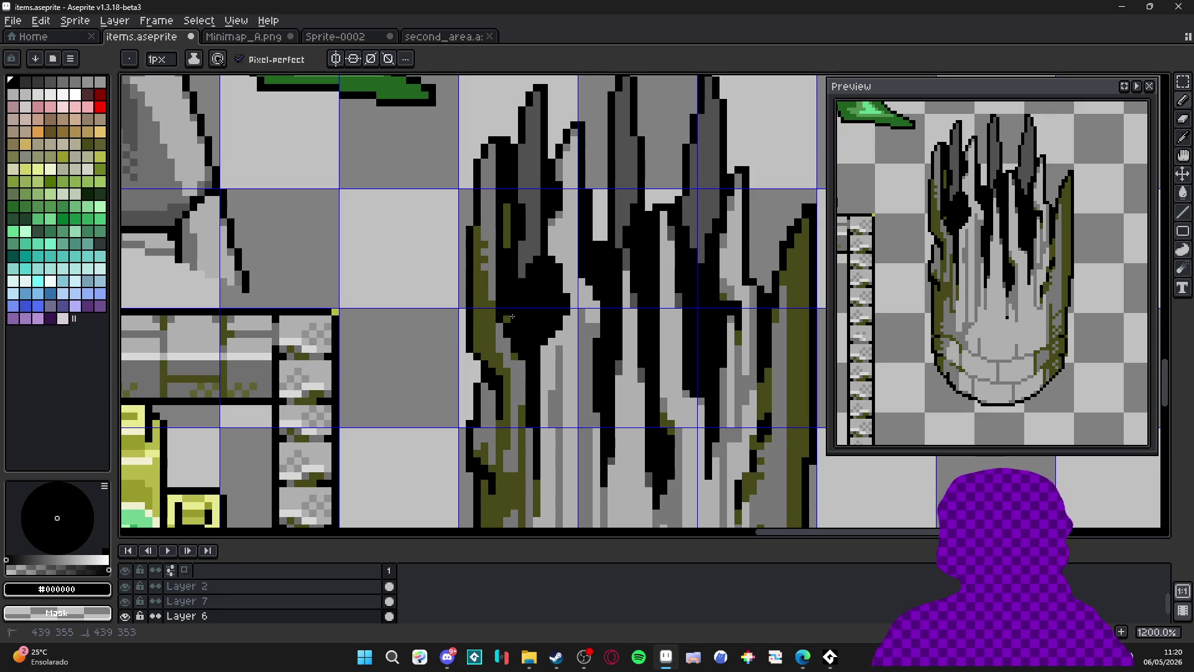
left_click(525, 362, "shift")
Switch to the Move tool and hide the pixel grid overlay.
scroll(493, 314, "up", 3)
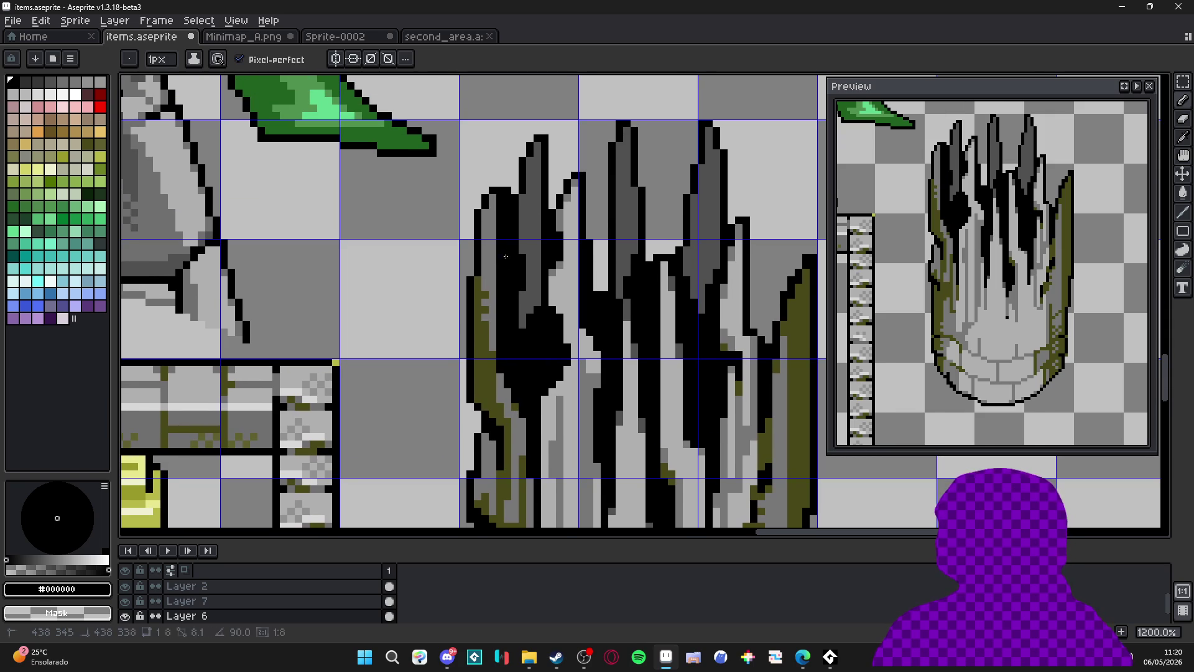
scroll(507, 286, "down", 4)
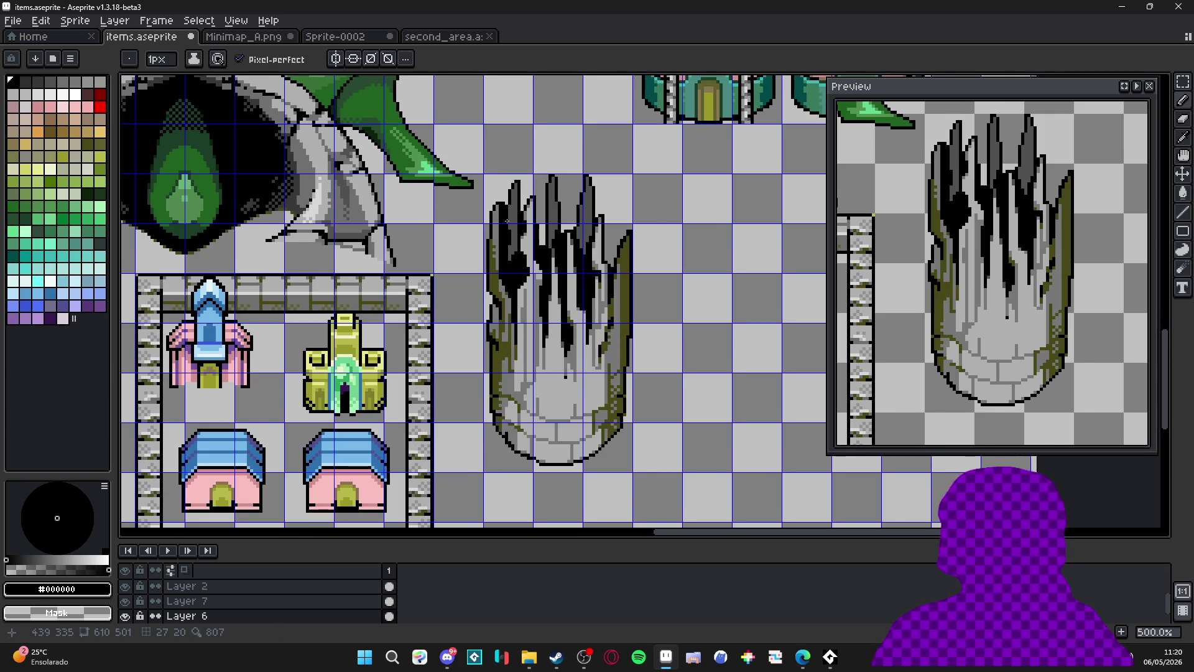
scroll(508, 225, "up", 2)
key("v")
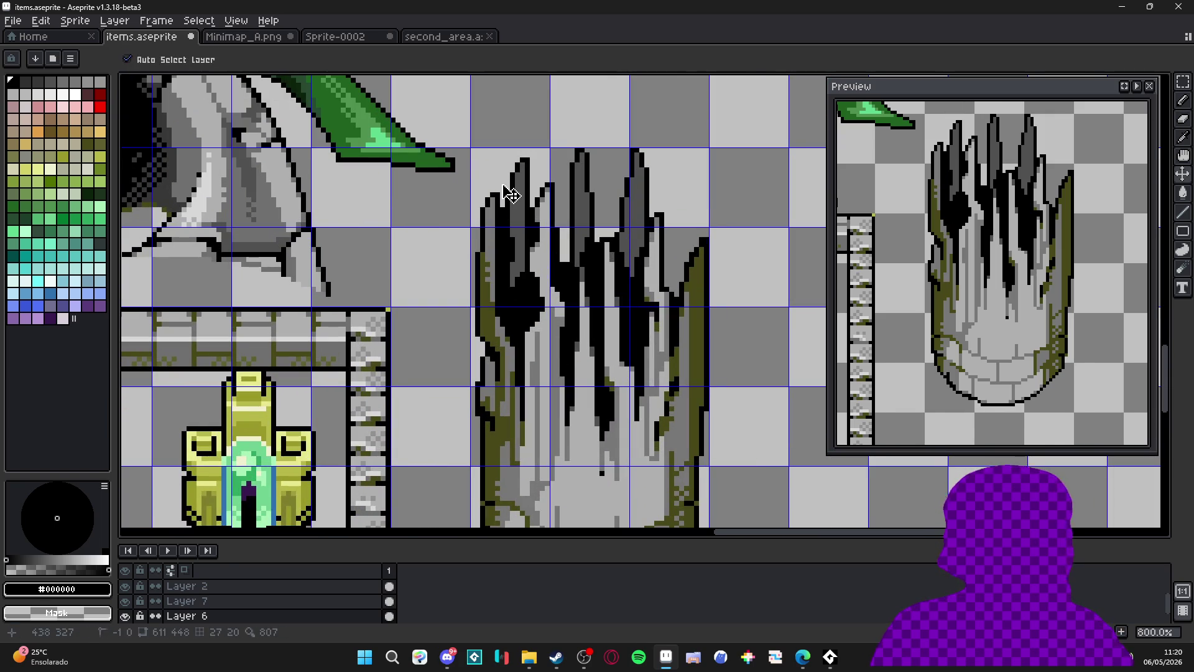
key("ctrl+apostrophe")
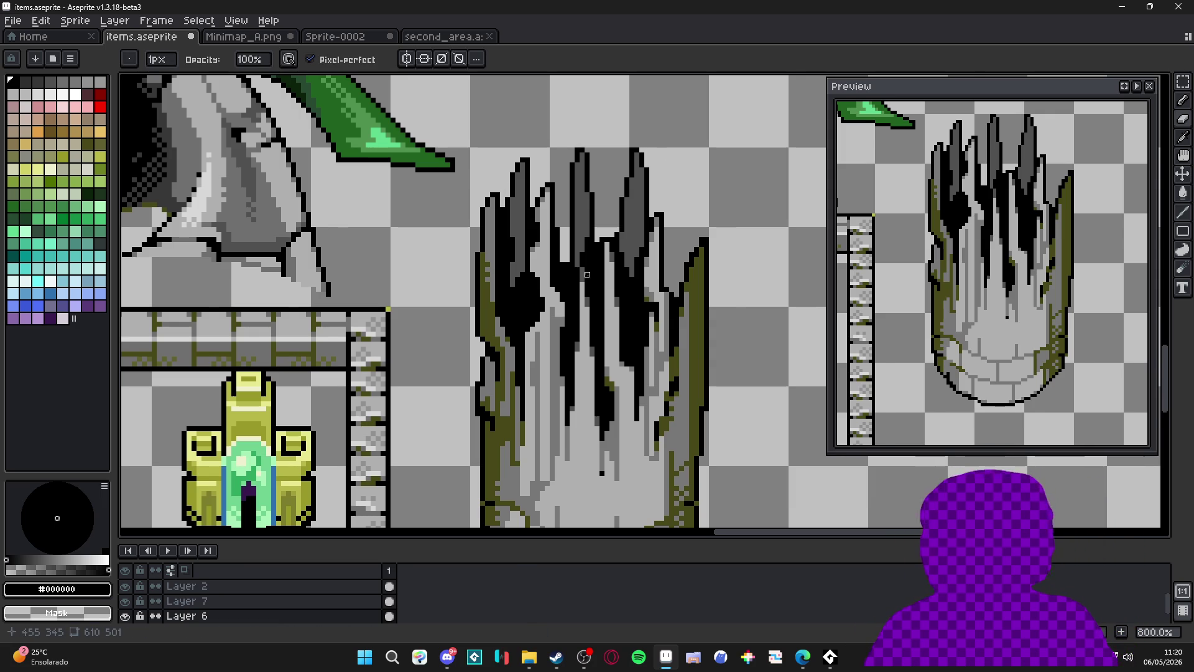
scroll(587, 274, "down", 3)
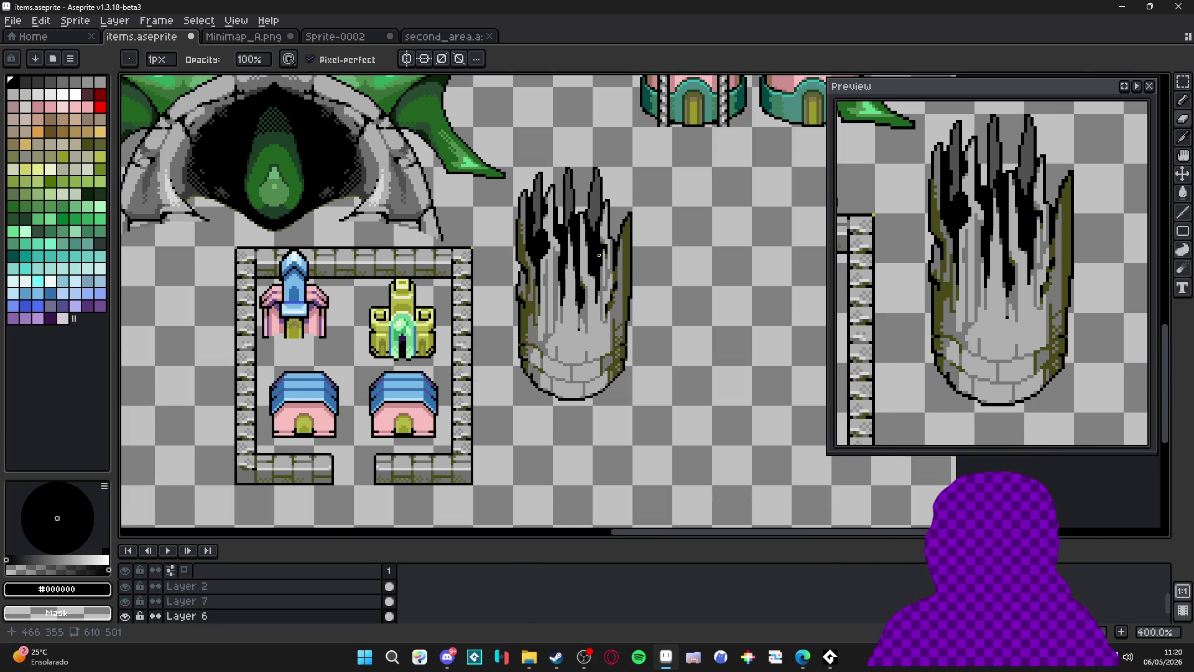
Paint trial #787878 grey strokes on the brick base with a 3px, then 1px brush.
scroll(556, 295, "down", 1)
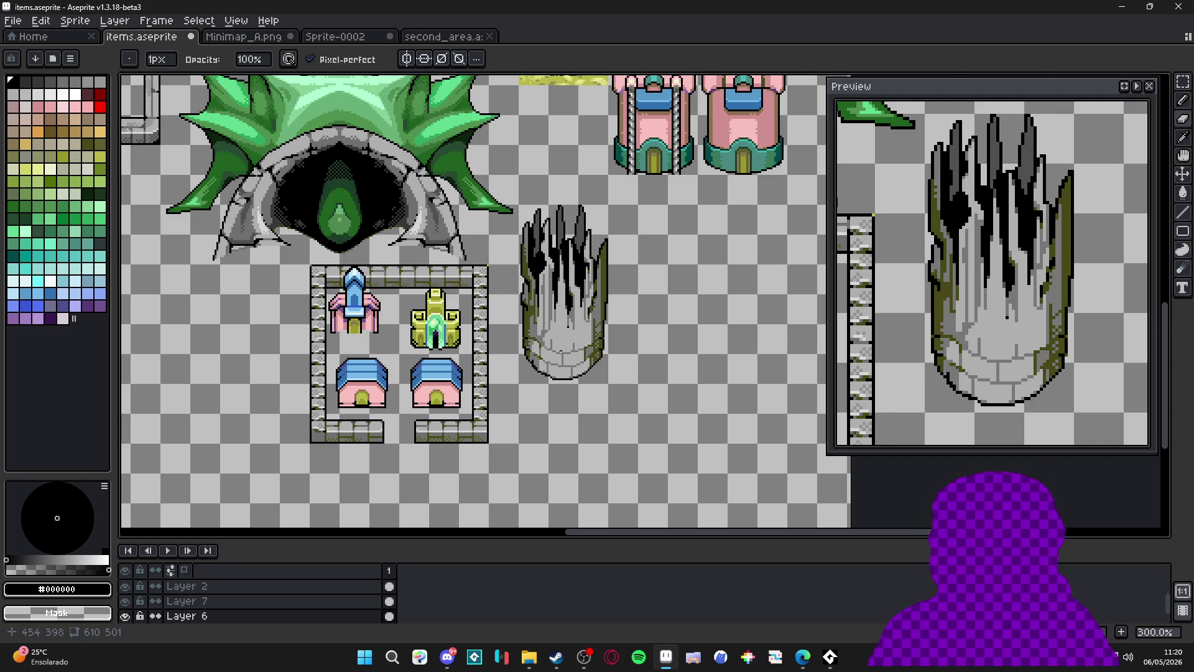
scroll(560, 353, "up", 6)
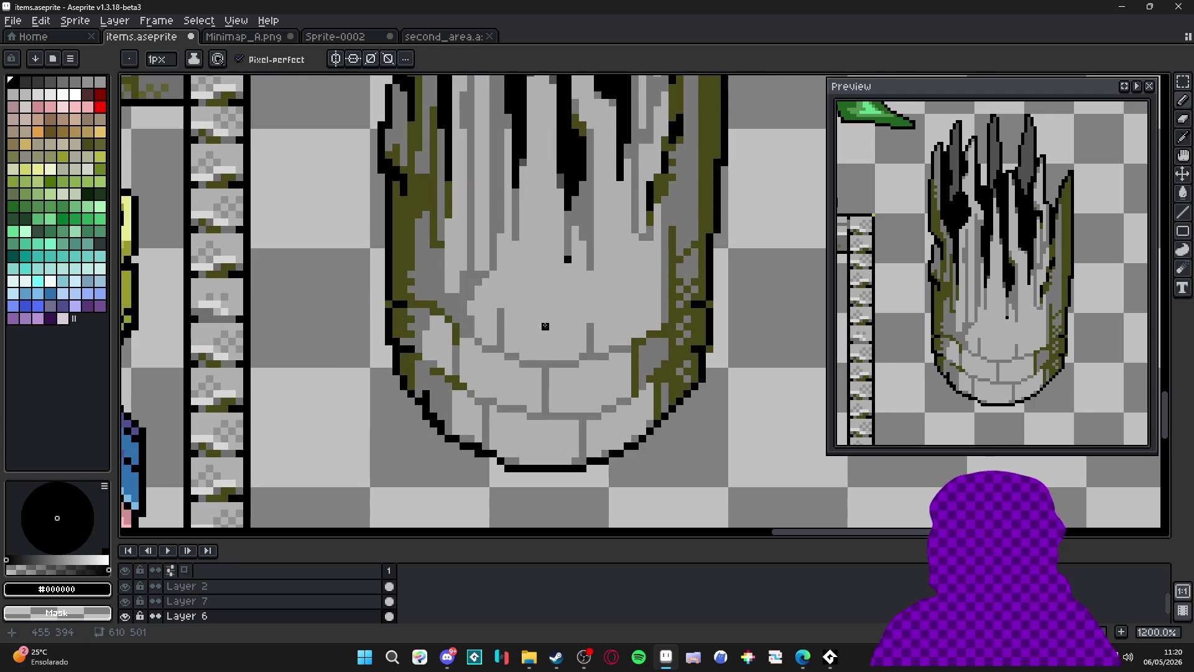
left_click(592, 229, "alt")
key("plus")
key("plus")
mouse_move(522, 252)
left_mouse_down()
mouse_move(526, 299)
mouse_move(556, 285)
left_mouse_up()
key("minus")
key("minus")
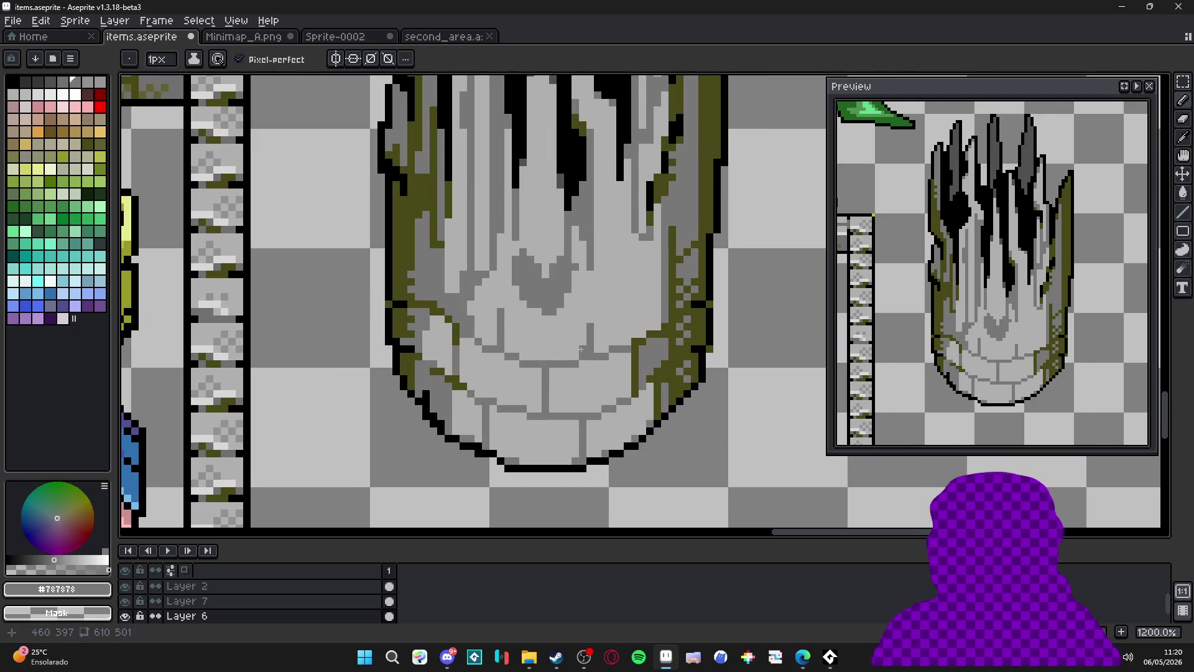
left_click_drag(550, 358, 547, 341)
left_click_drag(619, 345, 619, 293)
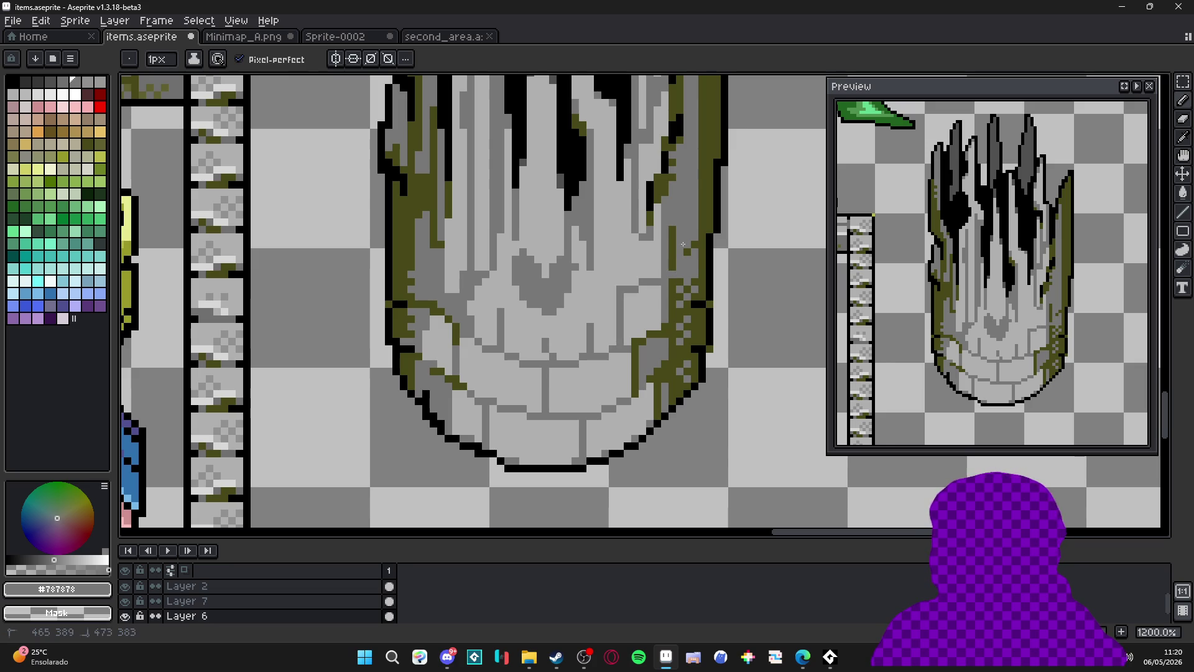
left_click_drag(477, 325, 450, 267)
Undo twice to remove the last grey stroke and the previous erase.
scroll(533, 299, "down", 2)
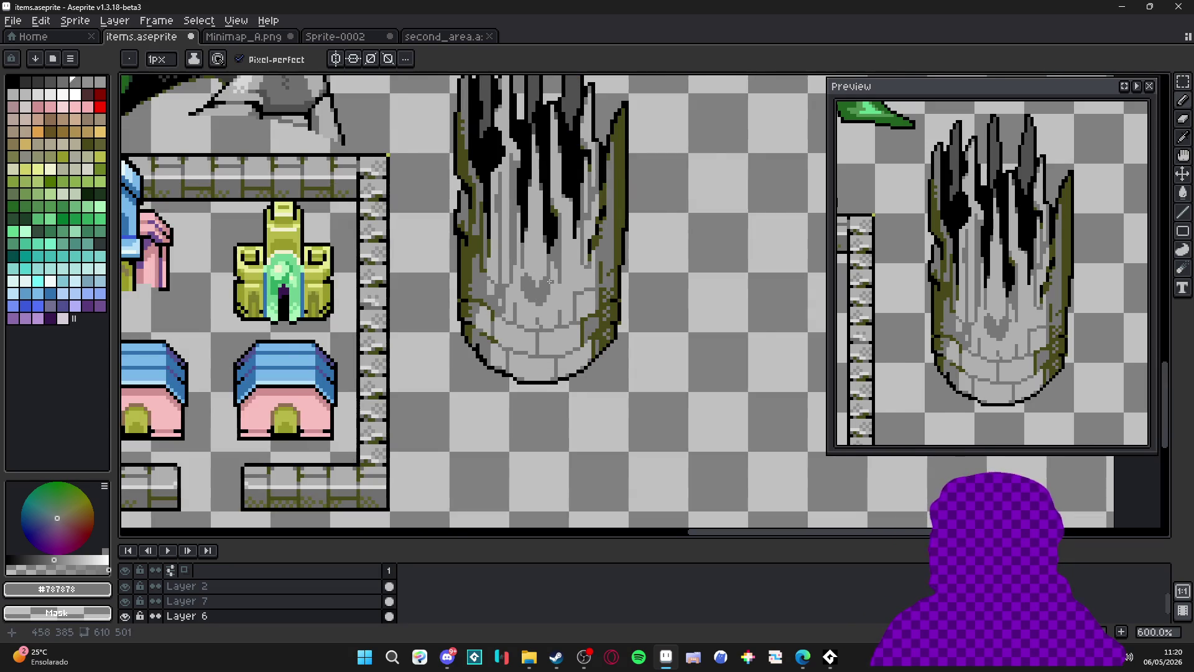
key("ctrl+z")
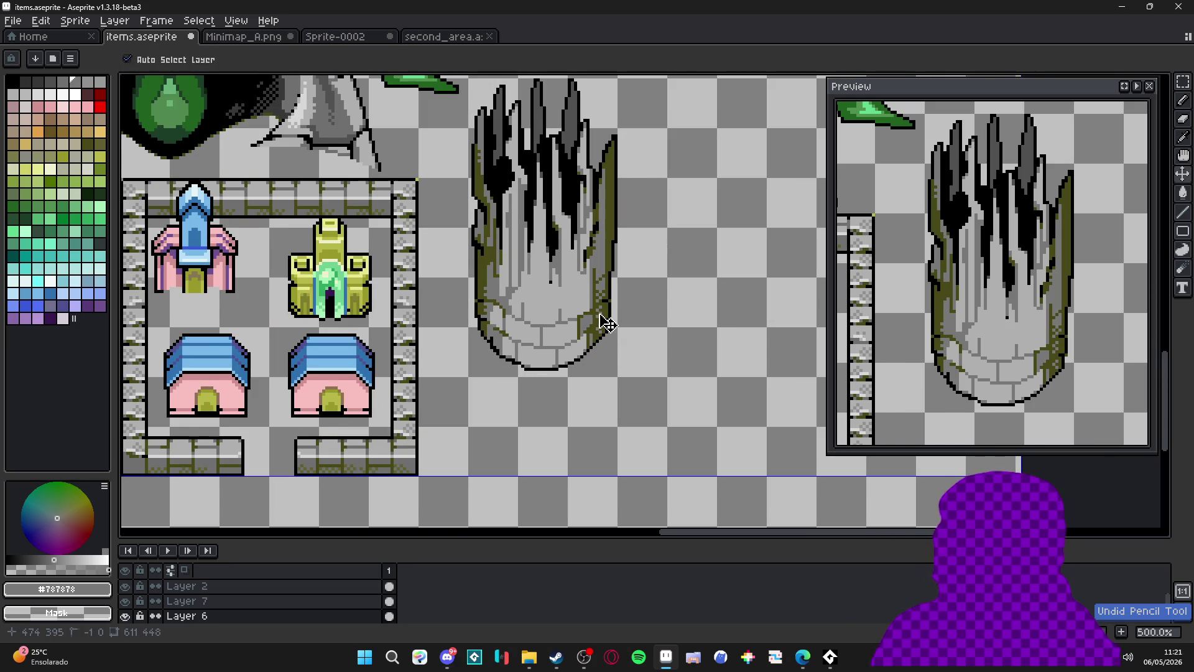
scroll(578, 344, "up", 1)
key("ctrl+z")
scroll(562, 330, "up", 1)
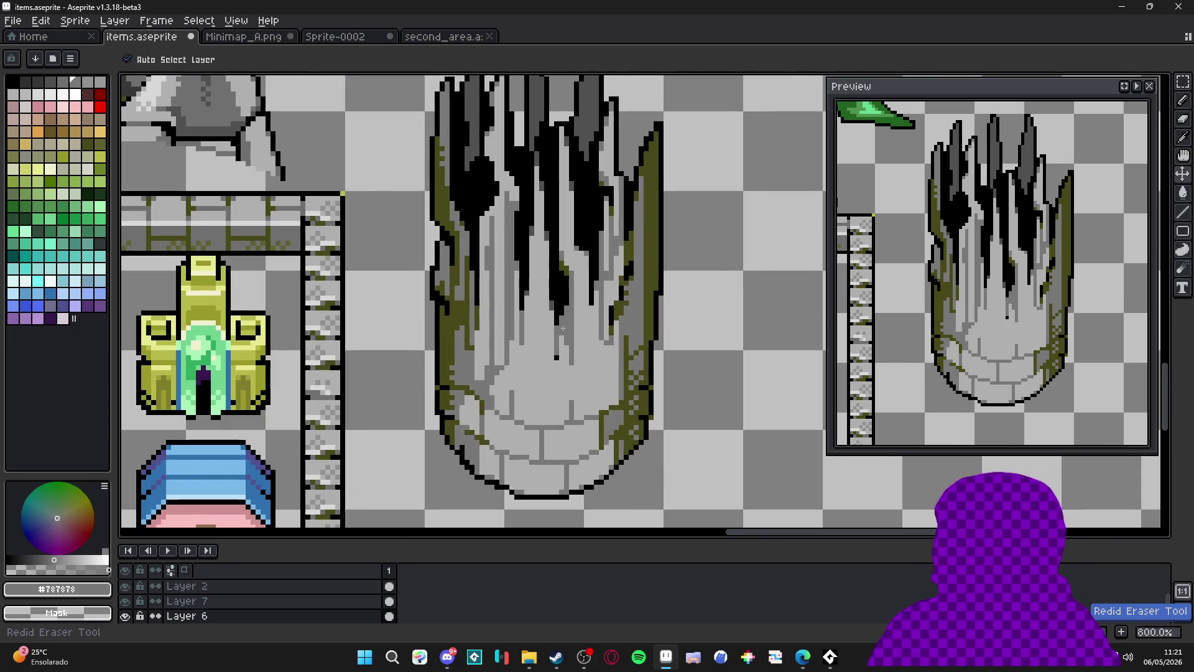
scroll(562, 329, "up", 3)
scroll(551, 386, "down", 4)
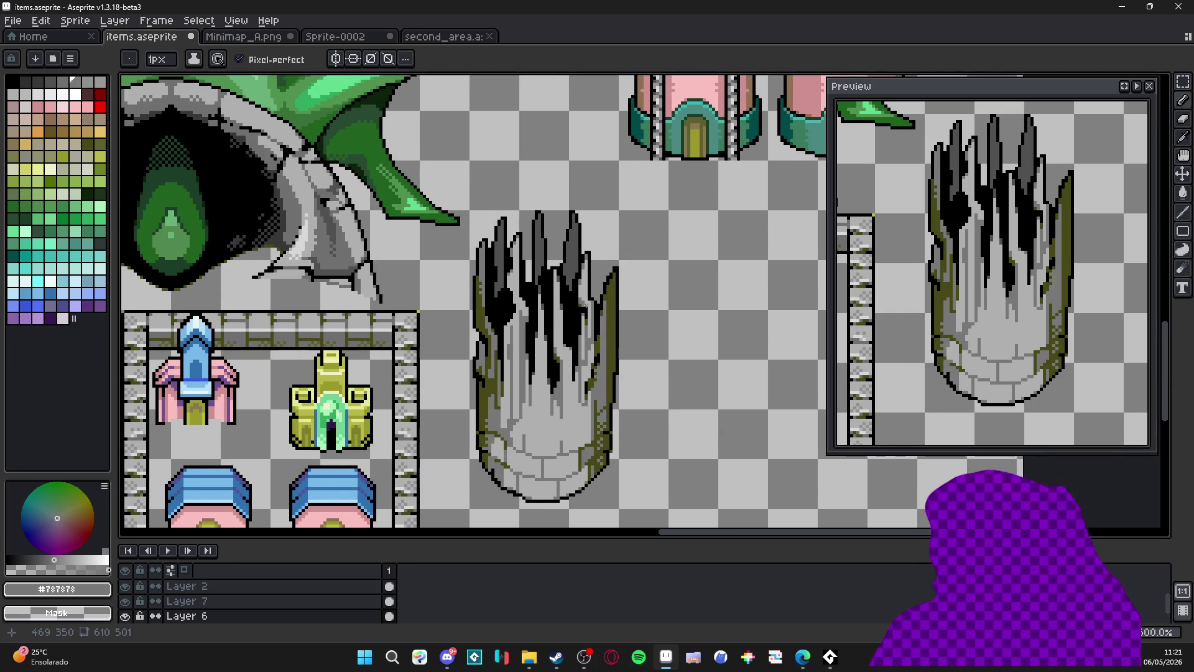
scroll(570, 243, "up", 5)
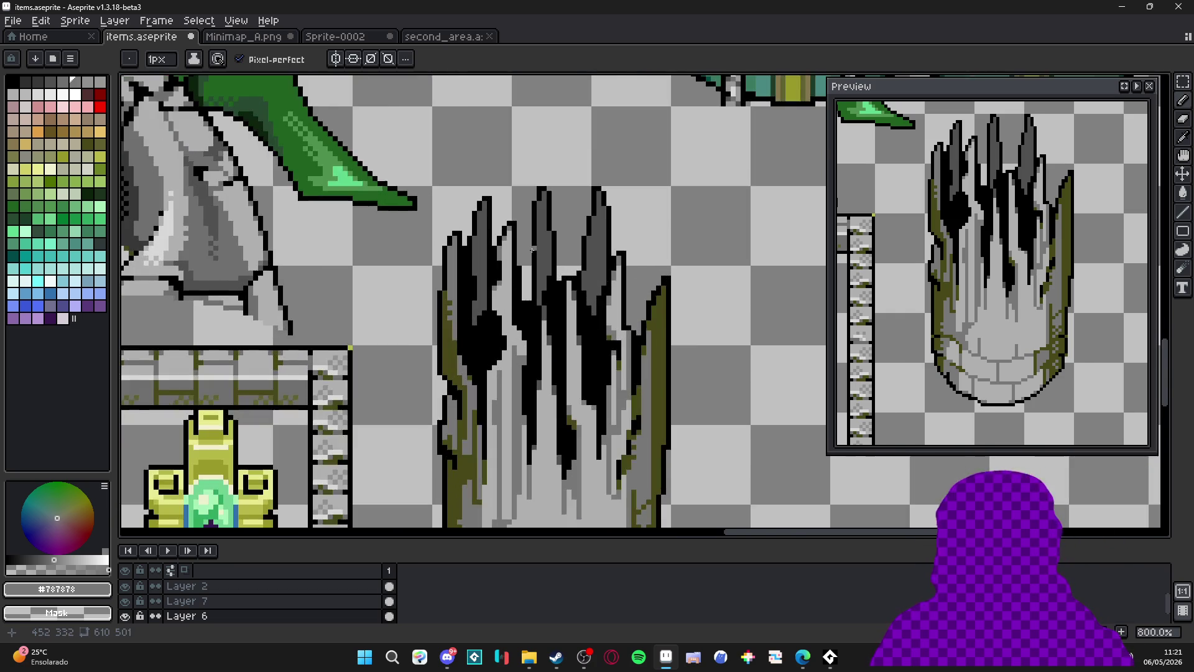
Sample #505050 dark grey, draw a trial spike line, and erase the stray grey pixels.
key("i")
left_click(549, 323)
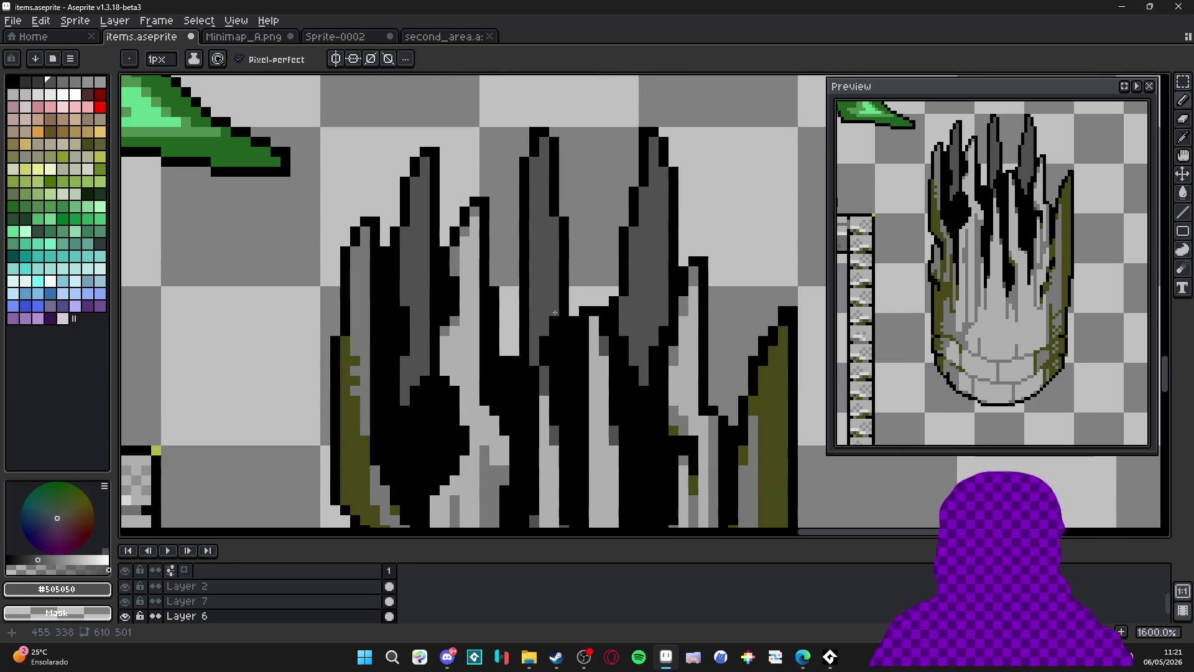
key("alt")
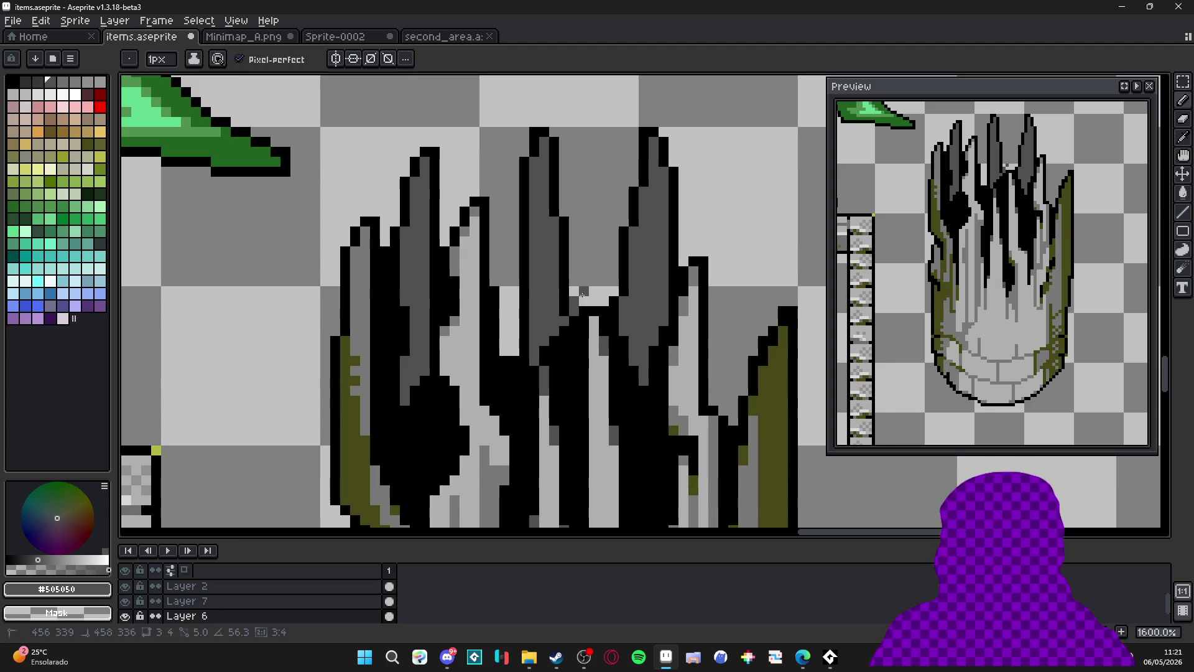
left_click_drag(583, 303, 583, 163)
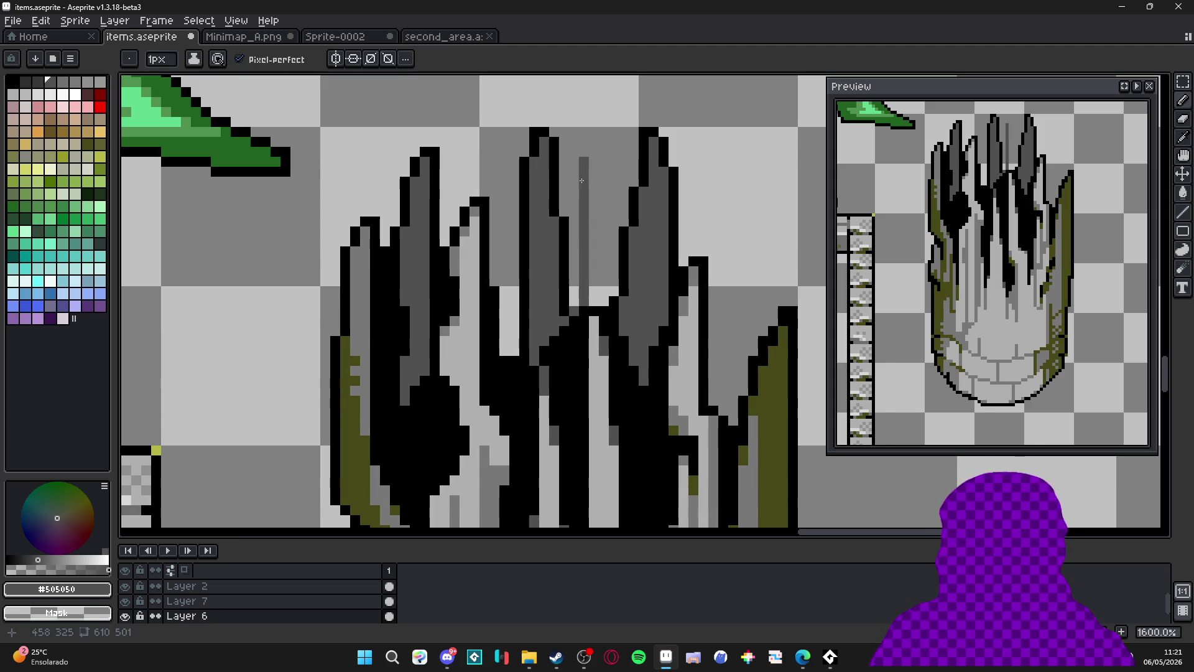
key("e")
mouse_move(534, 133)
left_mouse_down()
mouse_move(525, 258)
mouse_move(547, 312)
mouse_move(524, 351)
left_mouse_up()
key("minus")
key("minus")
key("minus")
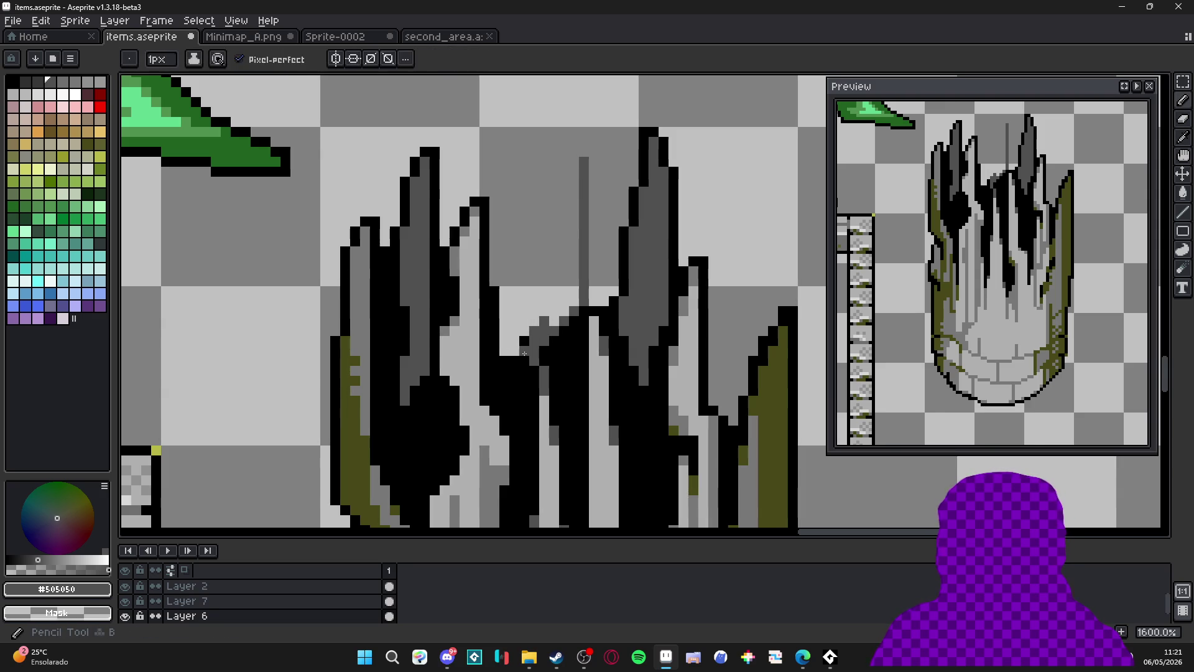
key("minus")
key("minus")
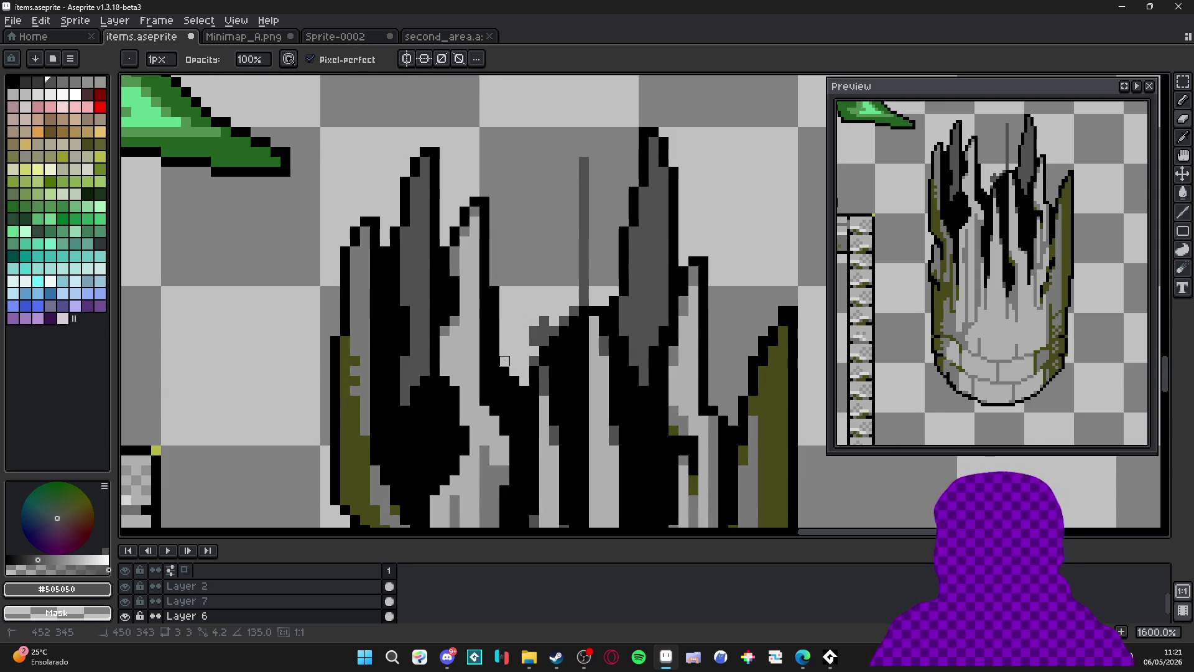
Draw the new spike's diagonal edge and fill it with dark grey.
key("i")
key("b")
left_click(575, 261)
left_click(544, 300, "shift")
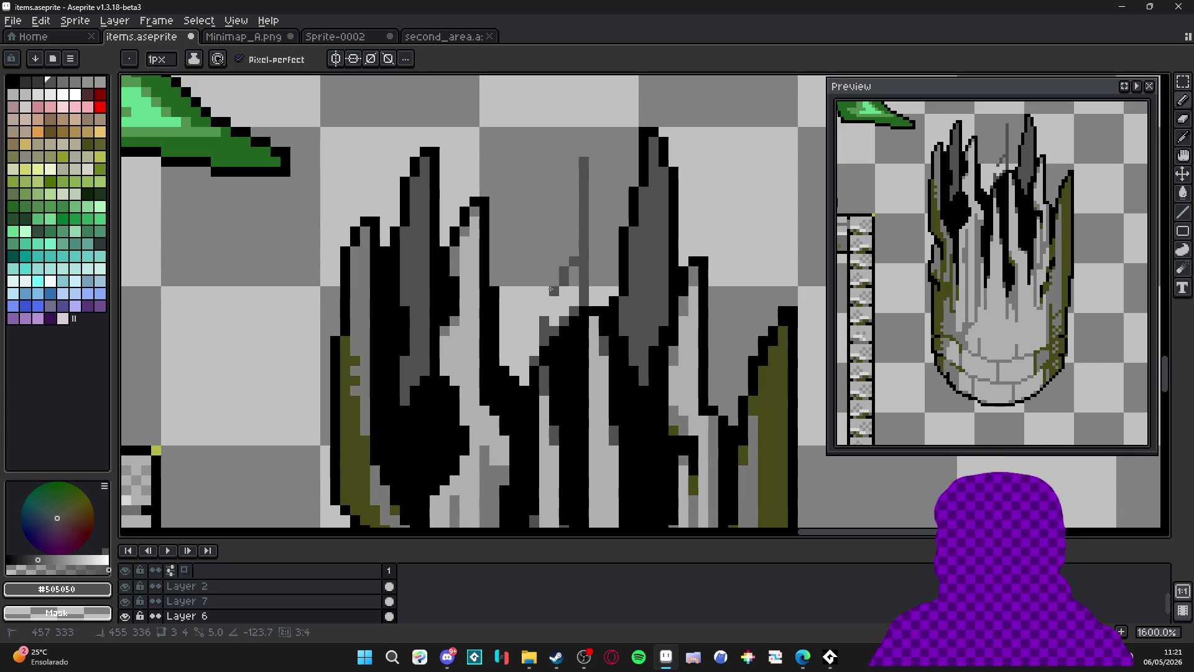
mouse_move(544, 291)
left_mouse_down()
mouse_move(547, 311)
mouse_move(575, 268)
mouse_move(572, 160)
left_mouse_up()
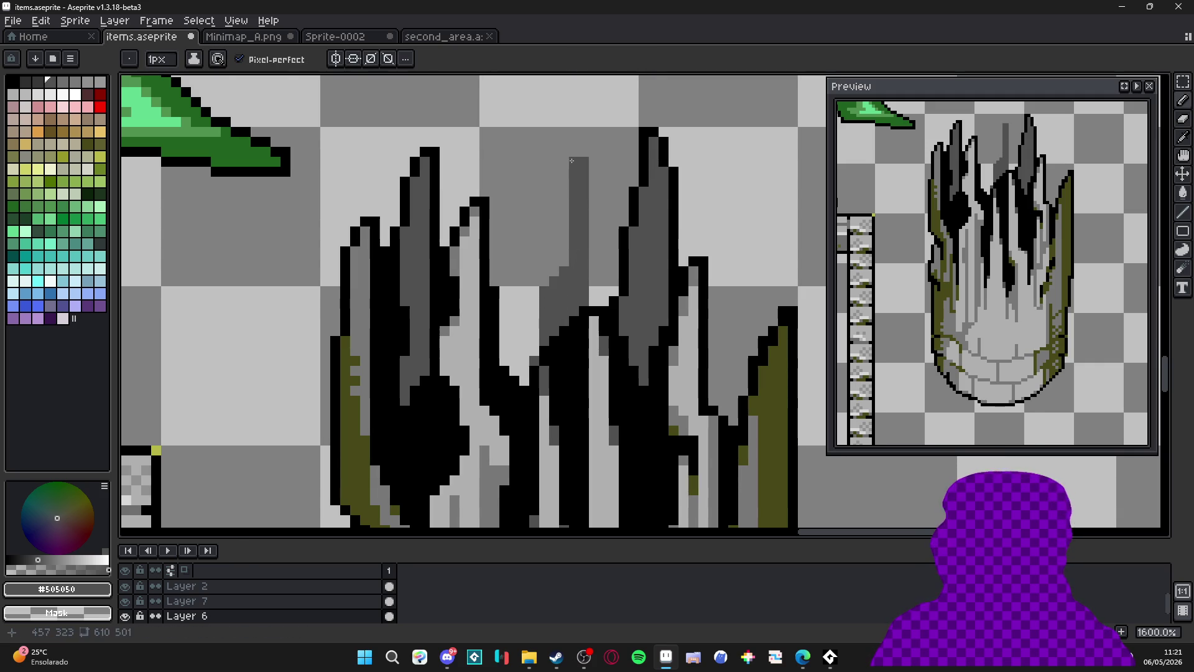
Outline the new spike in black and erase the extra black pixels beside it.
left_click(602, 311, "alt")
left_click(594, 301)
mouse_move(595, 253)
left_mouse_down()
mouse_move(594, 143)
mouse_move(568, 163)
mouse_move(563, 276)
mouse_move(533, 308)
mouse_move(532, 347)
left_mouse_up()
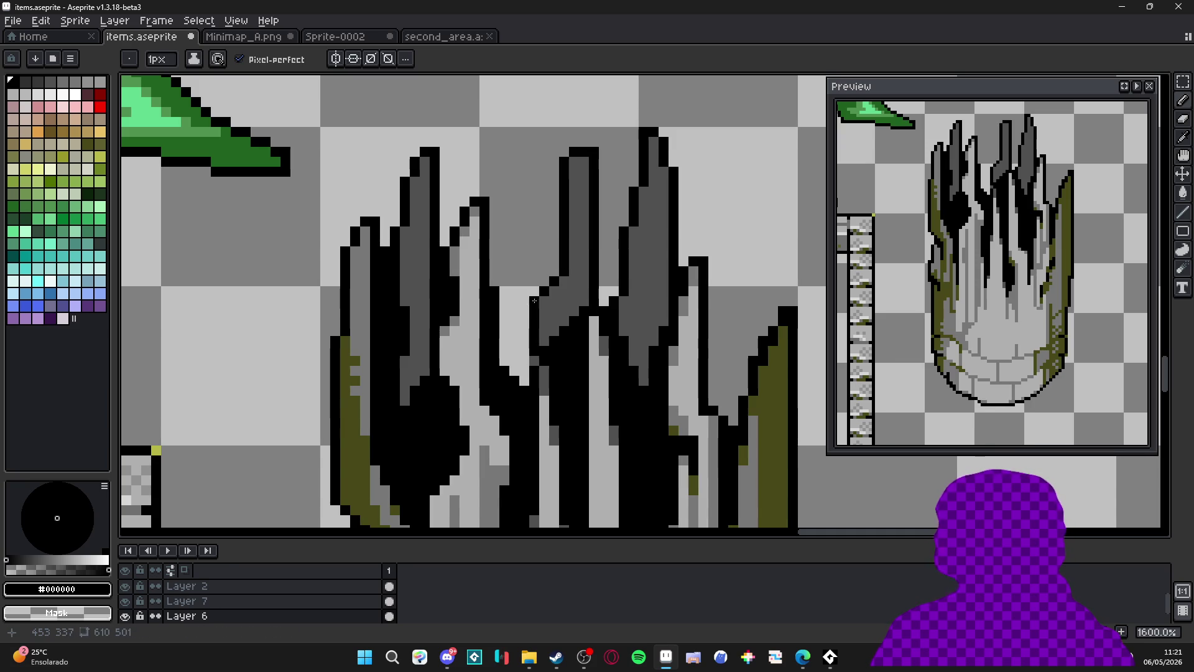
left_click_drag(546, 305, 544, 345)
key("e")
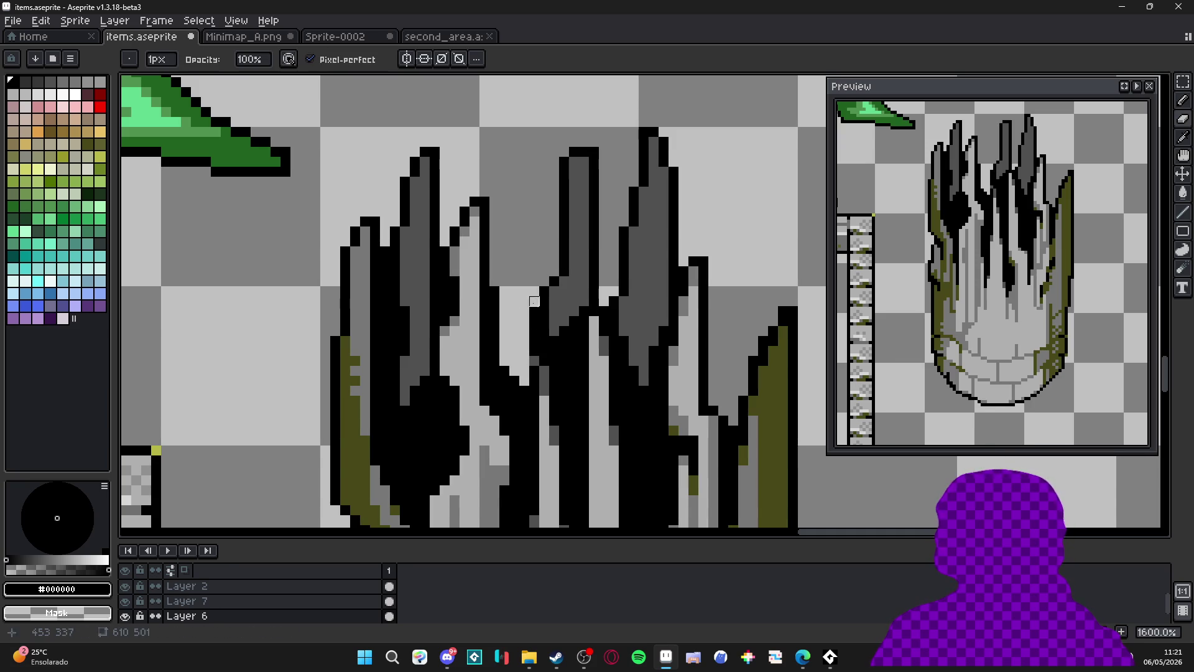
left_click_drag(534, 301, 532, 358)
key("b")
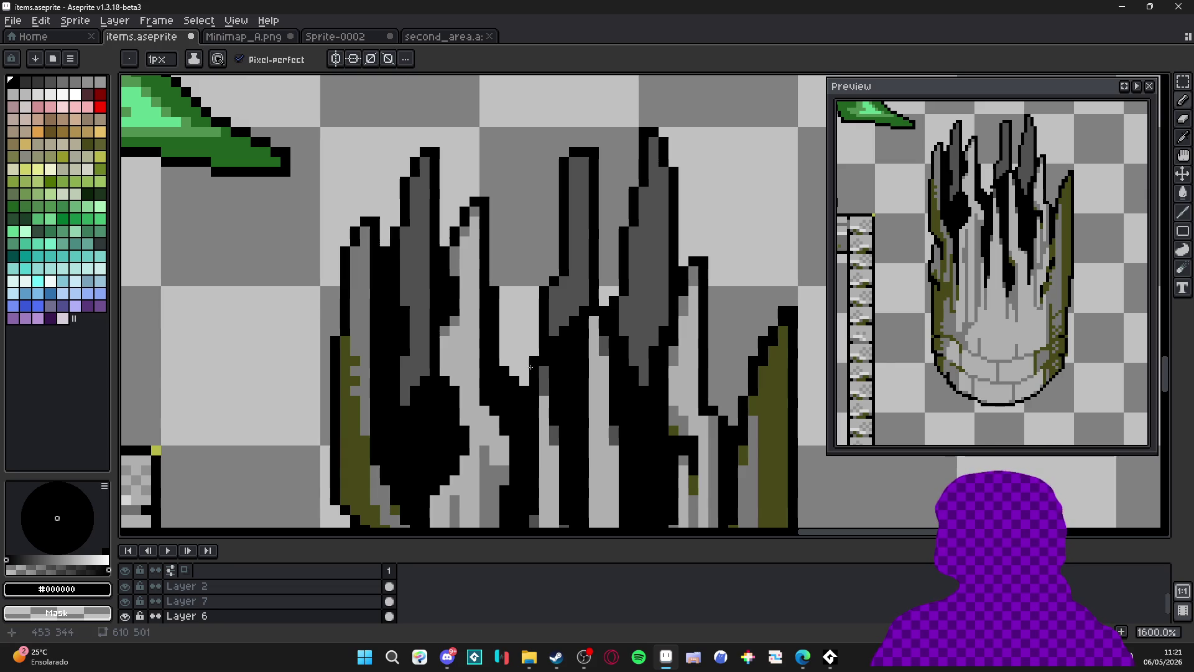
scroll(531, 362, "down", 3)
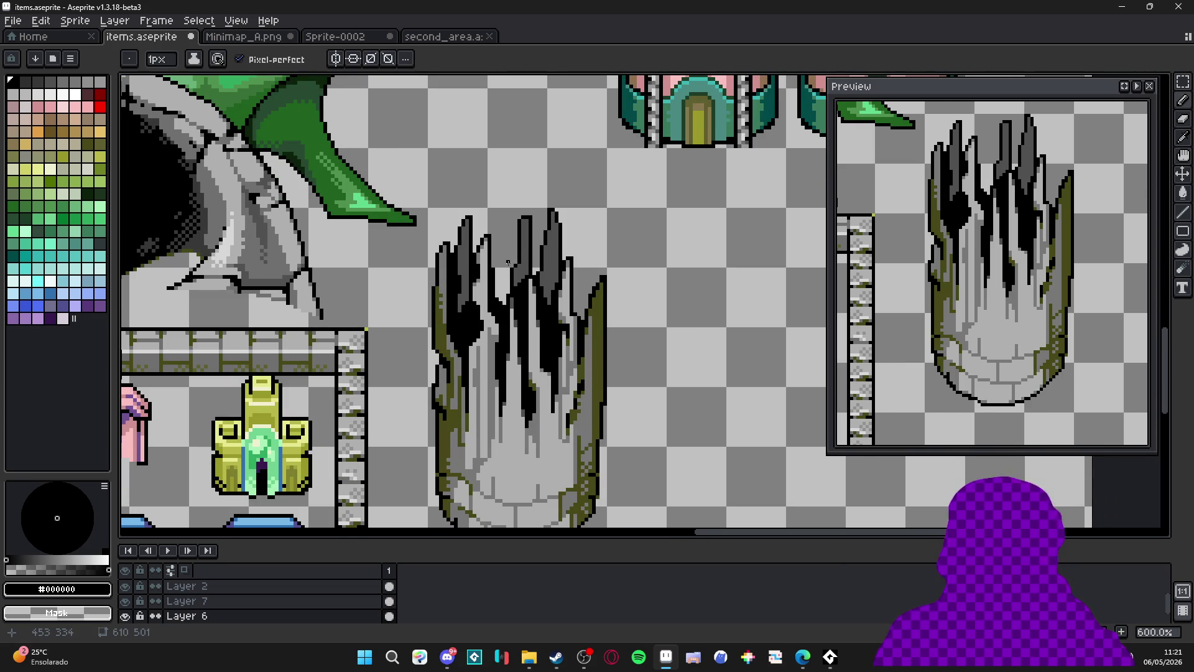
Sample the pillar's mid grey and add a couple of grey pixels inside a crack.
scroll(505, 328, "down", 1)
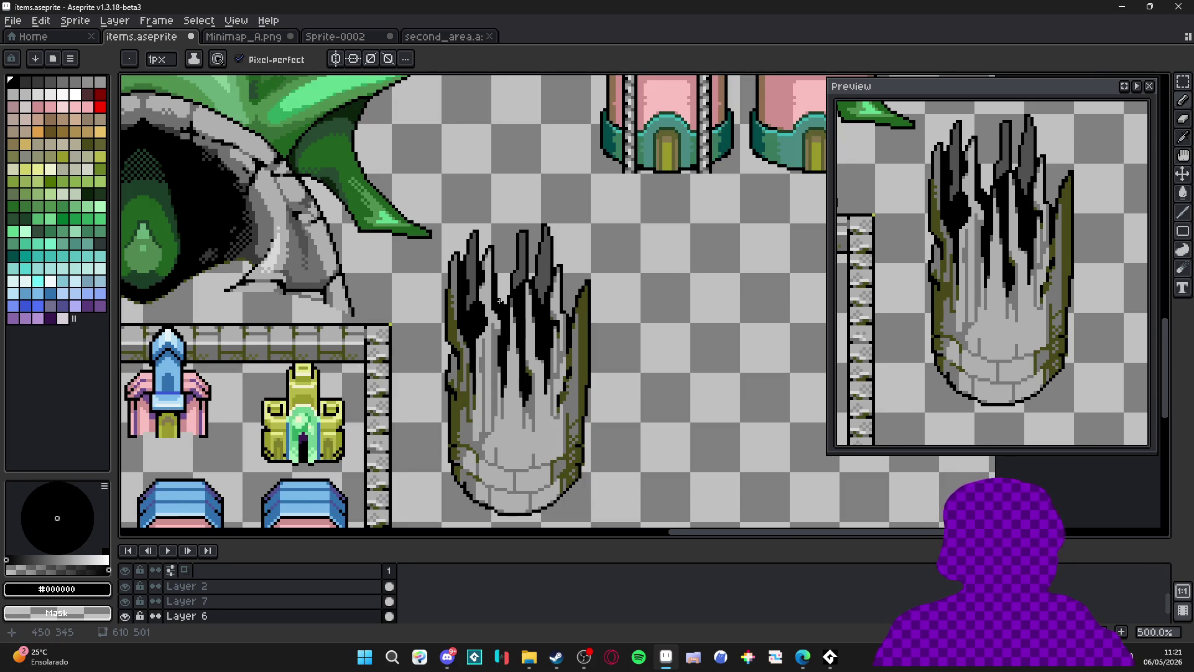
scroll(499, 302, "down", 1)
scroll(540, 308, "up", 5)
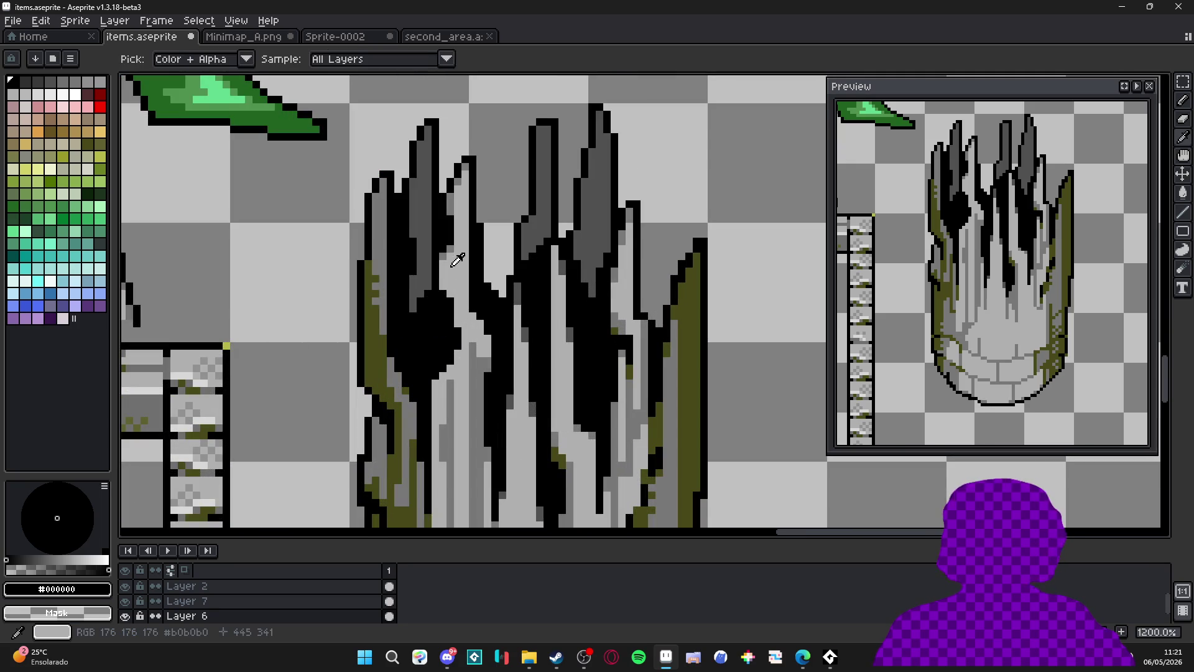
left_click(471, 293, "alt")
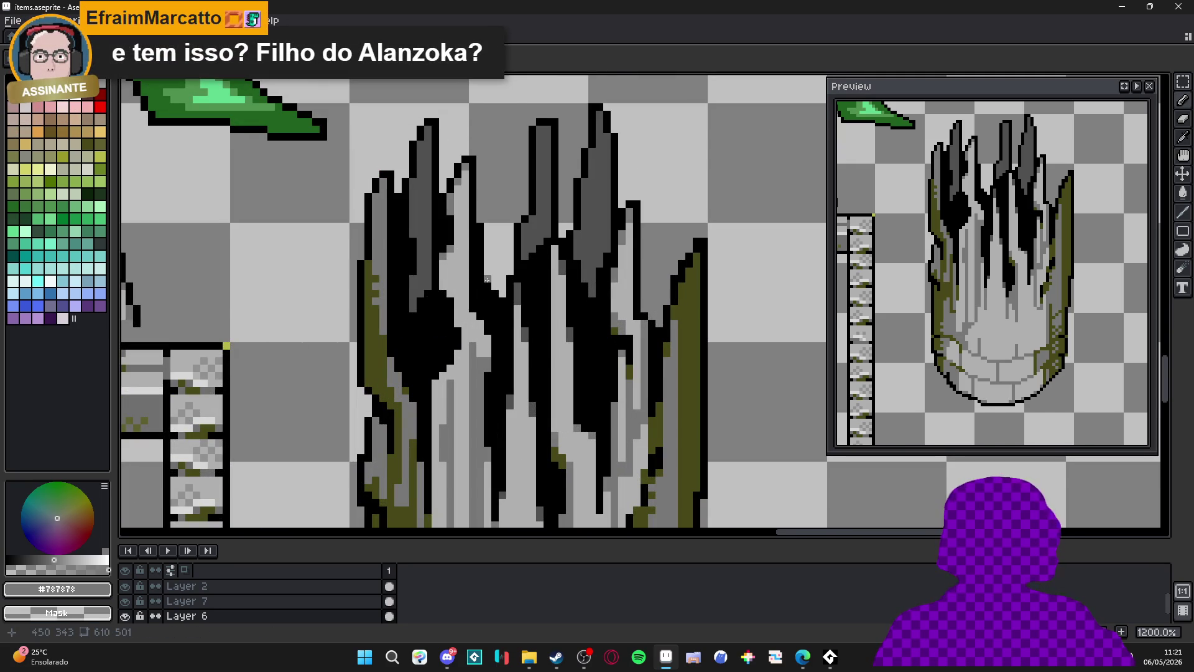
scroll(488, 279, "up", 3)
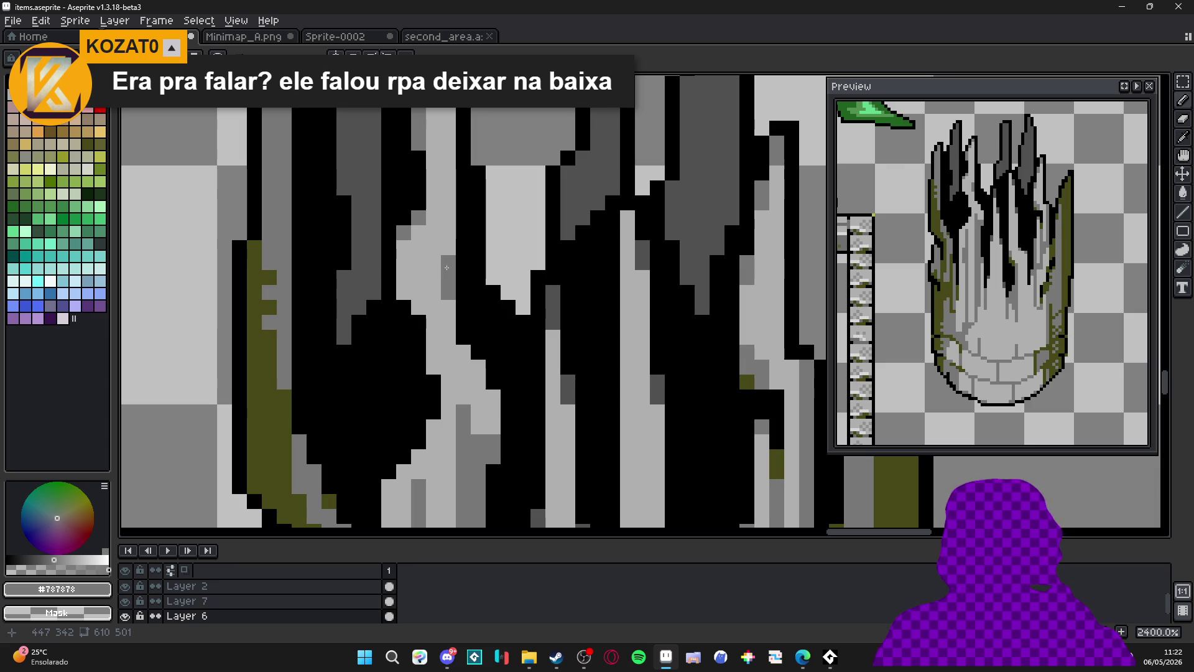
mouse_move(434, 262)
left_mouse_down()
mouse_move(436, 274)
mouse_move(457, 256)
left_mouse_up()
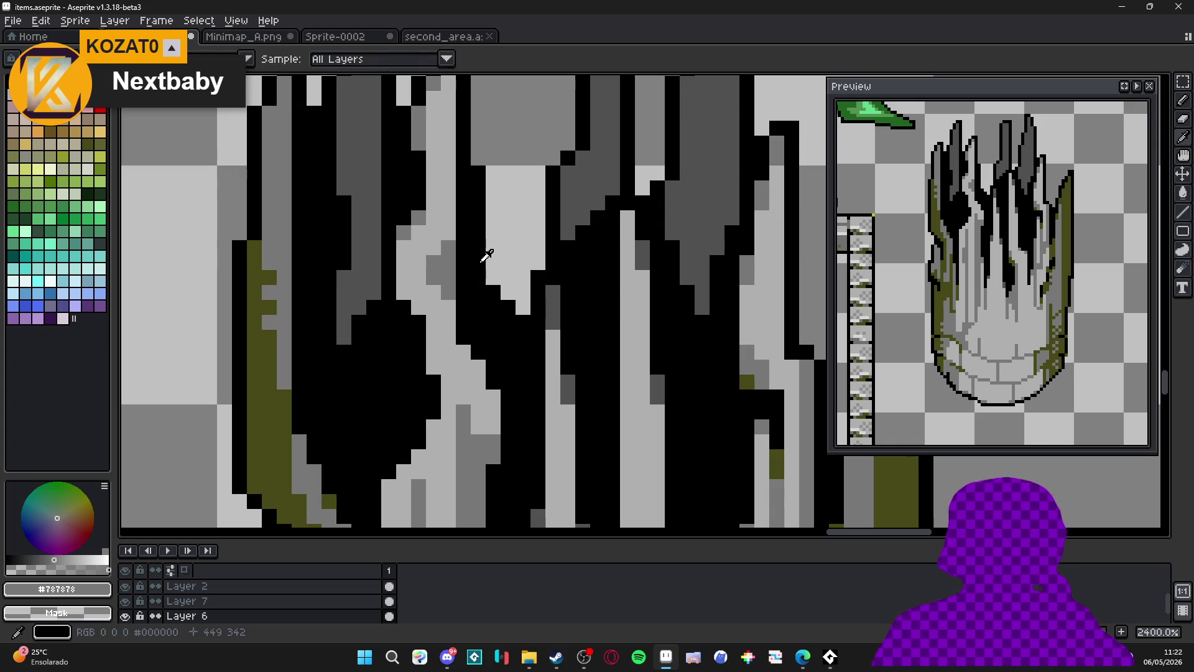
Sample black from a crack and extend a drip crack with black pixels.
left_click(475, 255, "alt")
mouse_move(448, 249)
left_mouse_down()
mouse_move(430, 265)
mouse_move(451, 268)
left_mouse_up()
scroll(450, 267, "down", 6)
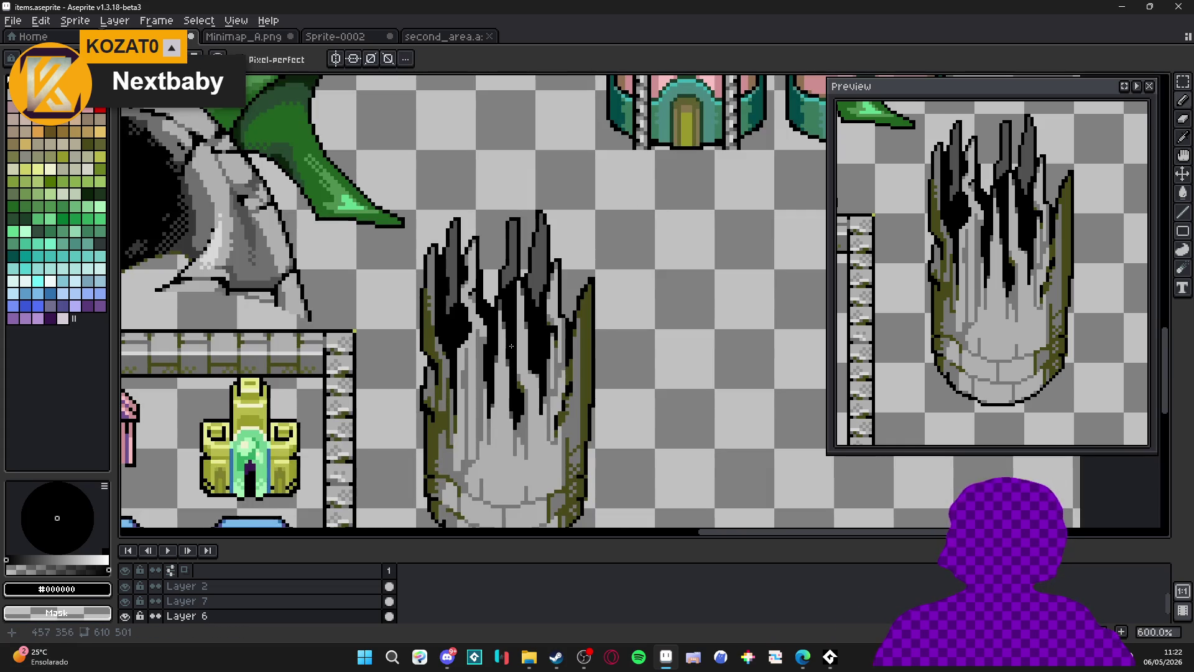
left_click_drag(511, 342, 471, 358)
scroll(470, 358, "up", 3)
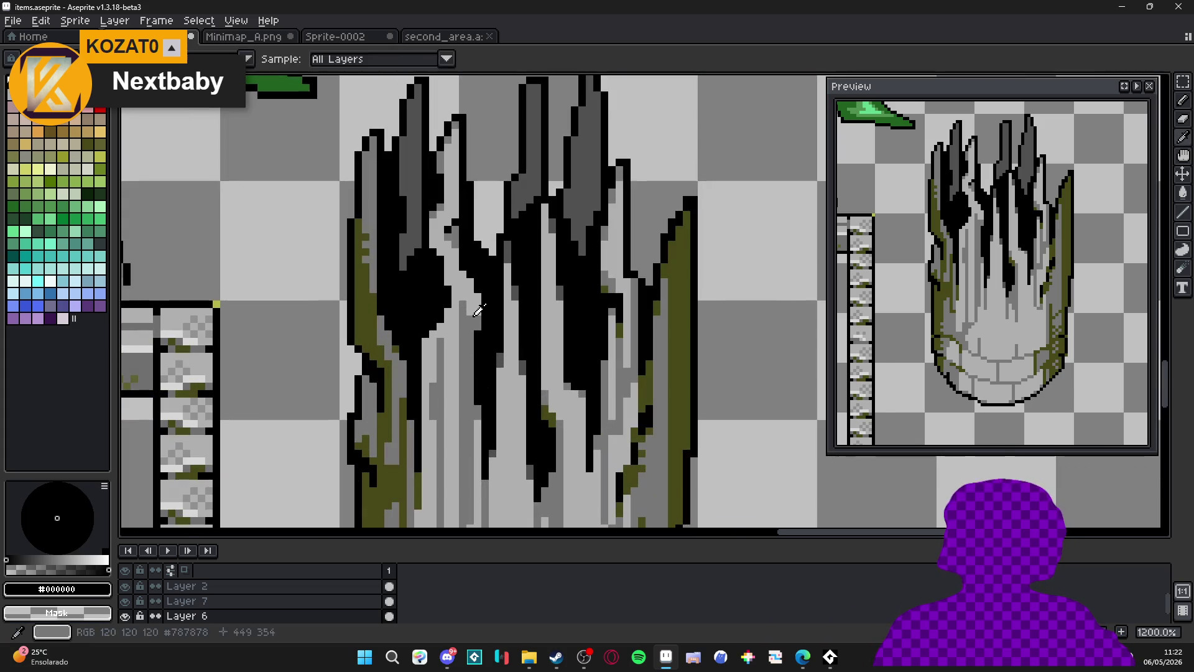
Sample the pillar's light, dark and mid greys and hide the tile grid.
left_click(464, 319, "alt")
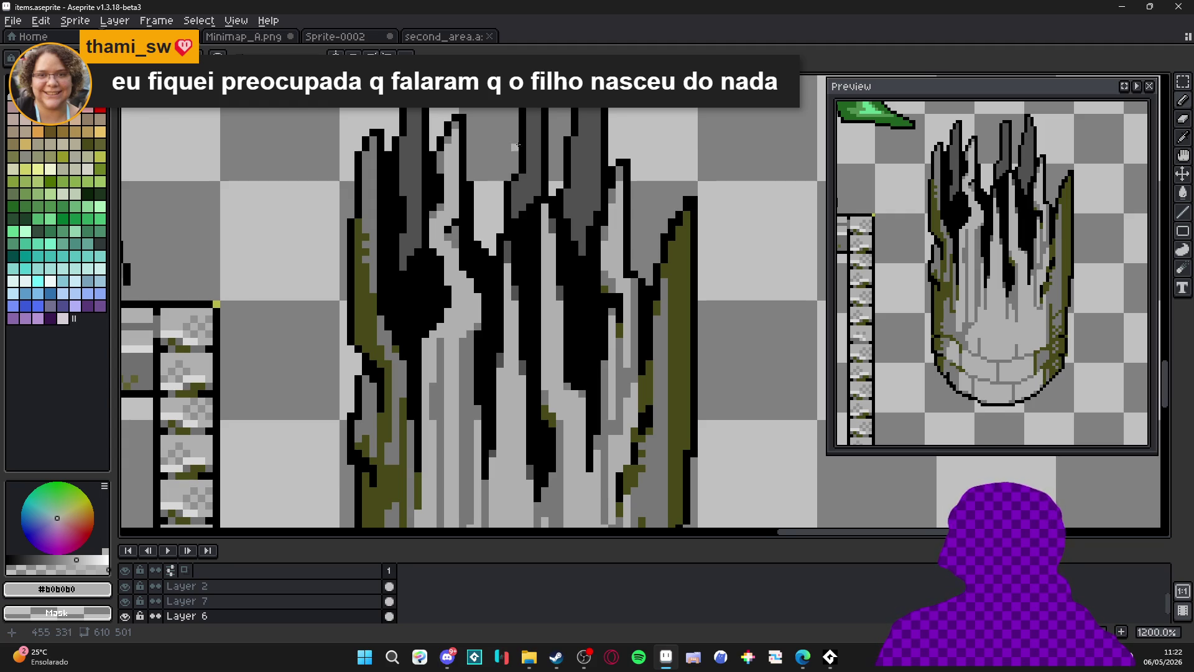
scroll(548, 342, "up", 3)
scroll(559, 289, "up", 1)
left_click(559, 290, "alt")
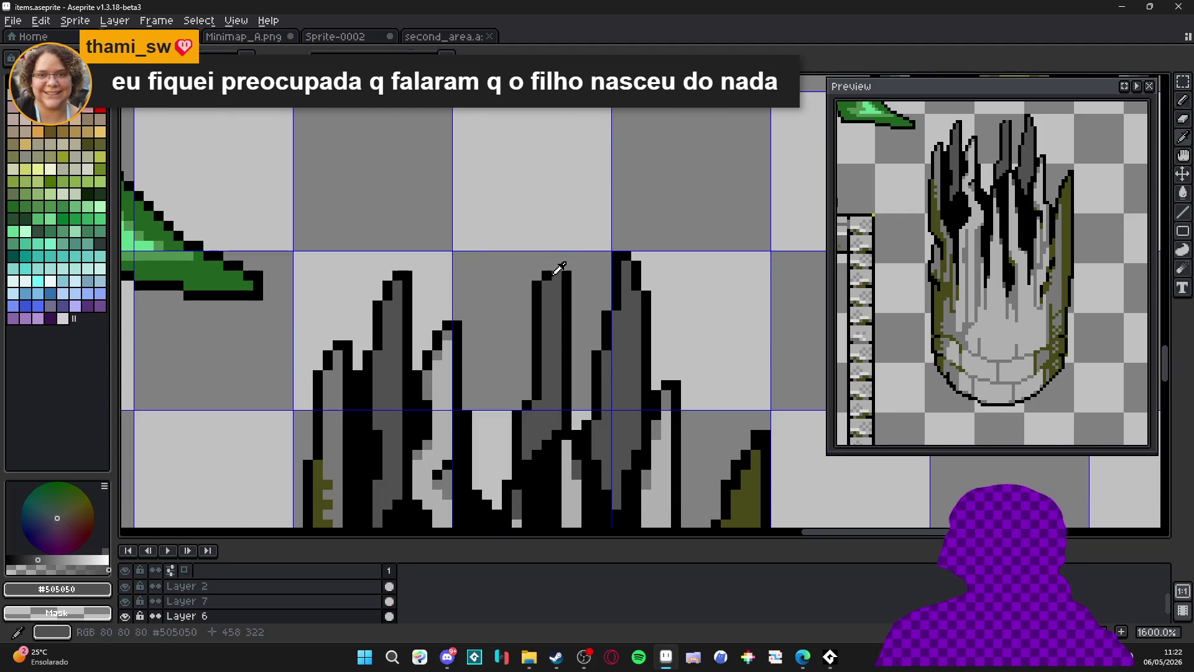
key("x")
scroll(585, 287, "down", 3)
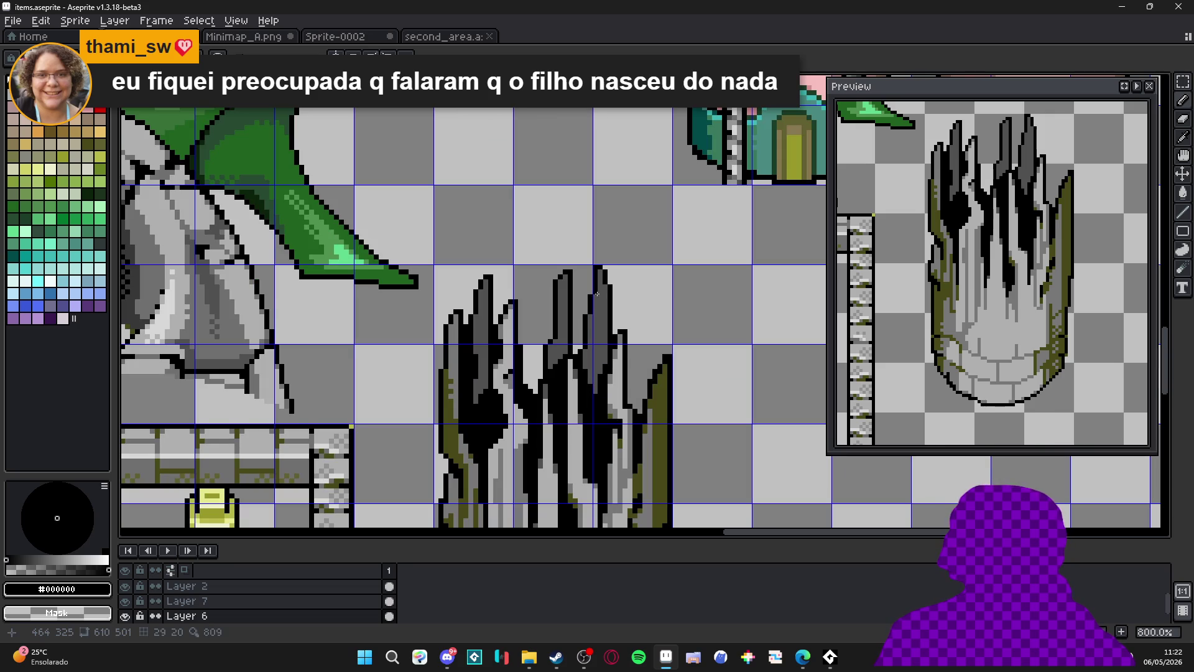
left_click_drag(603, 289, 608, 248)
scroll(489, 309, "down", 2)
key("ctrl+'")
scroll(547, 310, "down", 2)
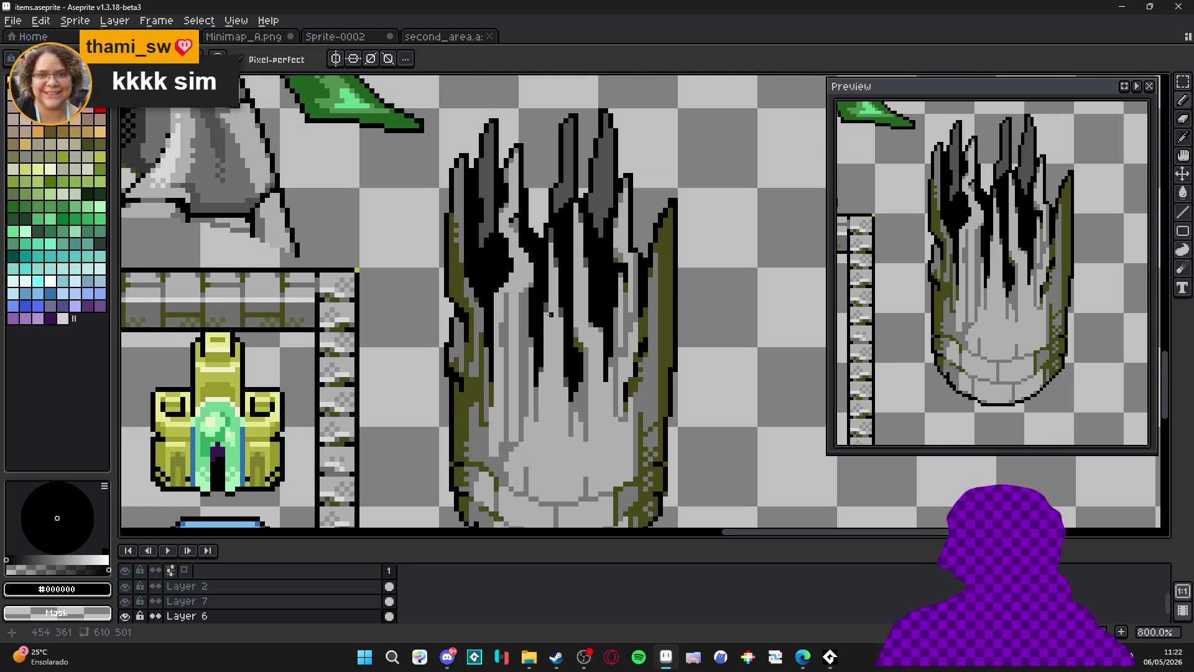
scroll(455, 224, "up", 3)
left_click(457, 215, "alt")
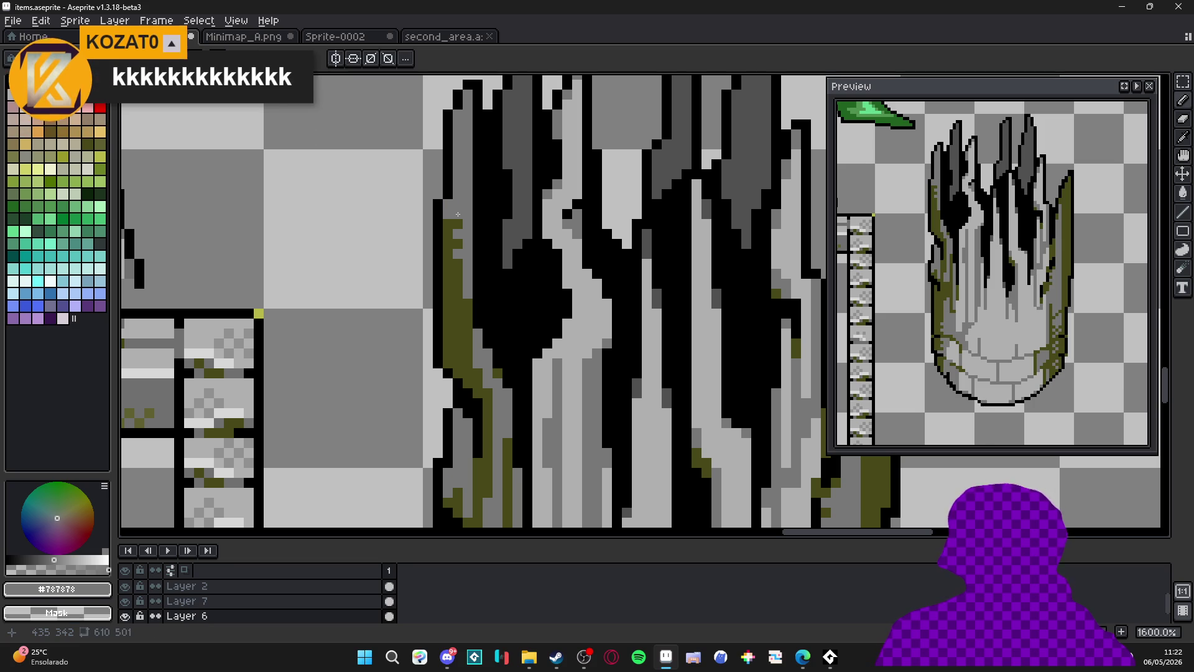
Sample the olive moss colour and paint moss over grey areas on the pillar's left edge.
left_click(439, 197, "alt")
left_click_drag(448, 214, 451, 187)
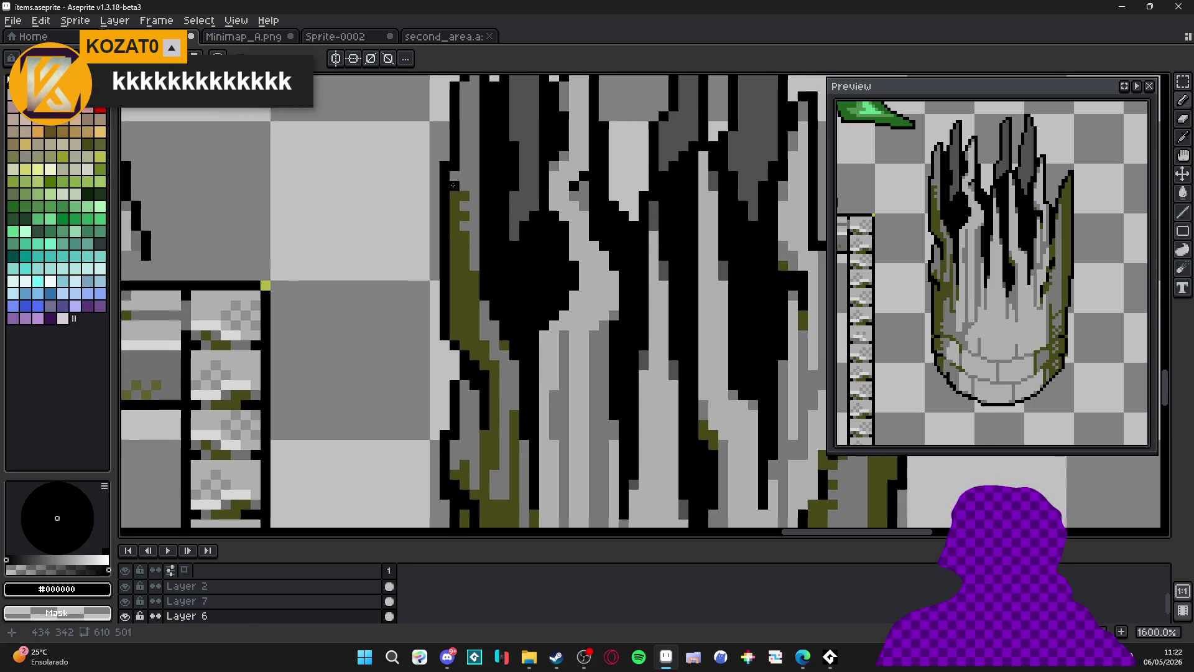
left_click(460, 183, "alt")
scroll(461, 238, "down", 3)
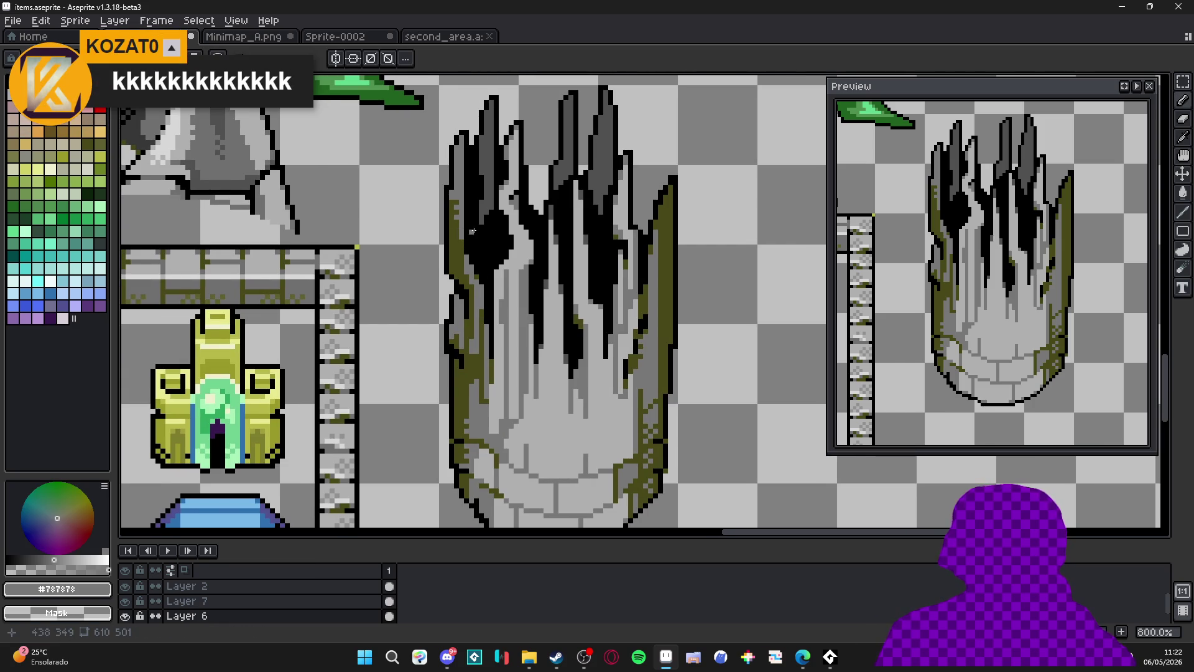
scroll(448, 324, "up", 3)
left_click(454, 327, "alt")
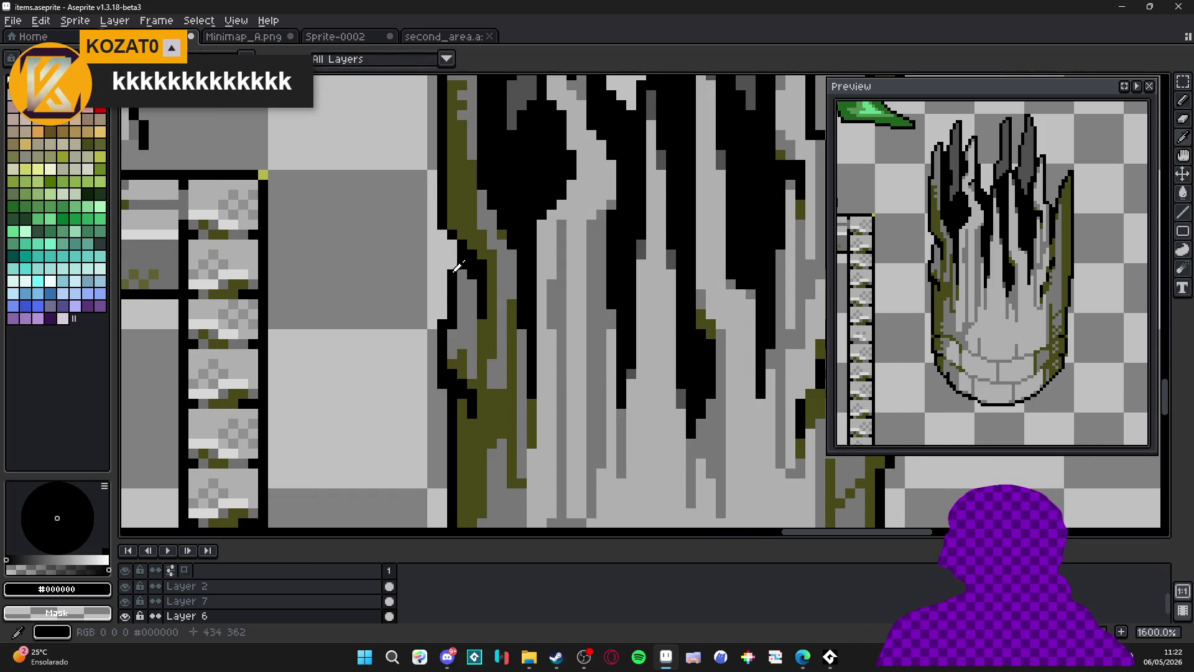
scroll(463, 332, "down", 5)
scroll(462, 321, "up", 3)
left_click(461, 315, "alt")
scroll(461, 315, "up", 1)
mouse_move(463, 279)
left_mouse_down()
mouse_move(446, 303)
mouse_move(466, 317)
mouse_move(452, 223)
left_mouse_up()
Paint a thin mid-grey streak down the pillar's left side.
scroll(452, 223, "down", 4)
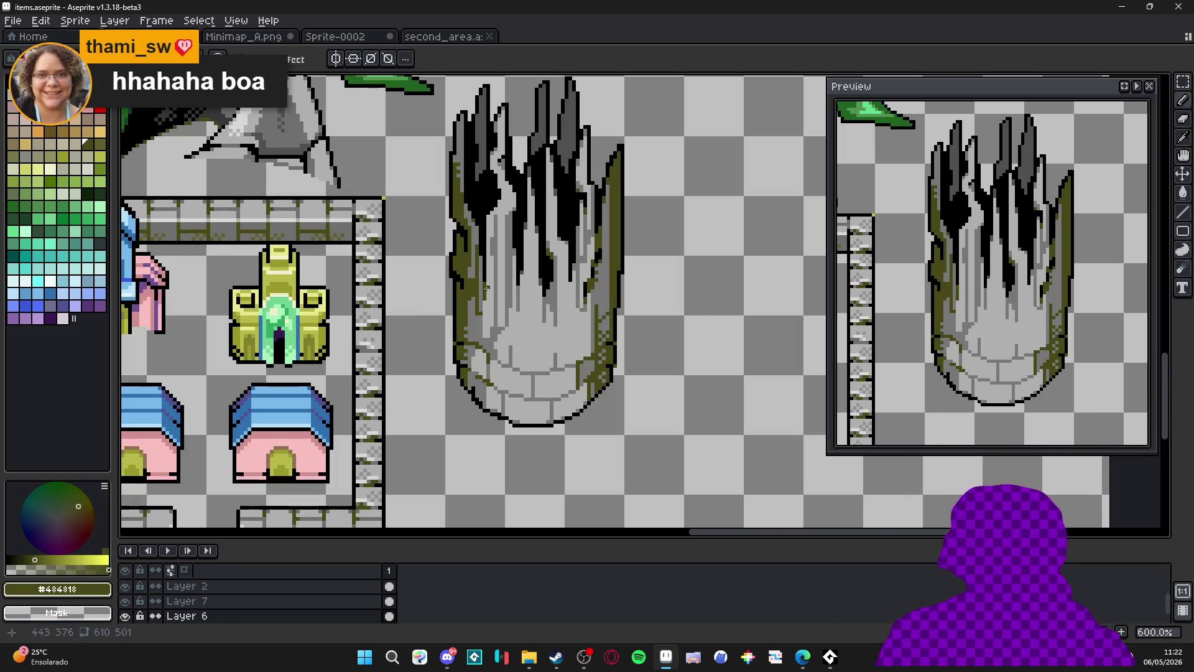
scroll(459, 194, "up", 3)
left_click(459, 215, "alt")
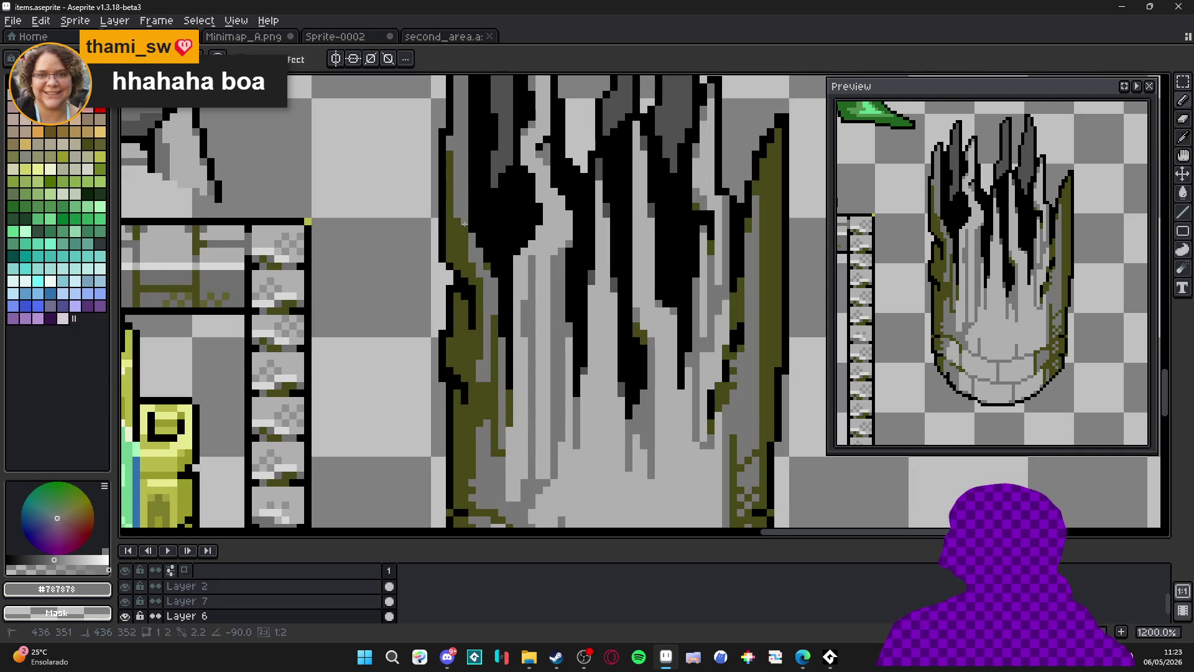
left_click(473, 266, "alt")
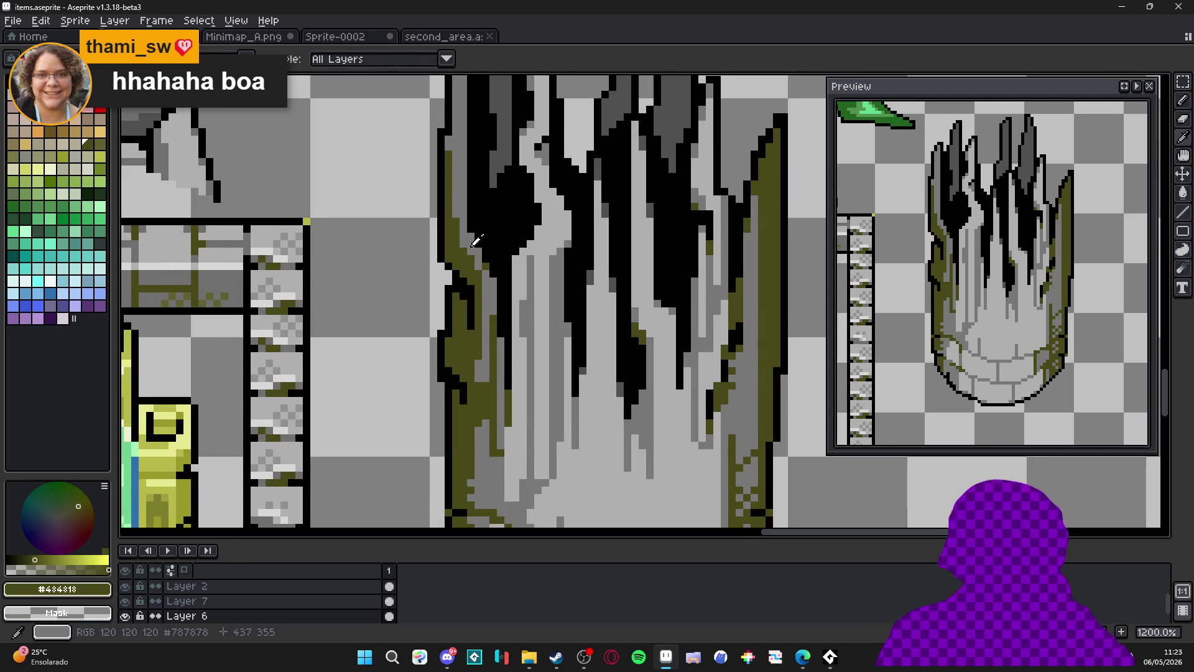
left_click(464, 226, "alt")
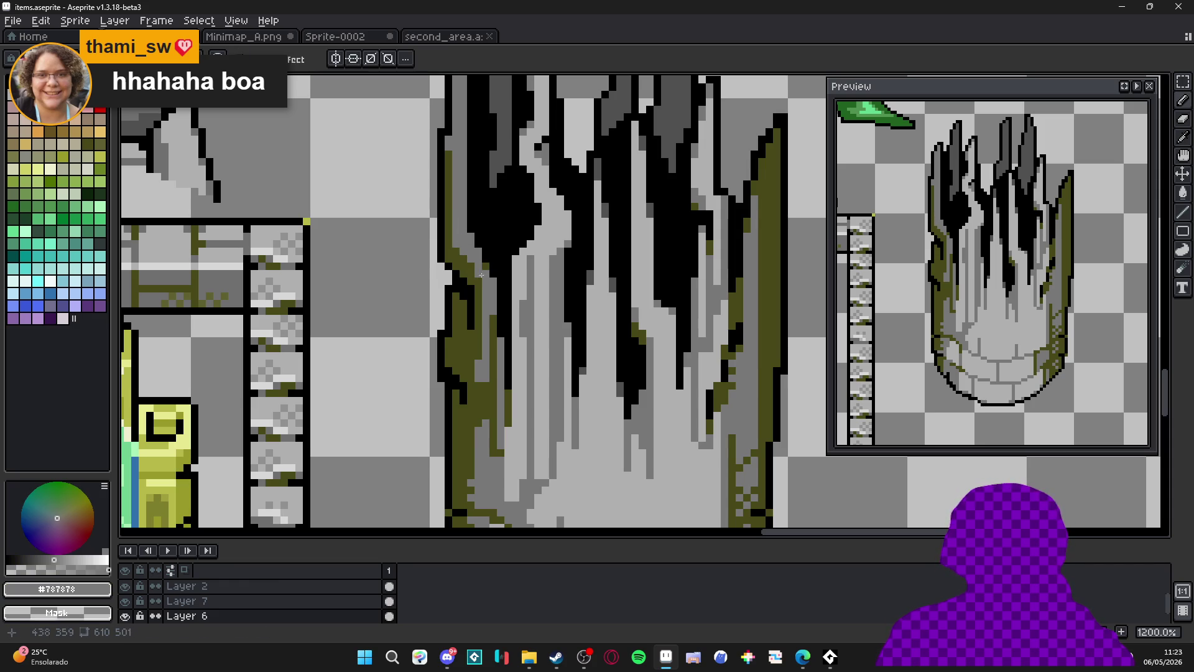
left_click(486, 254, "alt")
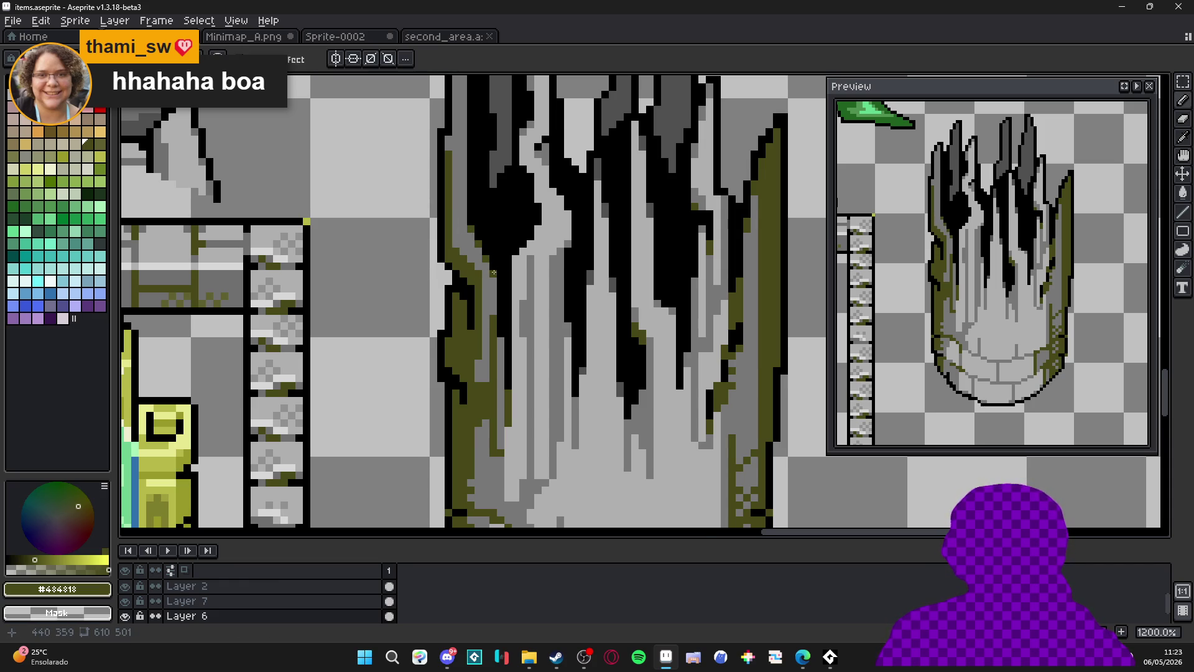
scroll(491, 286, "down", 3)
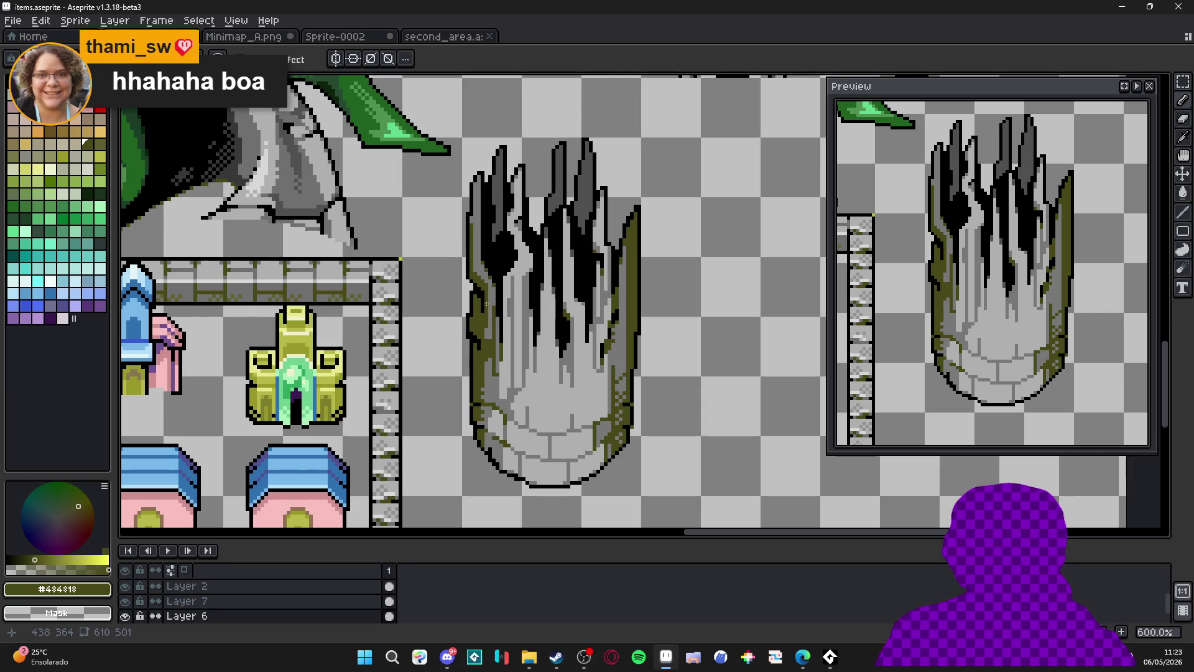
scroll(481, 331, "up", 3)
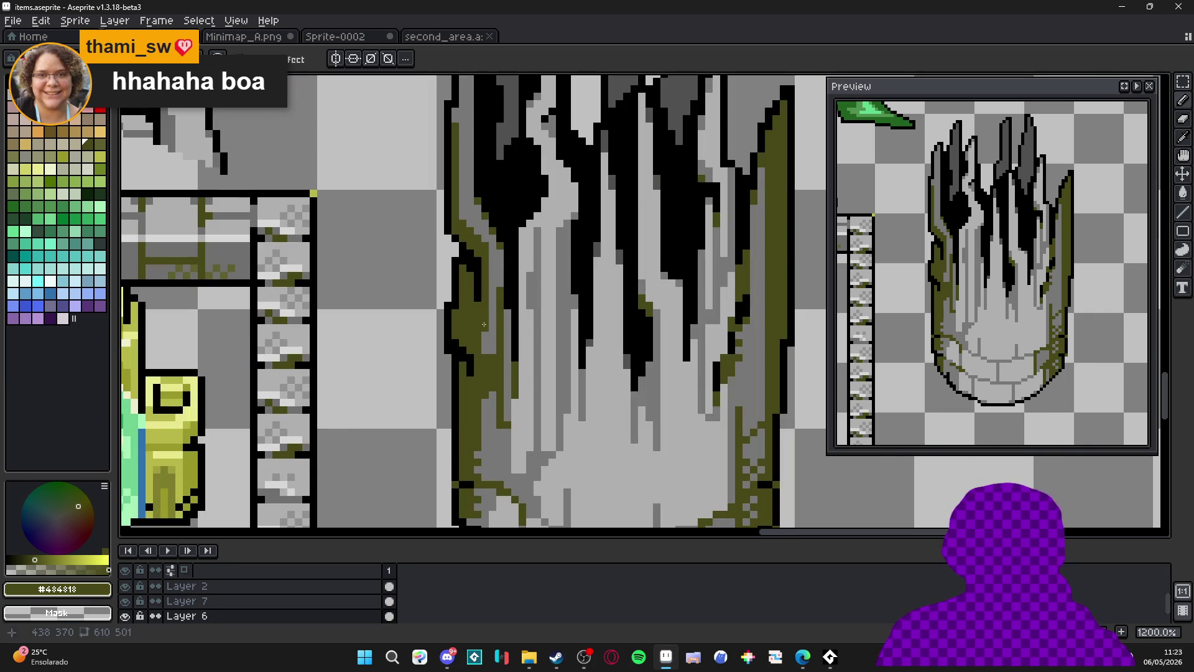
left_click(499, 281, "alt")
left_click_drag(501, 283, 500, 371)
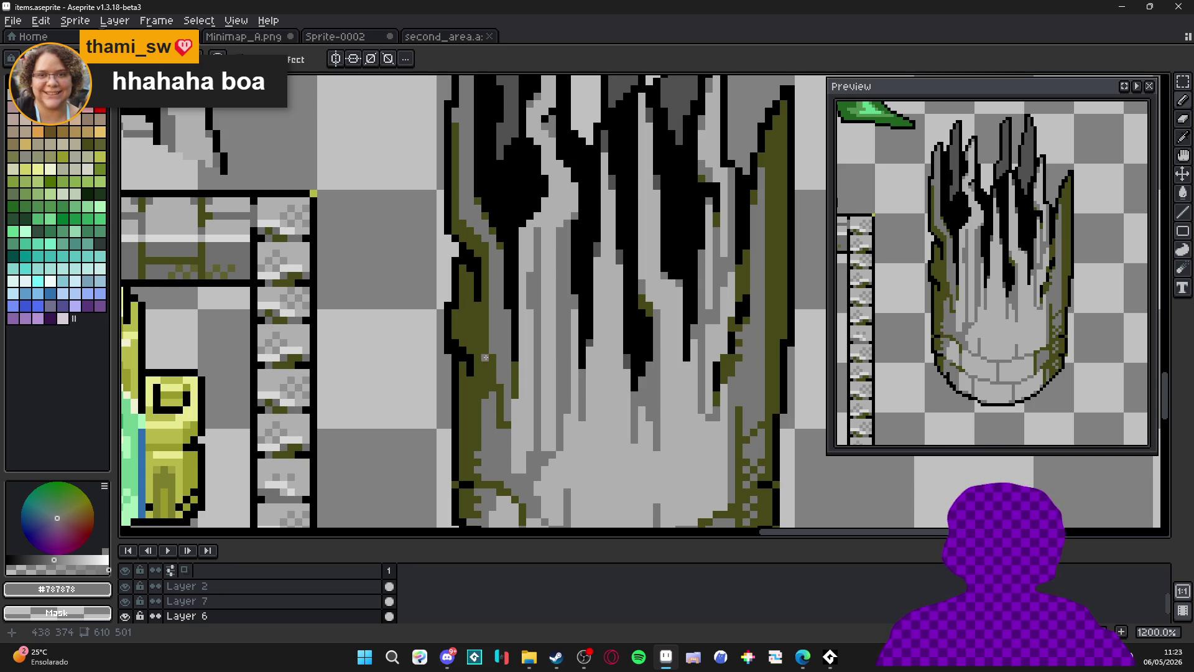
Re-sample the olive moss and mid grey colours beside the new streak.
left_click(506, 321, "alt")
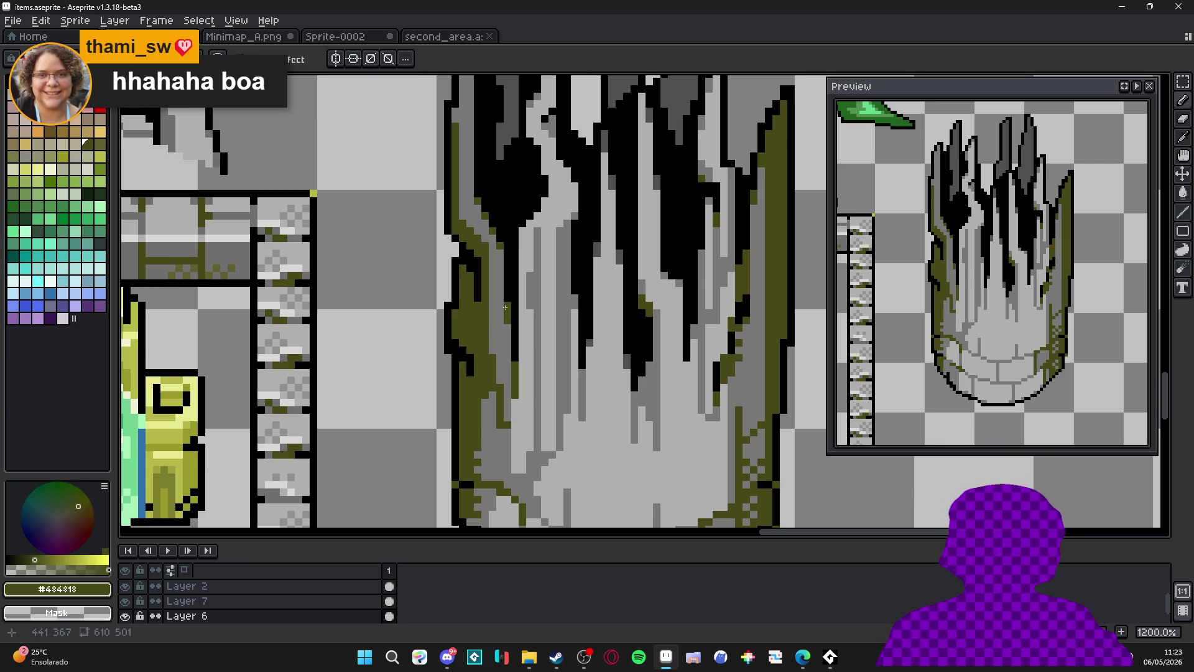
left_click(508, 322, "alt")
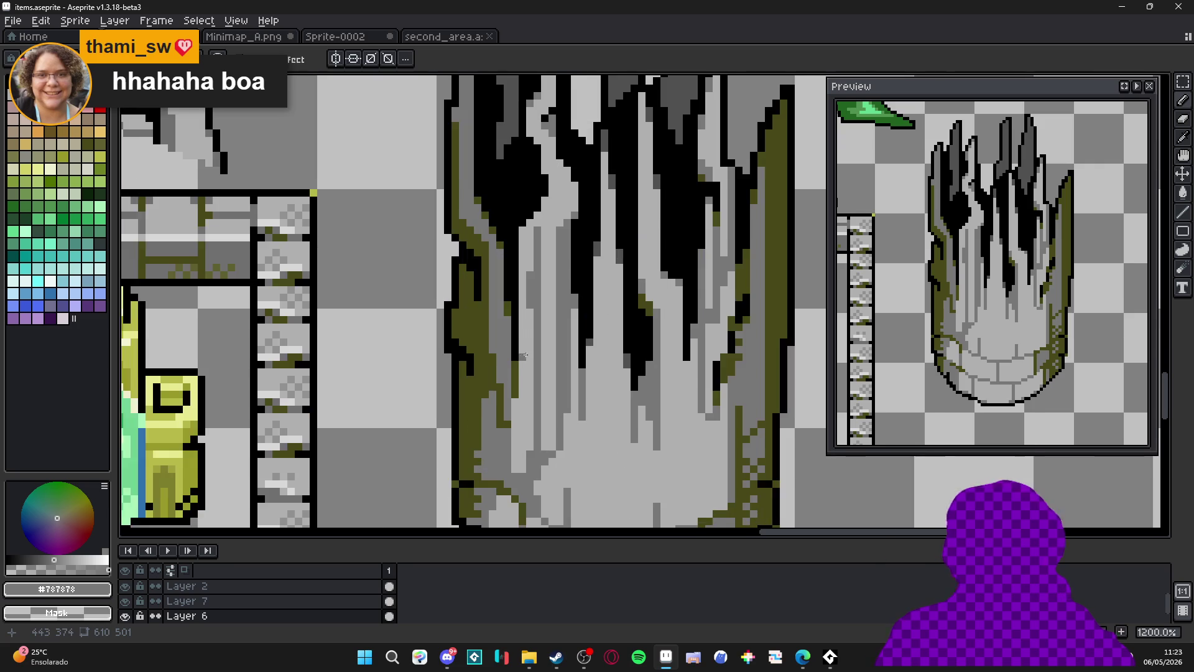
scroll(510, 351, "right", 2)
scroll(510, 352, "down", 1)
scroll(512, 352, "down", 2)
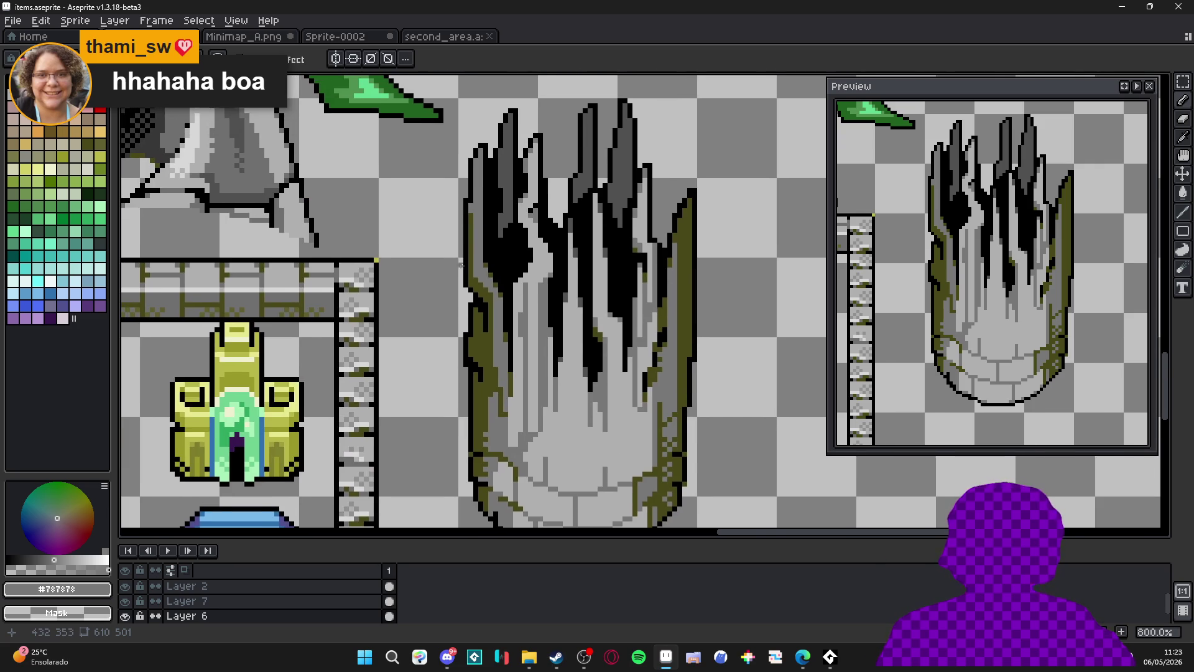
scroll(479, 208, "up", 3)
left_click(477, 176, "alt")
Move down the pillar toward the neighbouring sprites and sample black from a crack.
left_click_drag(477, 169, 490, 235)
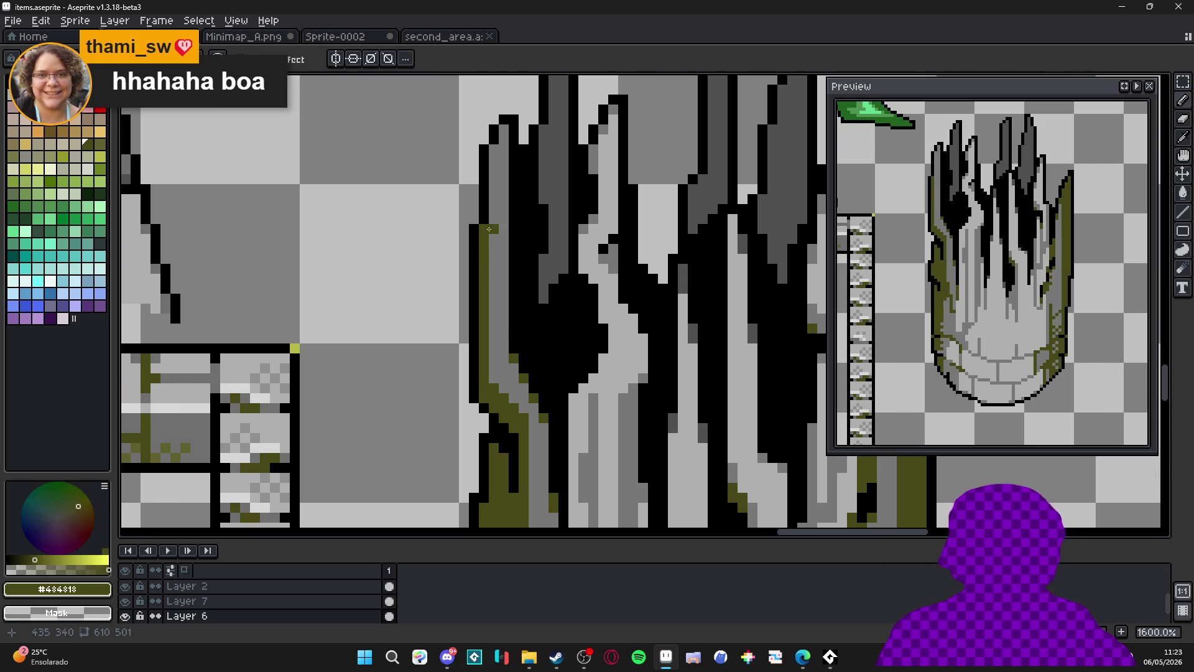
scroll(489, 229, "down", 1)
scroll(489, 279, "down", 2)
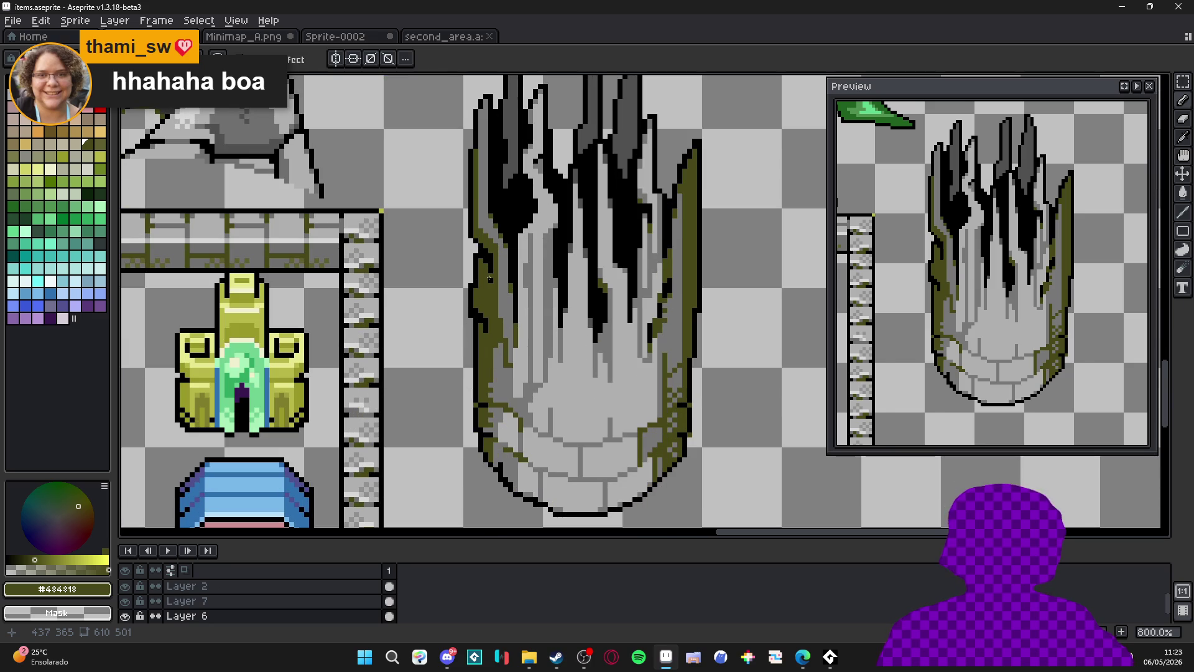
scroll(503, 214, "down", 1)
left_click_drag(508, 233, 522, 268)
scroll(560, 292, "down", 1)
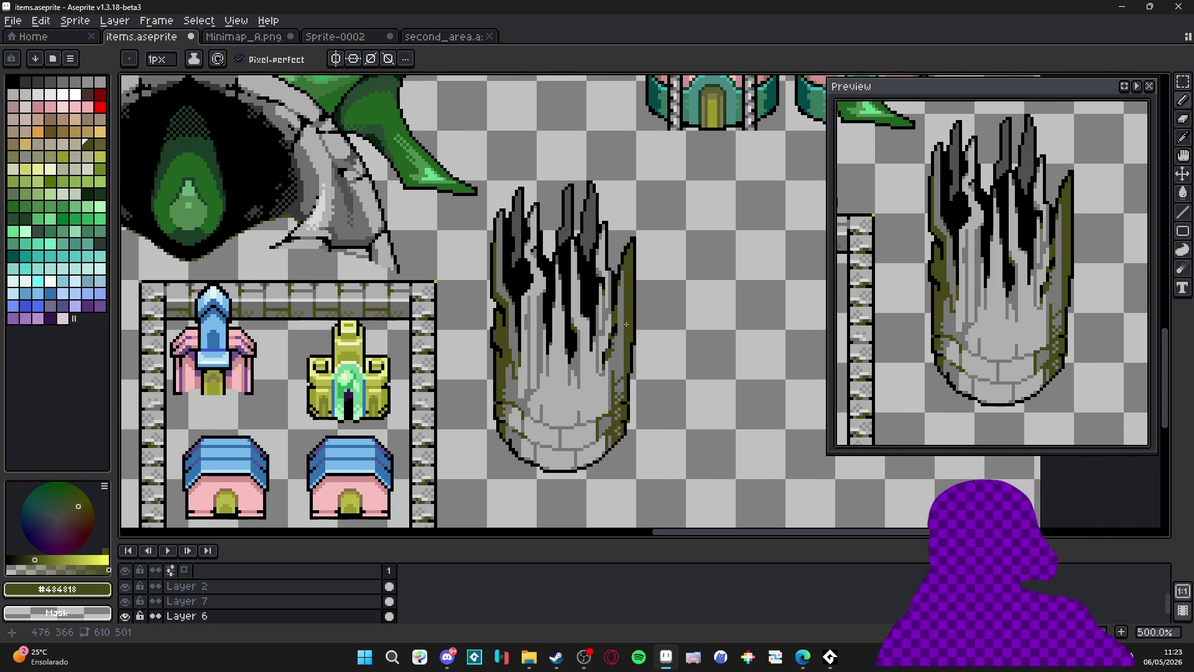
scroll(595, 313, "left", 1)
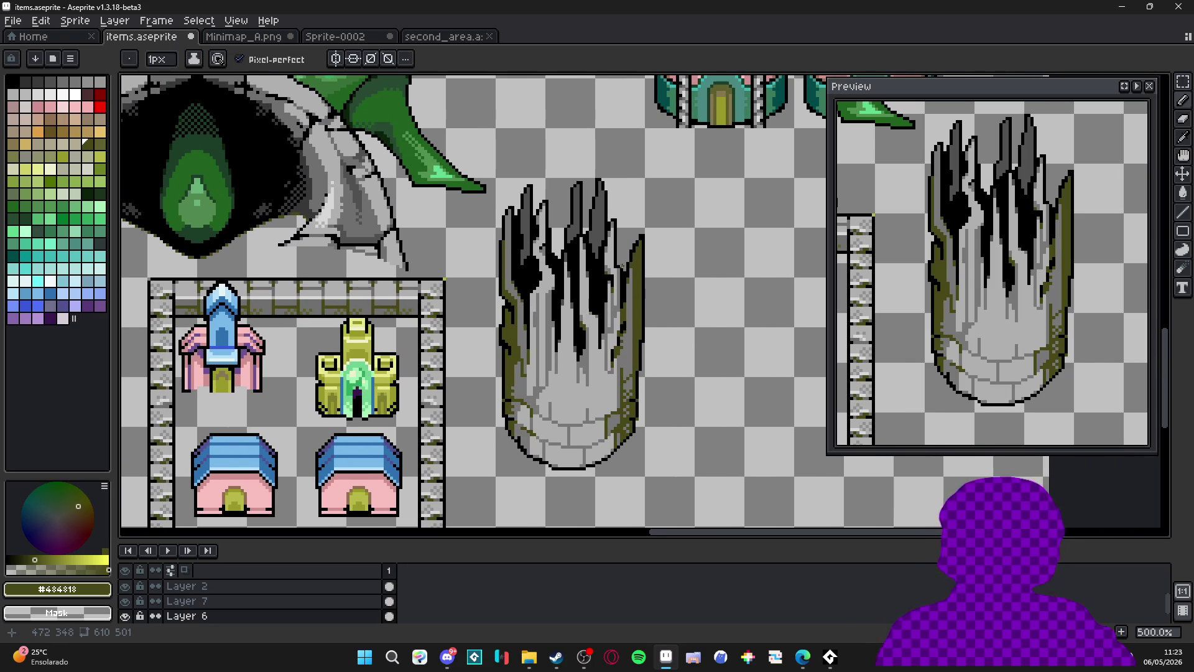
scroll(638, 252, "up", 3)
left_click(625, 250, "alt")
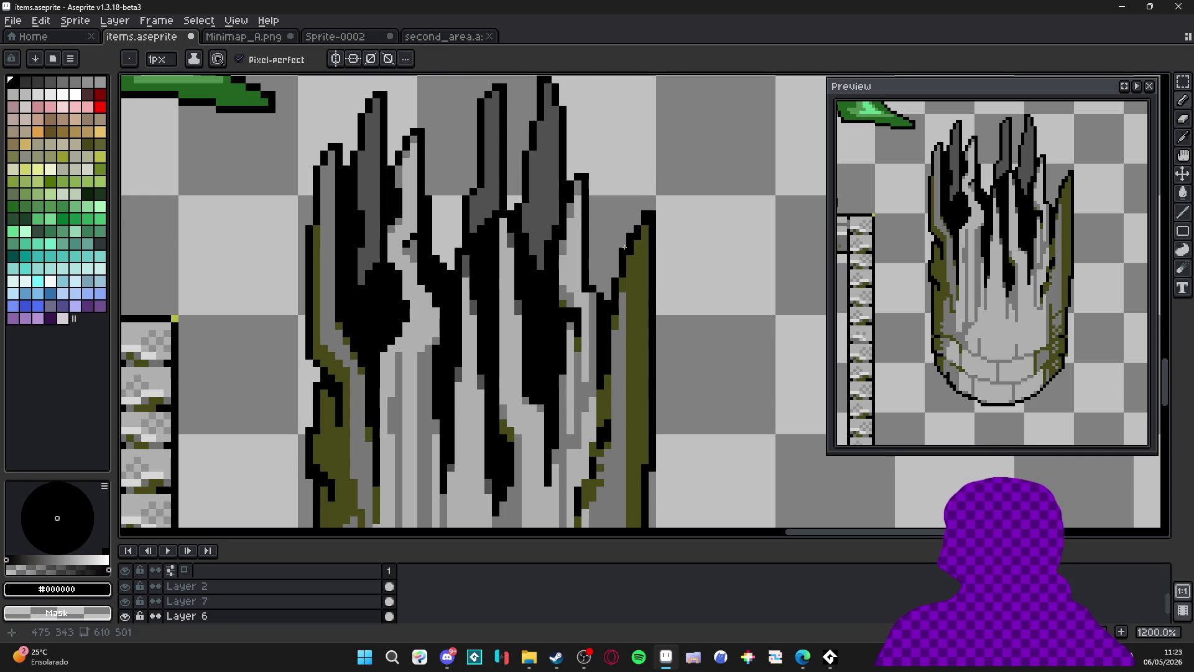
Erase and blacken pixels to trim the top of the pillar's right edge.
scroll(624, 236, "down", 2)
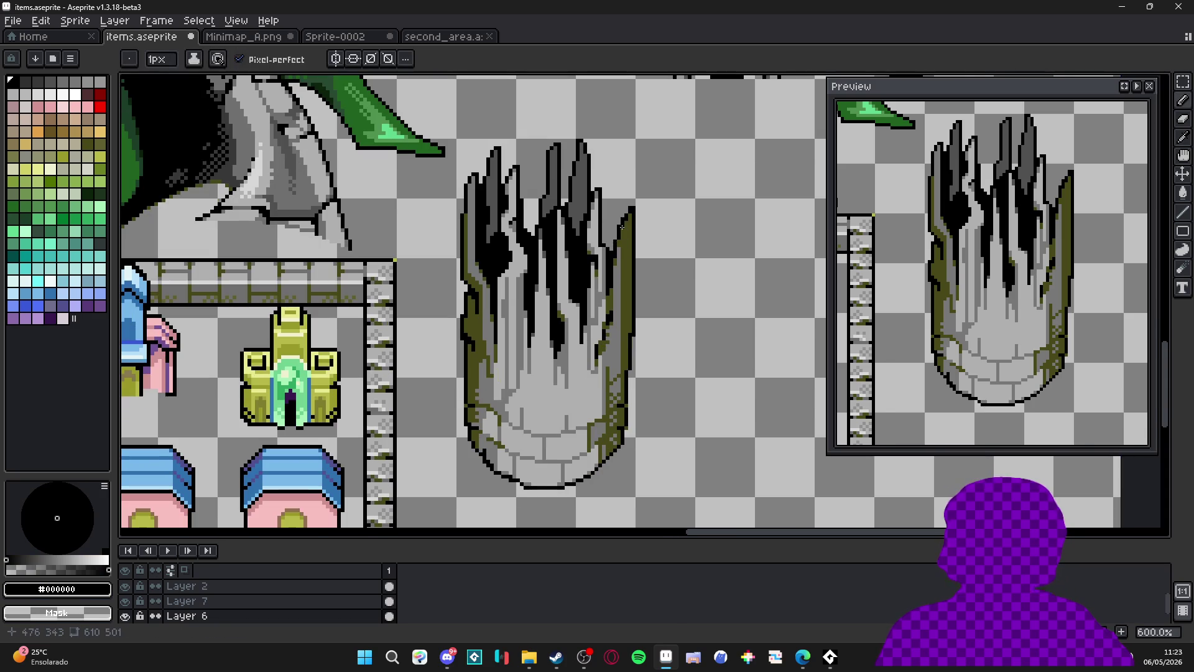
scroll(623, 219, "up", 2)
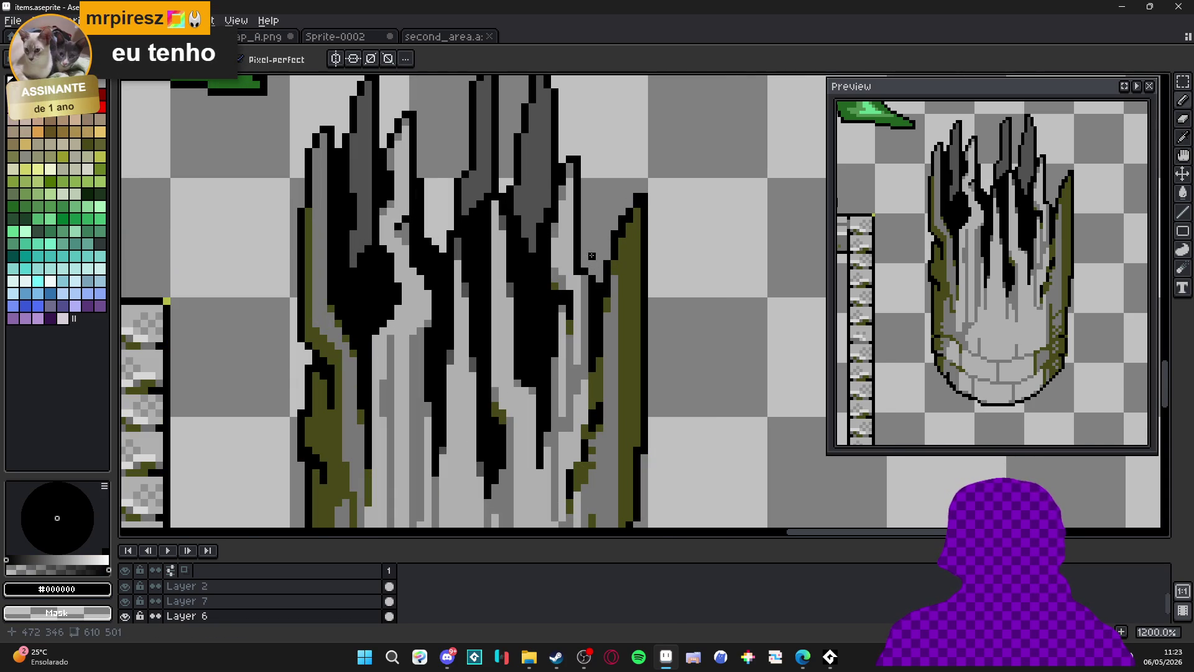
scroll(629, 227, "up", 1)
key("alt")
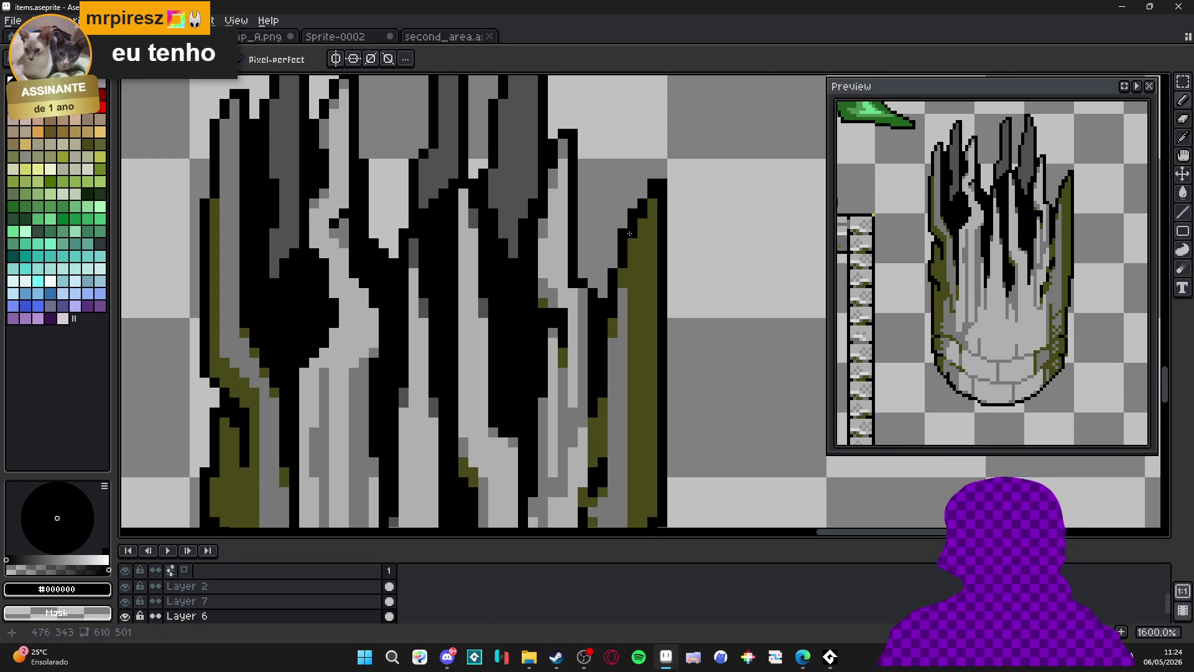
key("e")
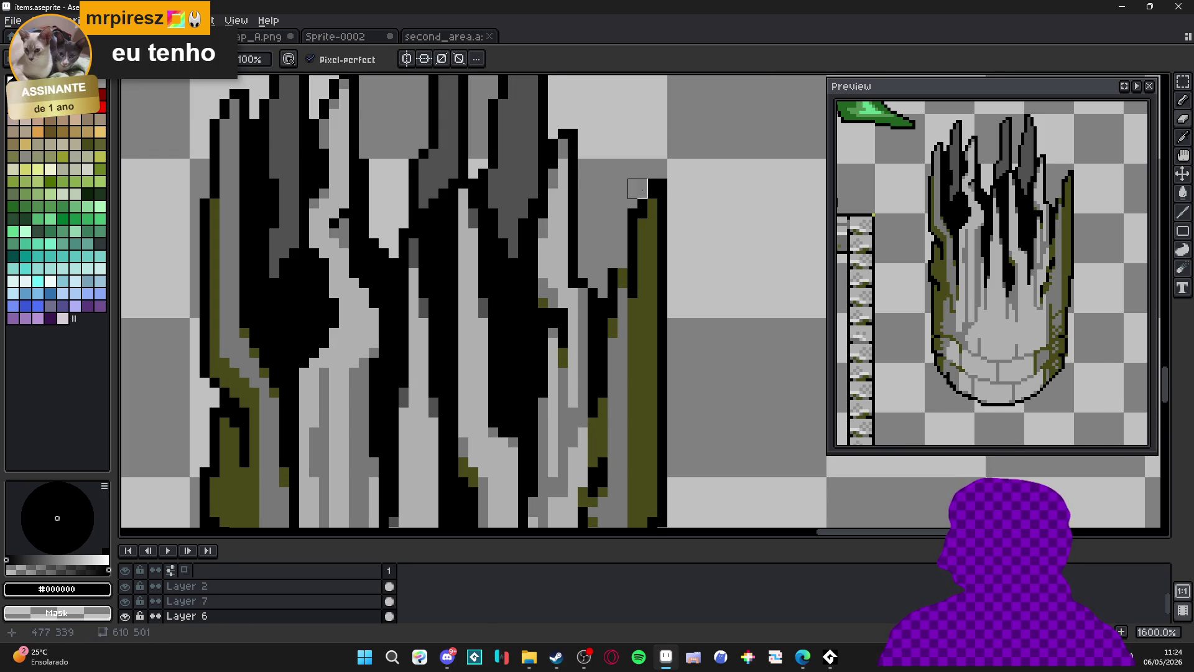
left_click(658, 184)
key("b")
left_click(653, 204)
key("e")
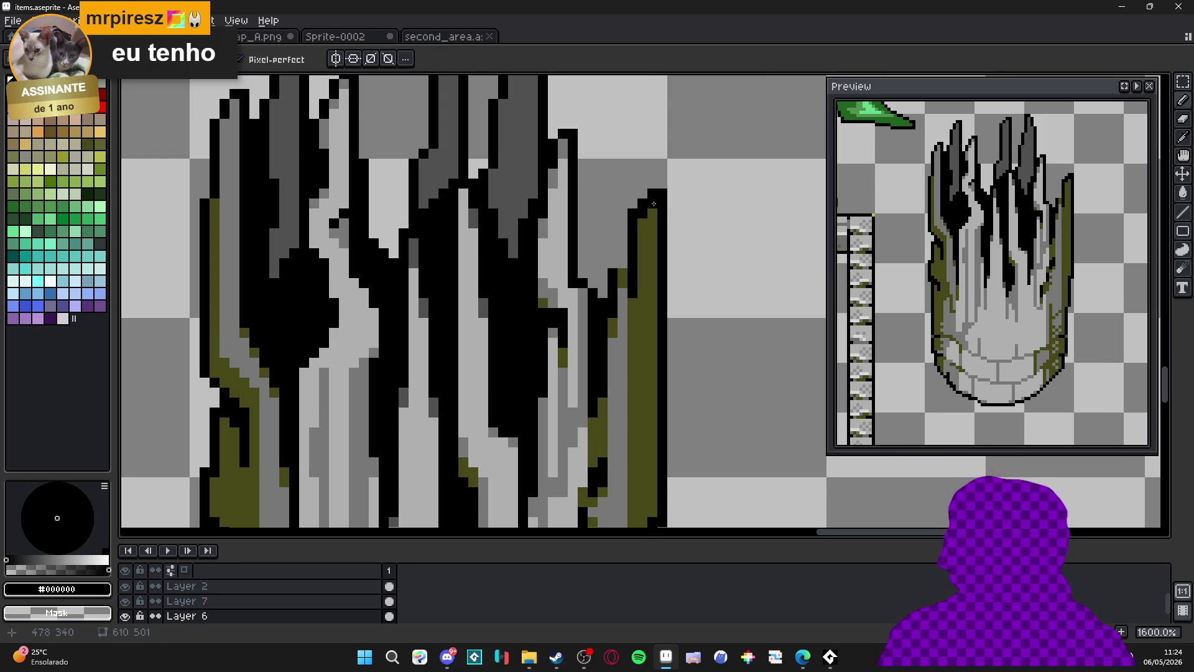
left_click(658, 194)
key("b")
Erase a stray pixel lower on the pillar's right edge.
scroll(621, 209, "down", 2)
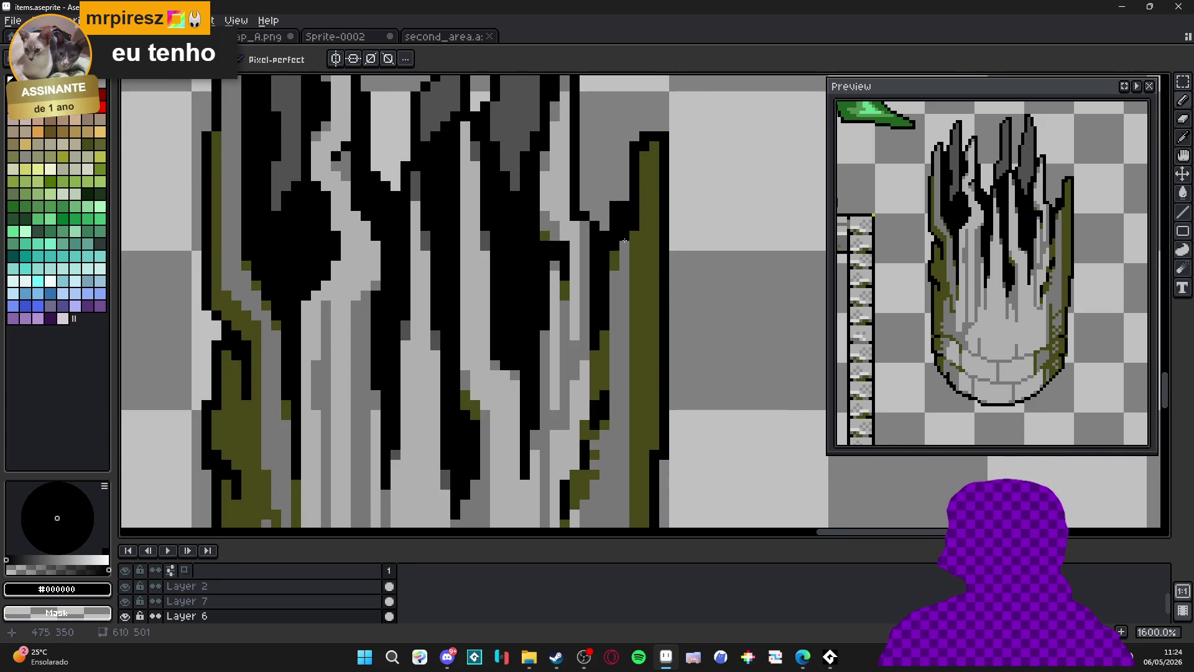
key("e")
left_click(619, 222)
key("b")
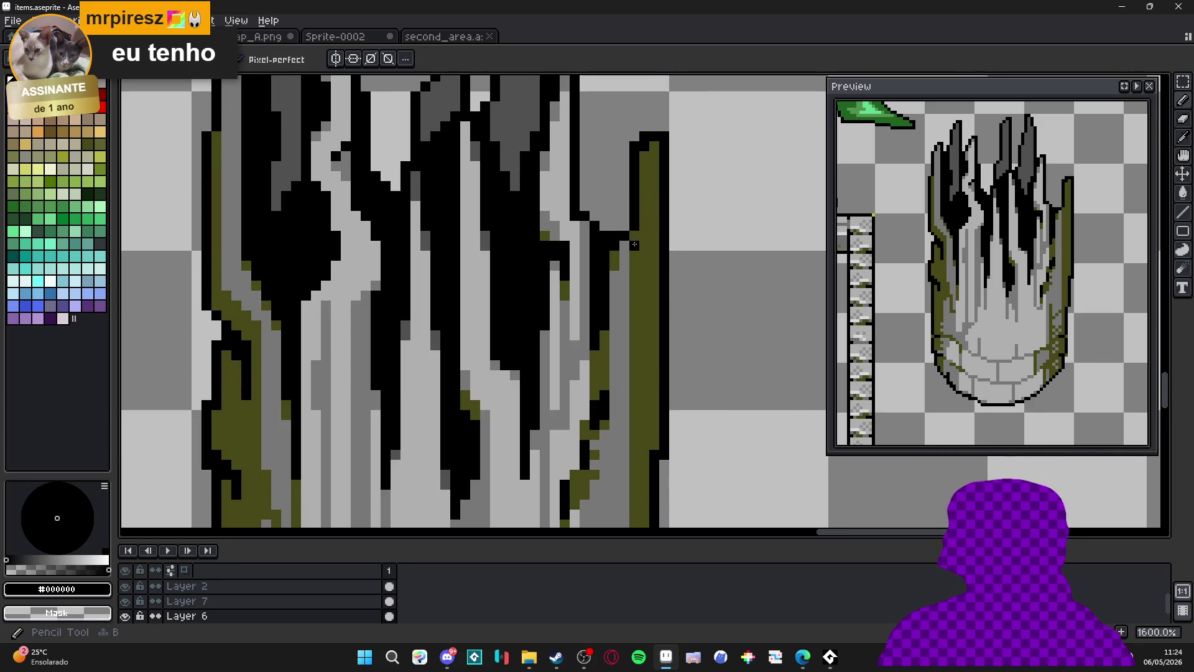
key("e")
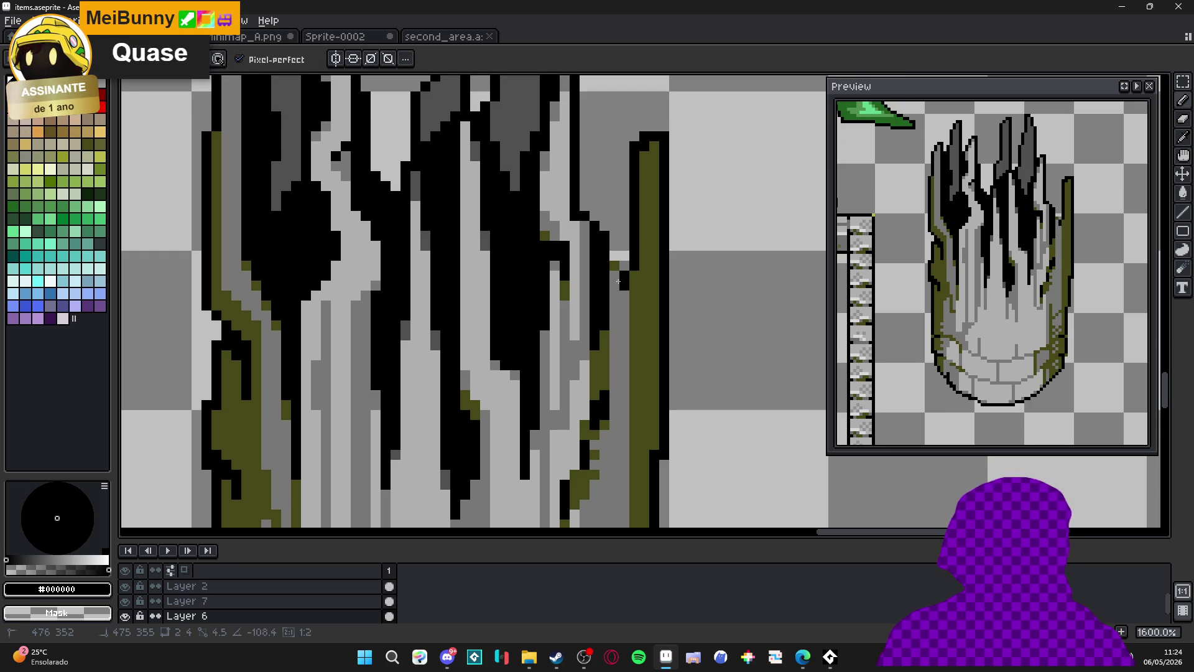
Pick olive #484818 and draw a straight line down the right moss strip.
key("e")
key("b")
left_click(638, 266, "alt")
scroll(634, 252, "down", 1)
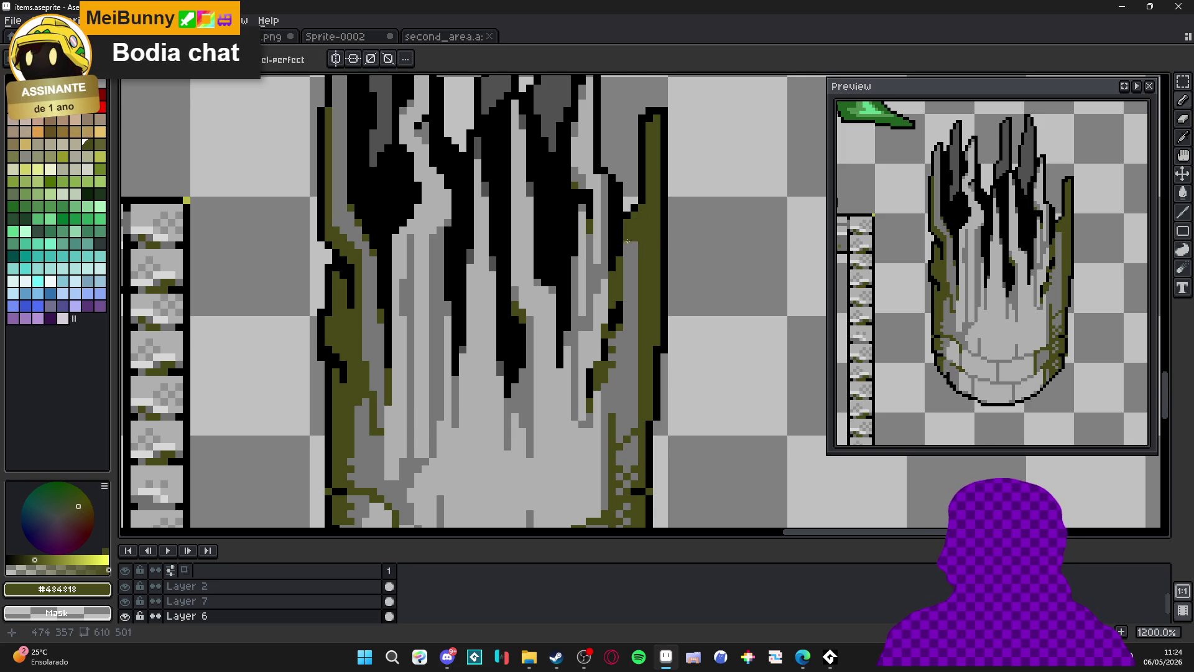
mouse_move(630, 358)
left_mouse_down()
mouse_move(628, 482)
mouse_move(631, 243)
left_mouse_up()
scroll(631, 267, "down", 4)
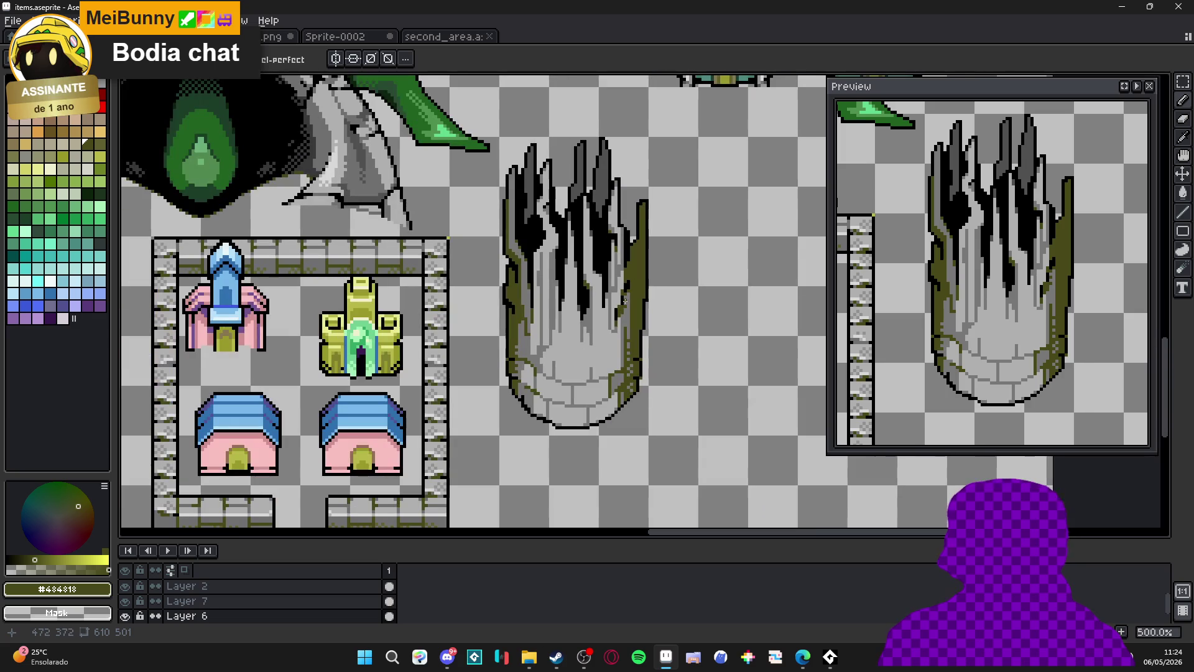
scroll(616, 264, "up", 2)
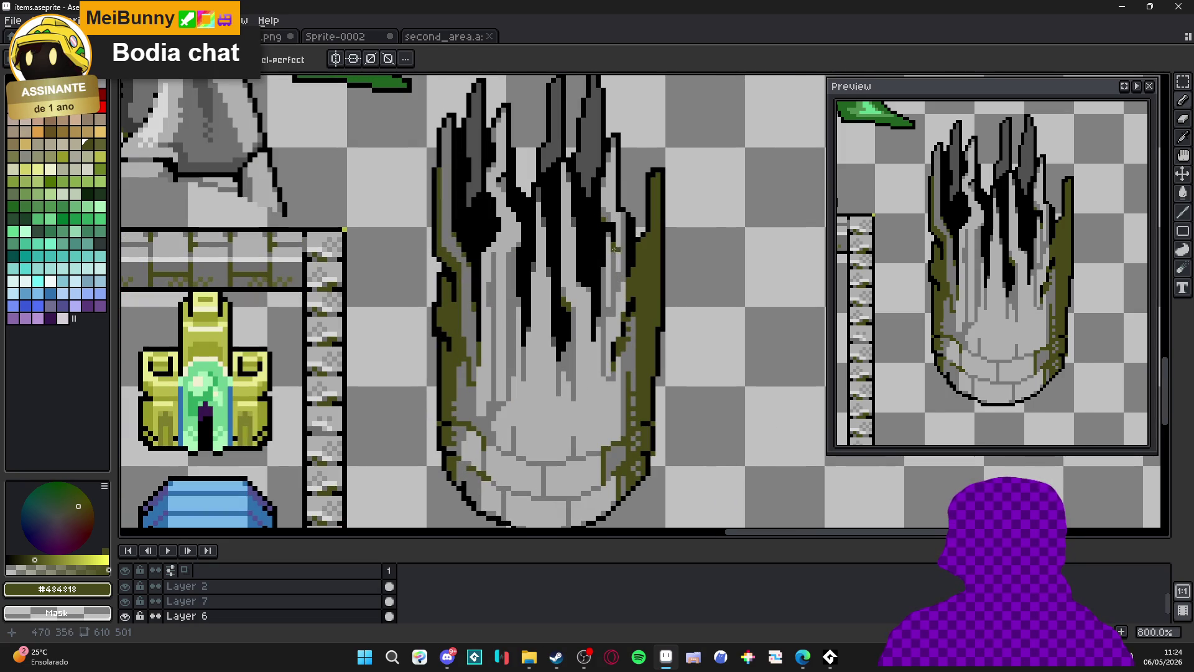
Add mid-grey #787878 pixels along the top and left edge of the right moss strip.
left_click(511, 228, "alt")
scroll(511, 228, "up", 2)
left_click(656, 182)
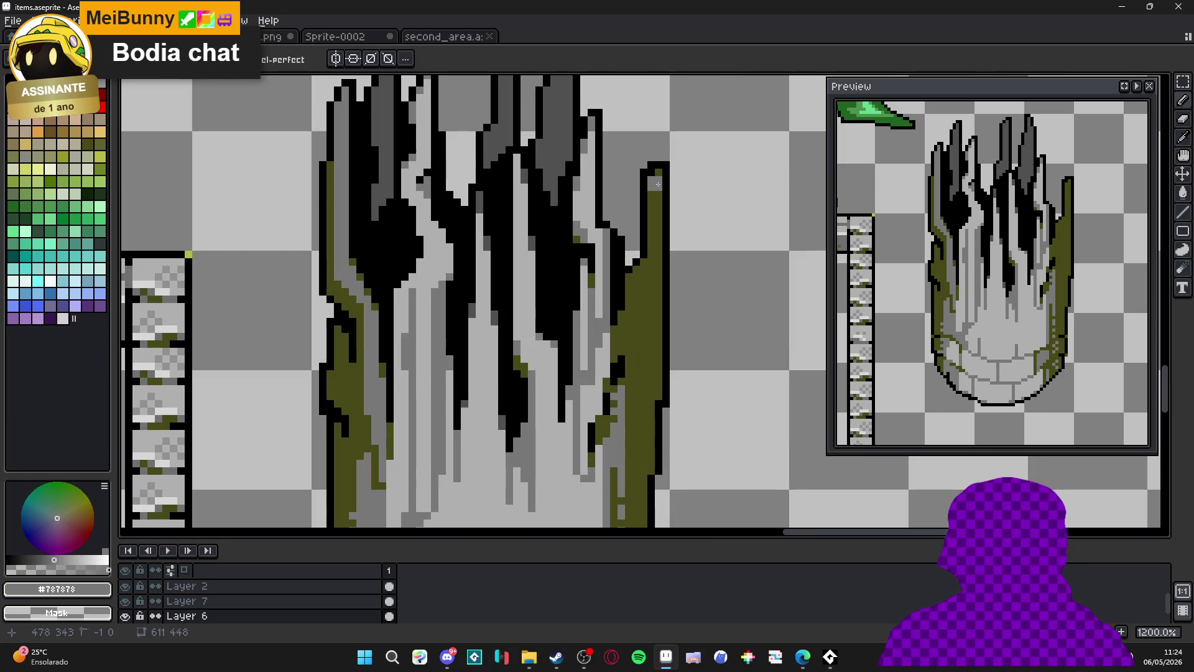
left_click_drag(653, 199, 652, 252)
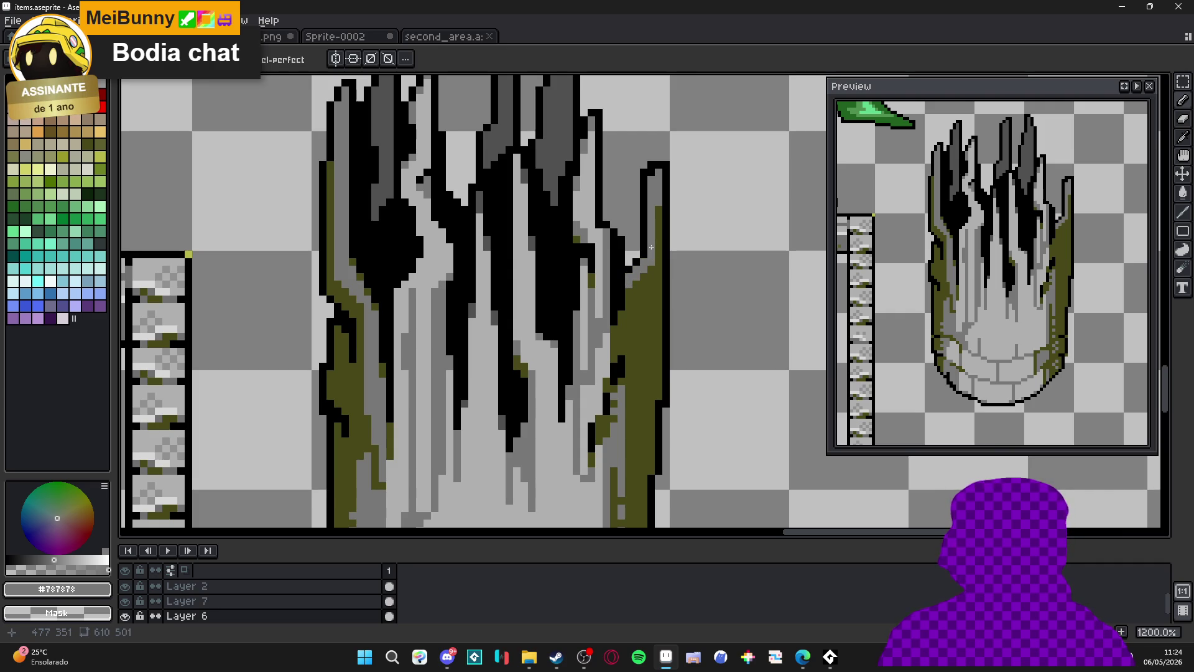
scroll(653, 268, "up", 1)
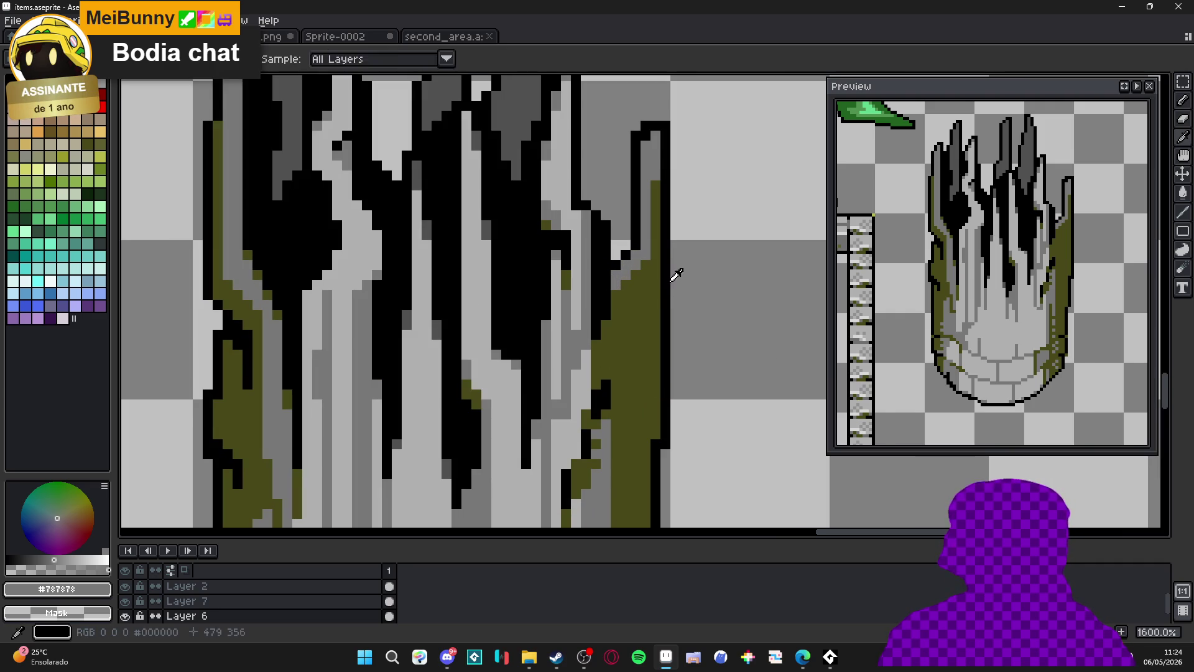
Extend the black crack into the right moss as a small black notch.
left_click(660, 280, "alt")
left_click(655, 294)
left_click(645, 310)
left_click(636, 314)
left_click(652, 314)
left_click(657, 314)
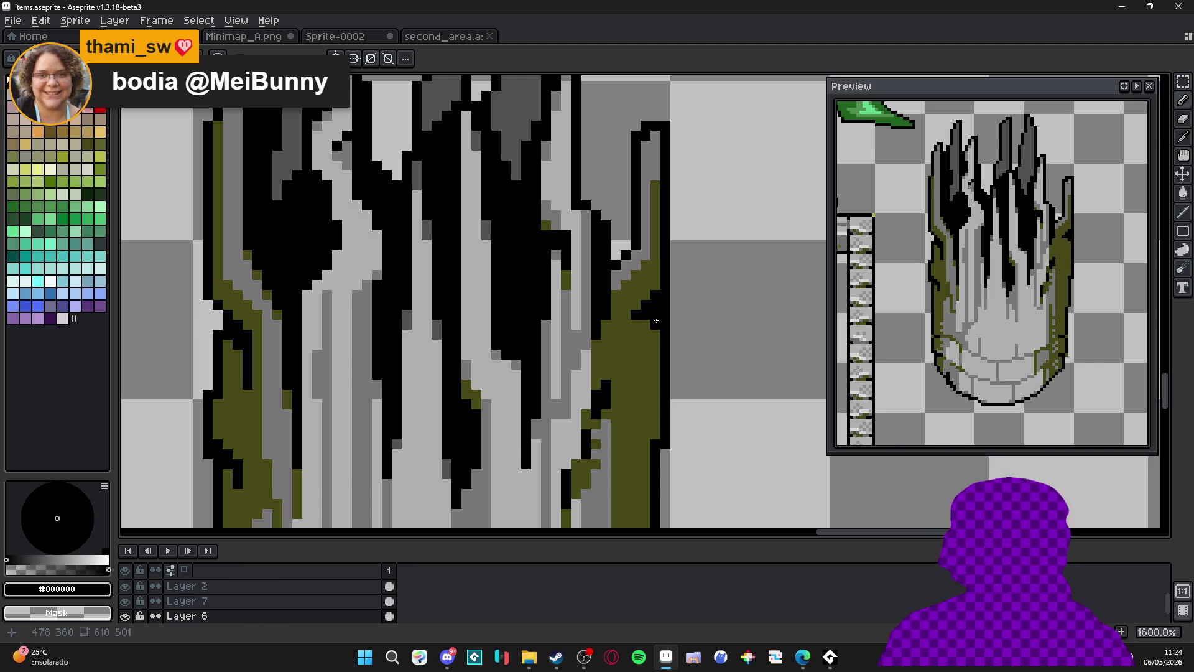
left_click(653, 331)
scroll(675, 317, "down", 1)
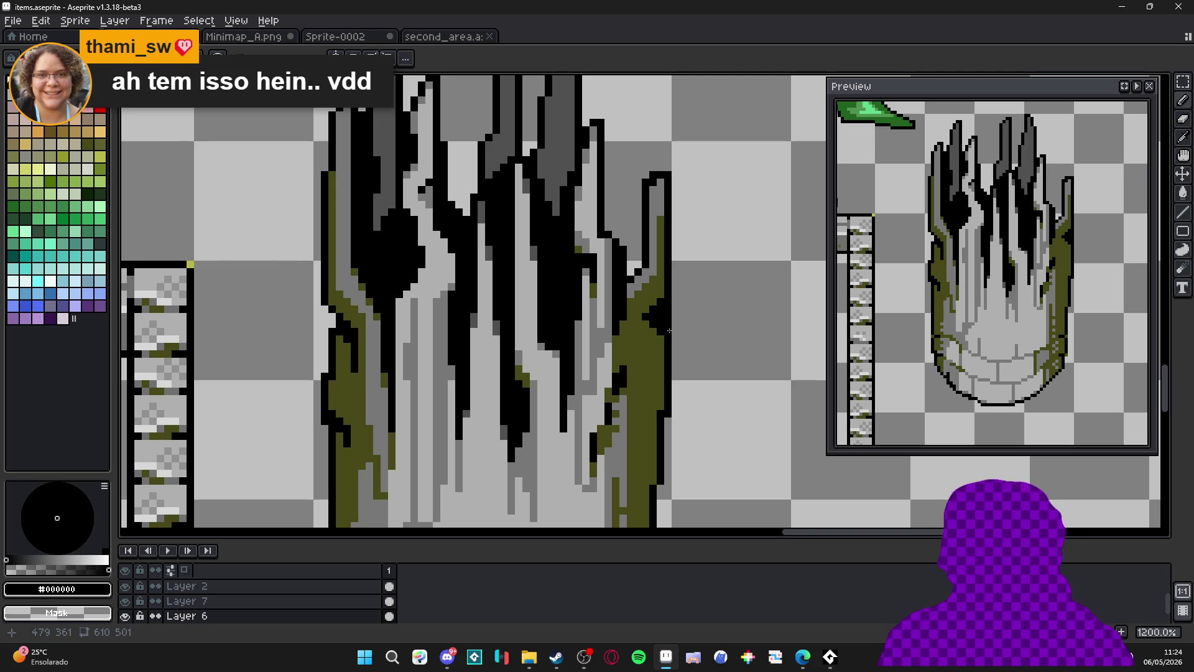
scroll(660, 310, "up", 1)
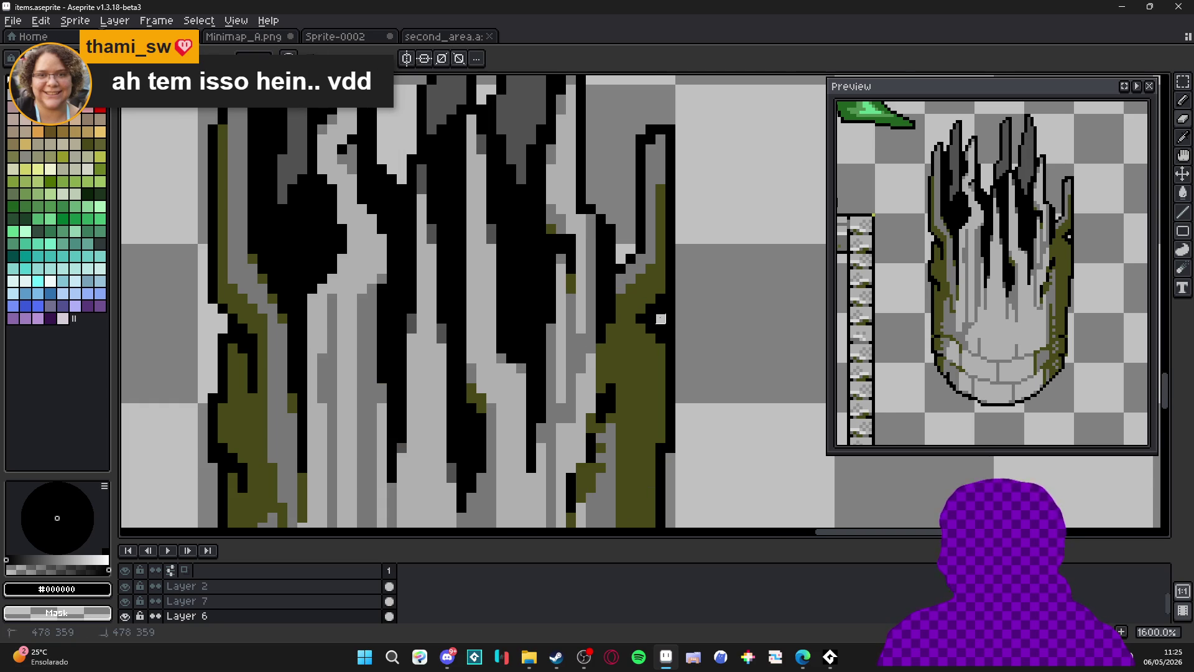
scroll(670, 329, "down", 4)
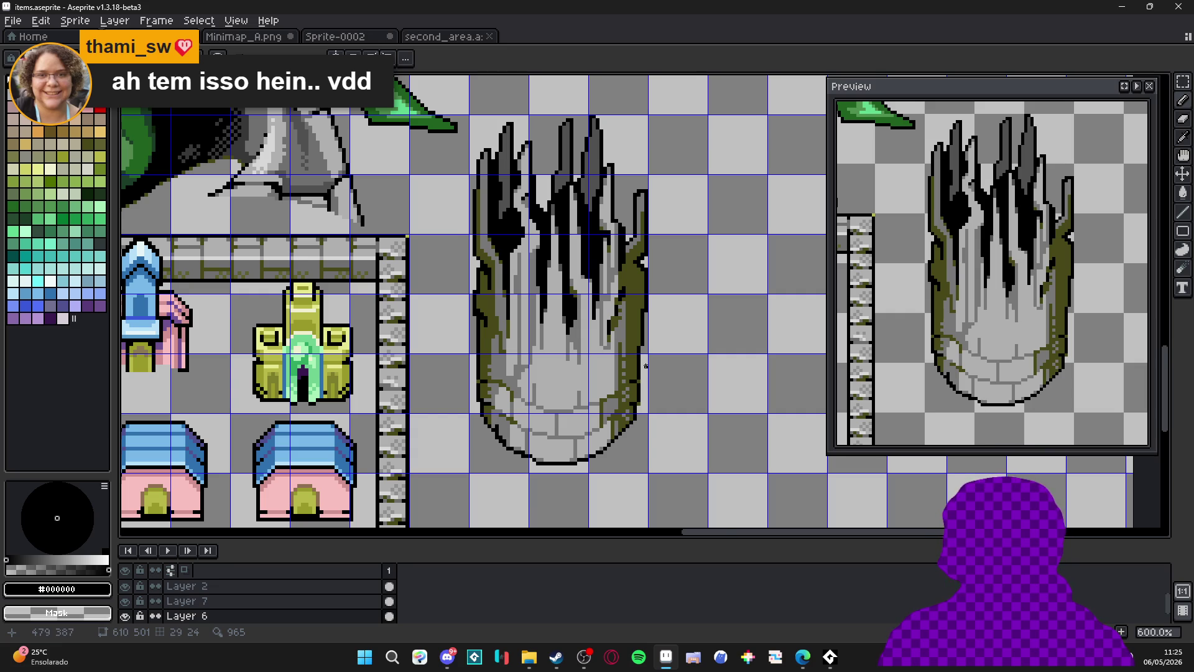
Save the sprite sheet with Ctrl+S and return to the pencil.
scroll(646, 367, "up", 1)
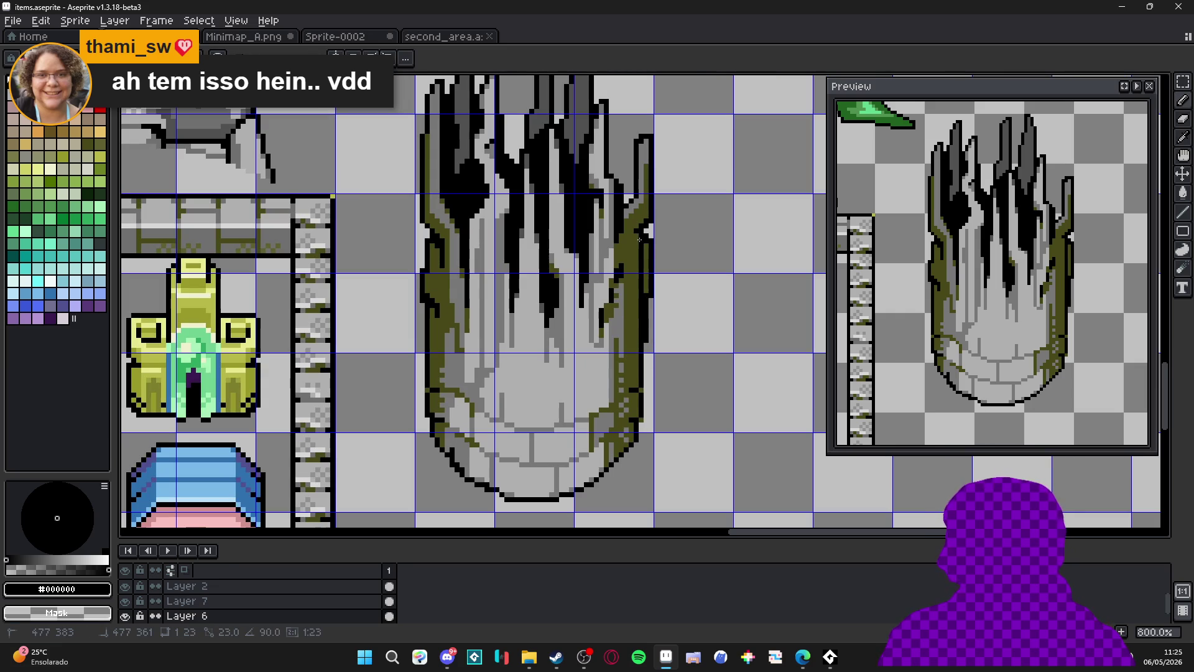
key("m")
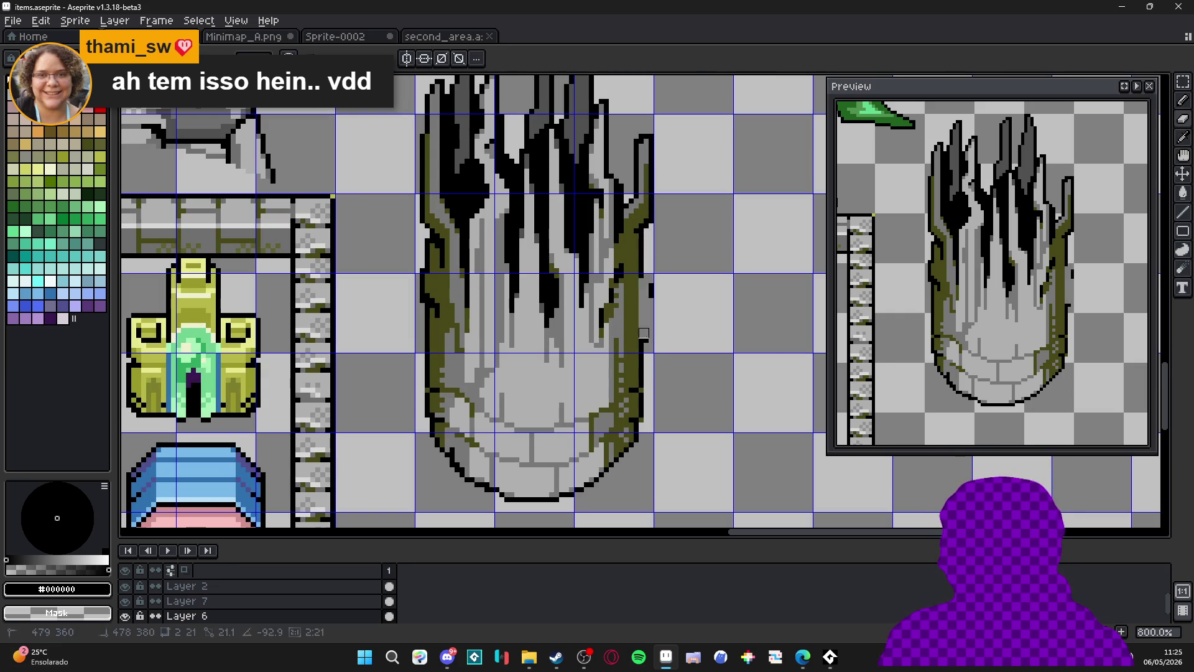
scroll(651, 358, "down", 2)
scroll(651, 358, "down", 2)
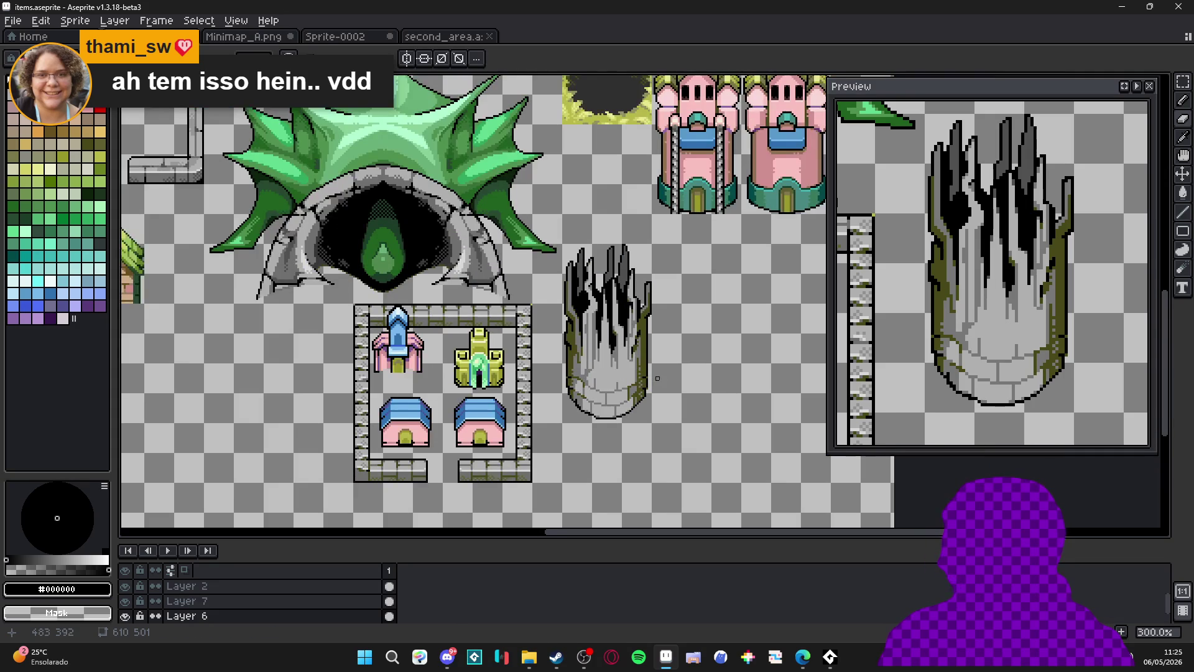
key("b")
key("ctrl+s")
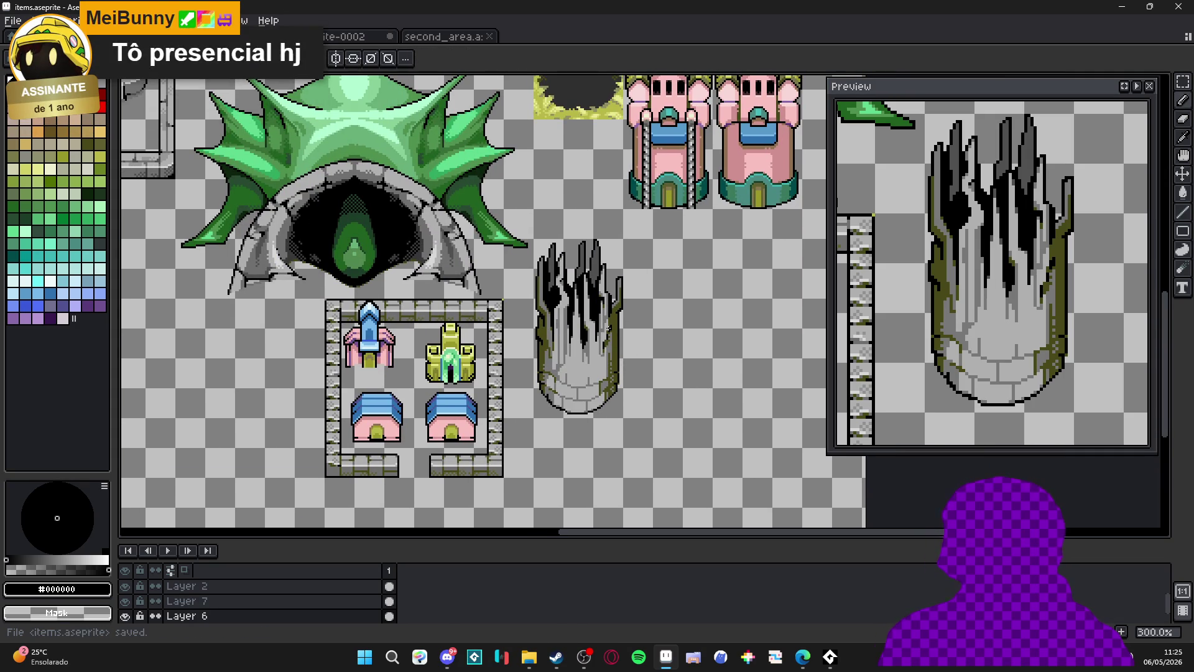
scroll(548, 276, "up", 6)
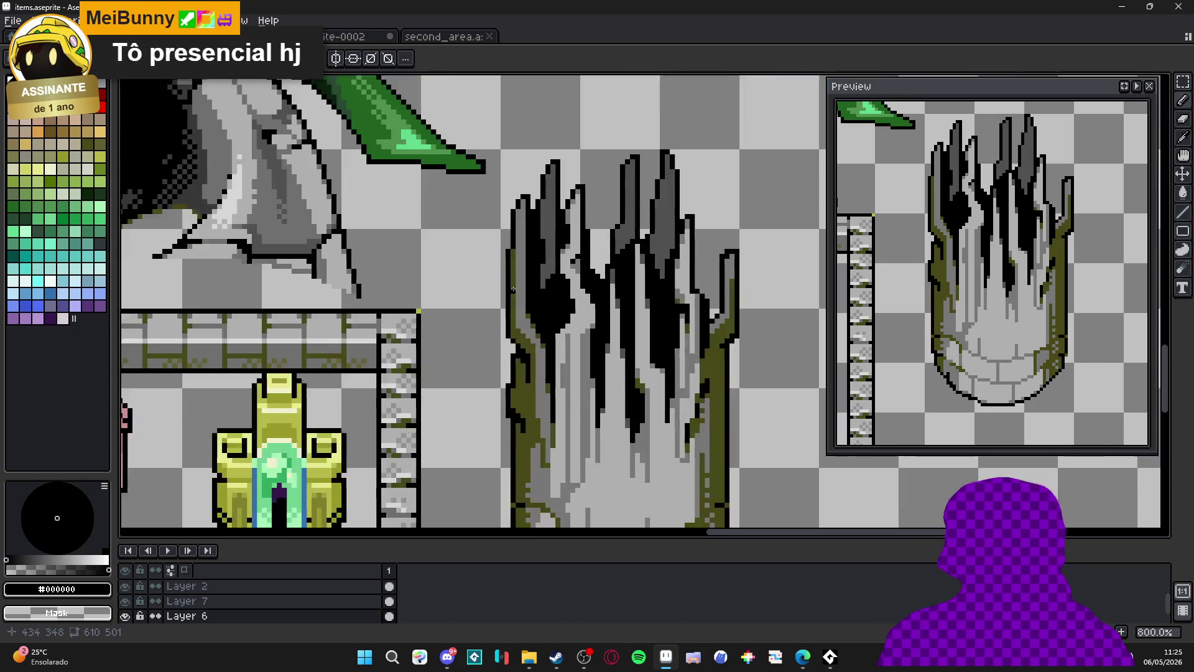
Show the pixel grid and draw a dark grey #505050 line down the black crack.
left_click(563, 258, "alt")
key("ctrl+'")
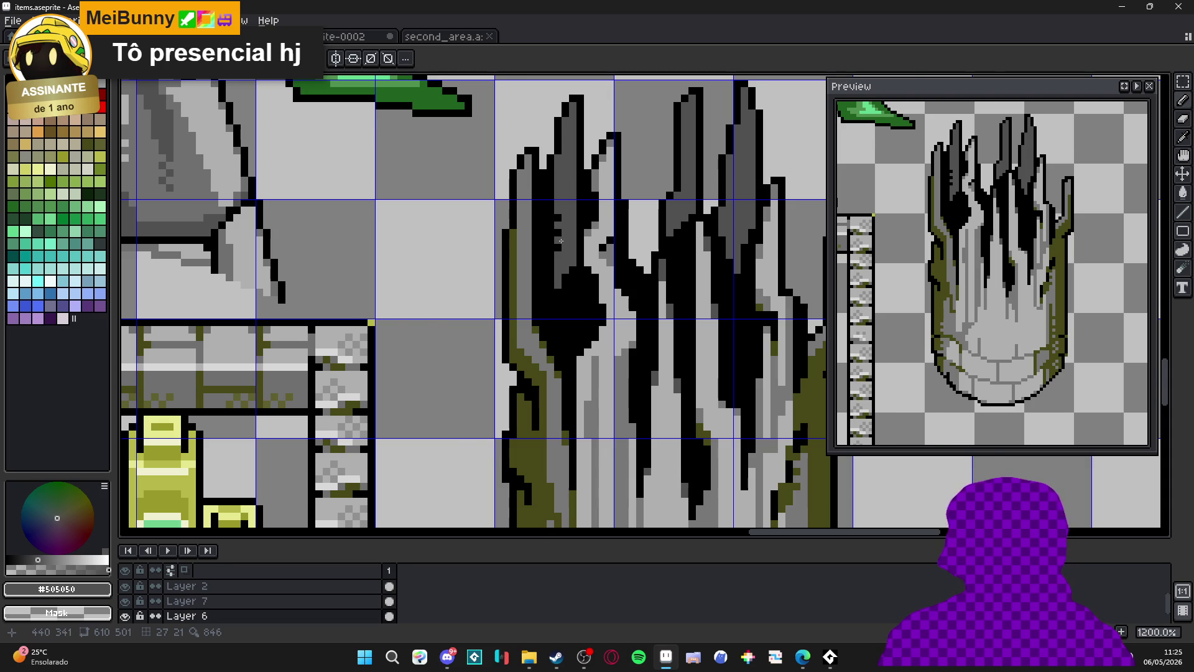
scroll(562, 242, "down", 1)
scroll(563, 261, "up", 2)
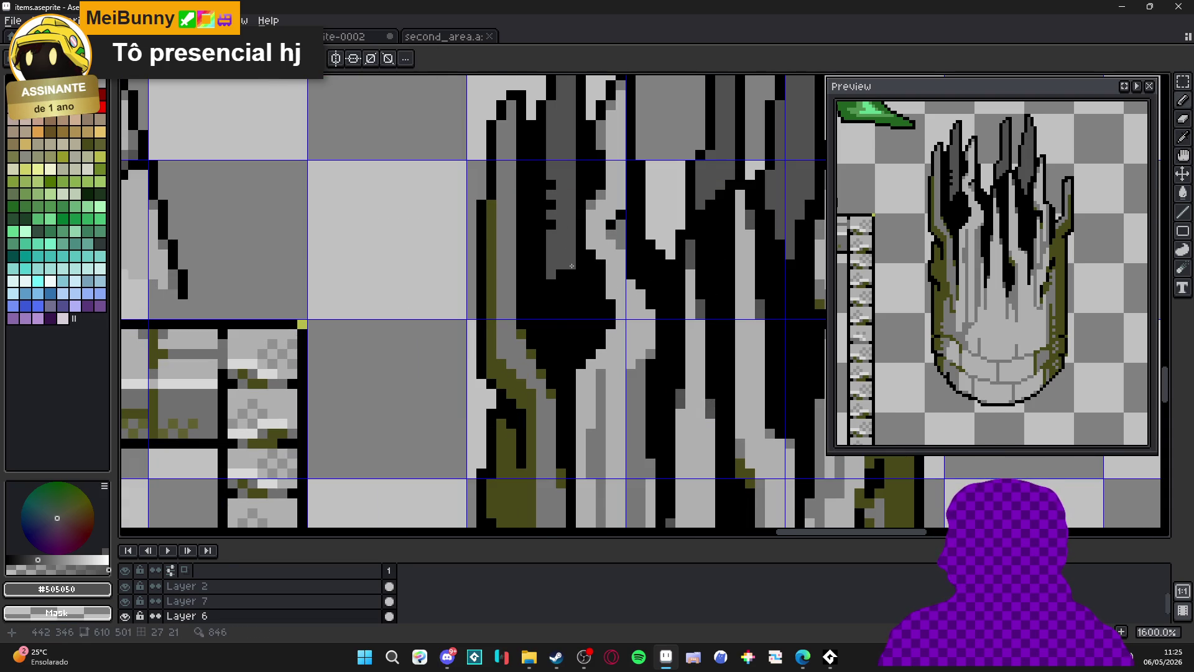
left_click_drag(572, 266, 573, 315)
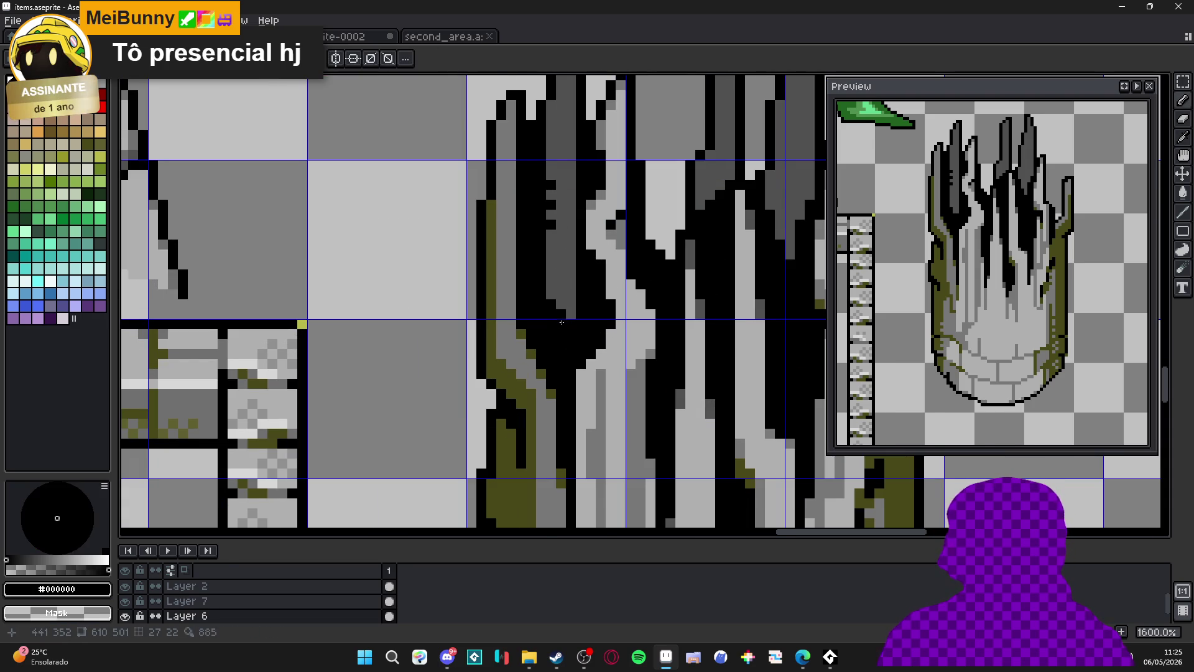
left_click(571, 333)
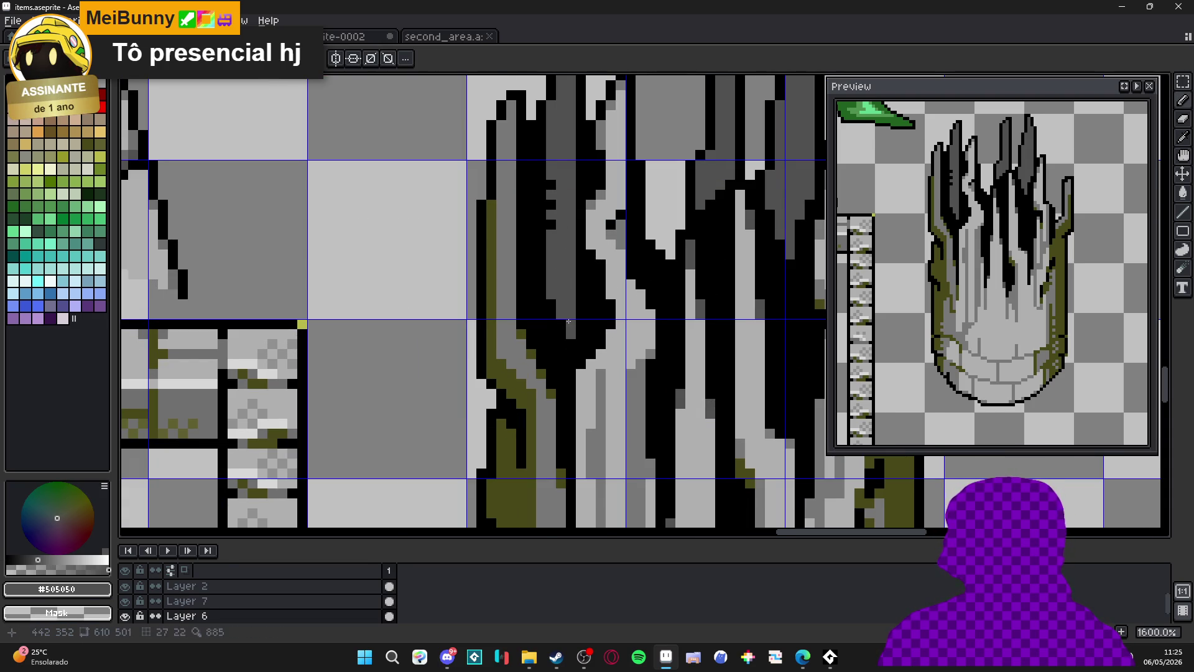
Spread olive moss #484818 over a few pixels above the crack patch.
left_click(550, 284, "alt")
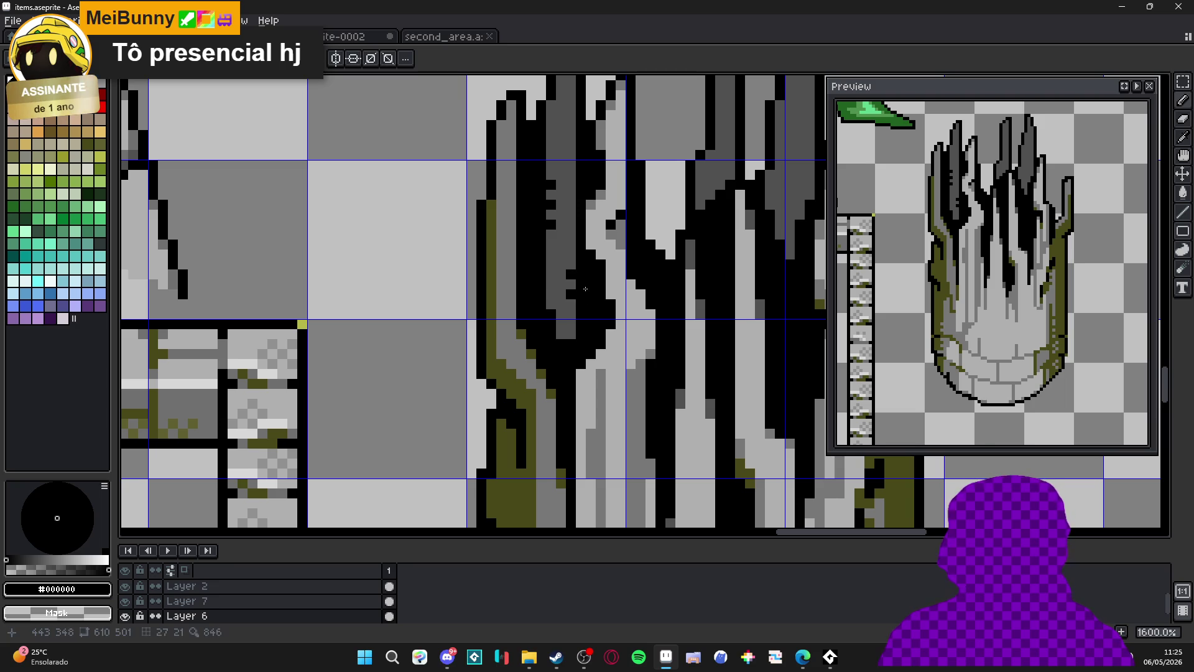
left_click(558, 323, "alt")
left_click(506, 363, "alt")
left_click(563, 329)
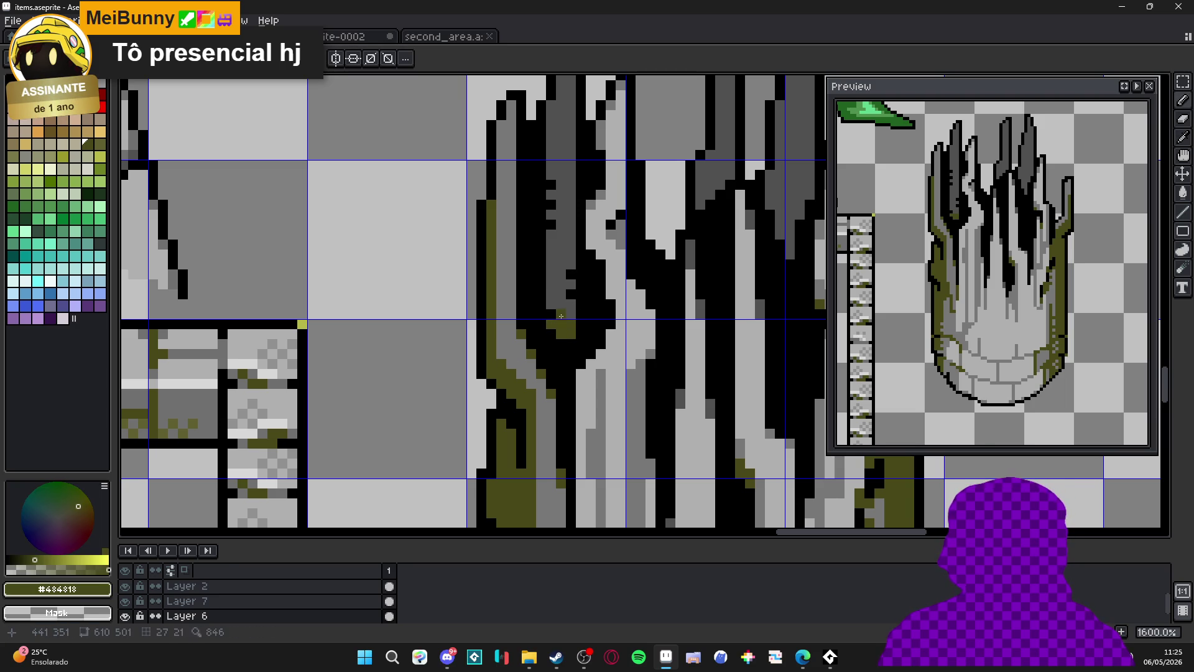
left_click(552, 305)
left_click(557, 294)
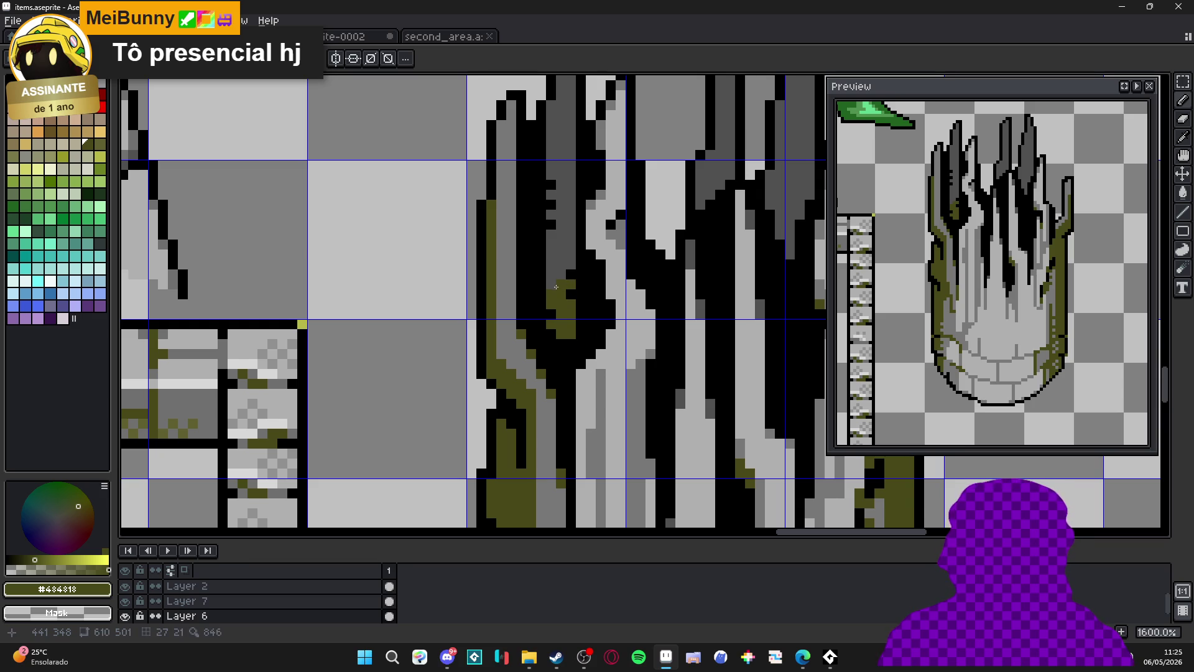
Choose a dark grey palette colour and paint it over the black and olive patch.
left_click_drag(550, 287, 556, 250)
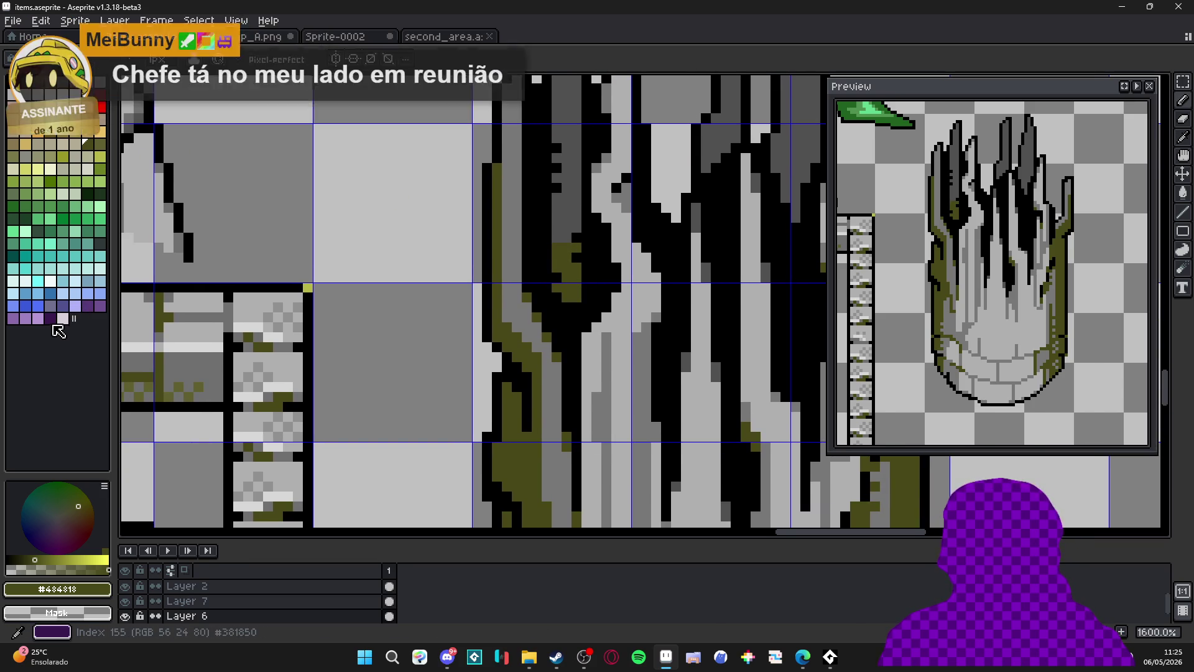
left_click(87, 94)
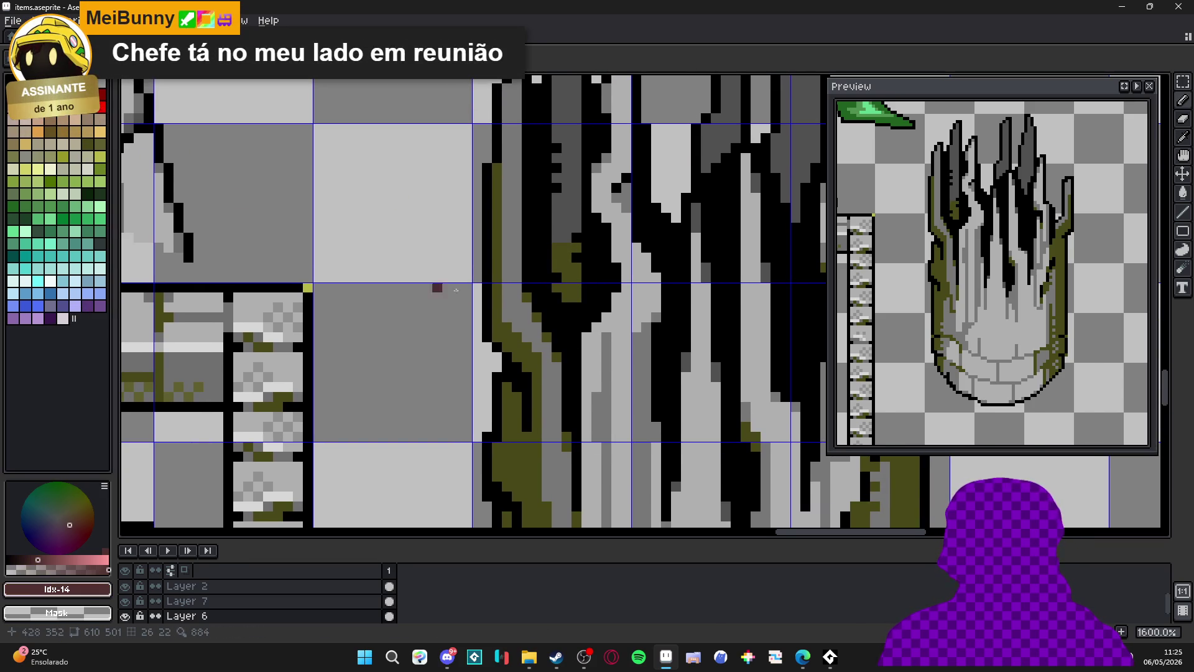
left_click(12, 81)
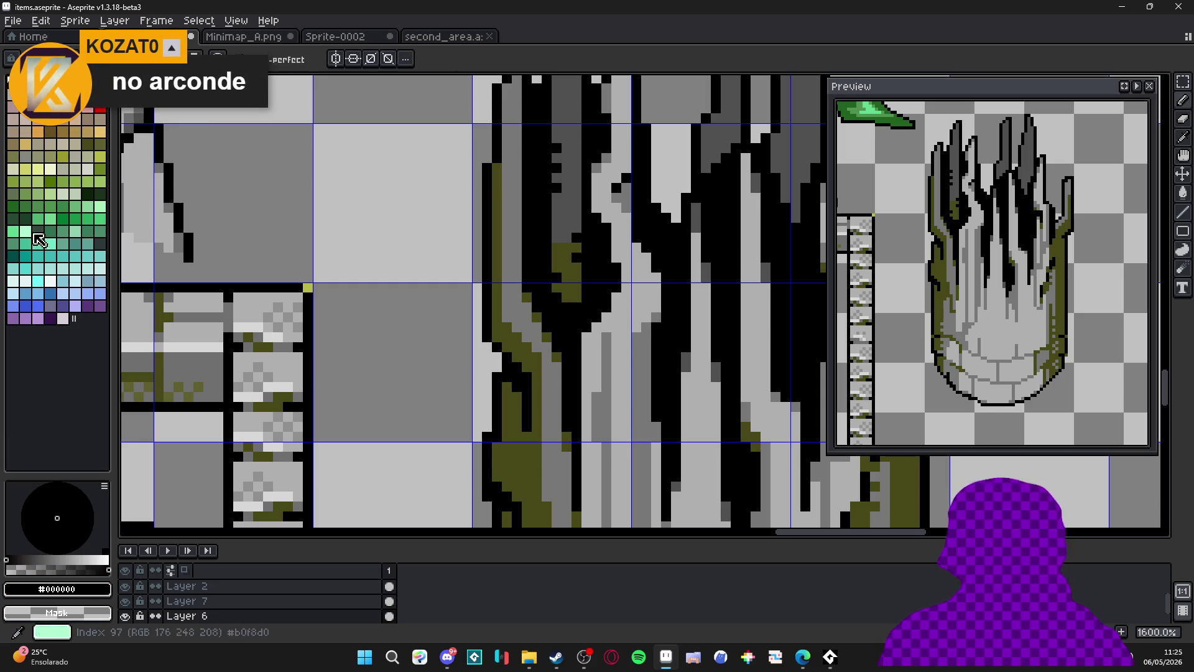
left_click(527, 278, "alt")
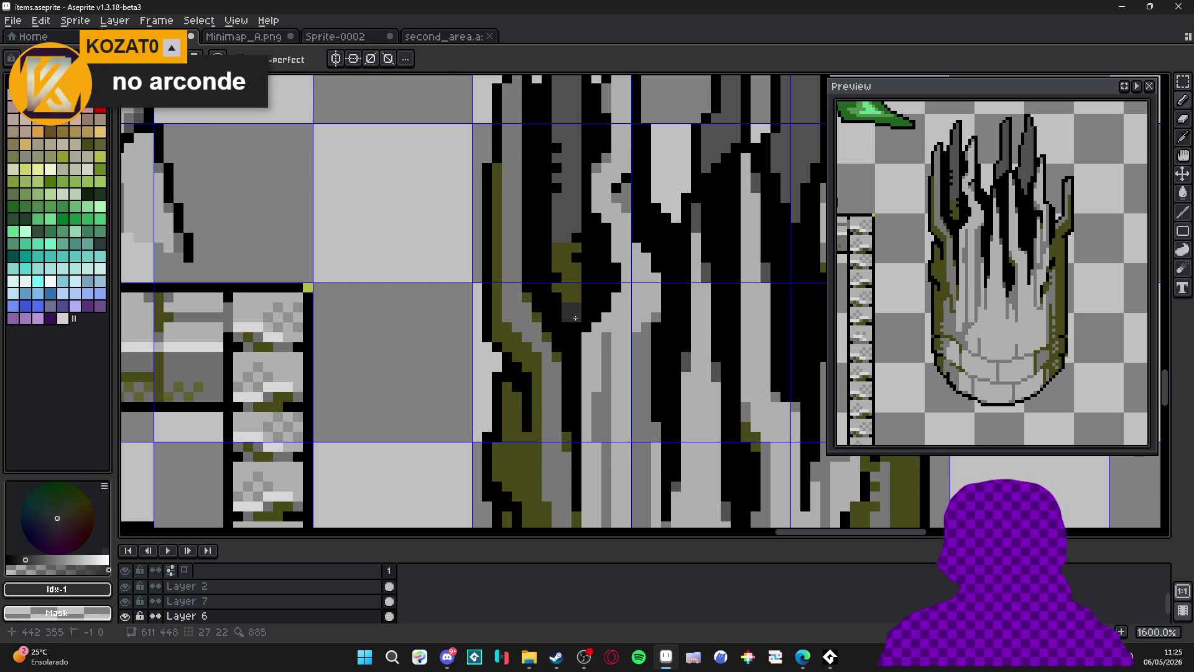
left_click_drag(565, 313, 556, 303)
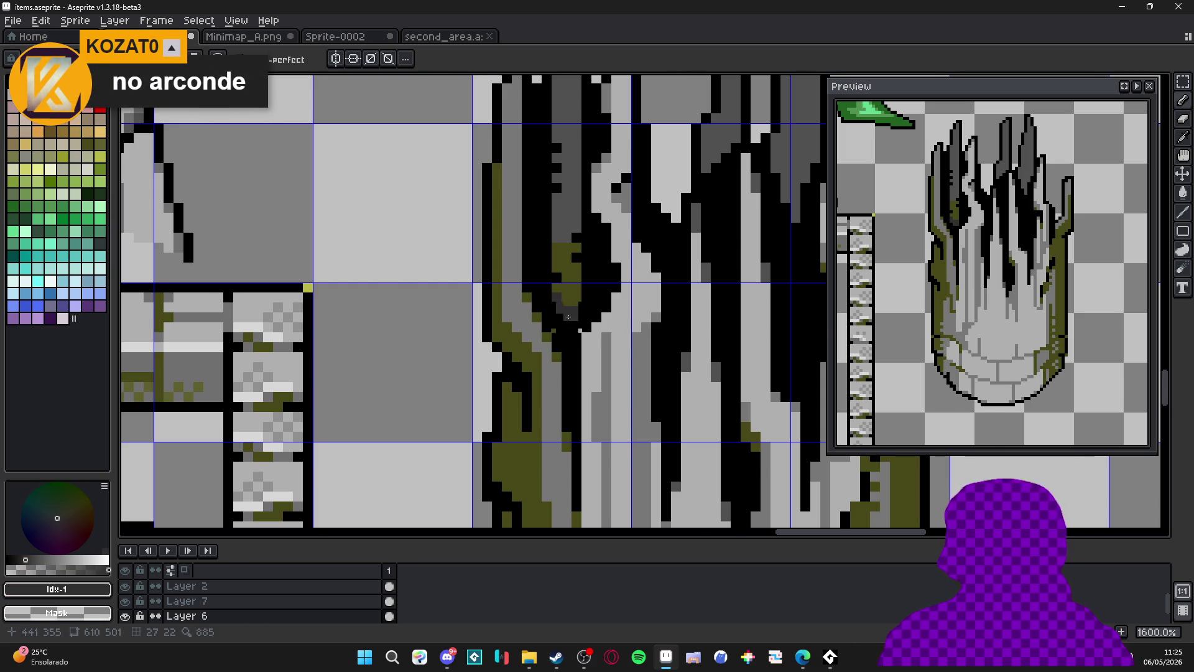
scroll(566, 311, "down", 3)
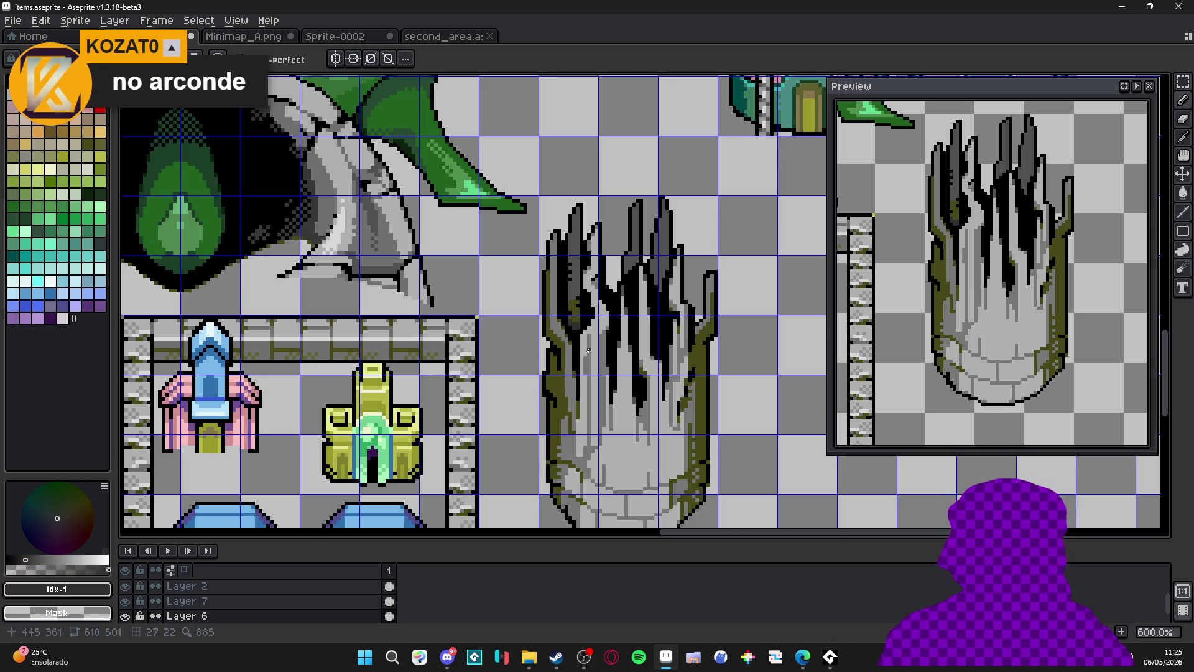
scroll(589, 351, "up", 3)
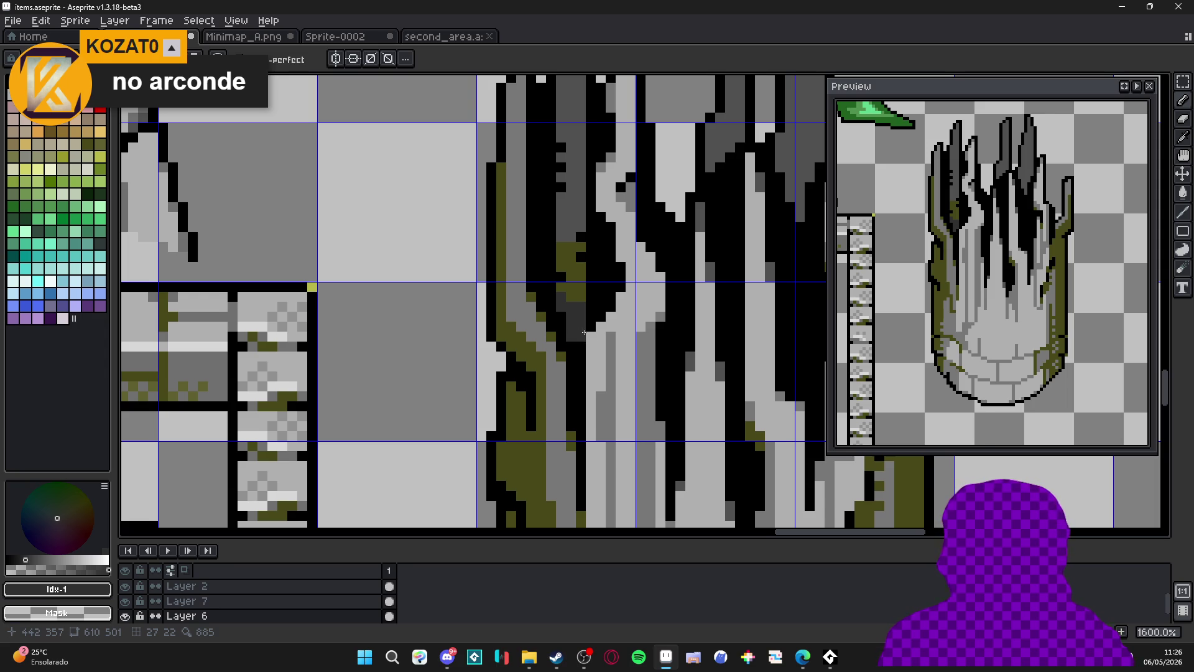
Eyedrop black, then dark grey #303030 from the crack as the drawing colour.
left_click_drag(570, 352, 570, 358)
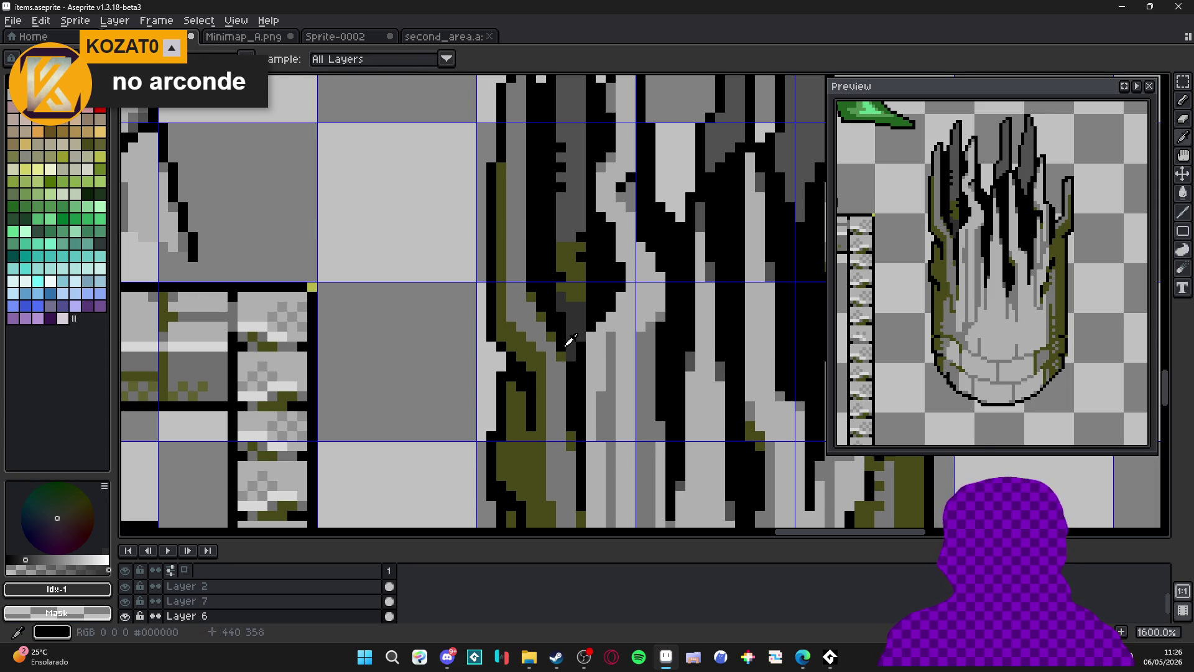
left_click(567, 353, "alt")
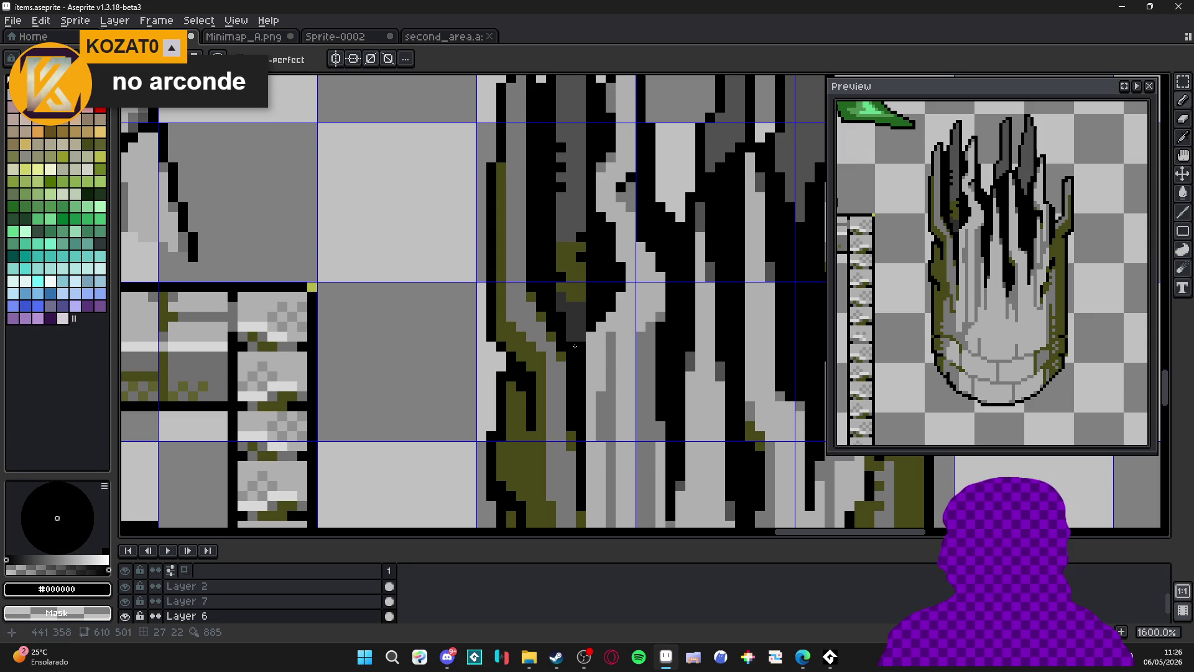
left_click(574, 329, "alt")
Eyedrop olive #484818 and extend the moss outline downward with a few pixels.
scroll(569, 335, "down", 3)
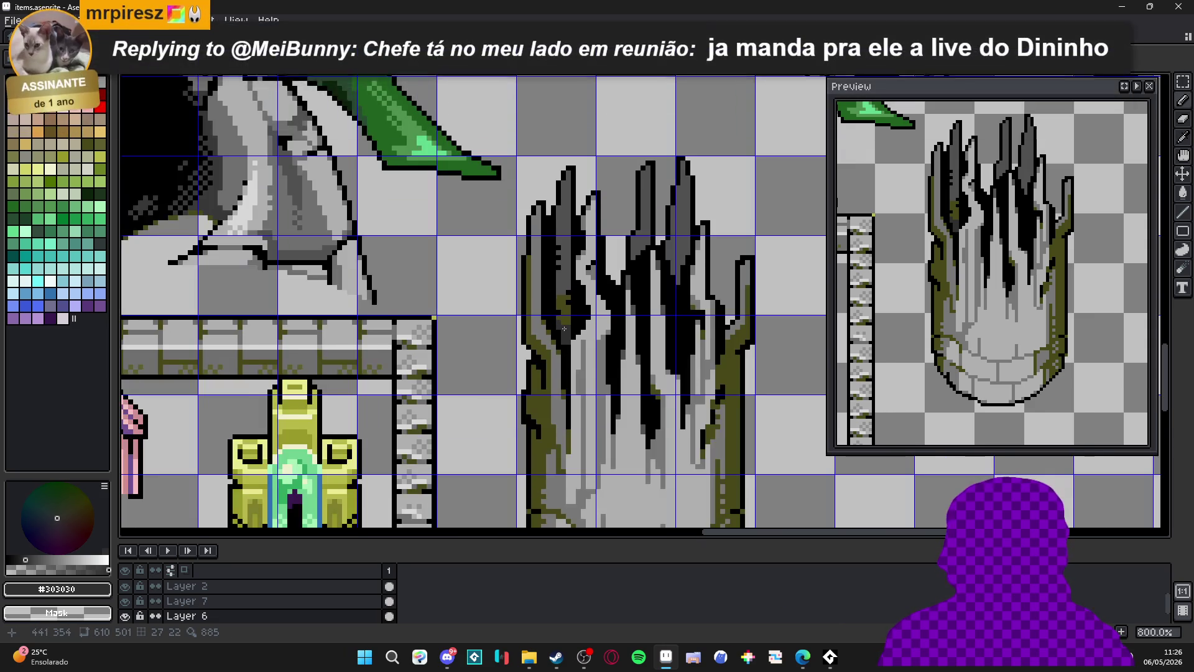
scroll(559, 325, "down", 1)
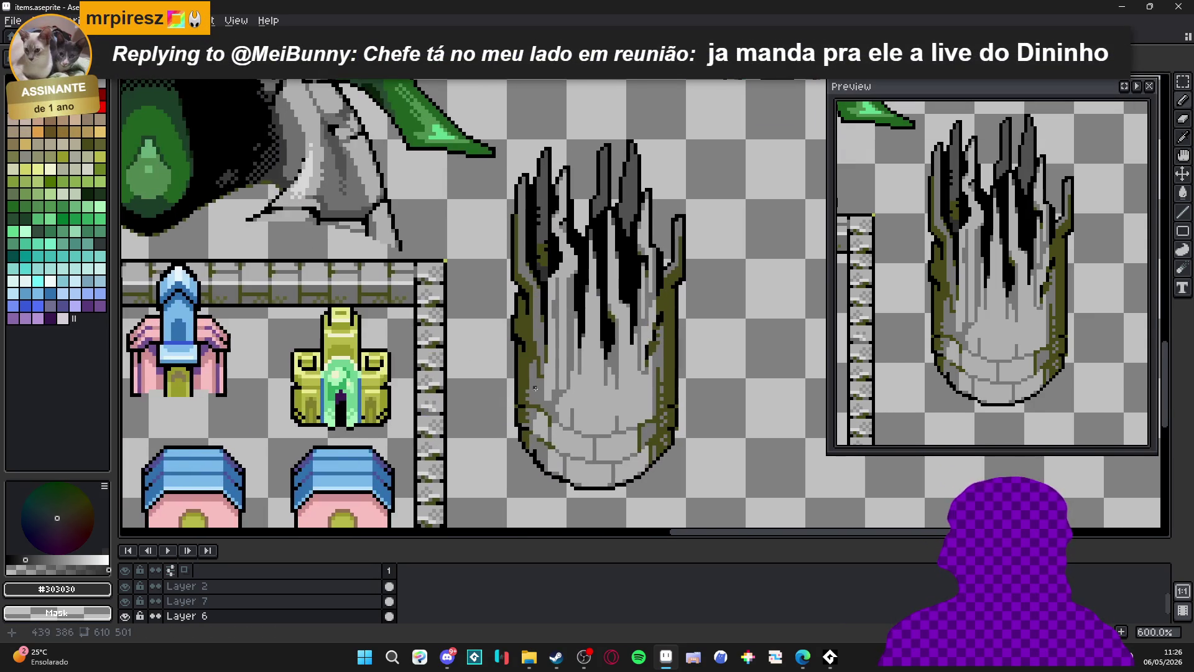
scroll(535, 388, "up", 1)
left_click(541, 392, "alt")
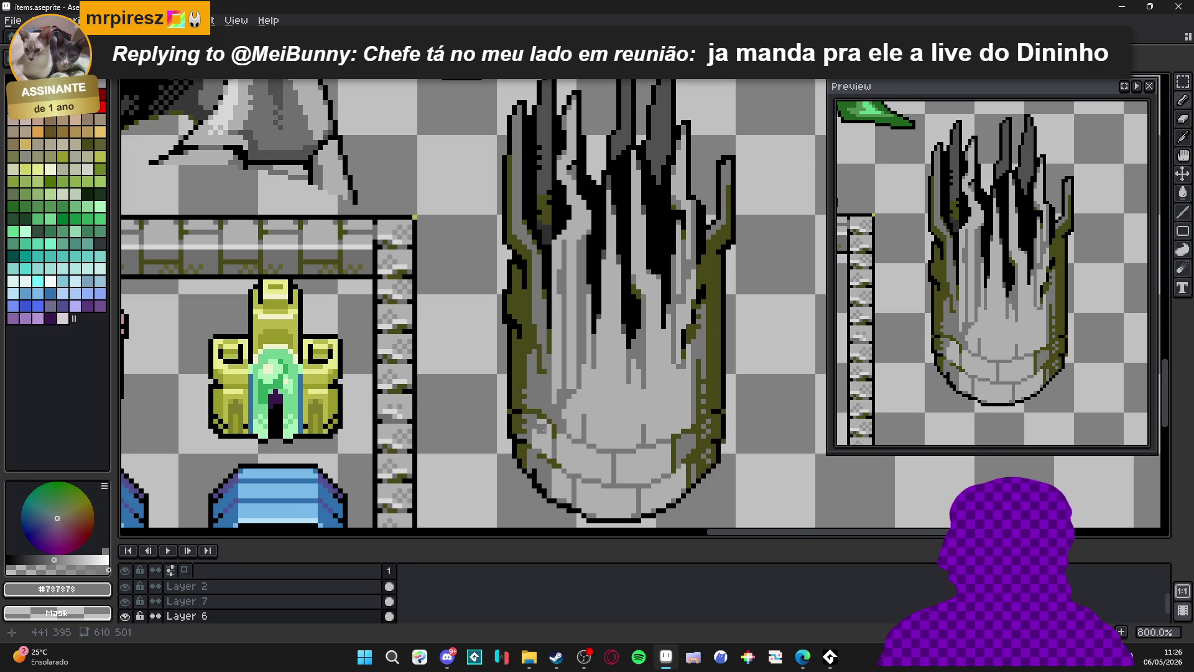
scroll(545, 430, "up", 2)
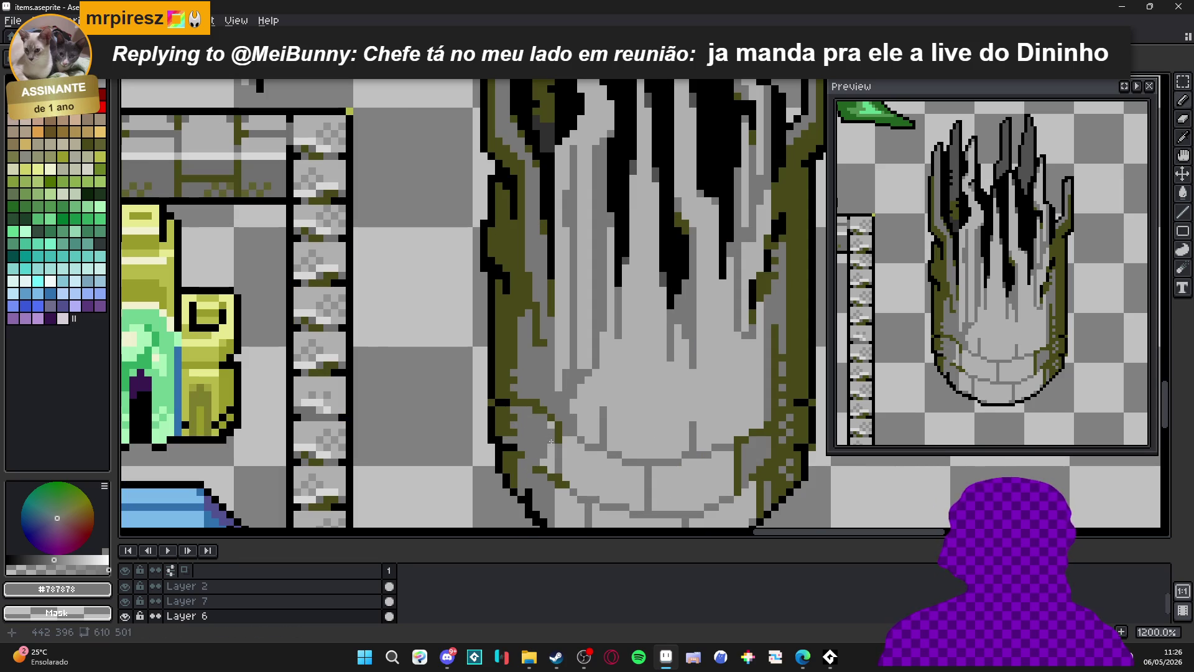
scroll(552, 466, "down", 2)
scroll(552, 466, "up", 5)
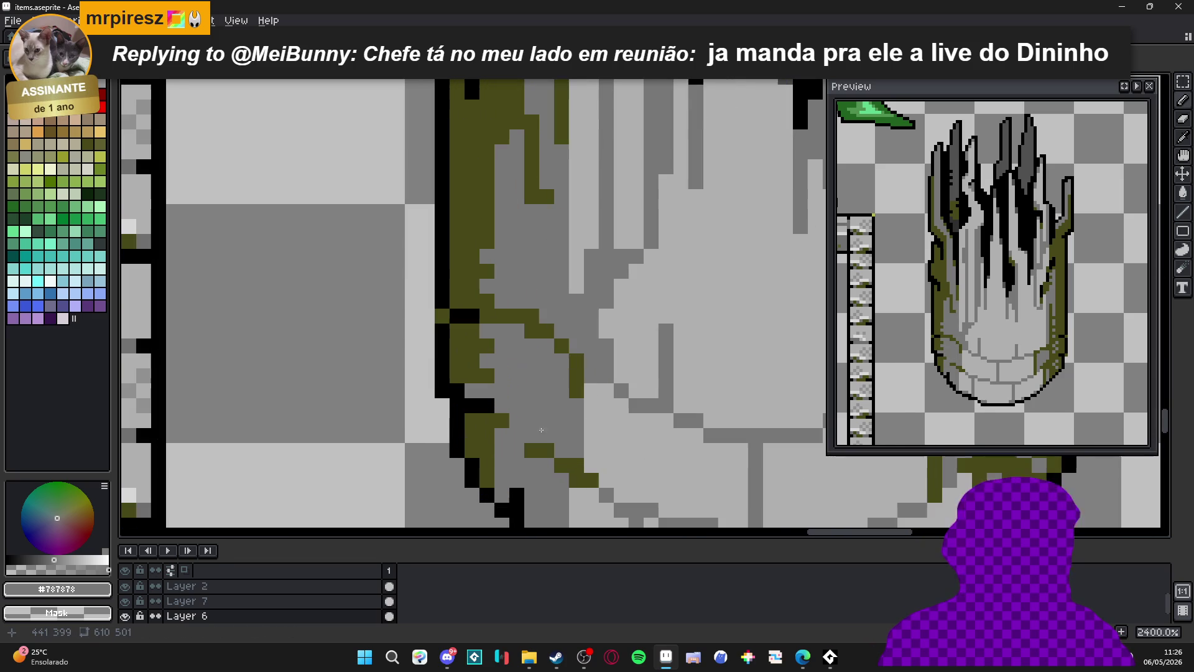
left_click(526, 441, "alt")
left_click(545, 451)
left_click(562, 394)
left_click_drag(559, 360, 552, 408)
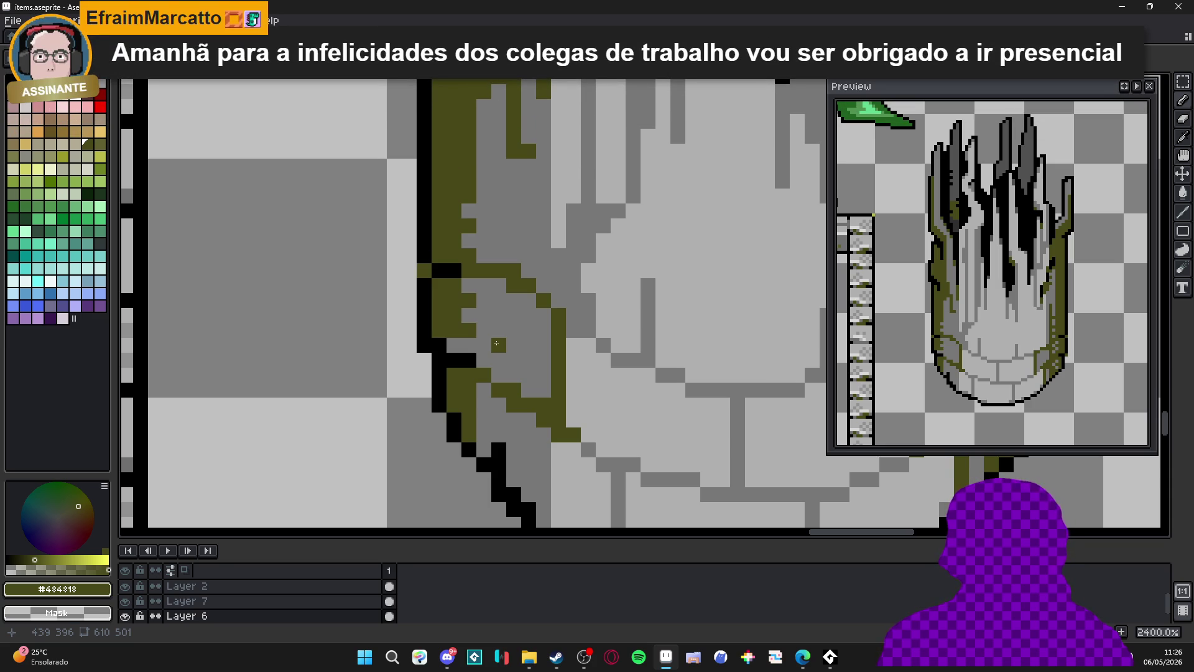
Paint olive moss columns along the pillar's left edge, covering one strip back with grey #787878.
left_click(498, 323, "alt")
left_click(454, 323, "alt")
left_click_drag(468, 286, 469, 338)
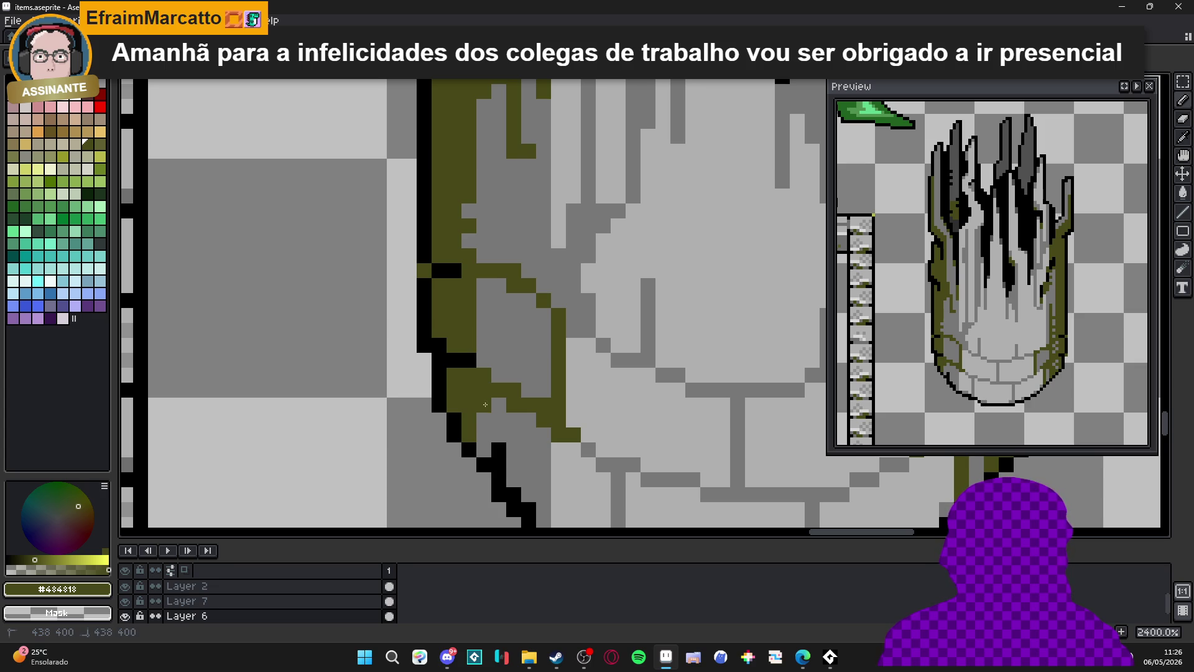
left_click_drag(485, 403, 484, 444)
left_click(497, 345, "alt")
scroll(497, 345, "down", 3)
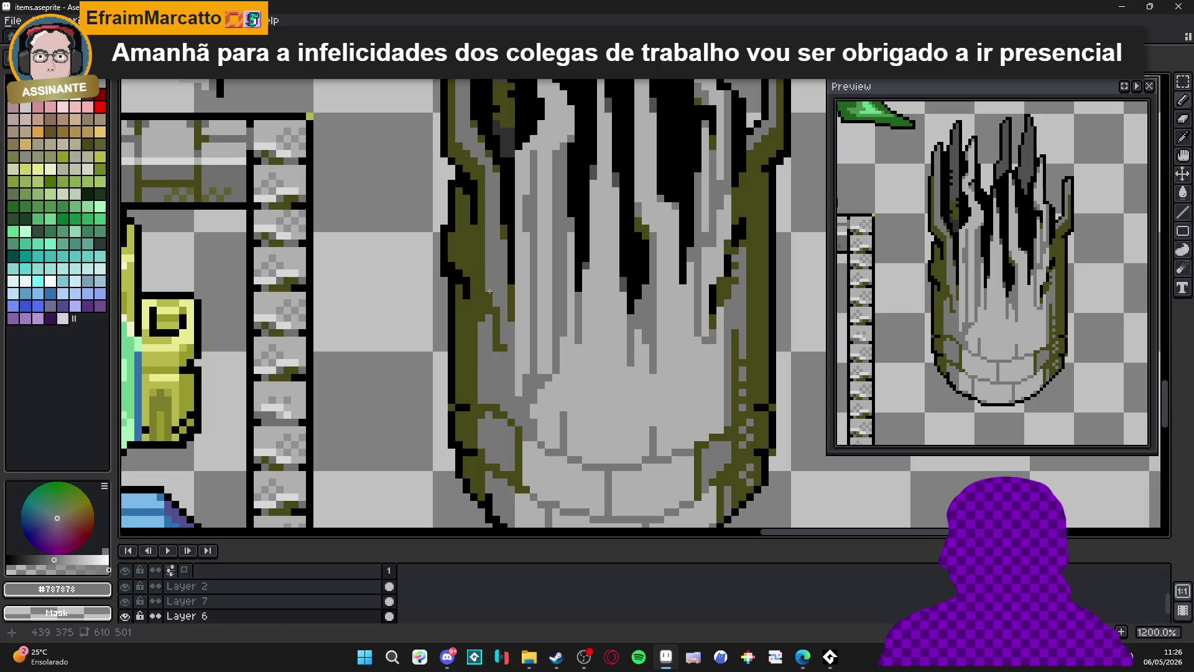
left_click_drag(502, 314, 500, 363)
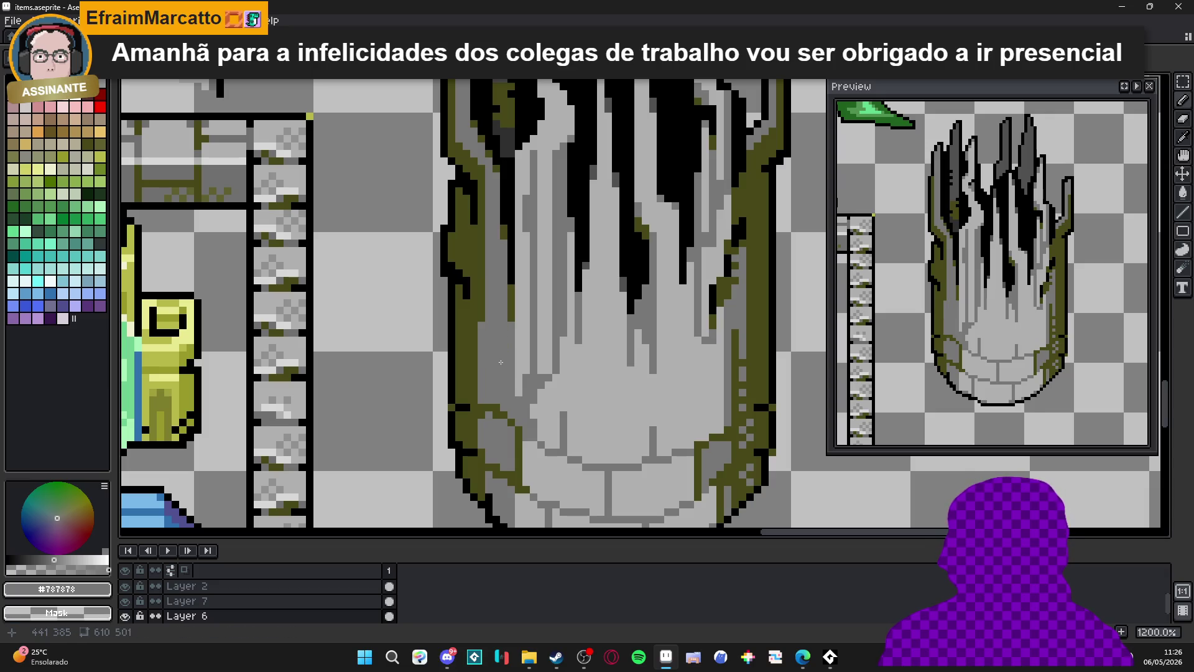
left_click(478, 316, "alt")
left_click_drag(481, 319, 483, 404)
Add a single olive moss pixel, then undo it as a stray.
scroll(465, 368, "down", 2)
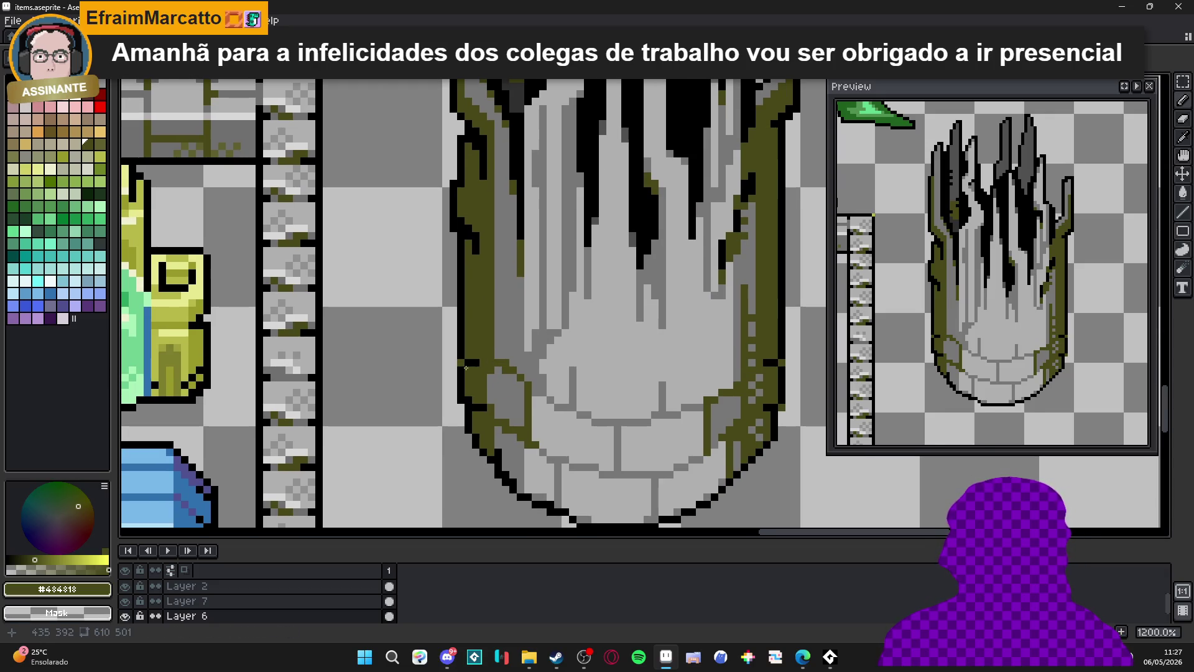
scroll(466, 367, "down", 2)
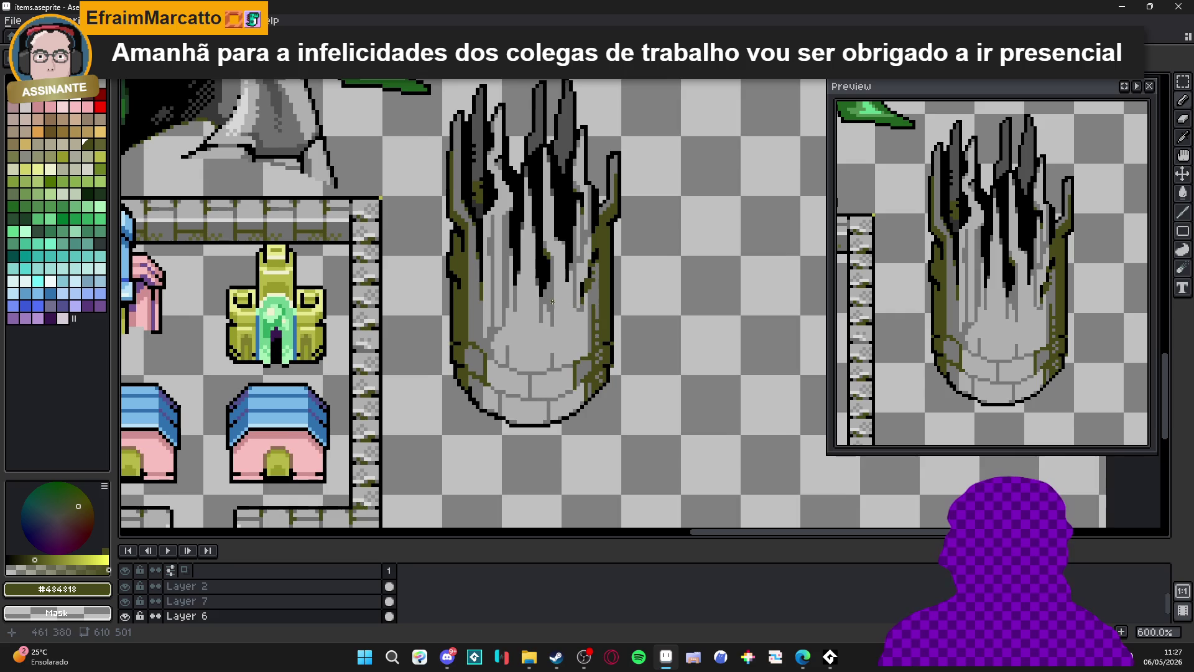
scroll(554, 303, "up", 1)
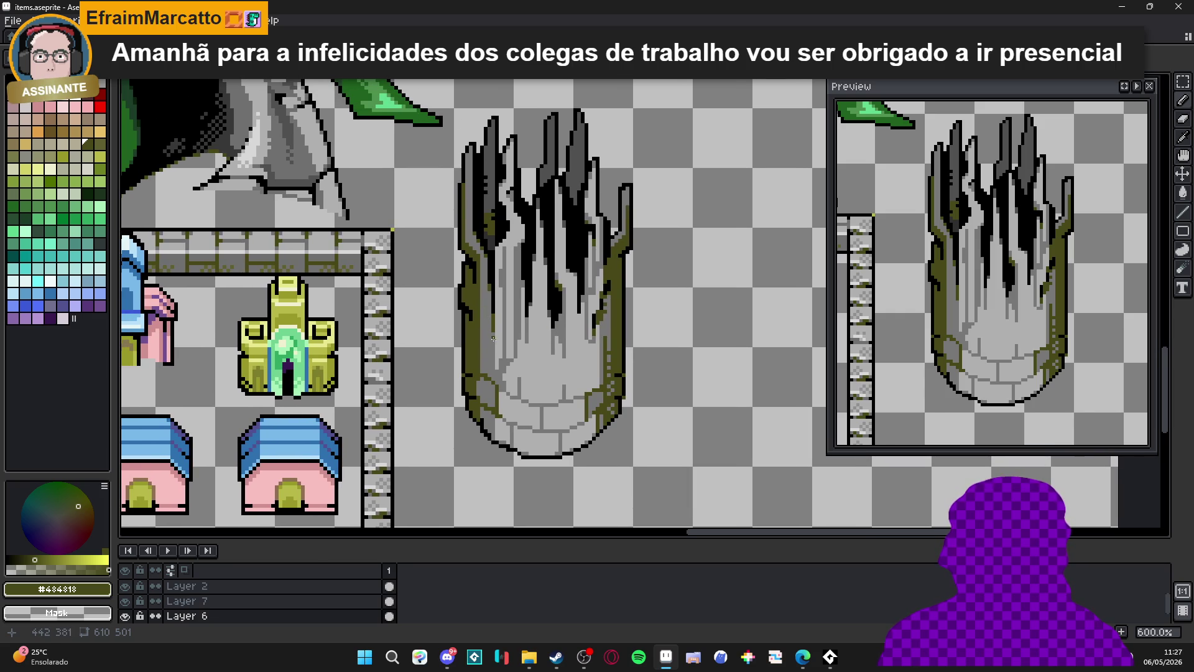
scroll(490, 363, "up", 4)
left_click(470, 368, "alt")
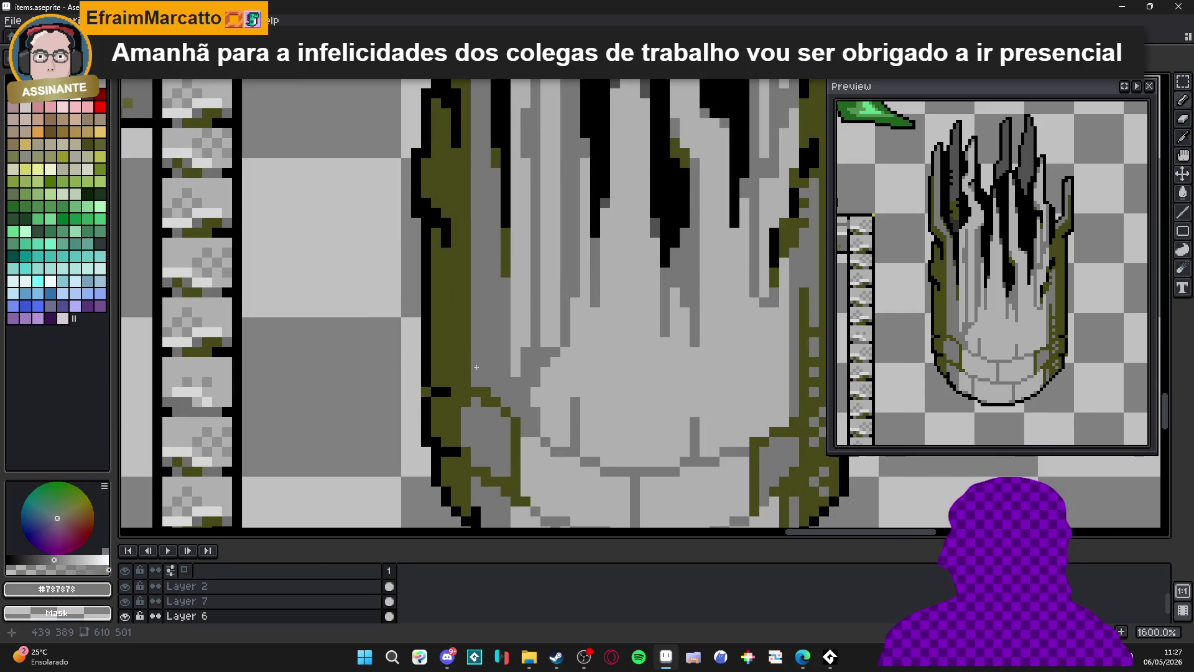
left_click(466, 354, "alt")
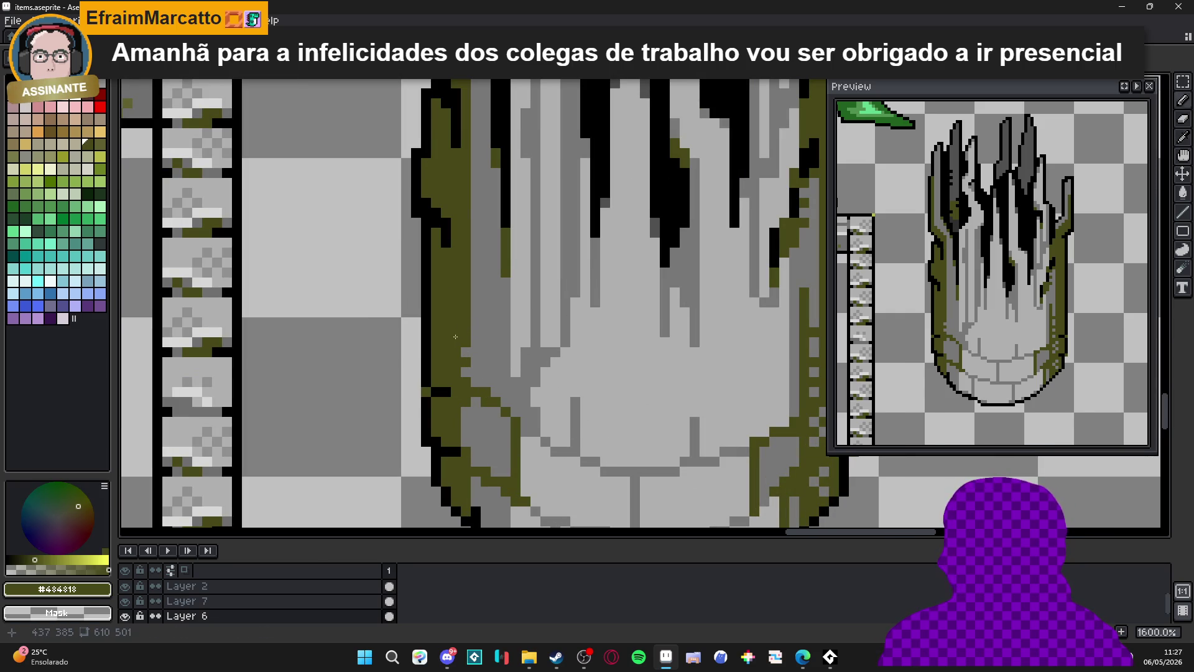
left_click(496, 323)
key("ctrl+z")
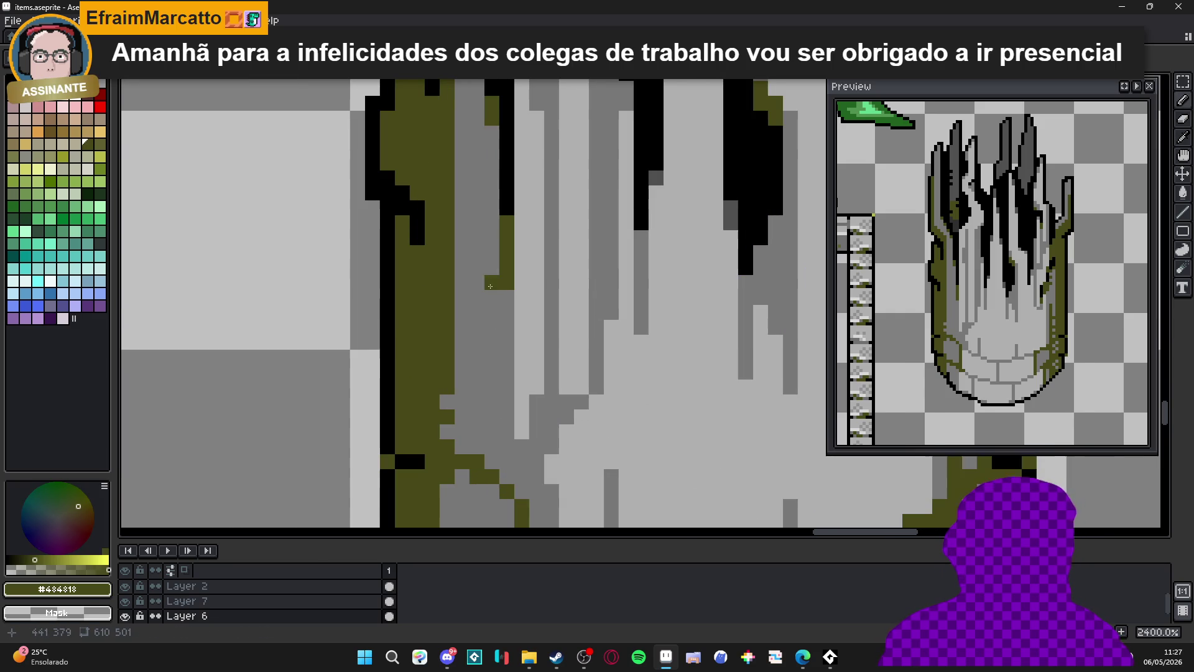
Re-pick mid-grey #787878 and save items.aseprite.
left_click(500, 293, "alt")
scroll(498, 307, "up", 1)
key("ctrl+s")
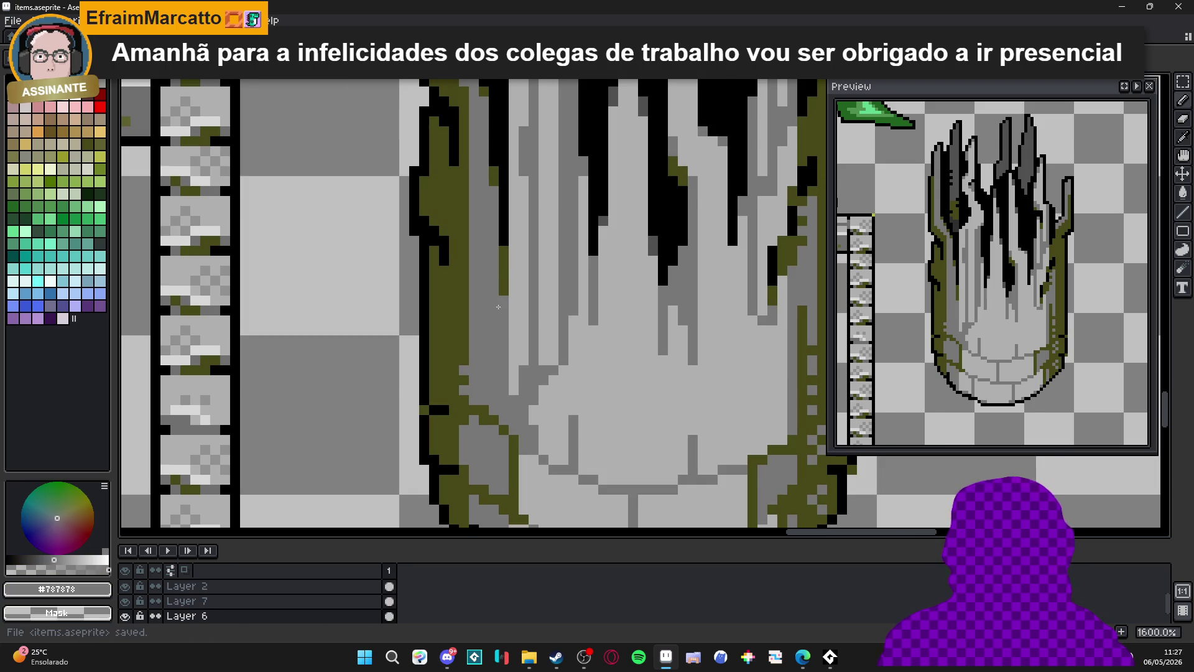
scroll(498, 307, "down", 4)
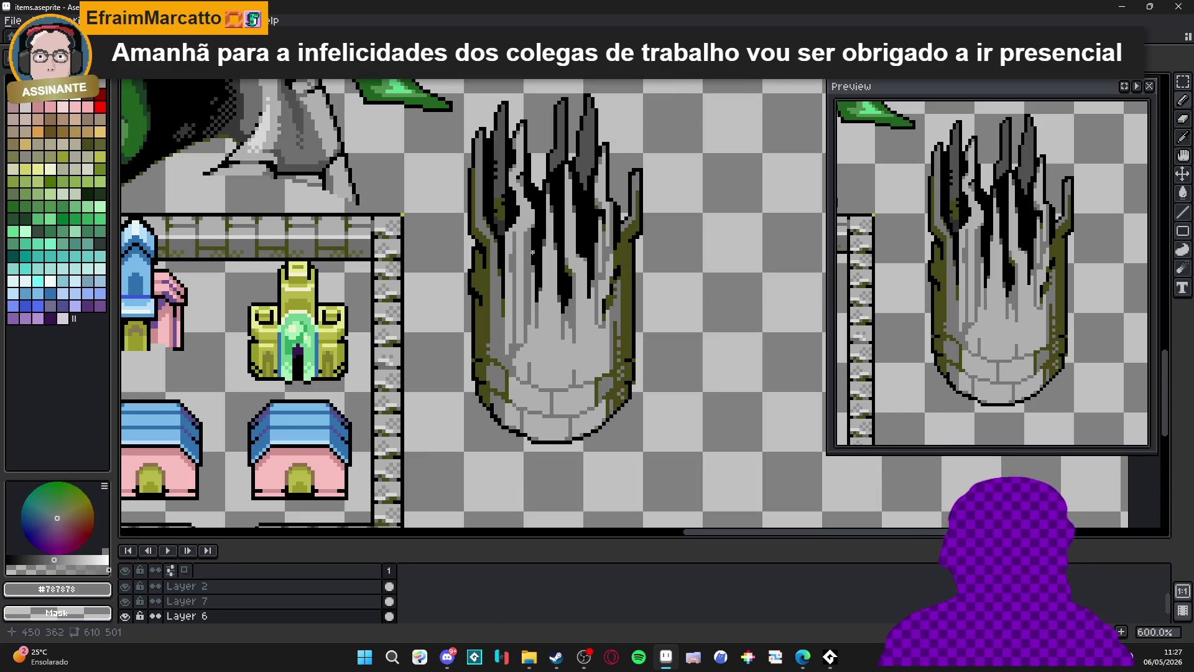
scroll(568, 199, "down", 1)
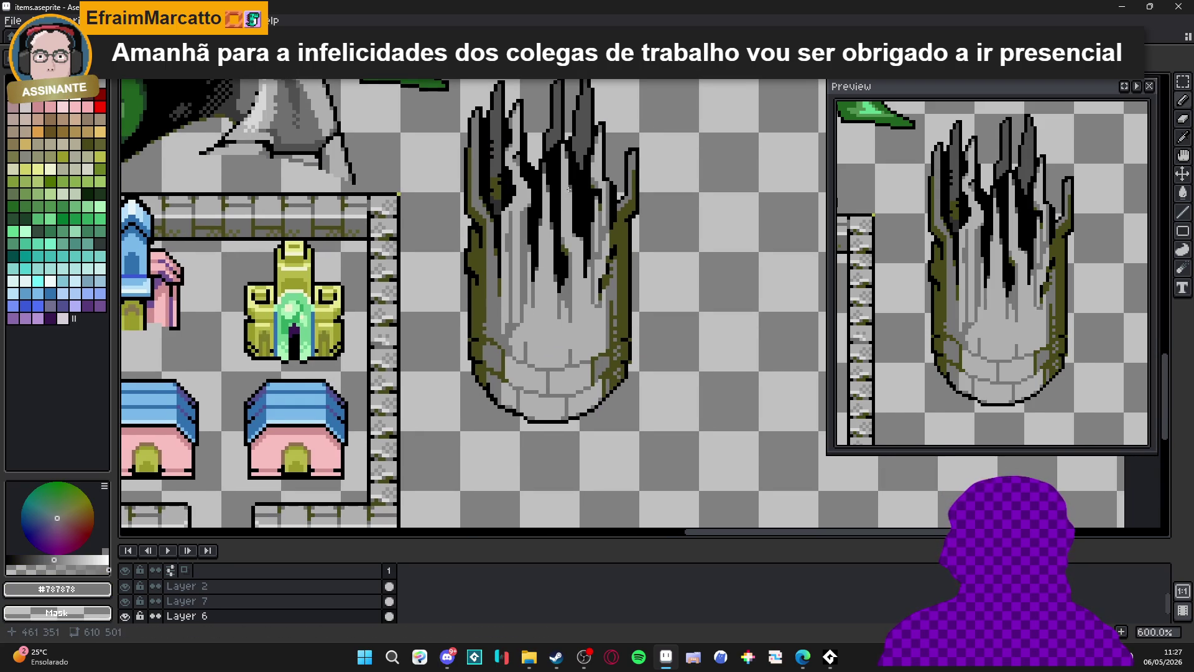
scroll(523, 210, "up", 4)
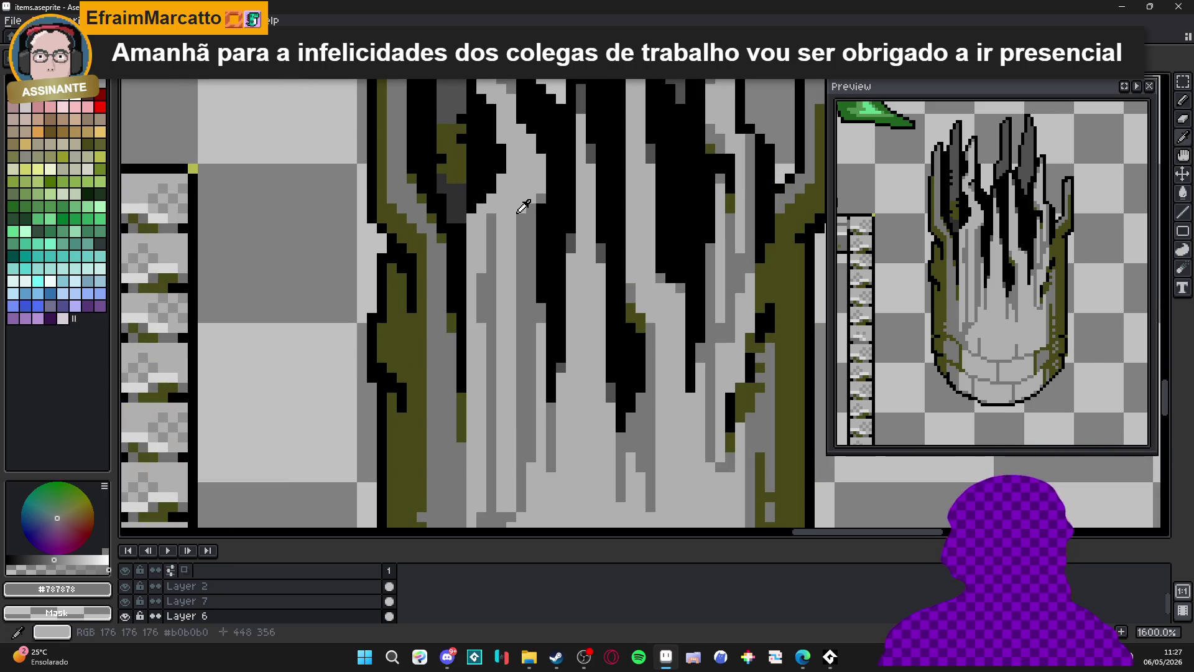
left_click_drag(508, 238, 505, 240)
key("ctrl+z")
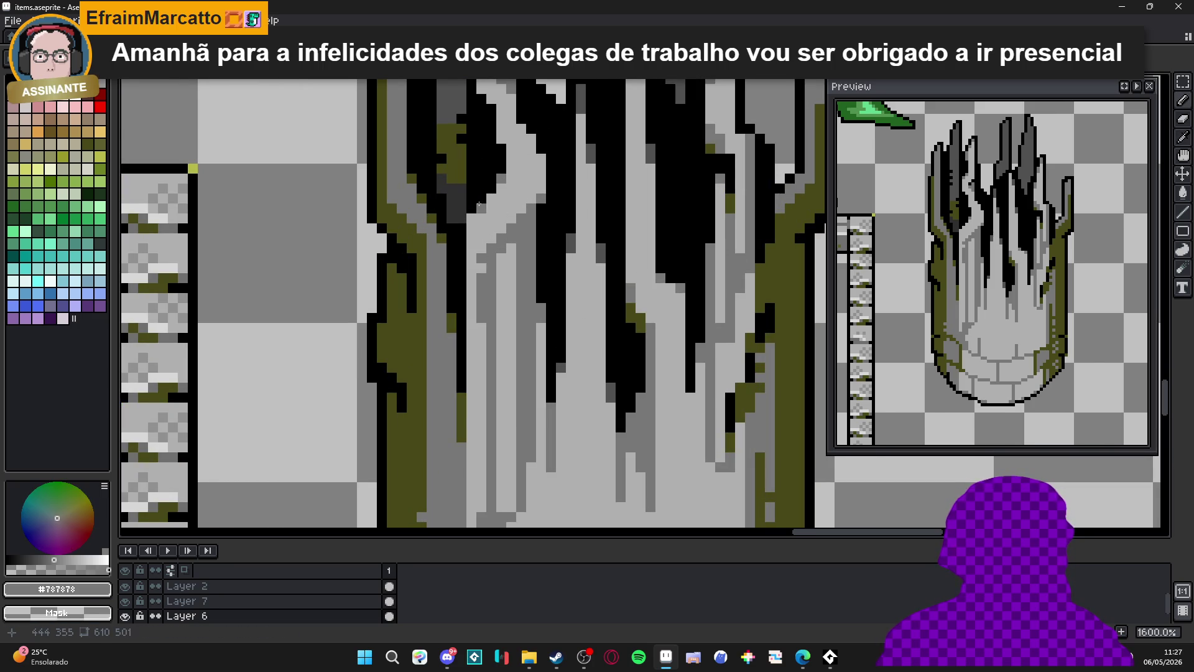
scroll(486, 261, "down", 1)
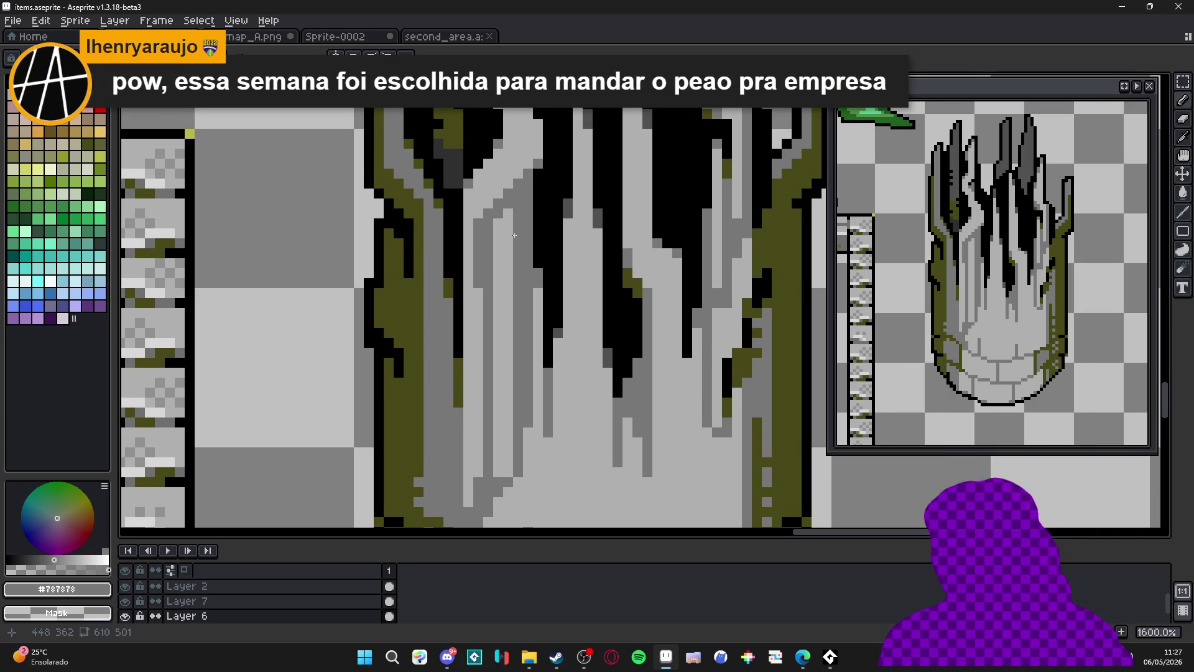
left_click_drag(506, 226, 501, 476)
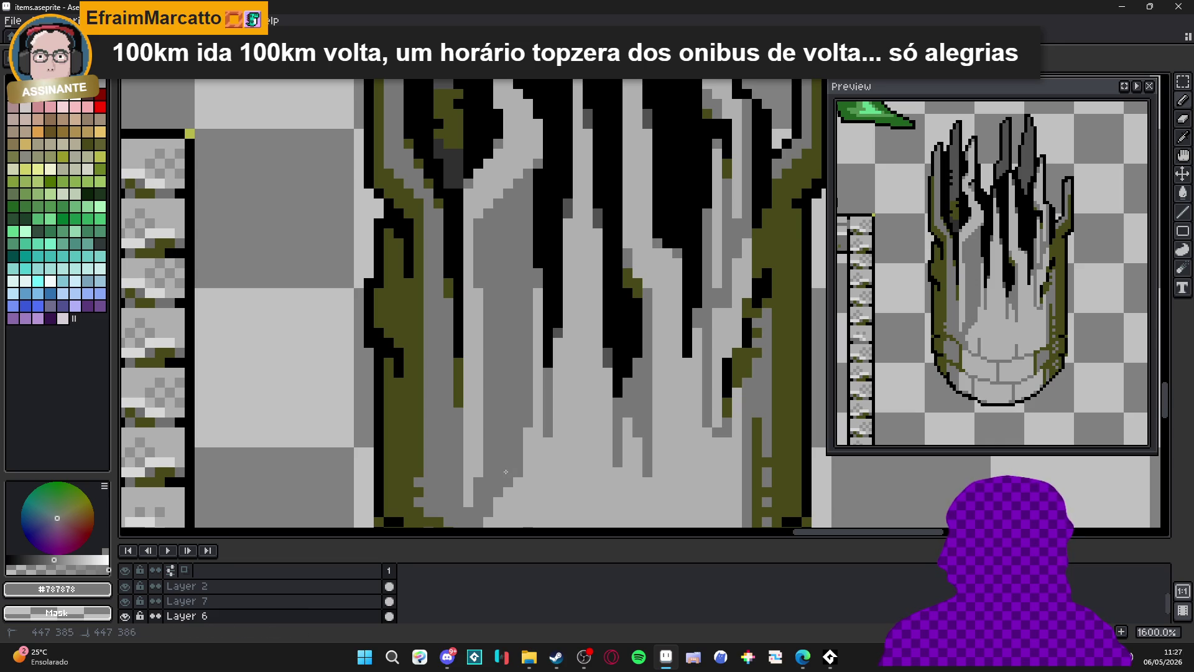
left_click(478, 321, "alt")
left_click_drag(478, 320, 478, 208)
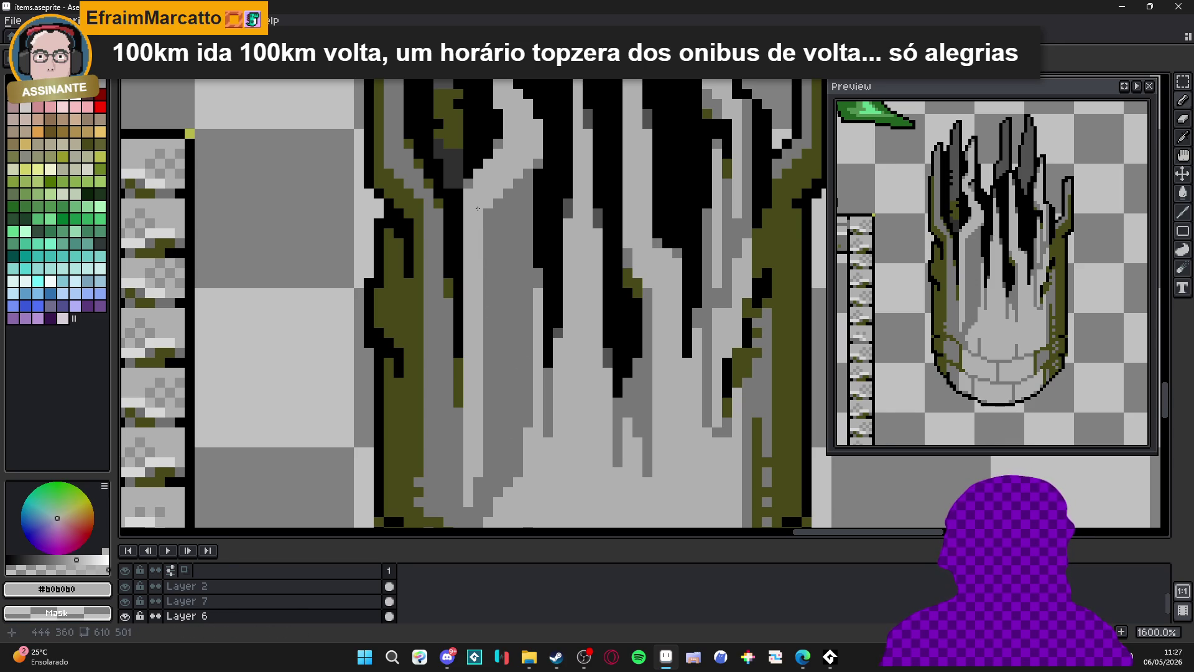
mouse_move(516, 163)
left_mouse_down()
mouse_move(494, 221)
mouse_move(491, 486)
left_mouse_up()
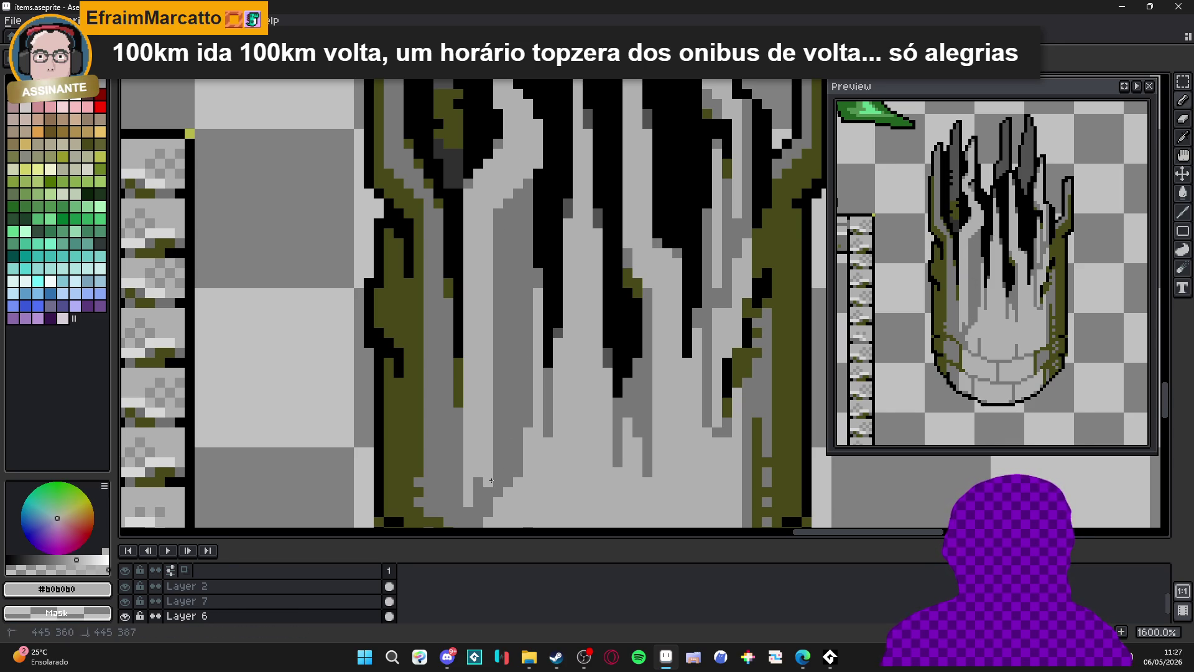
scroll(477, 400, "down", 3)
left_click_drag(475, 416, 476, 432)
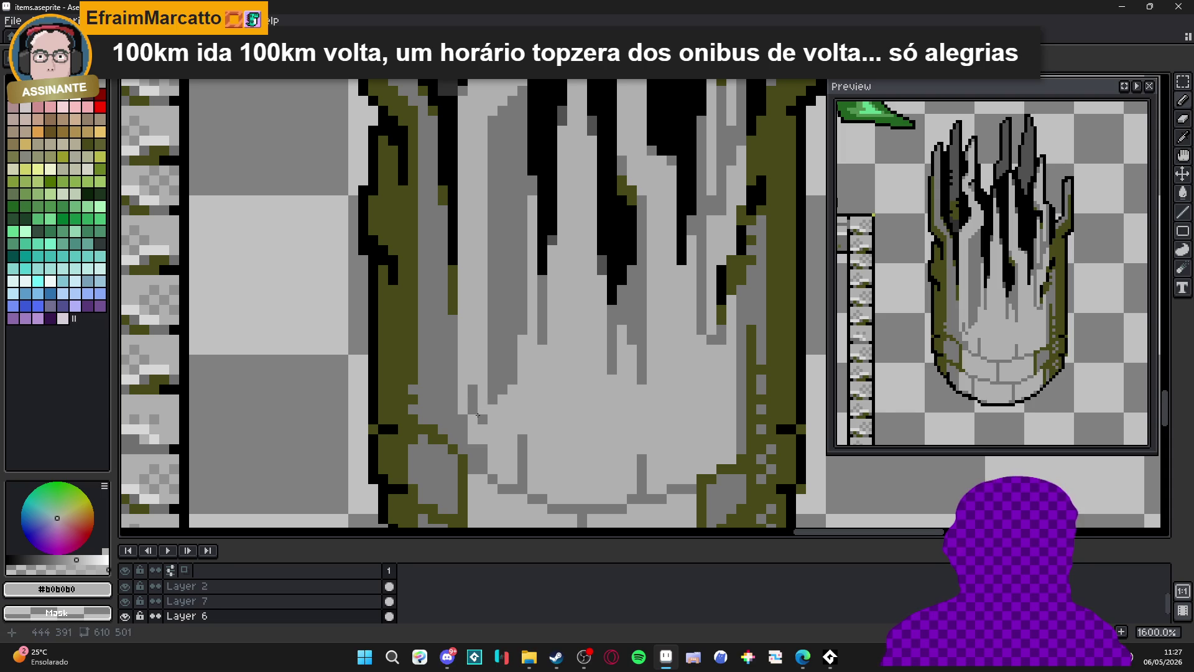
scroll(491, 432, "down", 1)
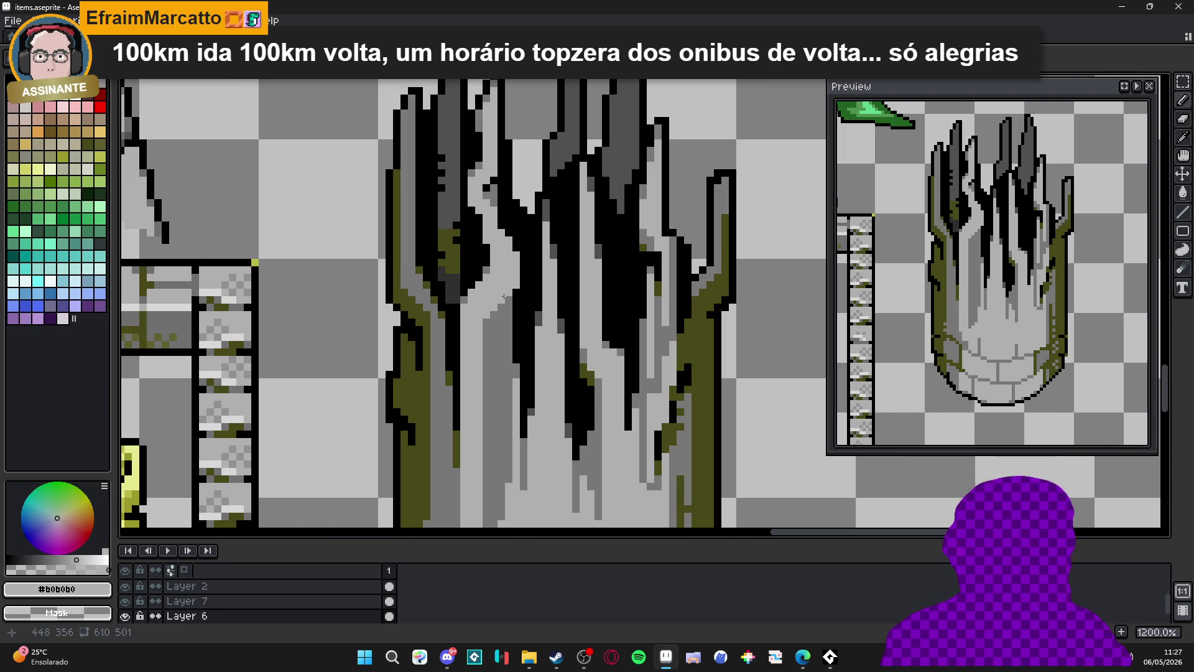
scroll(506, 350, "up", 1)
left_click(489, 240, "alt")
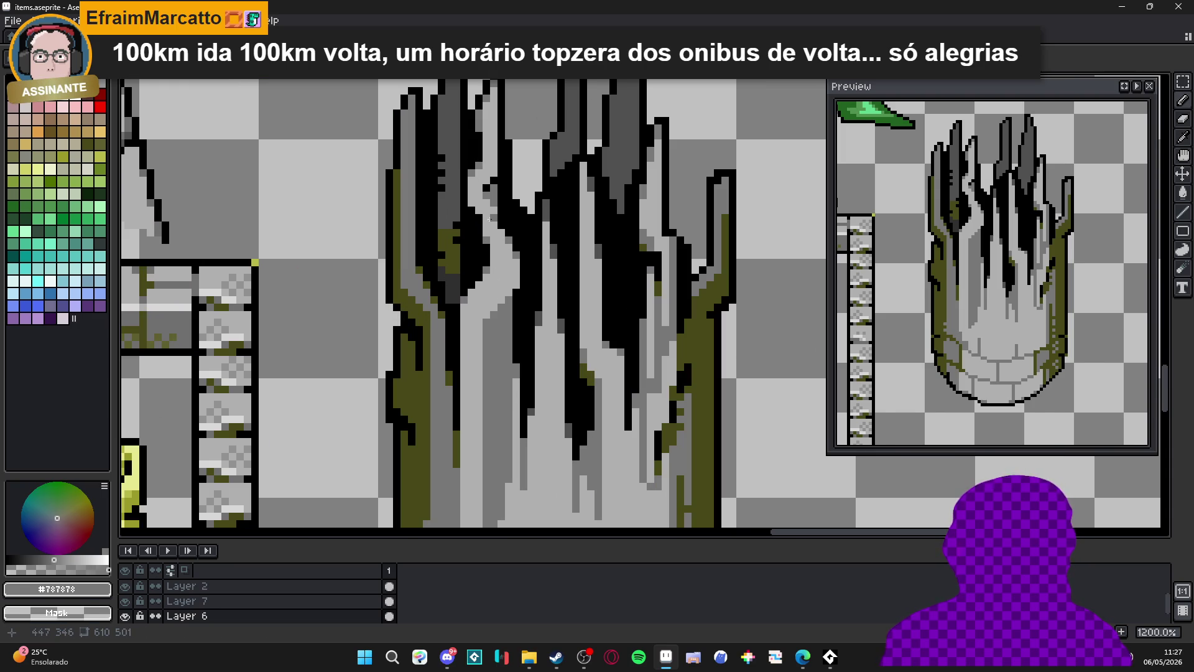
scroll(479, 211, "down", 2)
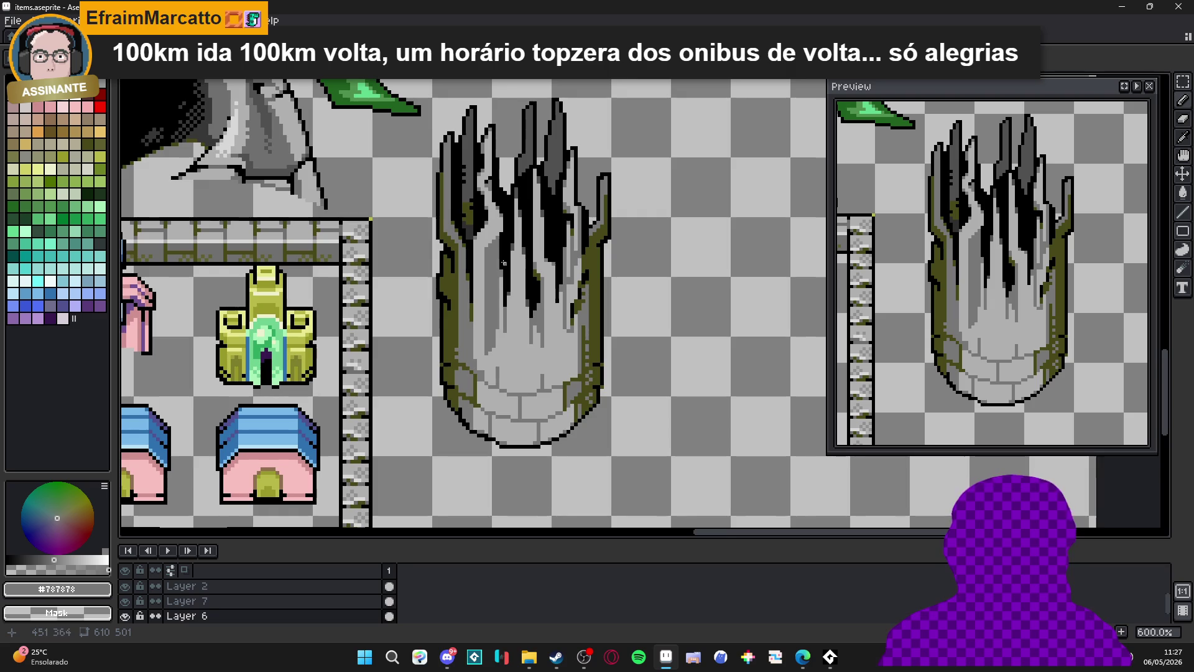
scroll(497, 256, "up", 1)
left_click(496, 254, "alt")
scroll(485, 249, "up", 1)
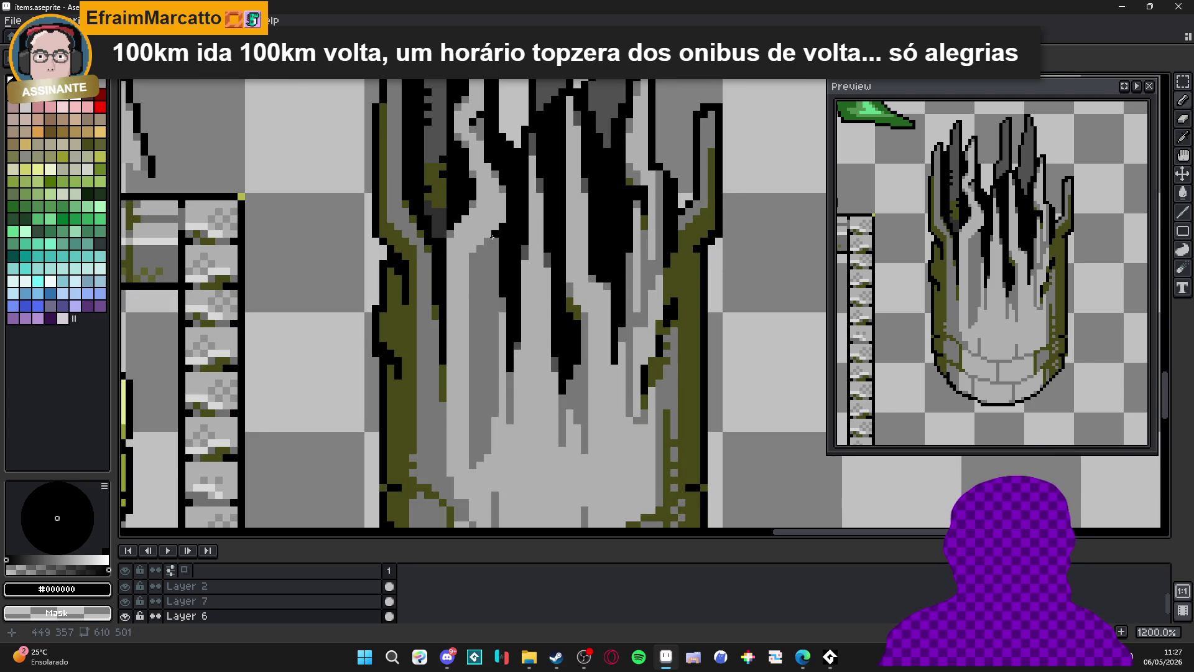
scroll(476, 258, "down", 3)
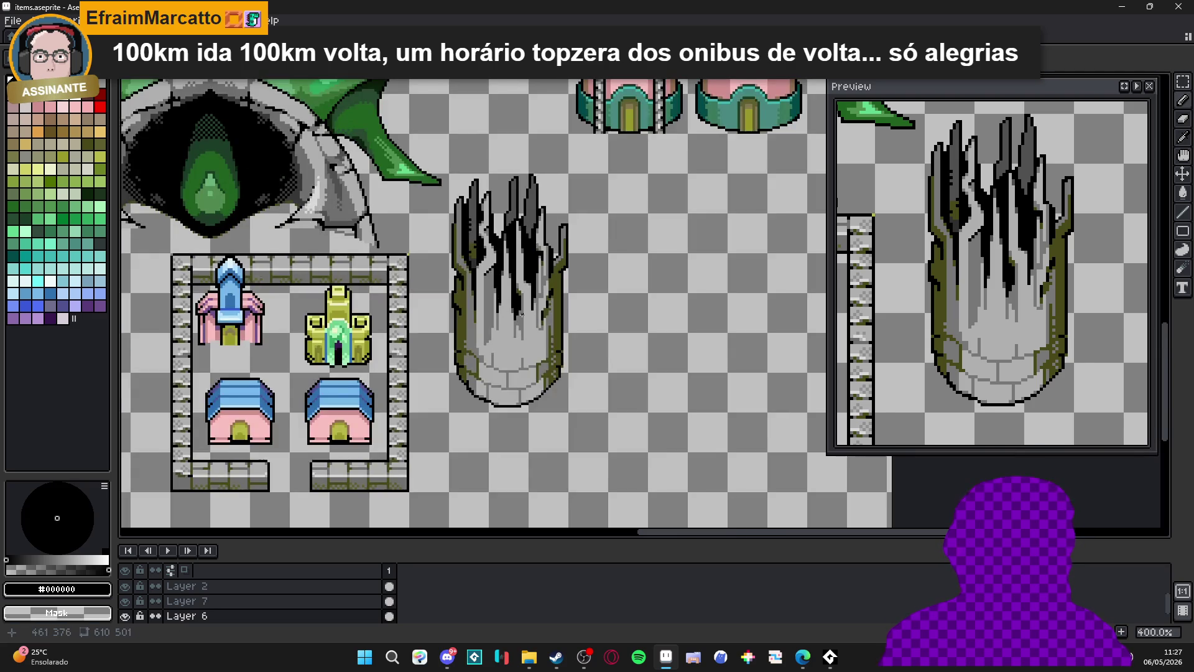
scroll(491, 268, "up", 1)
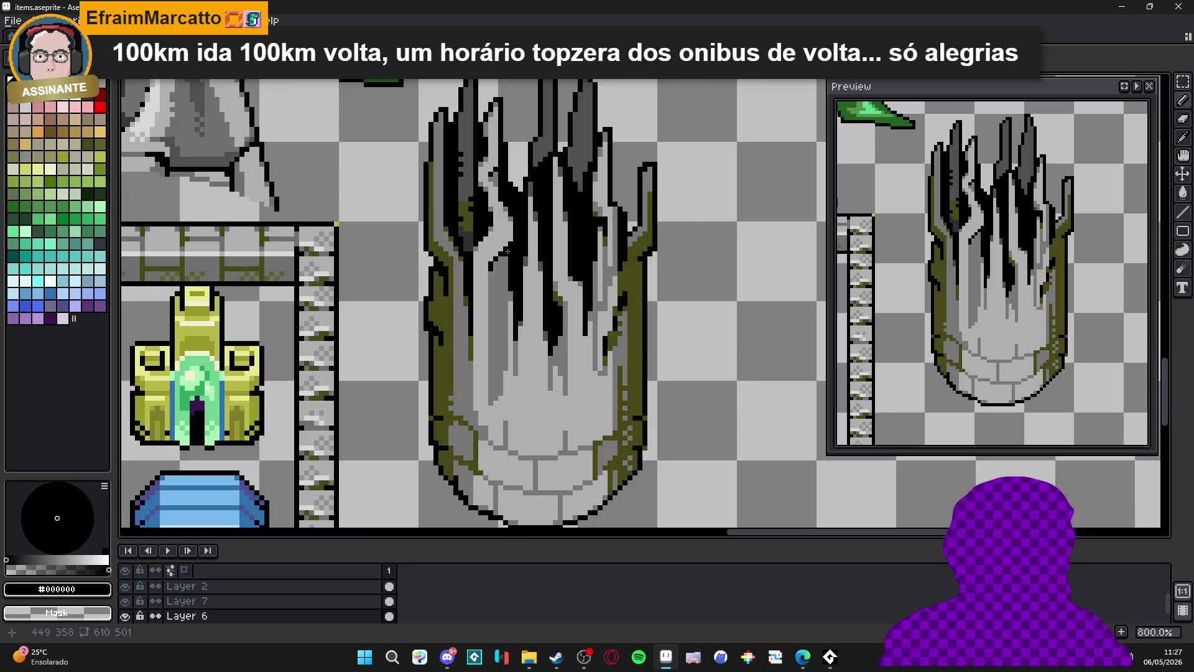
scroll(510, 258, "down", 3)
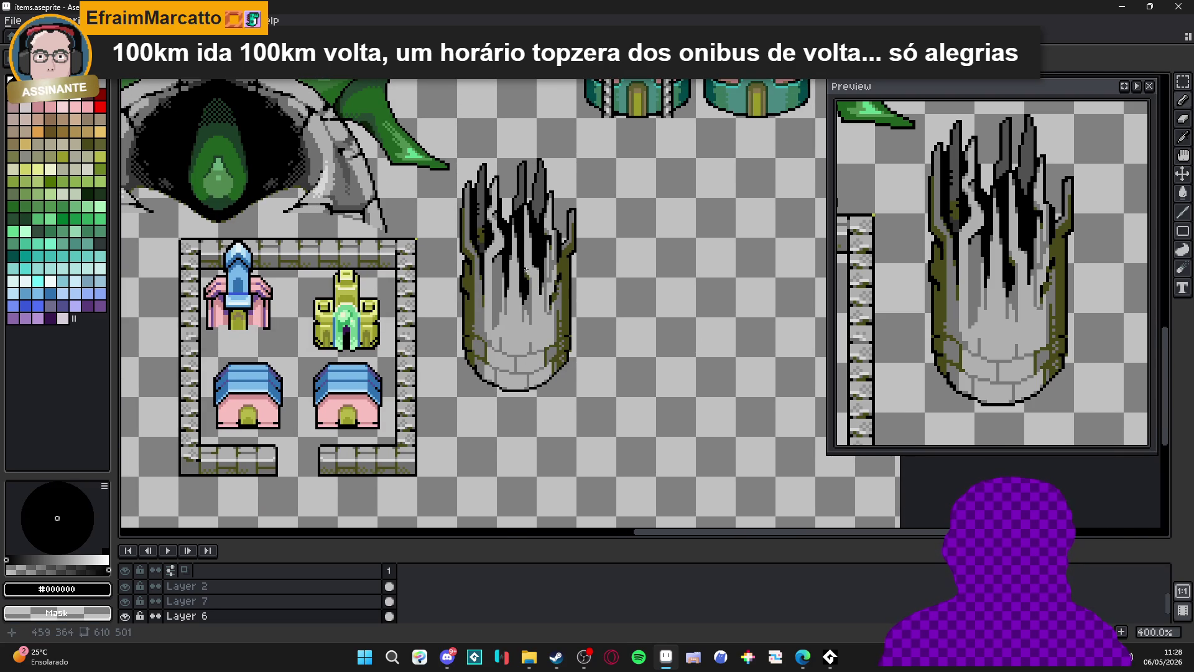
scroll(498, 266, "up", 2)
scroll(497, 266, "up", 3)
left_click(426, 261, "alt")
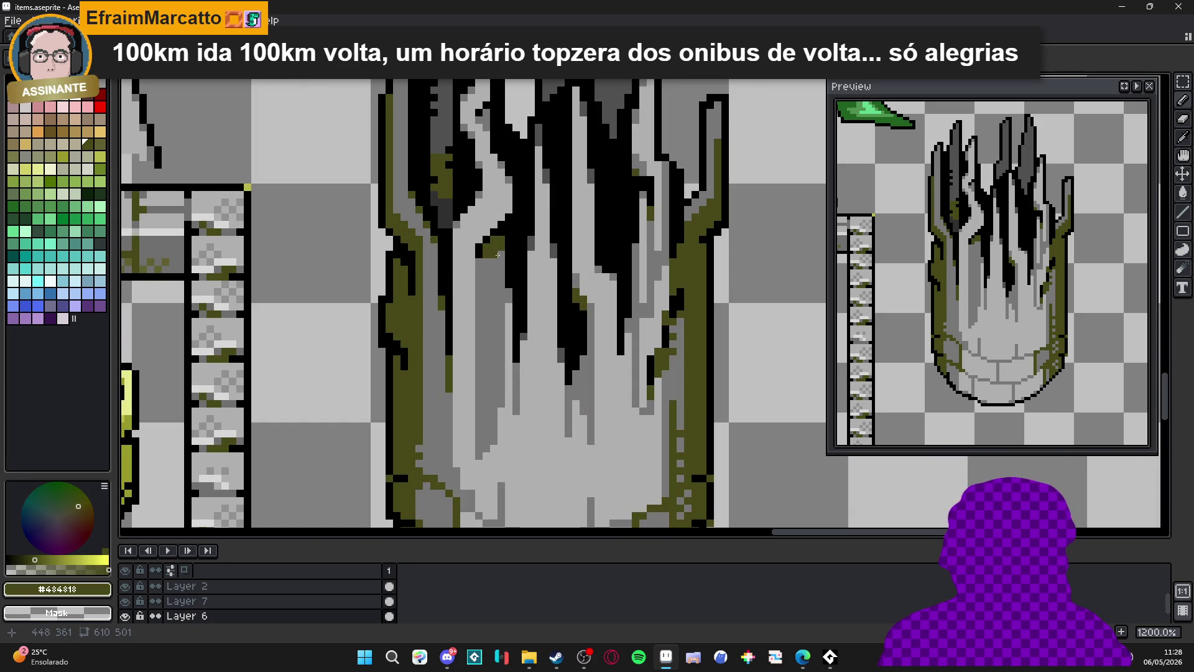
scroll(481, 262, "down", 5)
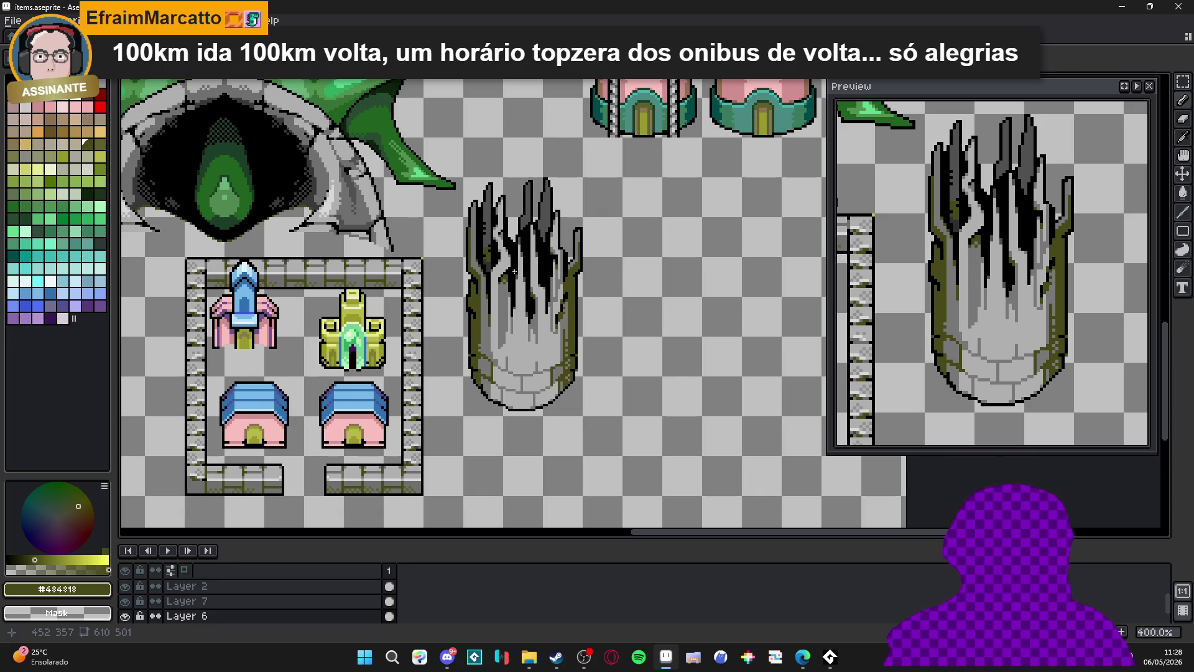
scroll(514, 271, "down", 1)
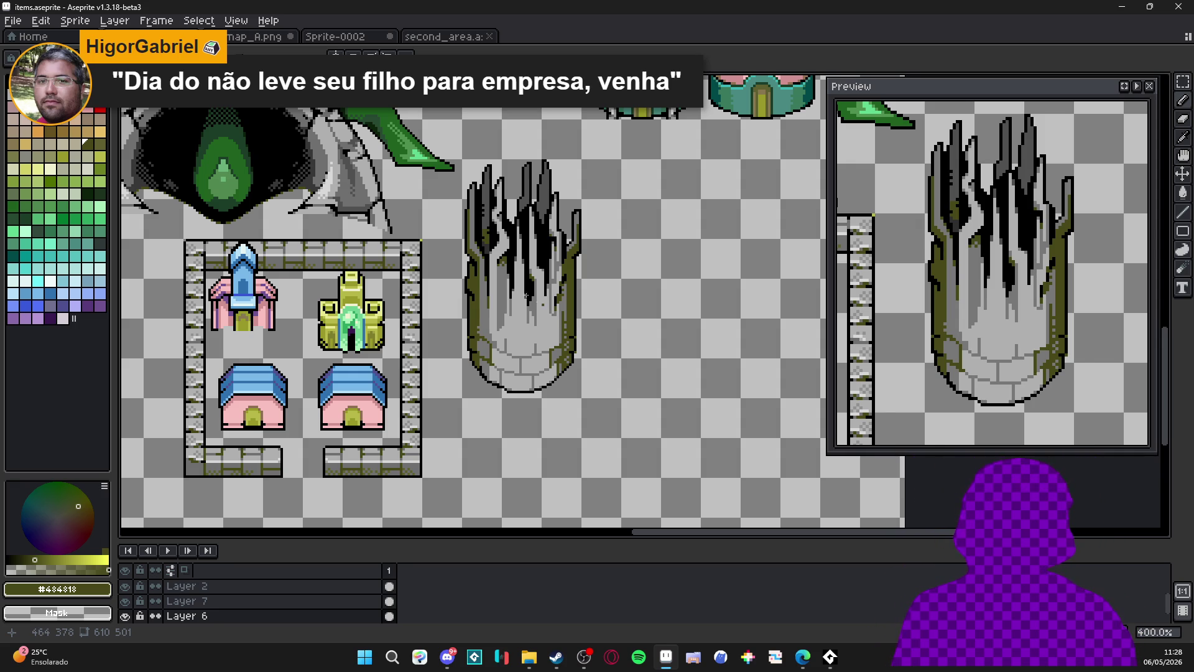
scroll(490, 230, "up", 5)
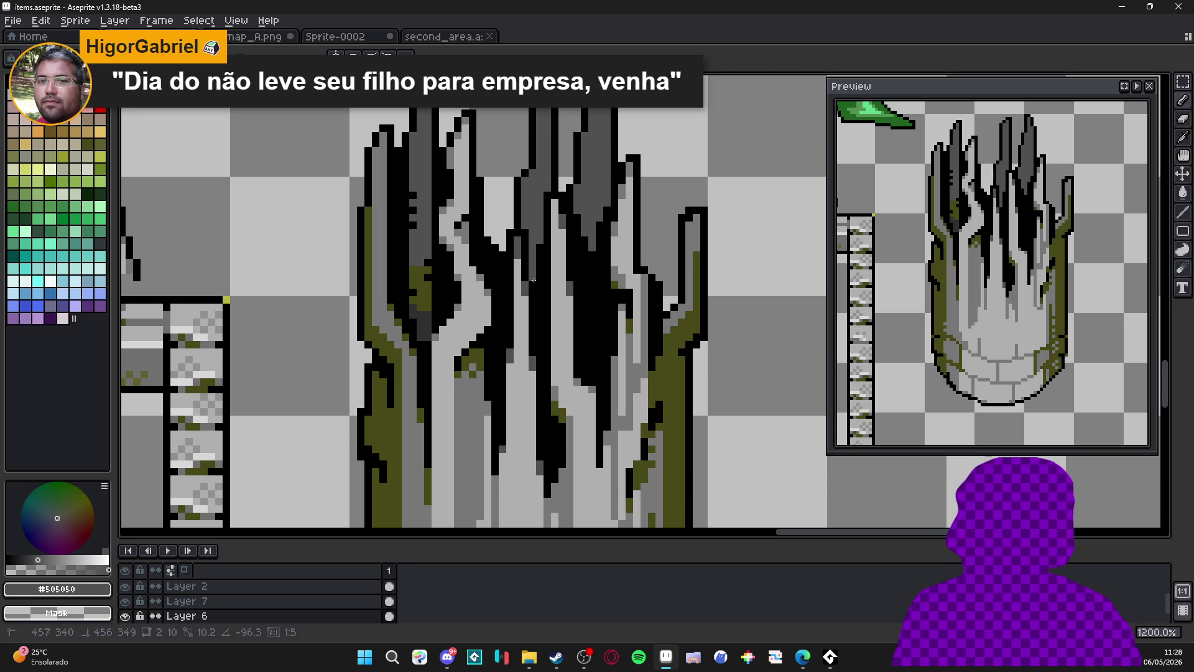
Paint #505050 dark grey streaks down the black cracks between the spikes.
scroll(542, 285, "down", 2)
scroll(541, 285, "up", 3)
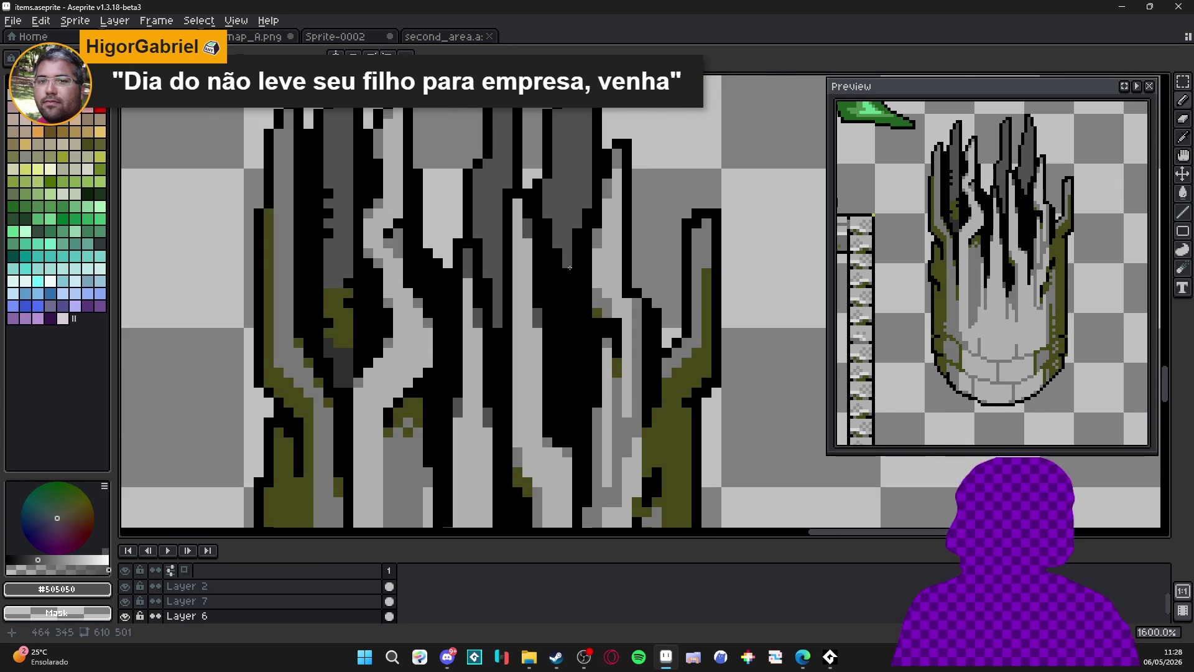
mouse_move(549, 218)
left_mouse_down()
mouse_move(558, 308)
mouse_move(551, 293)
left_mouse_up()
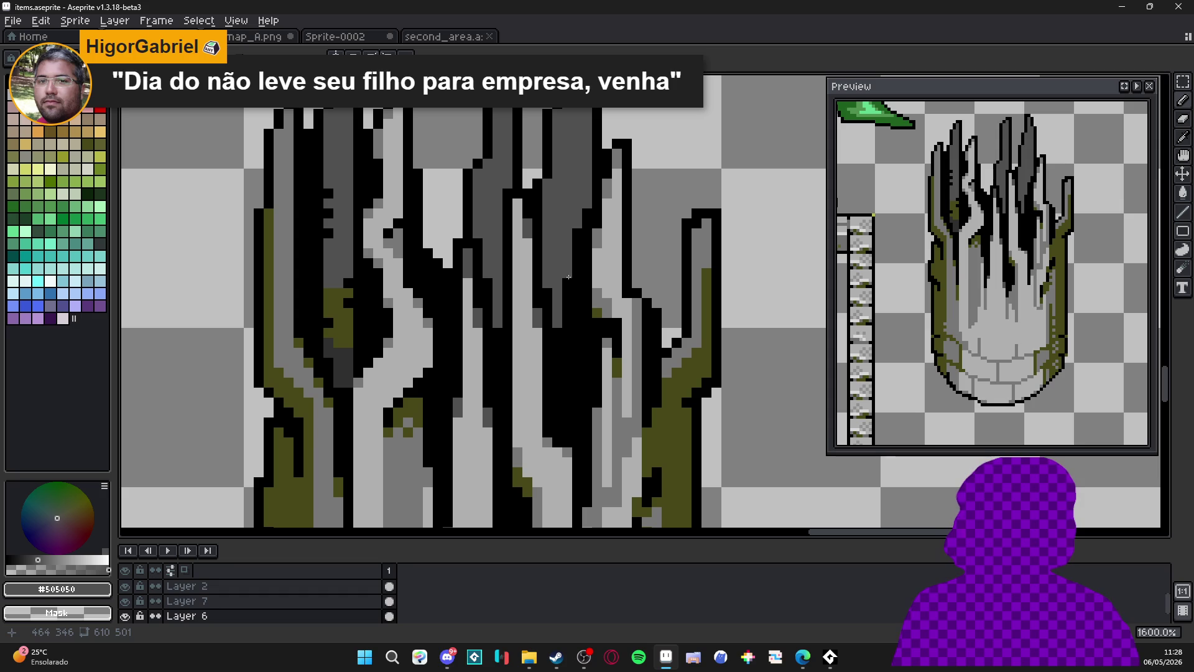
left_click_drag(574, 236, 566, 356)
left_click_drag(567, 290, 559, 364)
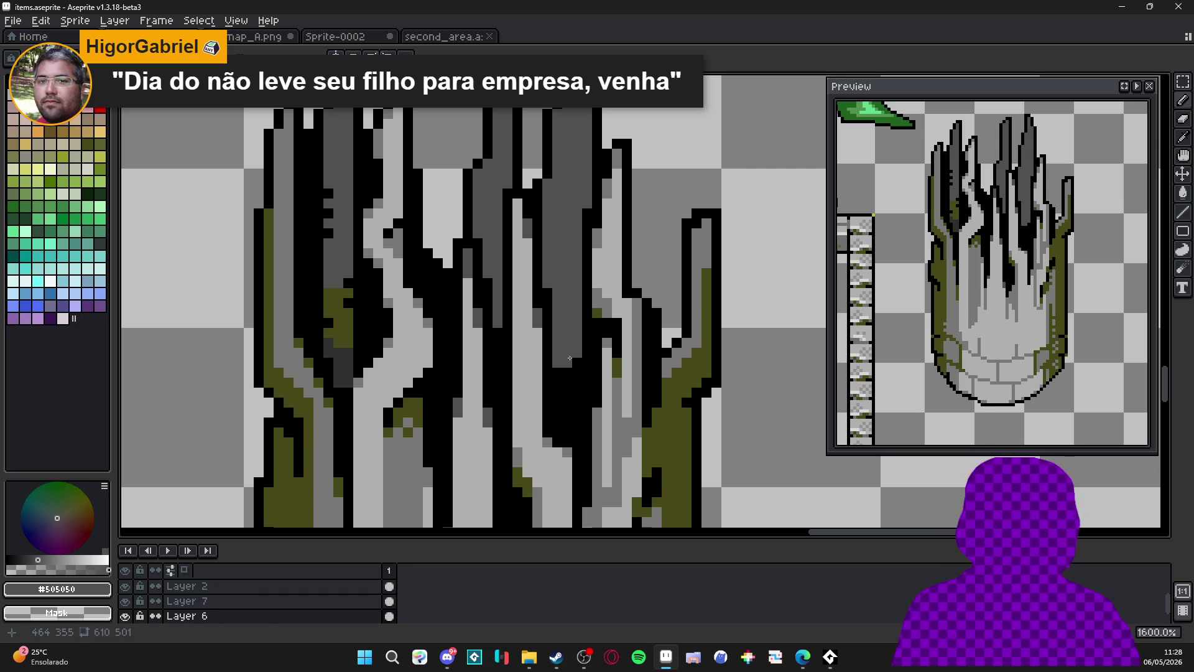
Switch to the darker #303030 grey and darken a column of the crack, extending it upward.
left_click(592, 381, "alt")
scroll(592, 381, "down", 3)
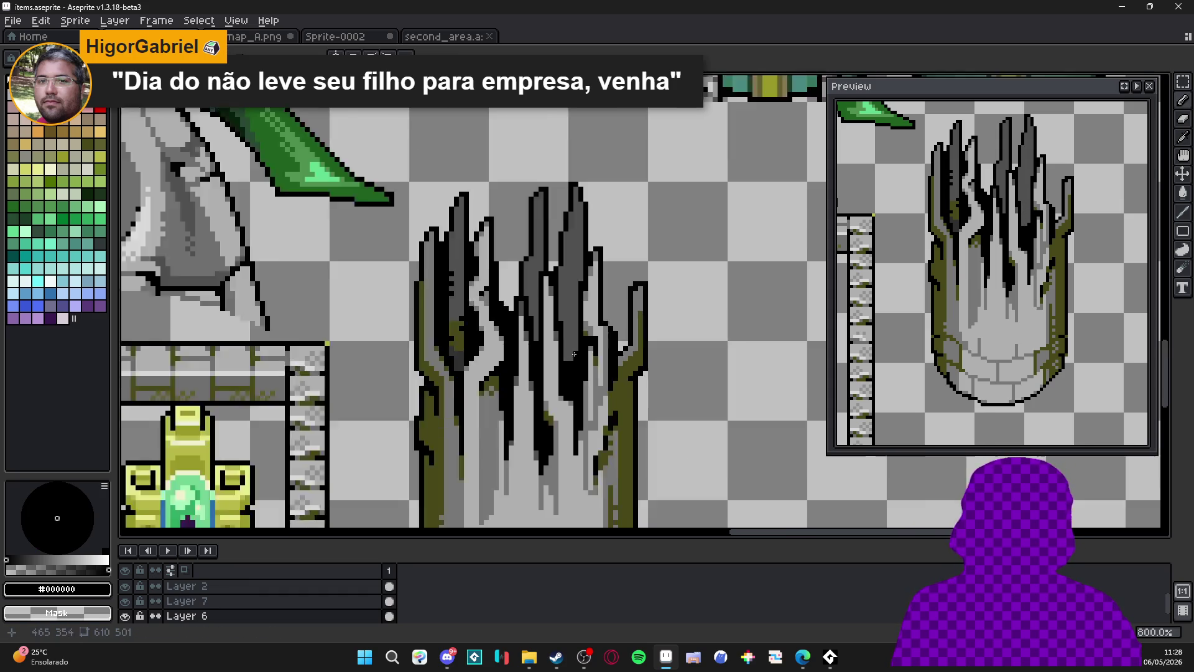
scroll(591, 306, "up", 3)
scroll(591, 306, "down", 2)
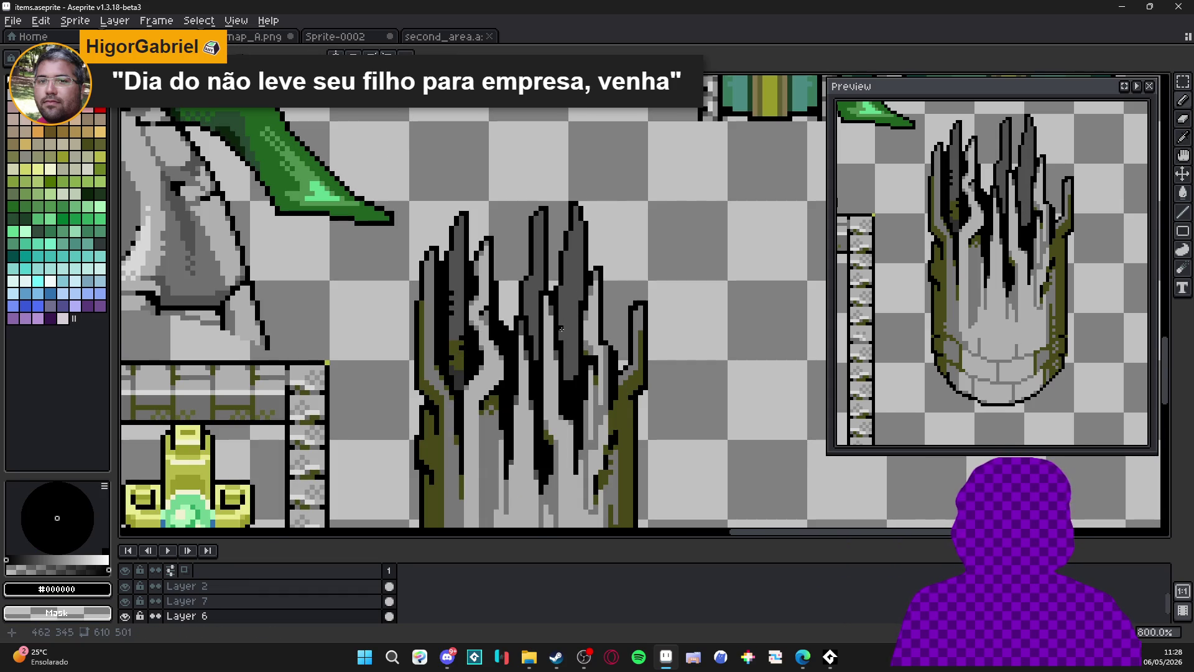
scroll(565, 333, "up", 2)
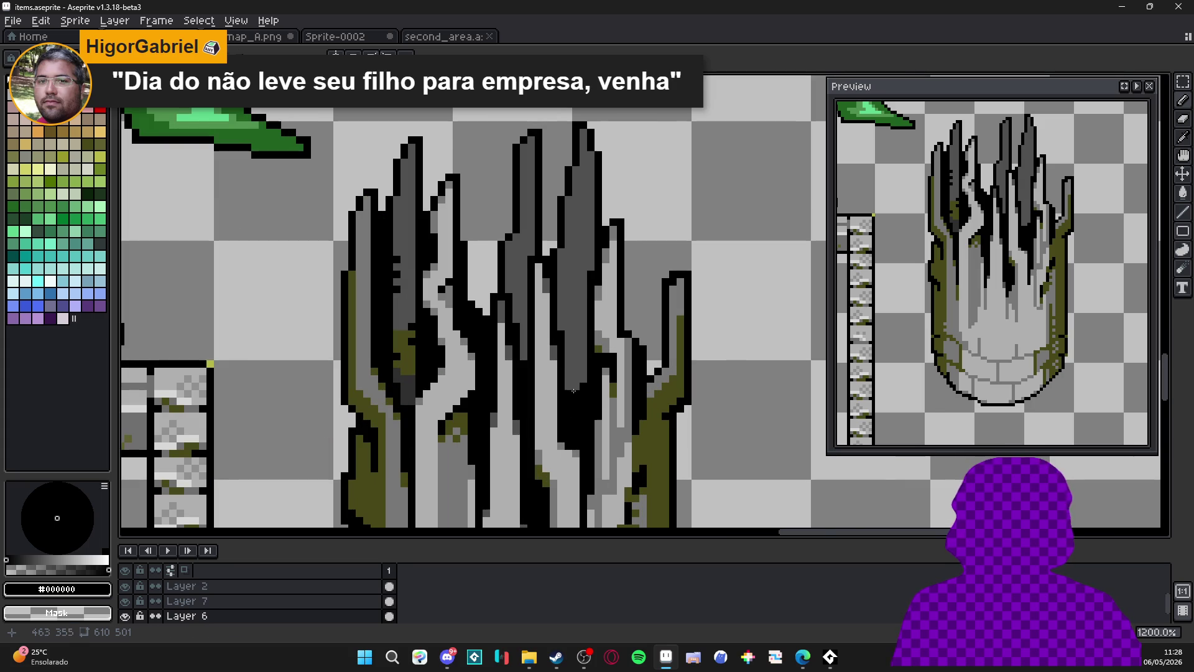
left_click(565, 333, "alt")
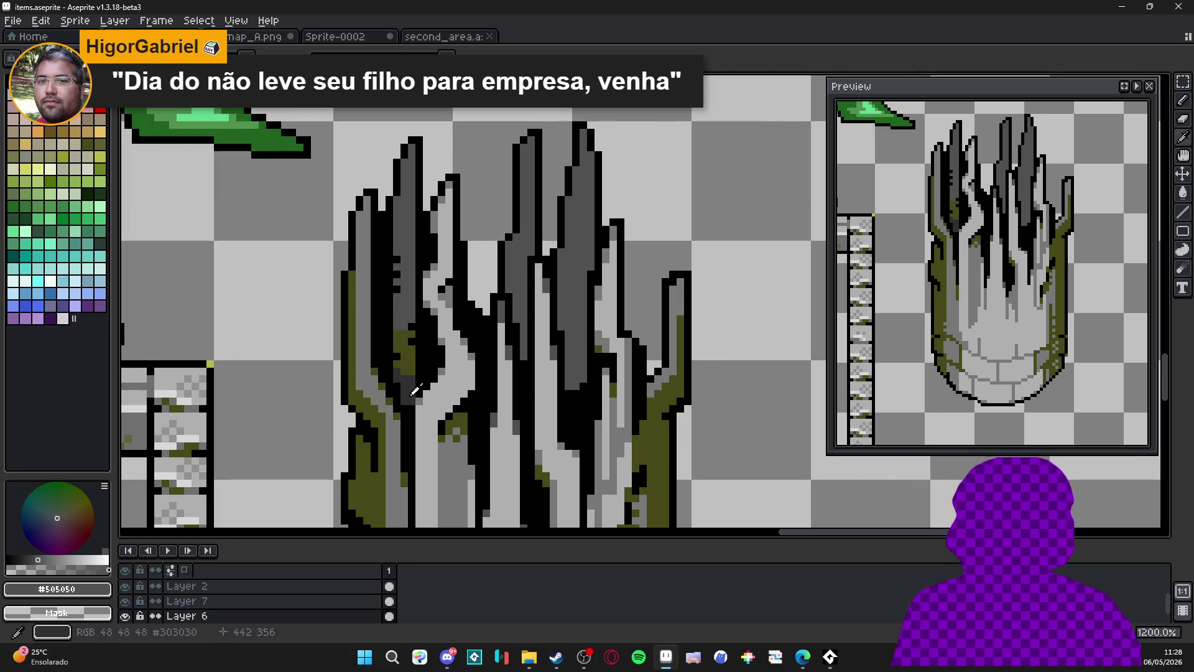
left_click(573, 400, "alt")
left_click_drag(573, 401, 578, 375)
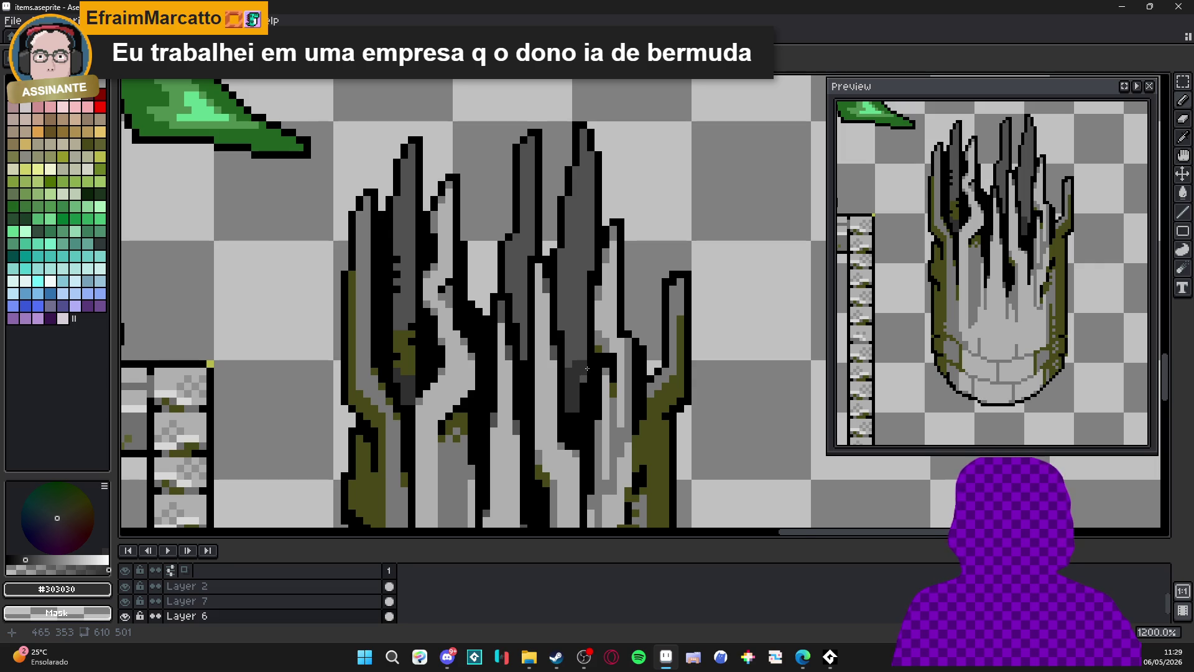
scroll(587, 369, "up", 1)
mouse_move(580, 367)
left_mouse_down()
mouse_move(576, 307)
mouse_move(563, 313)
left_mouse_up()
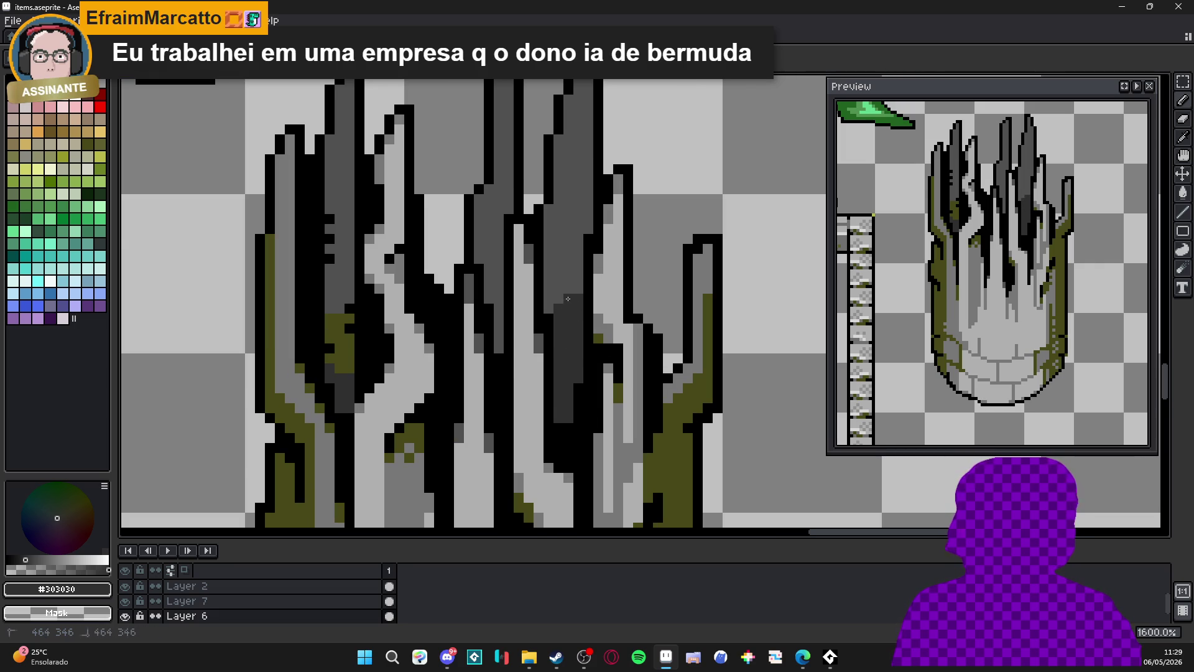
Add olive moss pixels and a diagonal moss stroke up the middle spike.
left_click(348, 348, "alt")
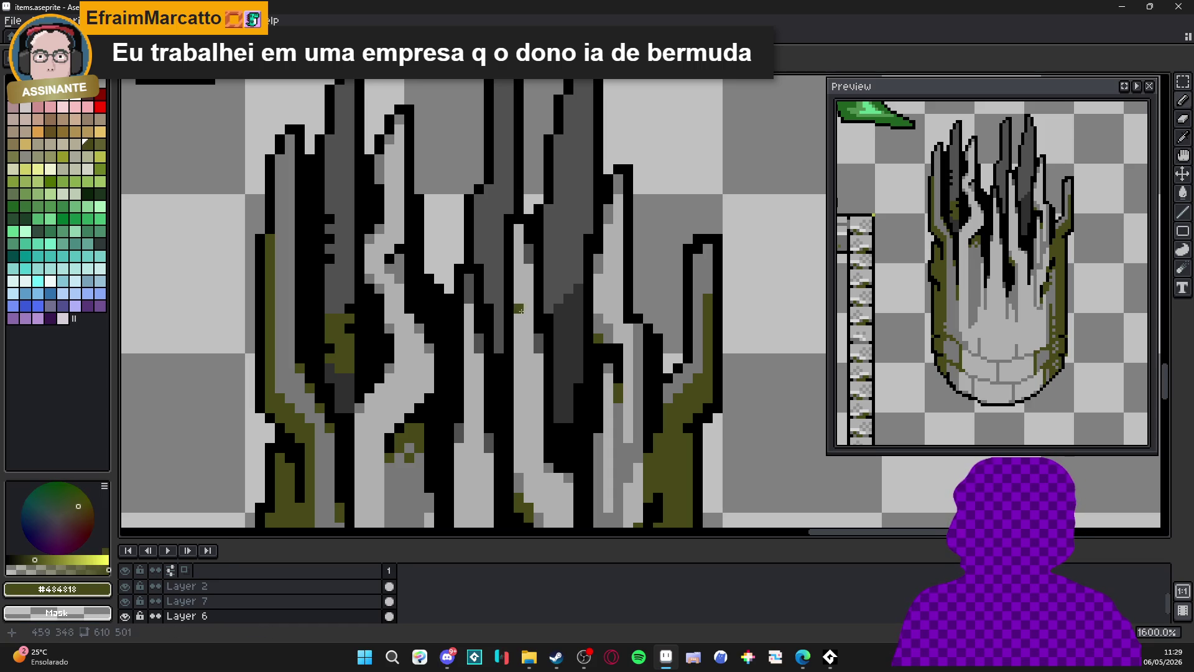
left_click(550, 306)
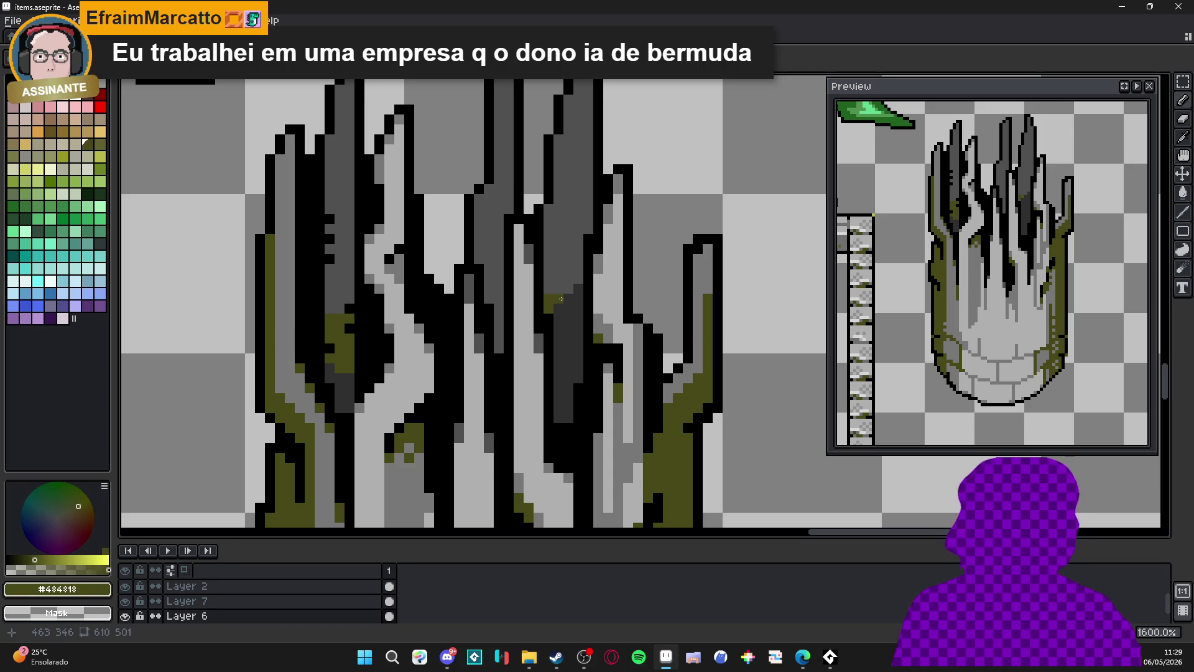
left_click_drag(566, 287, 585, 277)
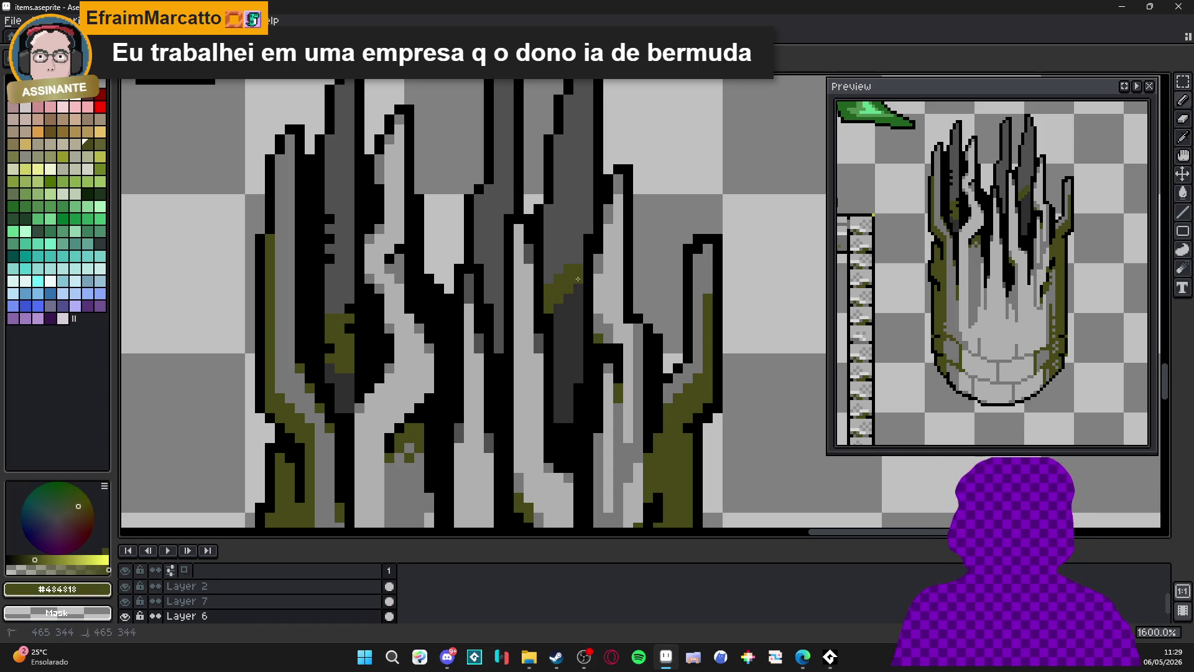
left_click(548, 273)
left_click(553, 258)
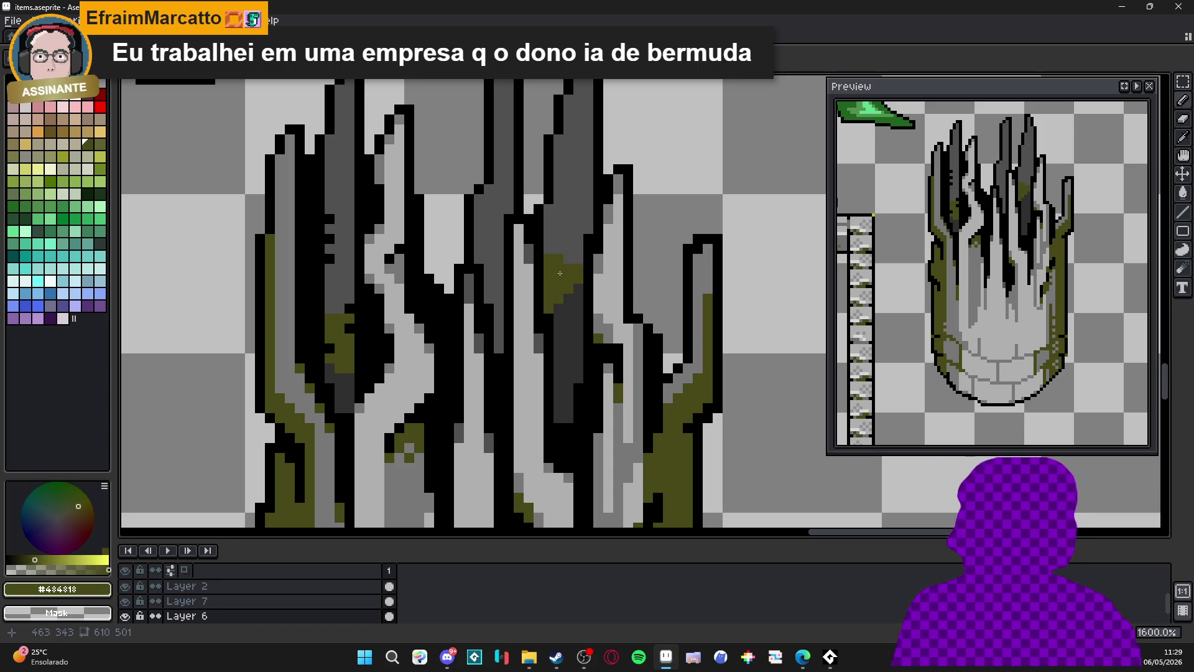
Repaint some olive moss pixels on the spike in #303030 dark grey.
left_click(568, 308, "alt")
left_click(558, 311)
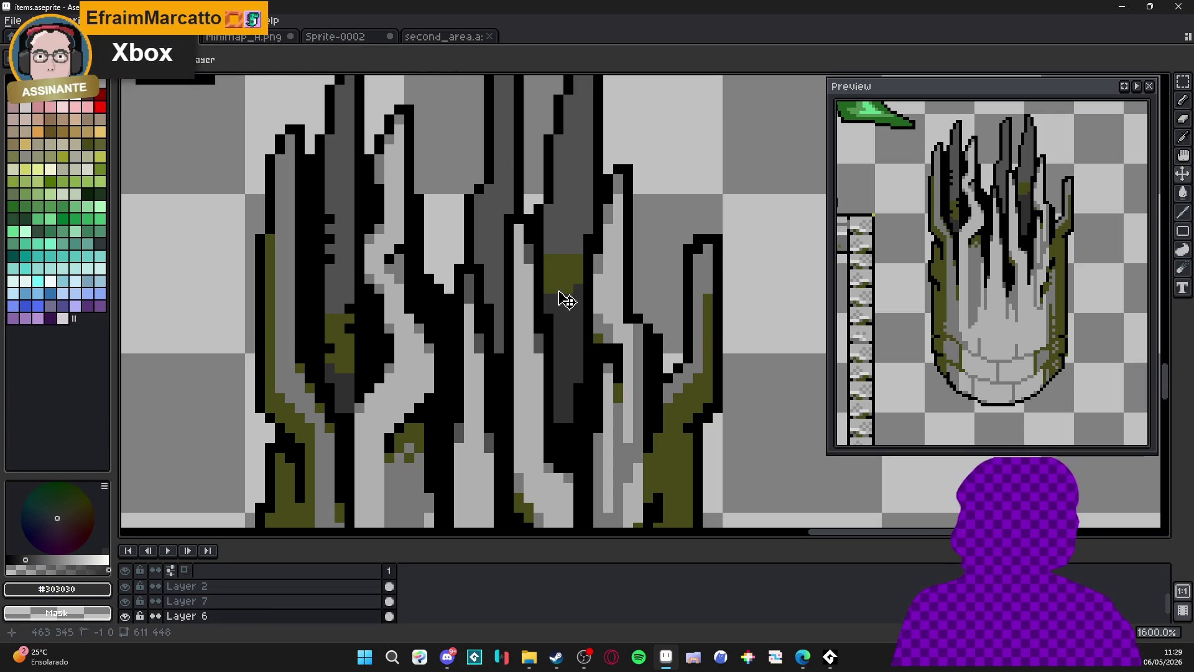
left_click(558, 264, "alt")
left_click(585, 267, "alt")
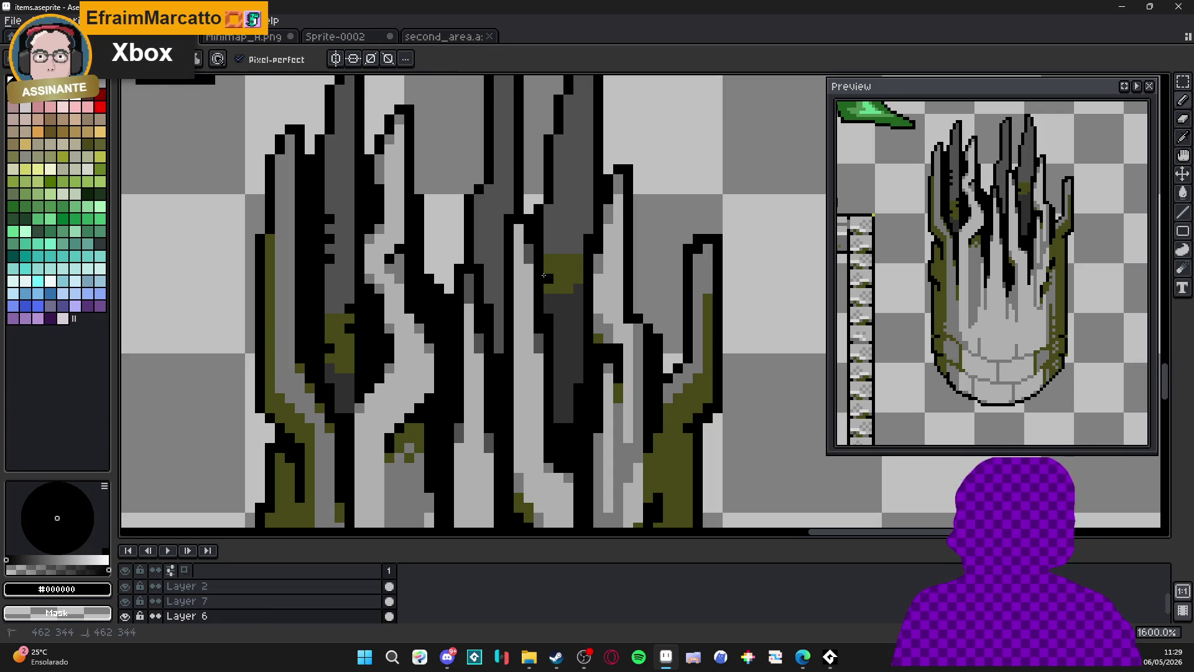
scroll(544, 275, "down", 4)
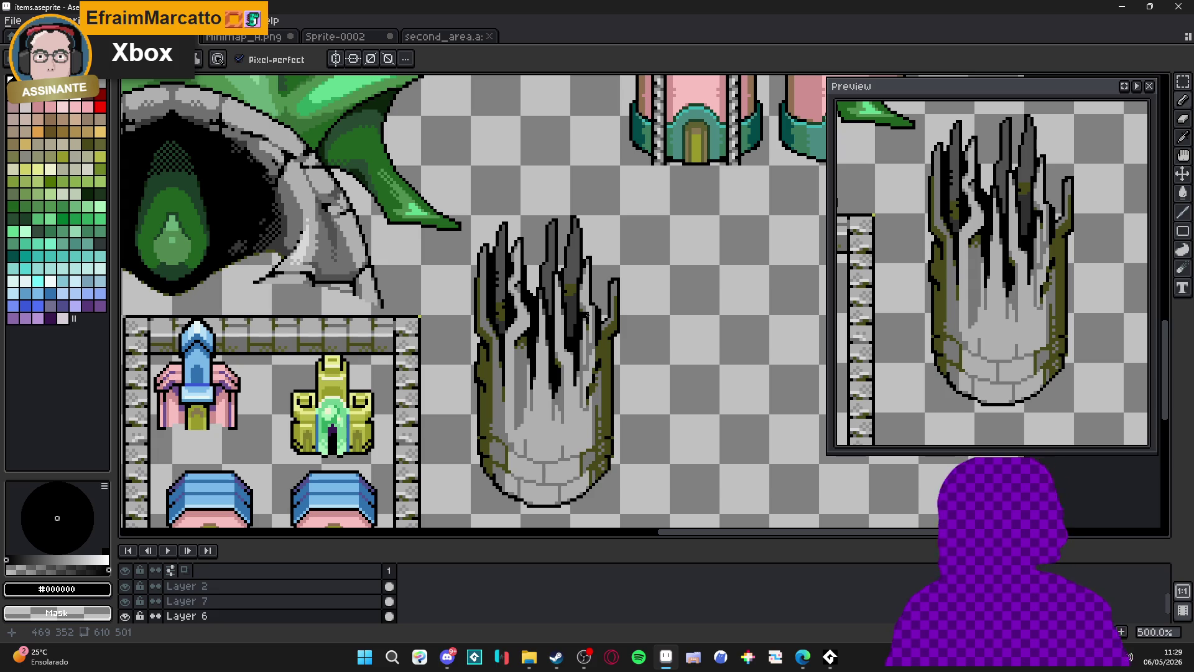
scroll(591, 287, "up", 4)
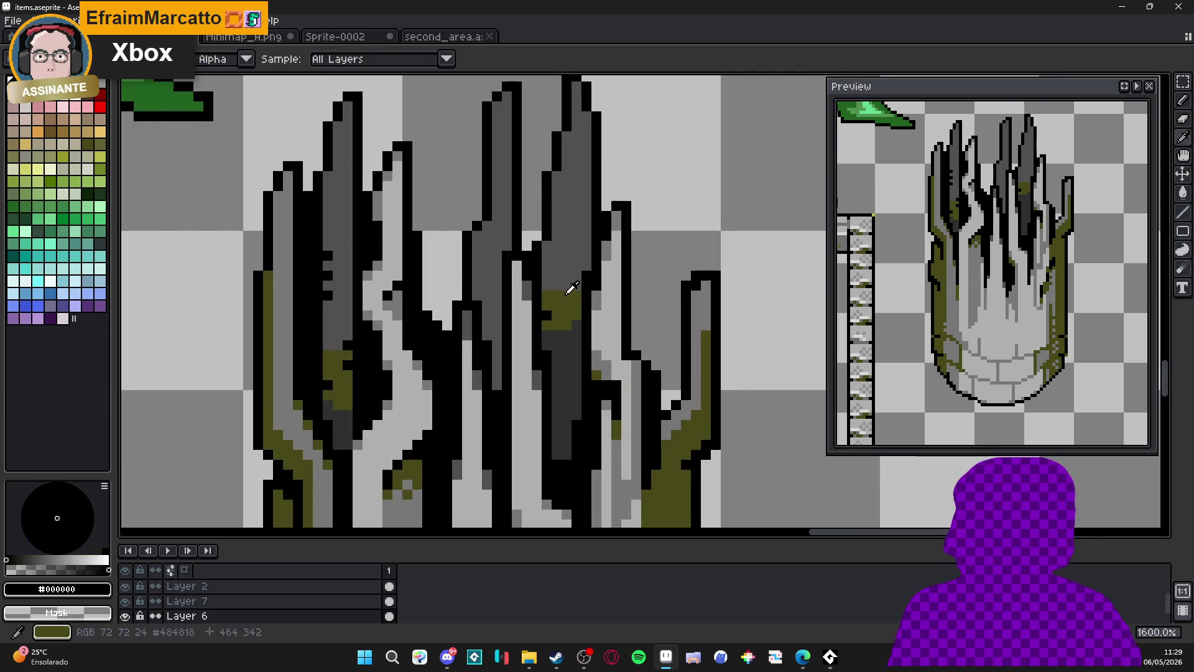
Dot #303030 dark grey pixels onto the middle and right spikes.
left_click(566, 297, "alt")
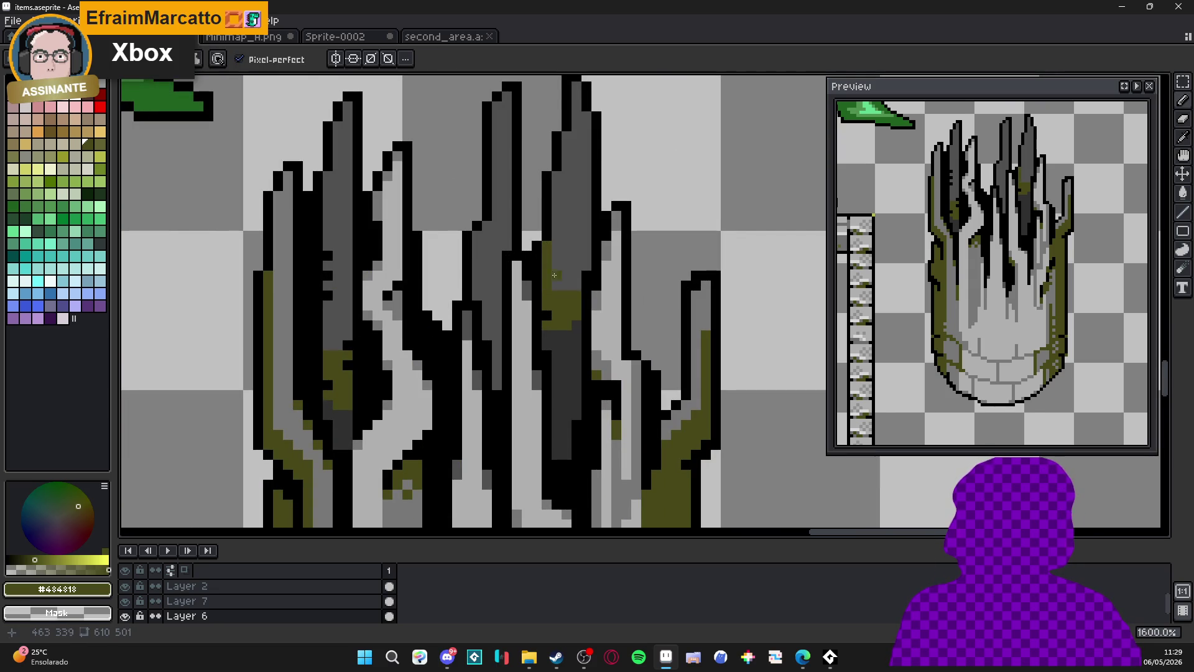
left_click(578, 332, "alt")
left_click(556, 181)
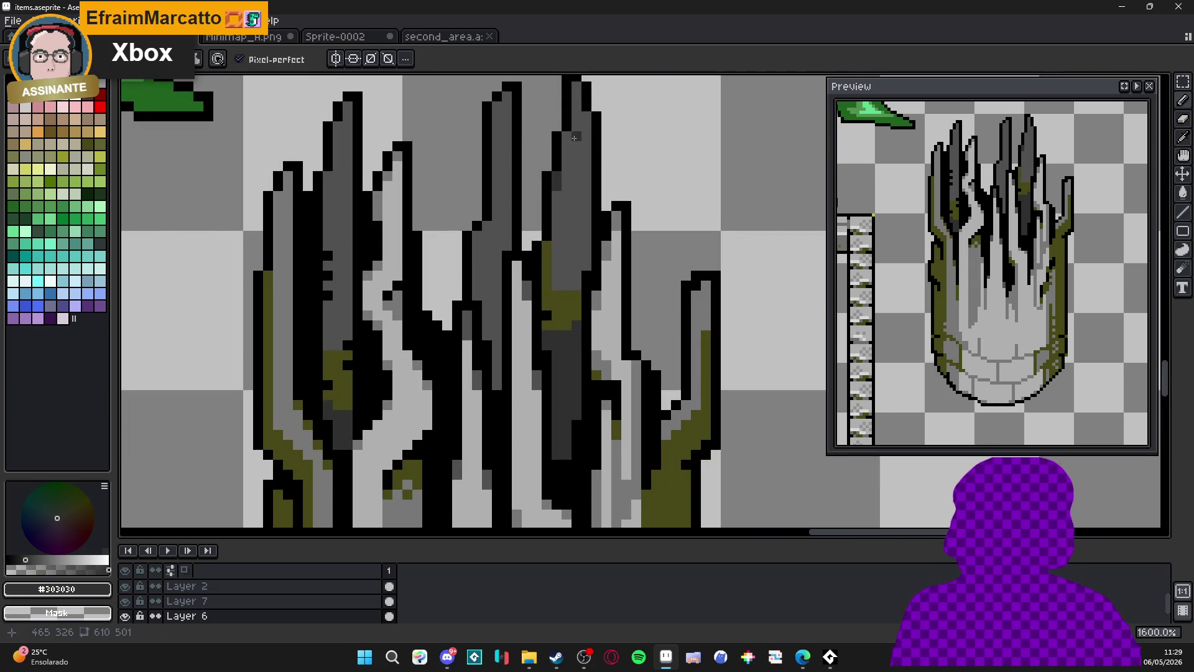
left_click(568, 137)
left_click(589, 120)
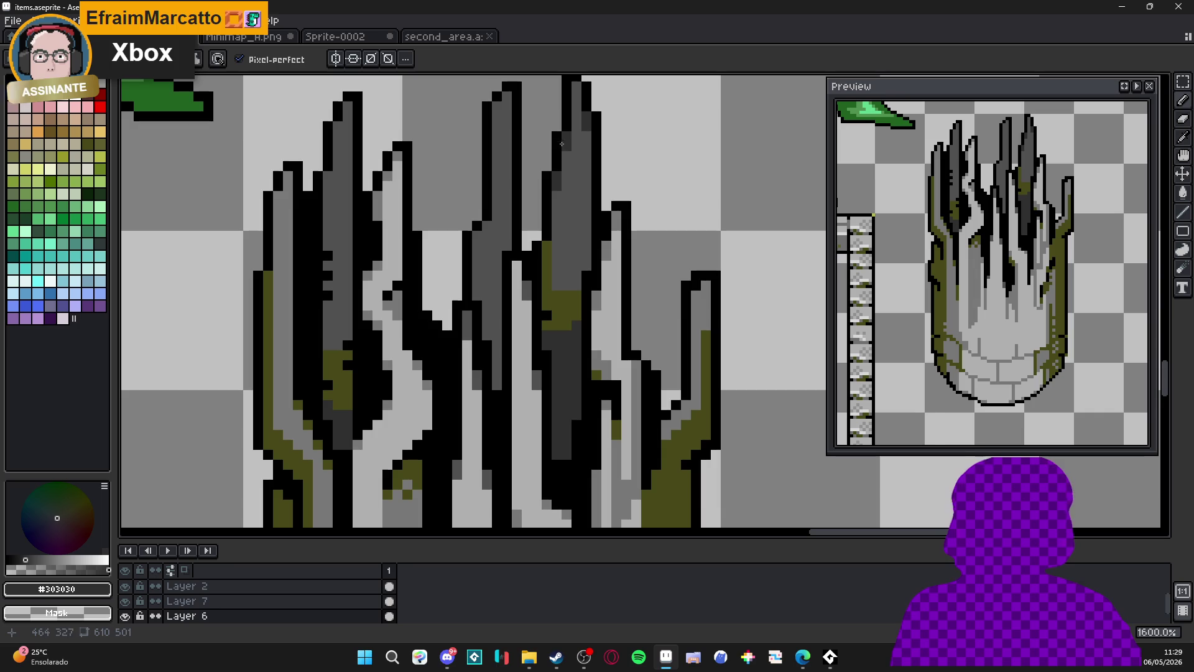
left_click(499, 113)
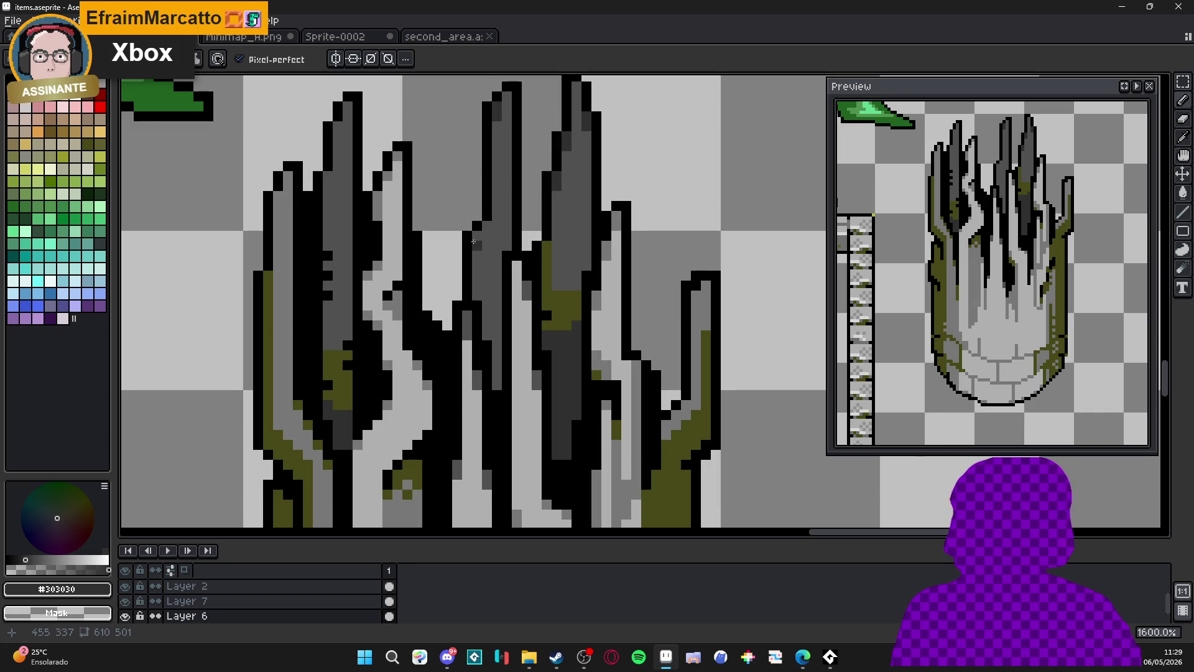
Paint an olive moss stroke upward along a left spike.
scroll(428, 281, "down", 4)
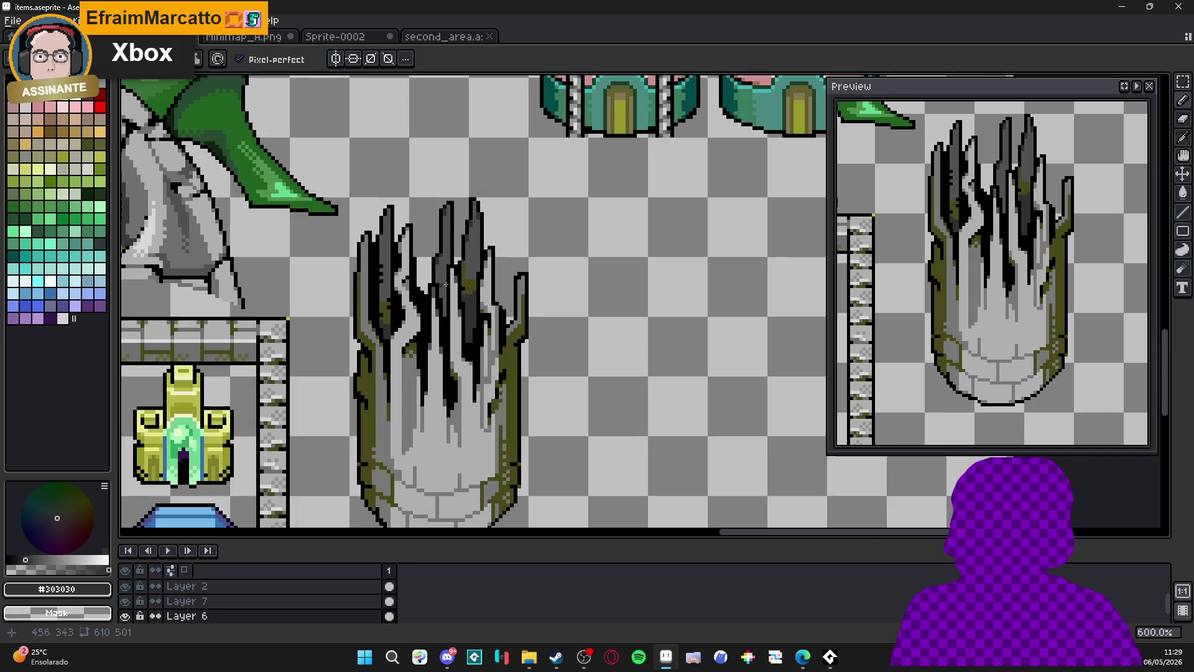
scroll(479, 286, "up", 4)
left_click(409, 337, "alt")
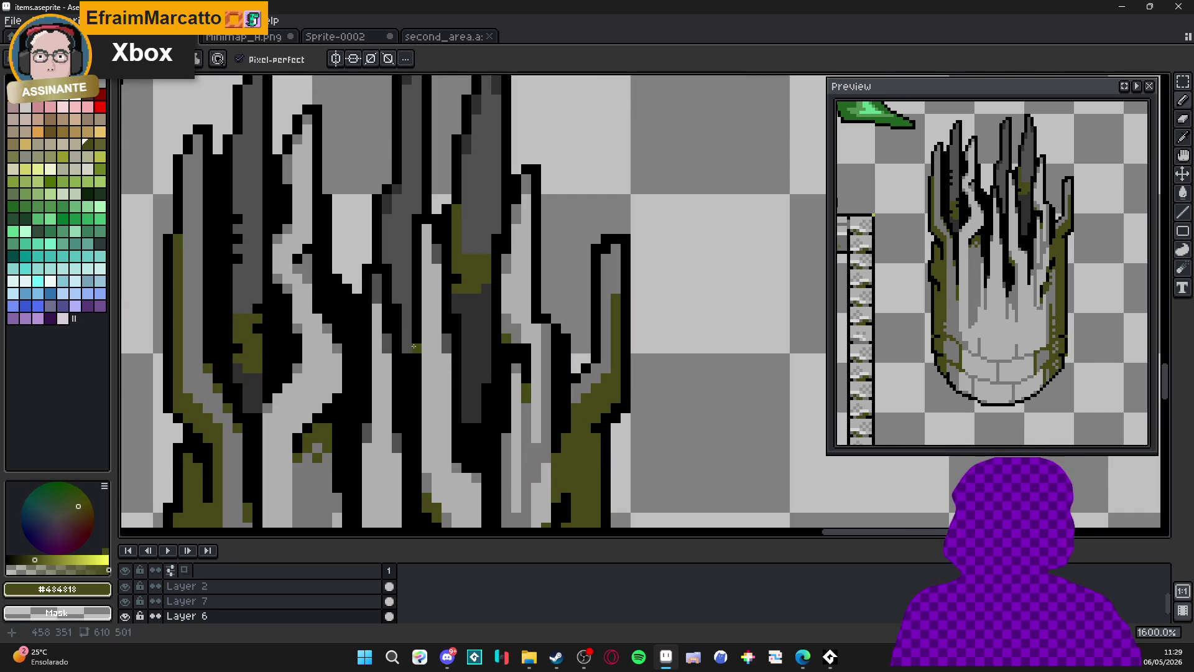
left_click_drag(409, 338, 403, 256)
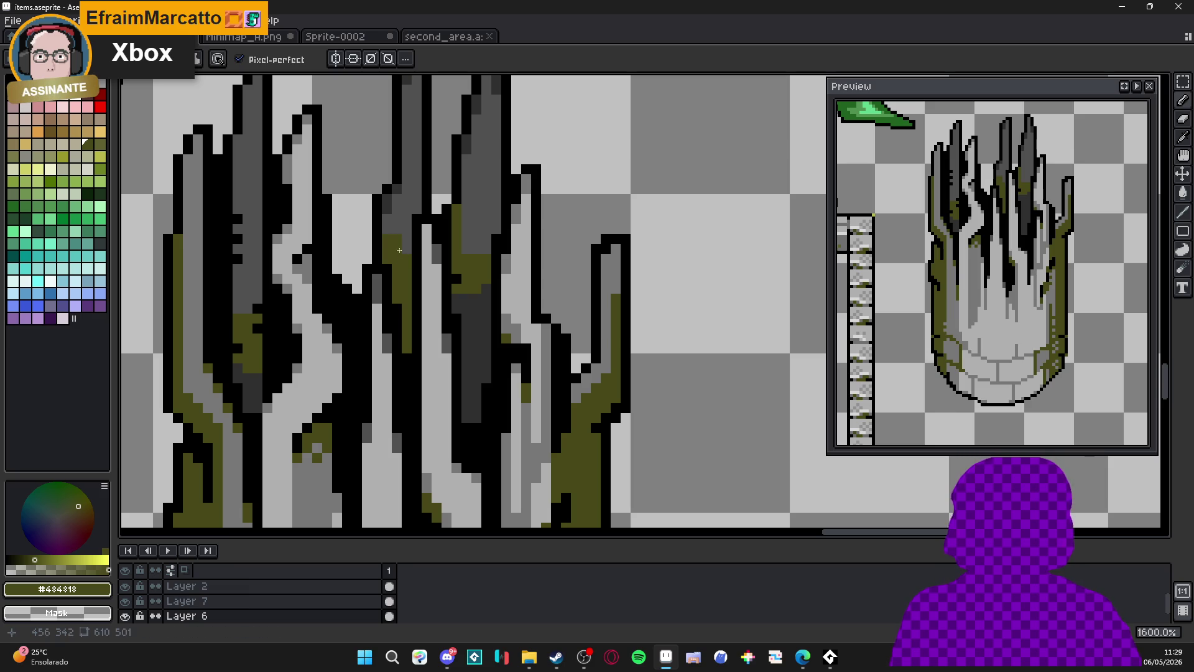
Resample stone grey, olive and #303030 from the pillar, ending on #505050 grey.
scroll(390, 225, "down", 4)
scroll(417, 271, "up", 4)
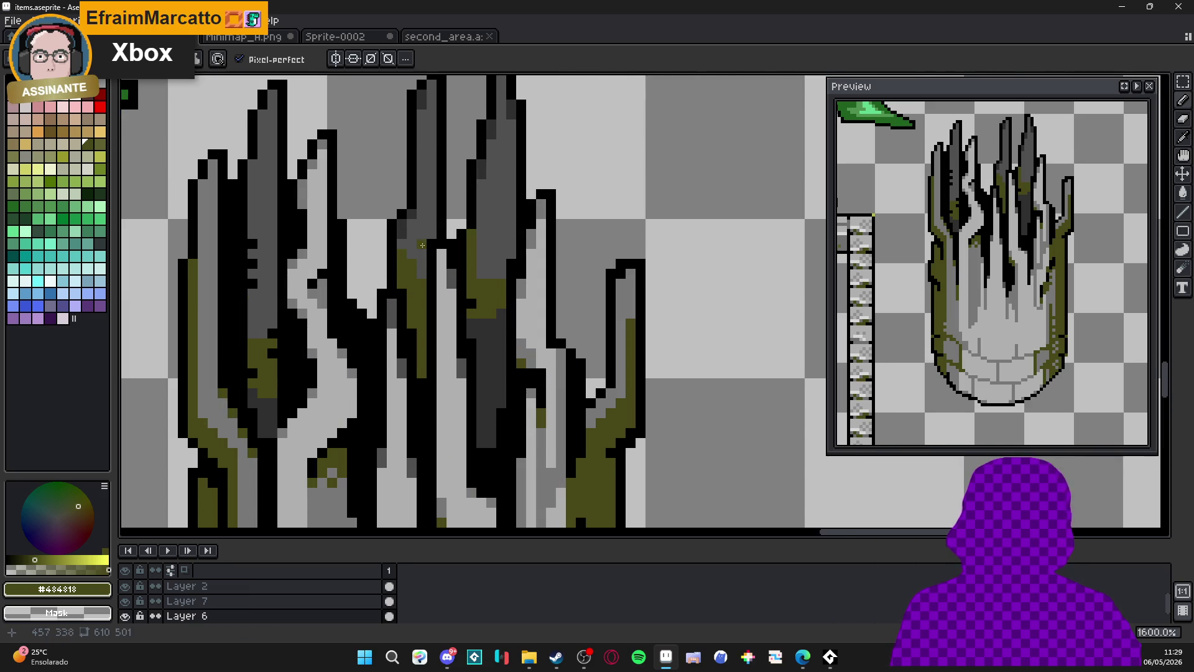
scroll(423, 245, "up", 1)
left_click(413, 234, "alt")
scroll(486, 286, "down", 2)
scroll(486, 286, "up", 3)
left_click(486, 296, "alt")
scroll(496, 292, "down", 4)
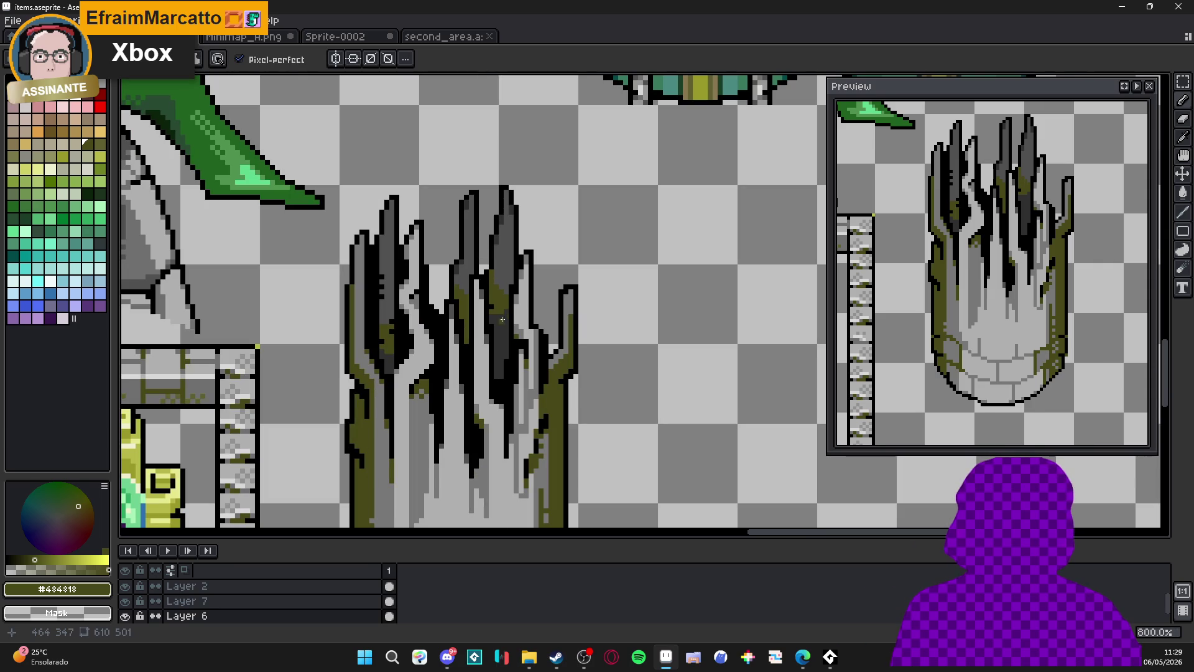
scroll(499, 330, "up", 2)
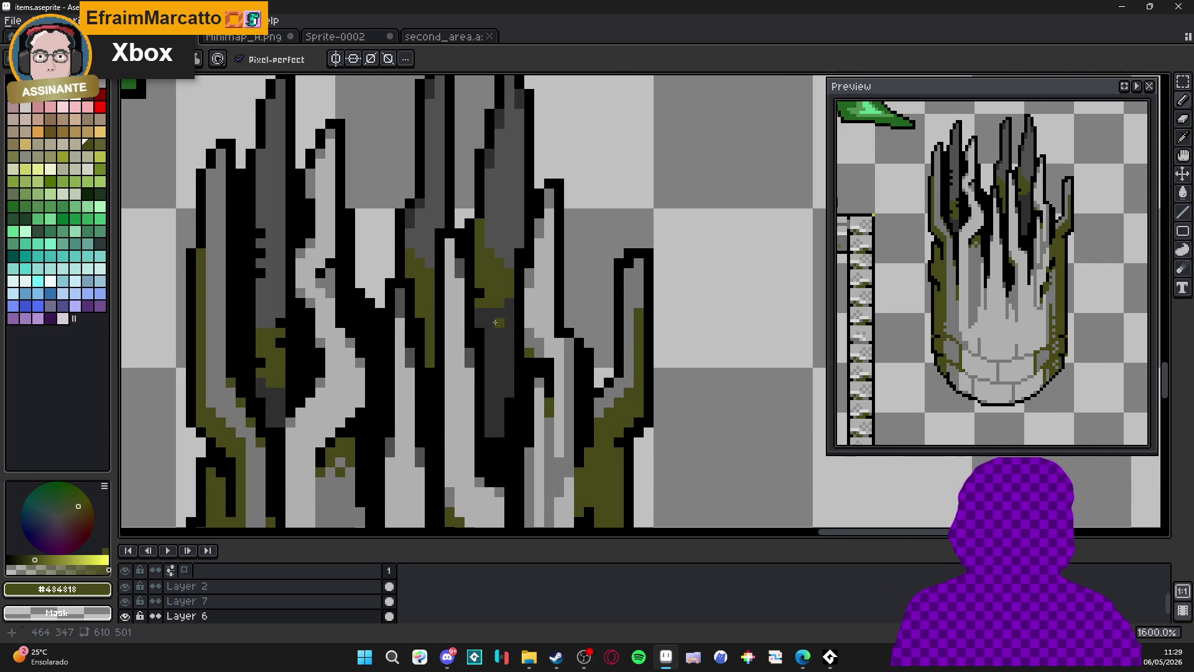
left_click(498, 314, "alt")
left_click(501, 269, "alt")
left_click(477, 228, "alt")
scroll(478, 228, "down", 3)
scroll(516, 293, "up", 1)
scroll(498, 323, "down", 1)
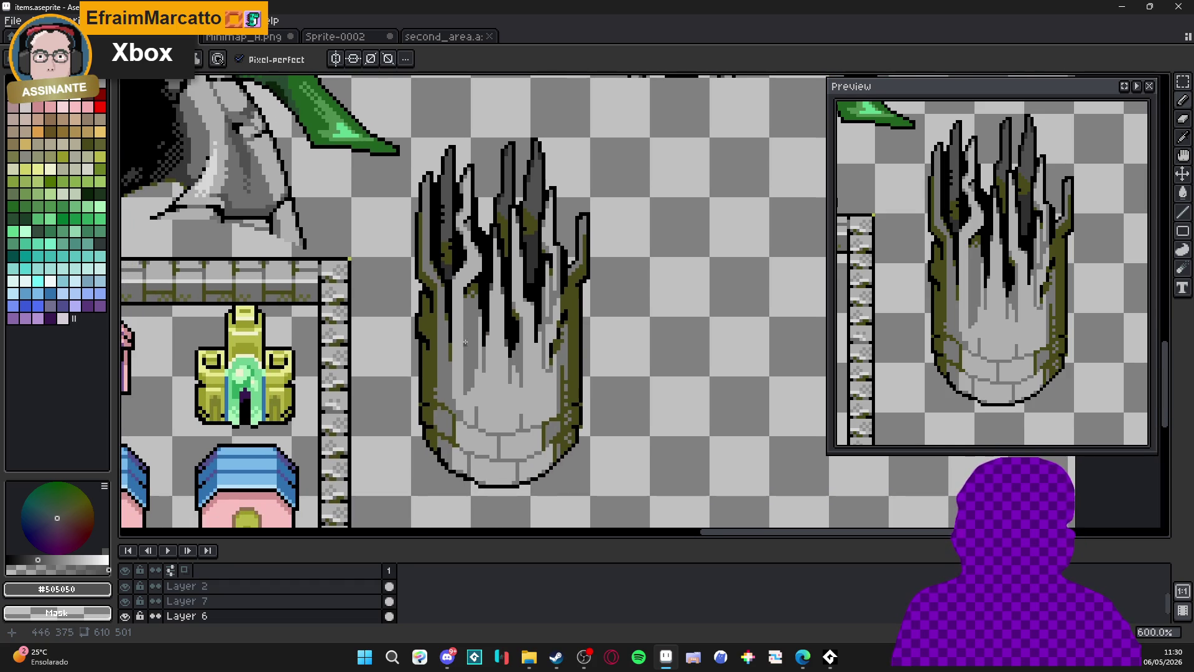
Paint light grey #787878 streaks down the pillar's trunk.
scroll(454, 353, "up", 1)
left_click(451, 351, "alt")
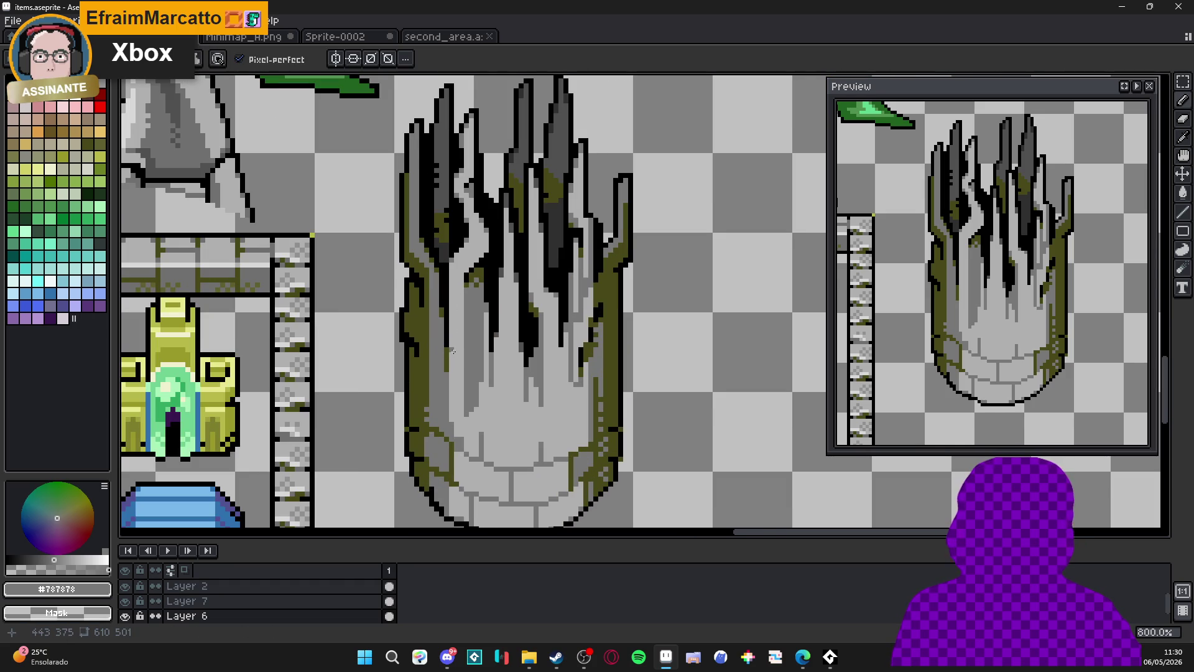
scroll(453, 319, "up", 3)
left_click_drag(453, 320, 458, 338)
left_click(452, 322, "alt")
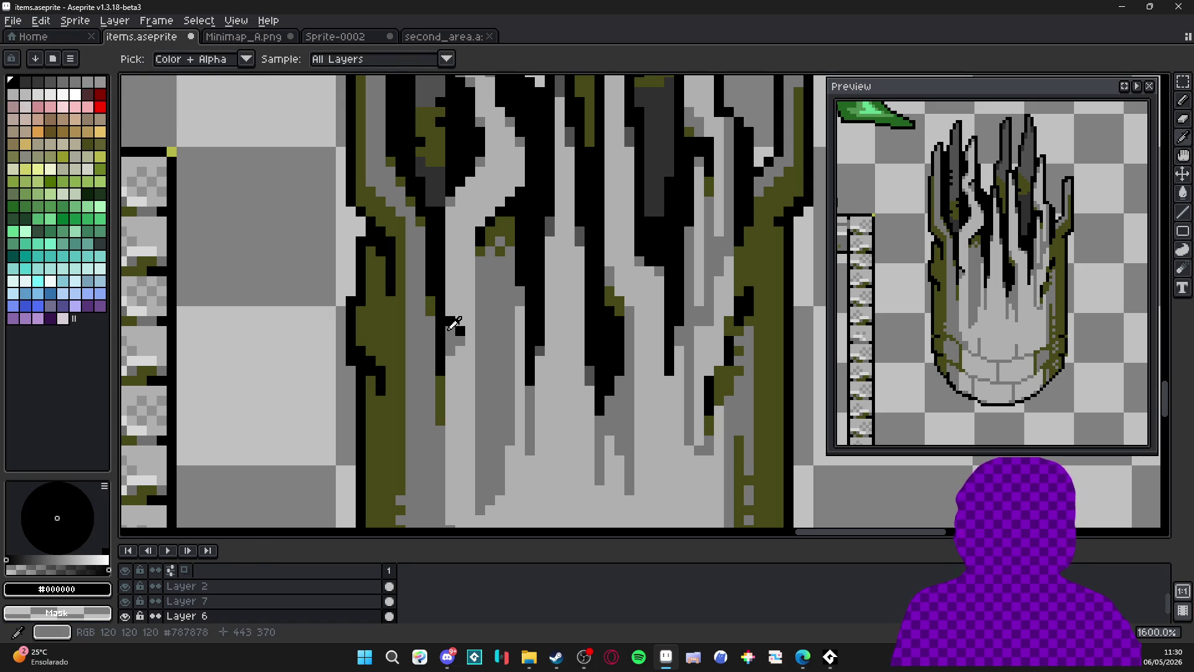
left_click(451, 340, "alt")
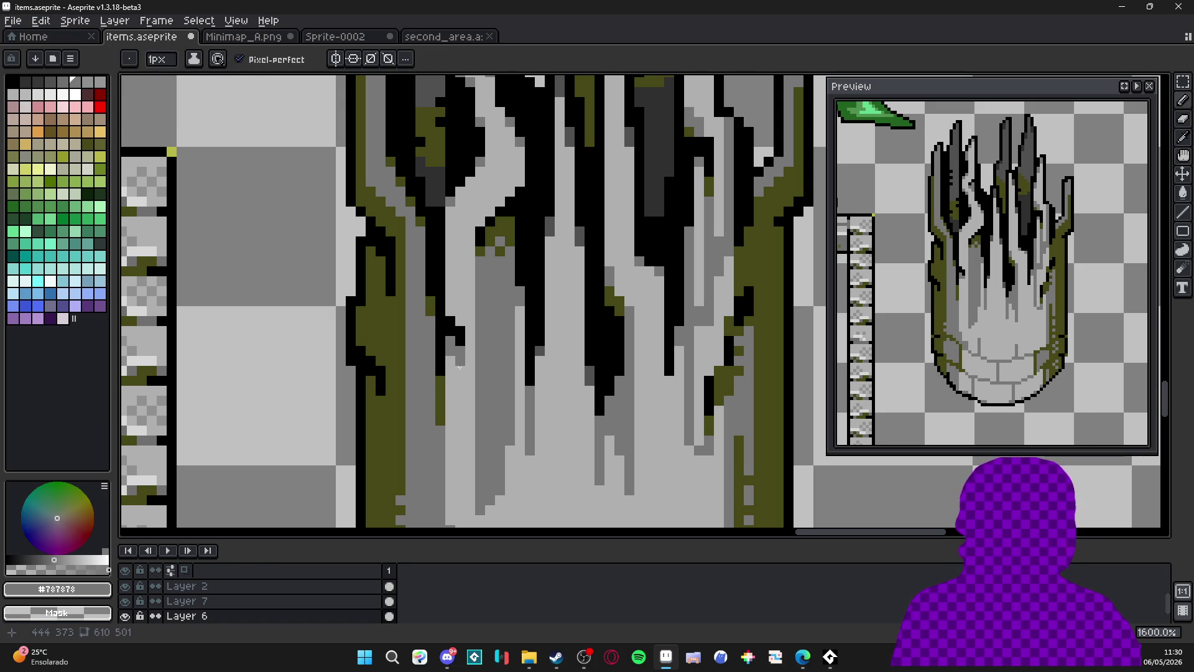
scroll(463, 364, "down", 3)
left_click(468, 367, "shift")
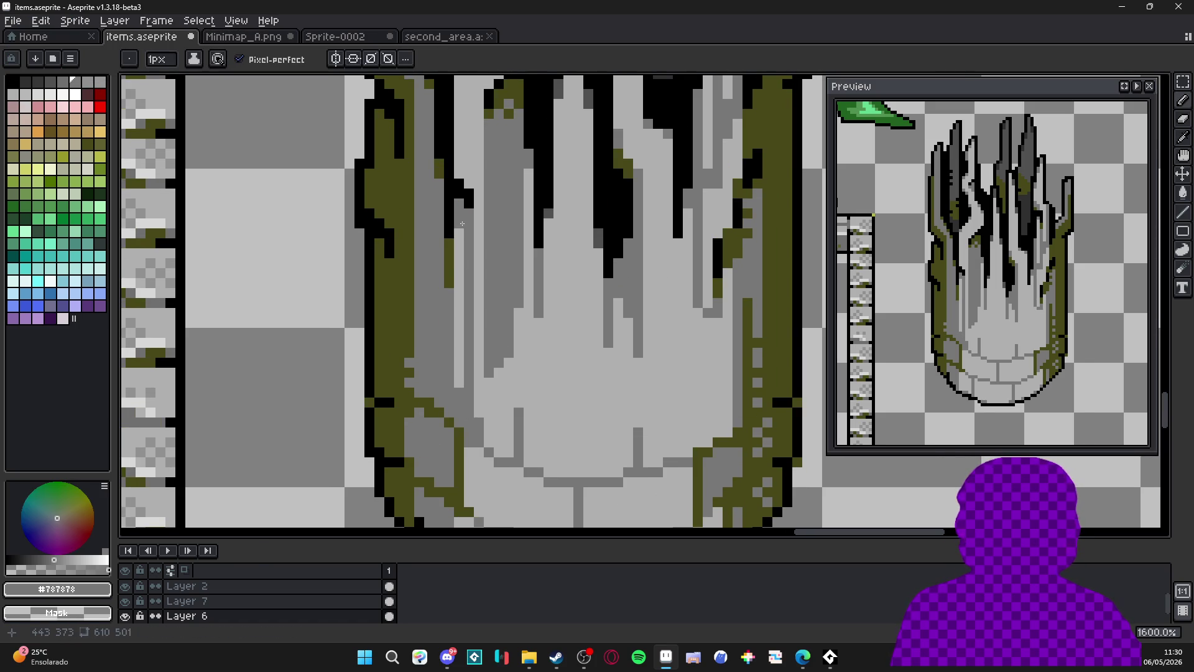
scroll(460, 381, "down", 3)
scroll(458, 355, "up", 3)
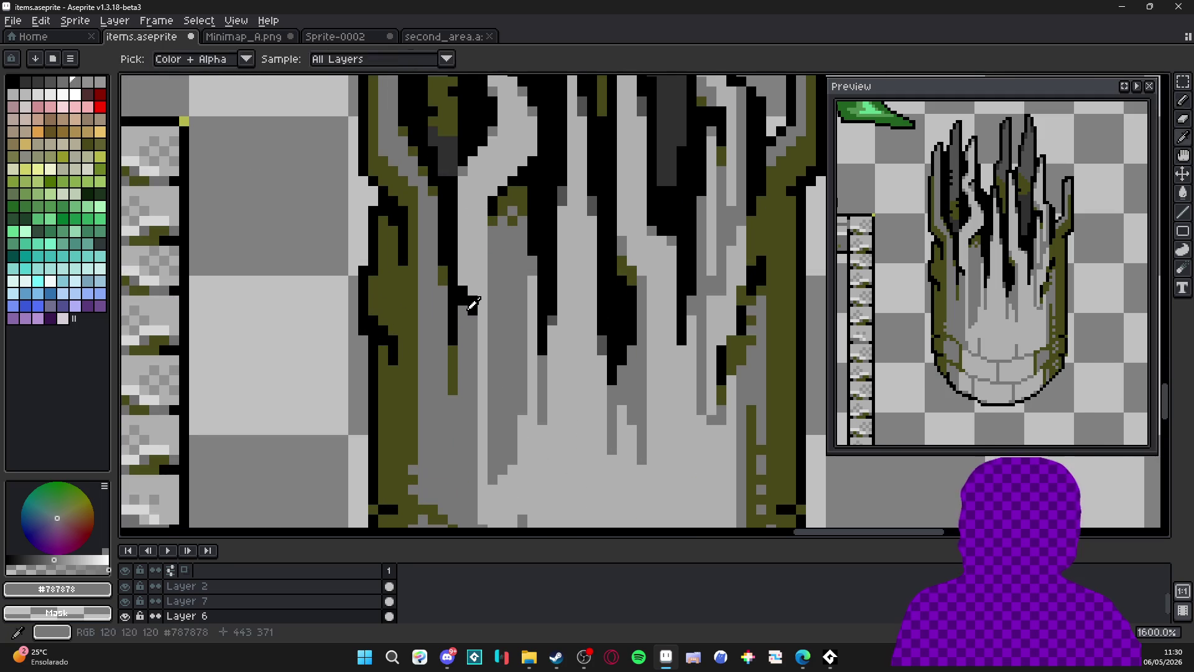
Draw a vertical olive #484818 moss streak down the trunk with extra pixels.
left_click(473, 351, "alt")
mouse_move(473, 351)
left_mouse_down()
mouse_move(472, 456)
mouse_move(471, 419)
left_mouse_up()
left_click(464, 339)
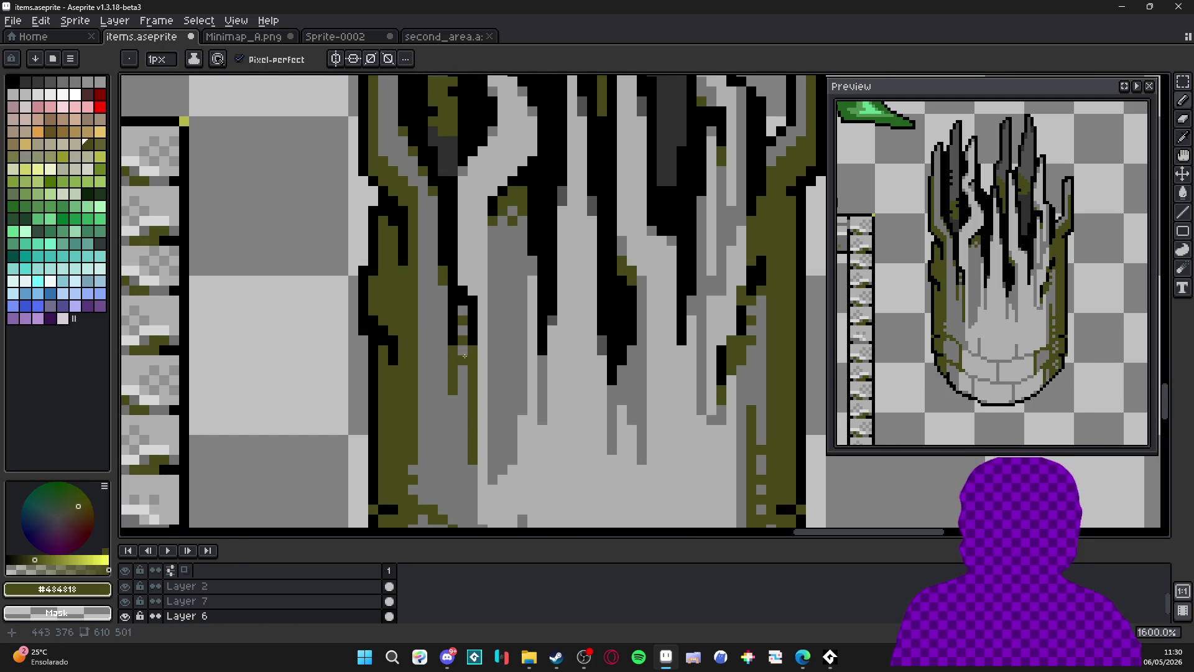
left_click(465, 368)
Save the items.aseprite sprite sheet.
scroll(465, 369, "down", 5)
scroll(478, 390, "down", 1)
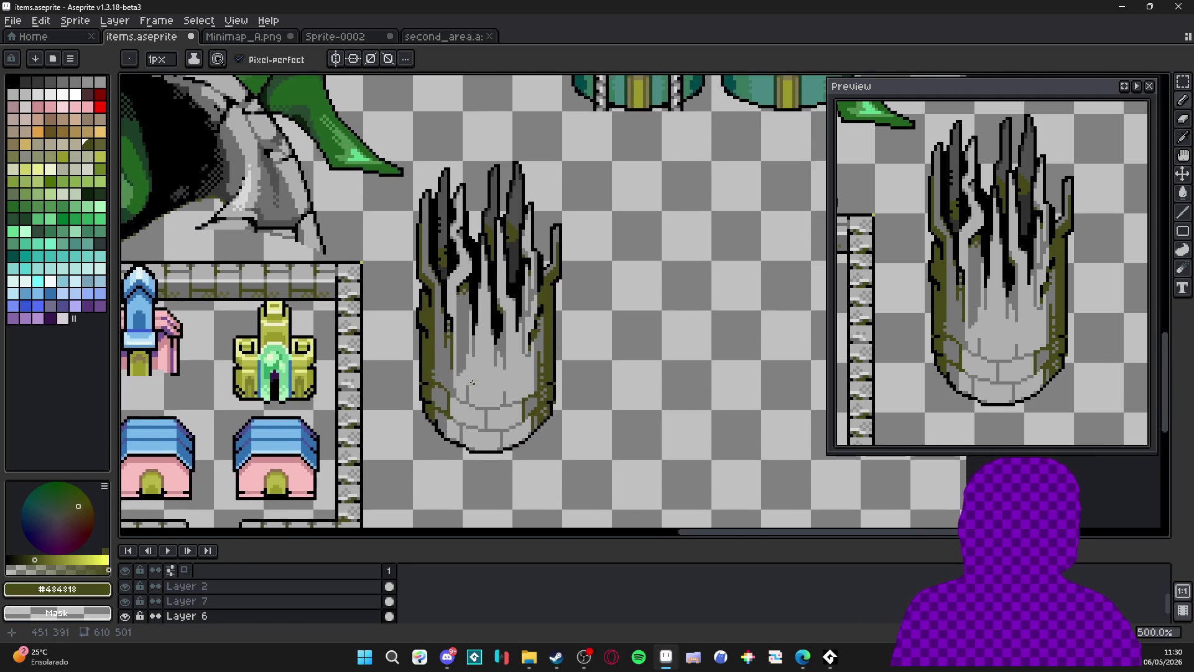
left_click_drag(458, 377, 457, 382)
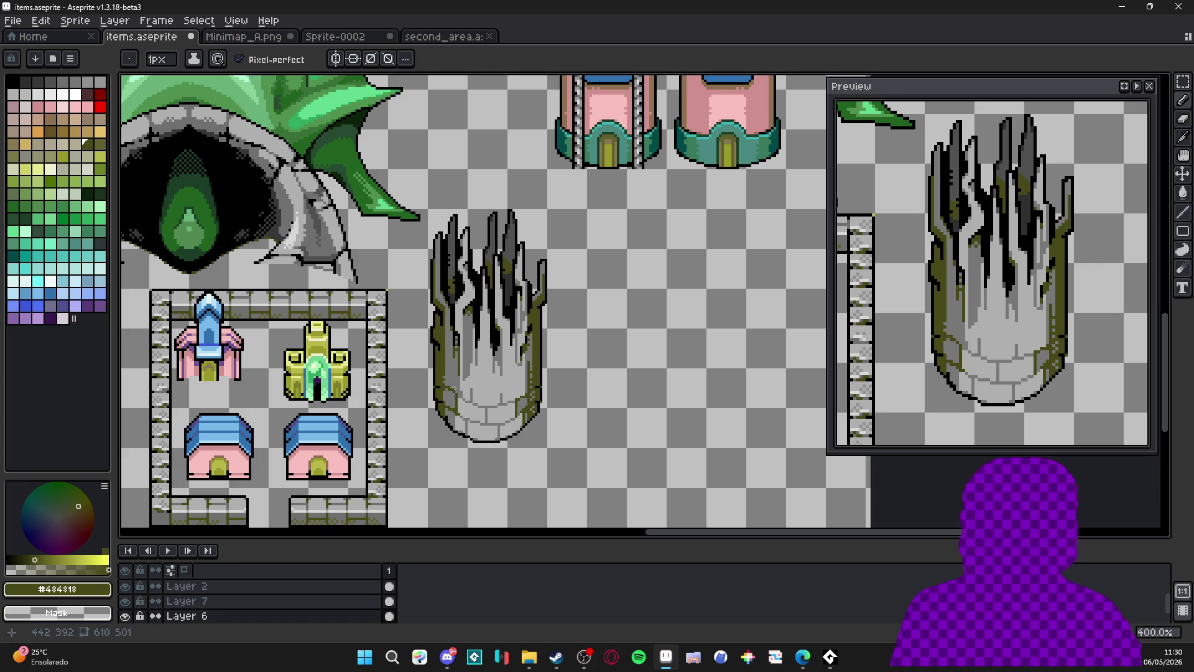
scroll(456, 331, "down", 1)
key("ctrl+s")
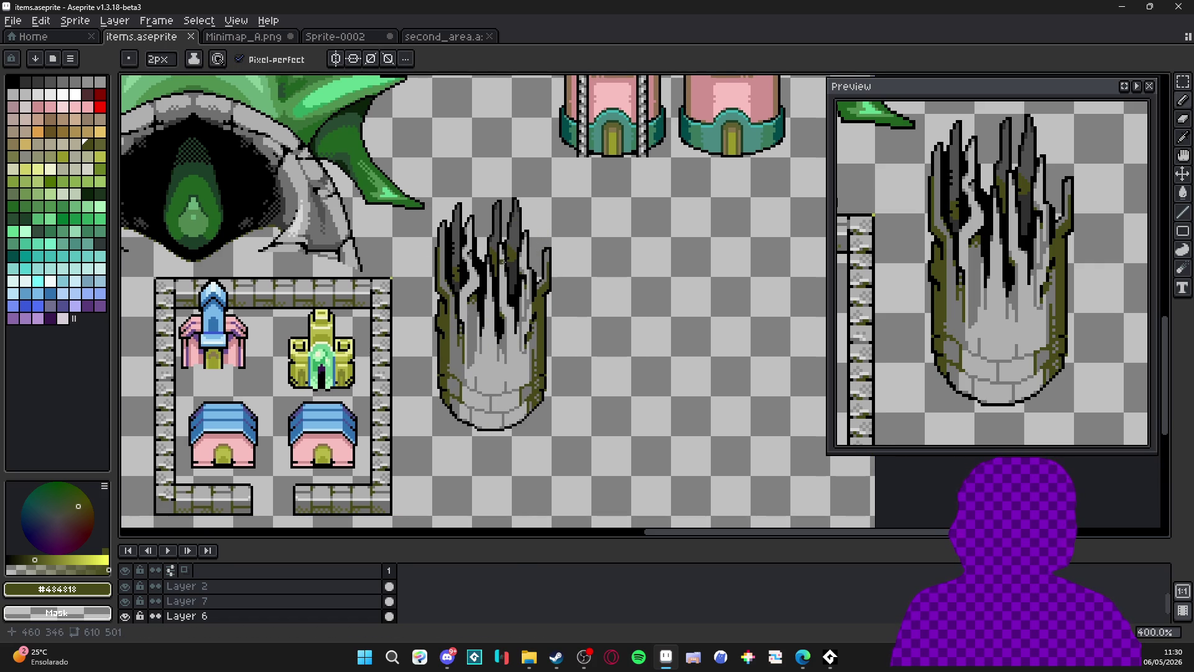
Paint a #303030 dark grey streak upward beside a right-spike outline.
scroll(452, 235, "up", 6)
key("e")
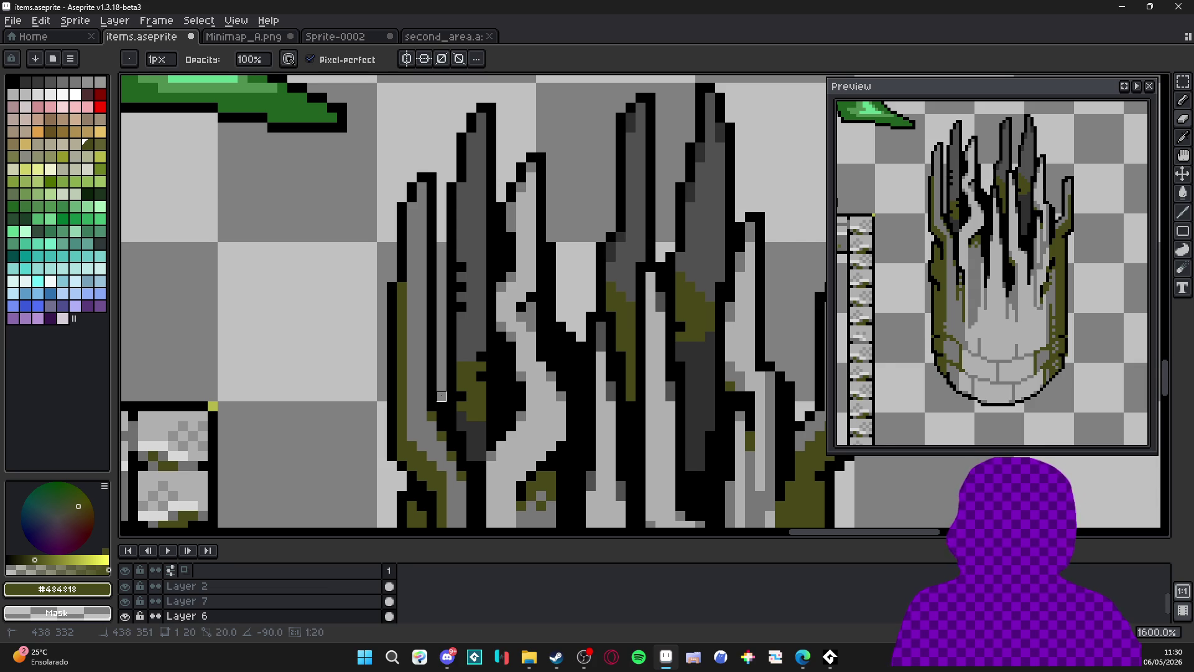
scroll(570, 289, "down", 5)
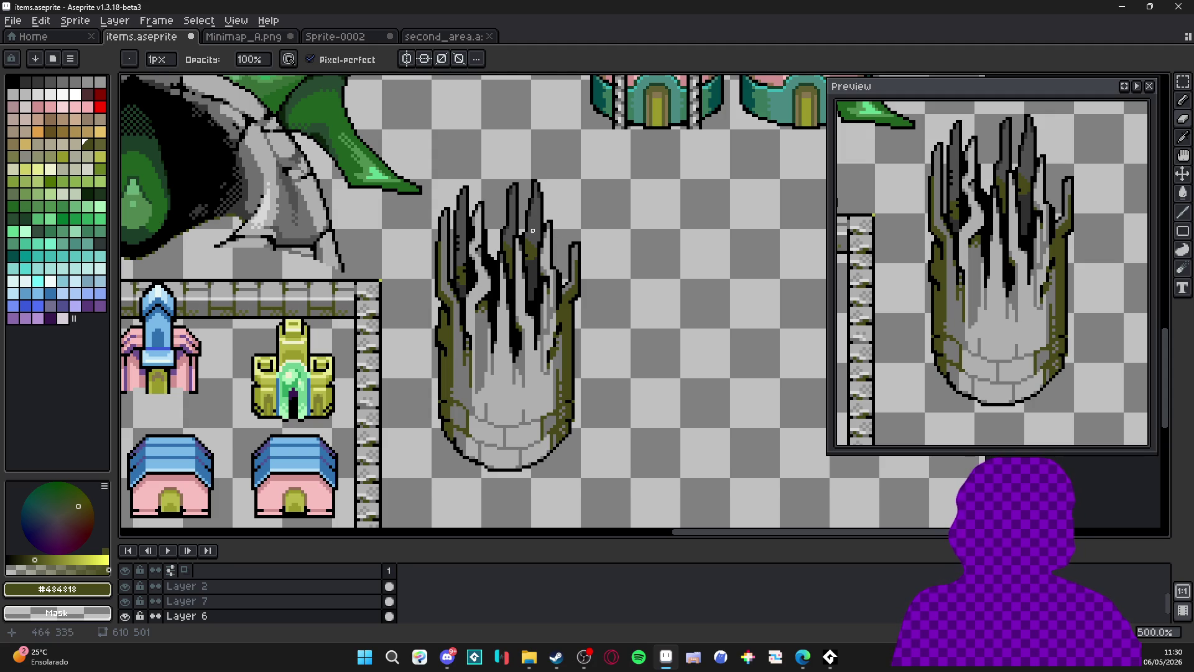
scroll(555, 258, "up", 3)
left_click(569, 259, "alt")
scroll(572, 260, "up", 2)
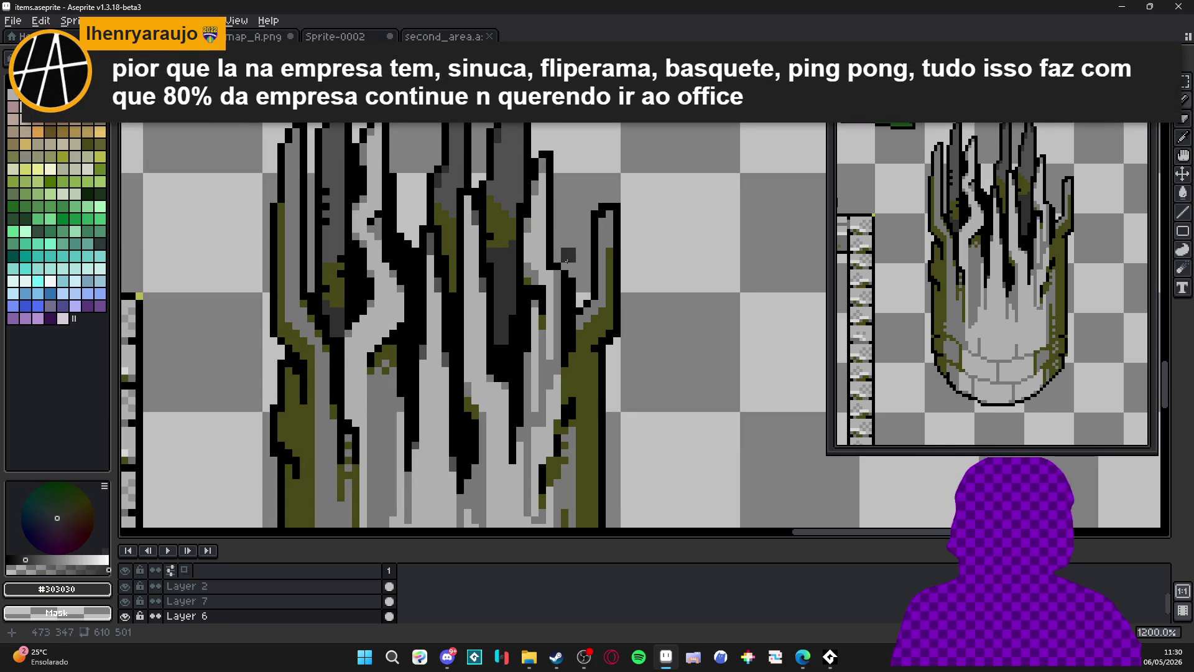
left_click(575, 257)
left_click_drag(575, 258, 568, 214)
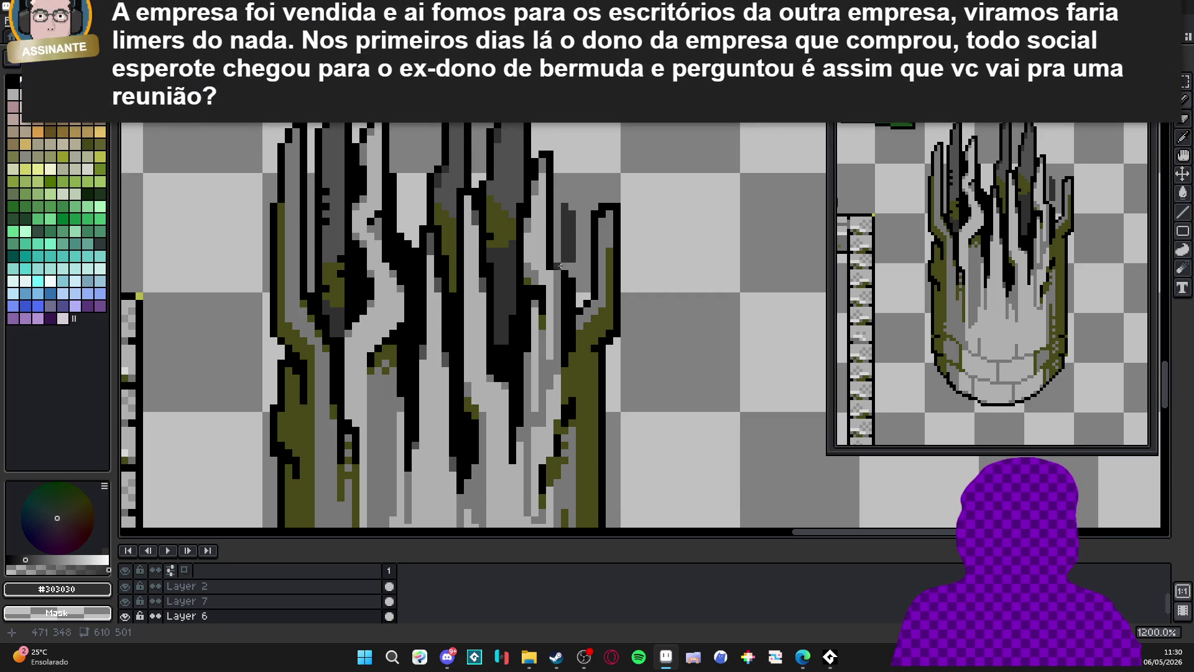
Edge the streak in black and draw black crack lines down the spike.
left_click(576, 298, "alt")
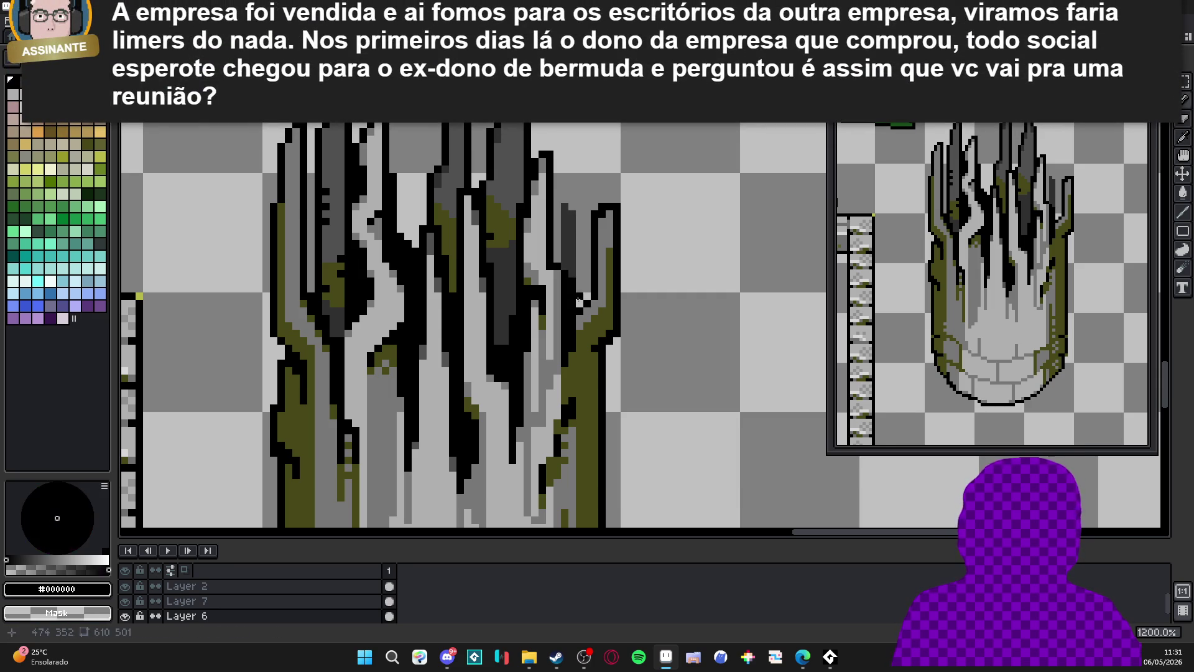
mouse_move(572, 261)
left_mouse_down()
mouse_move(571, 211)
mouse_move(558, 203)
left_mouse_up()
left_click_drag(556, 207, 557, 231)
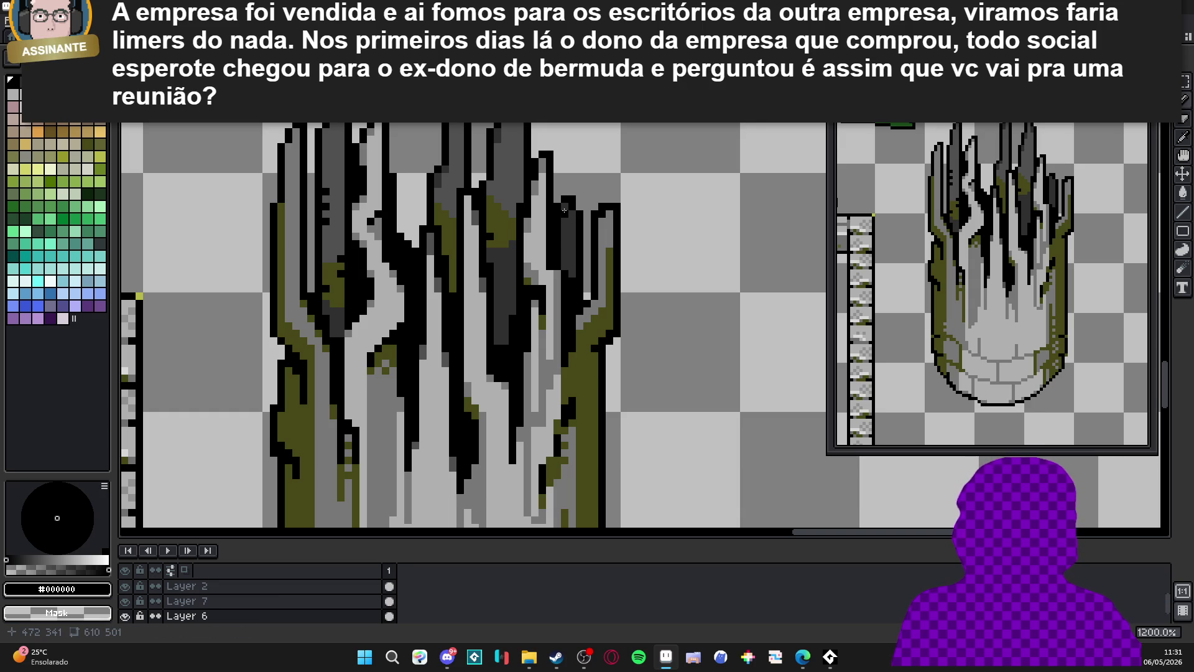
left_click_drag(566, 229, 565, 269)
left_click_drag(565, 208, 550, 264)
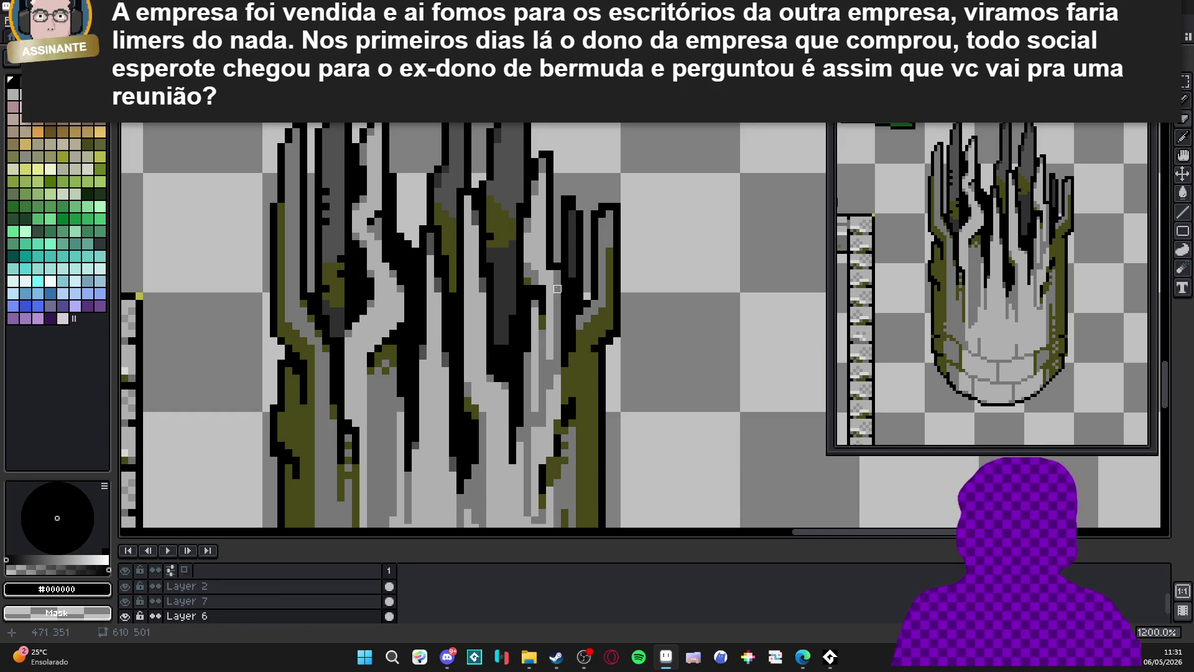
Alternate sampling black and dark grey, ending on #303030.
left_click(570, 263, "alt")
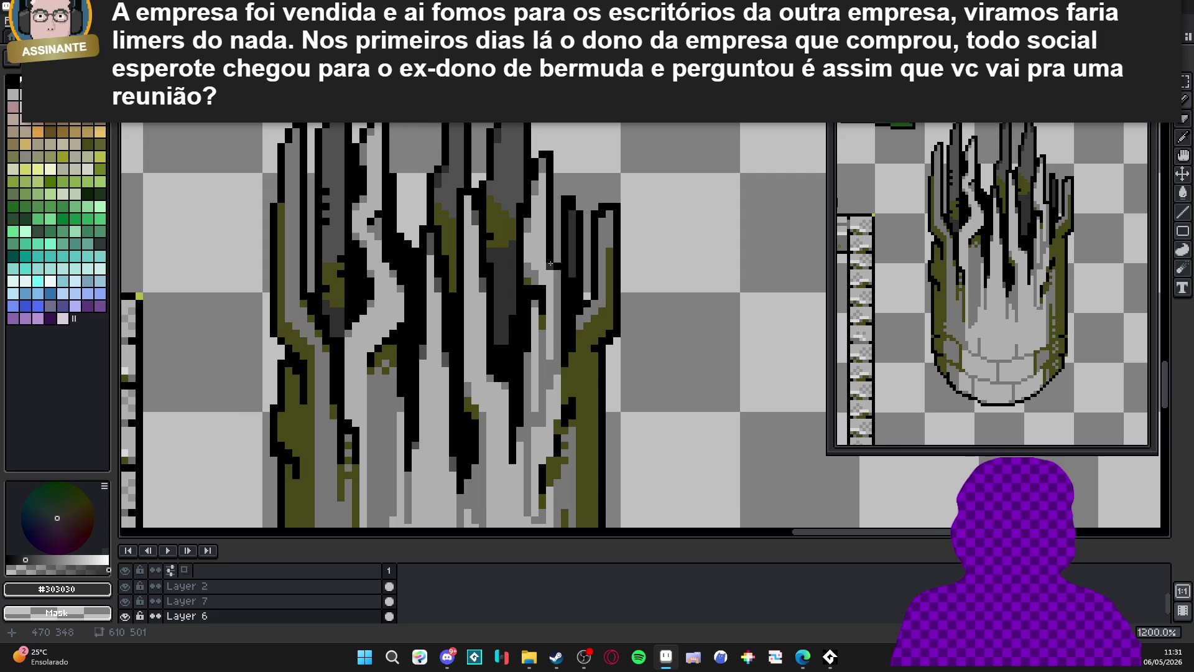
scroll(583, 234, "down", 3)
scroll(583, 234, "up", 3)
left_click(584, 286, "alt")
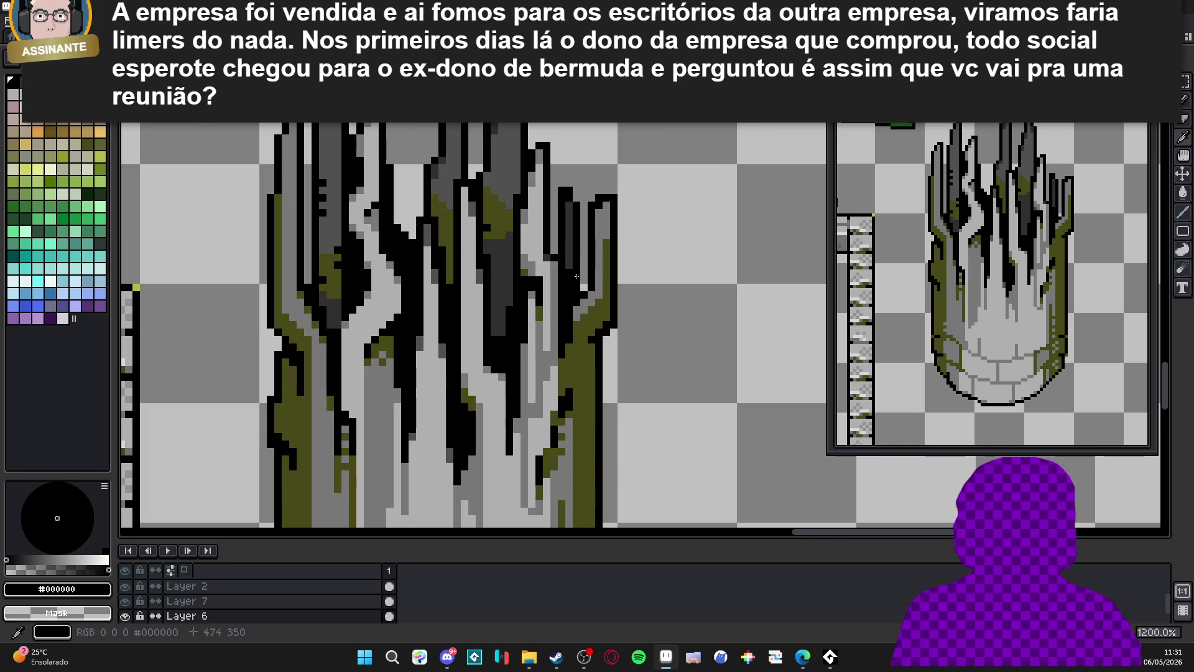
left_click(579, 273, "alt")
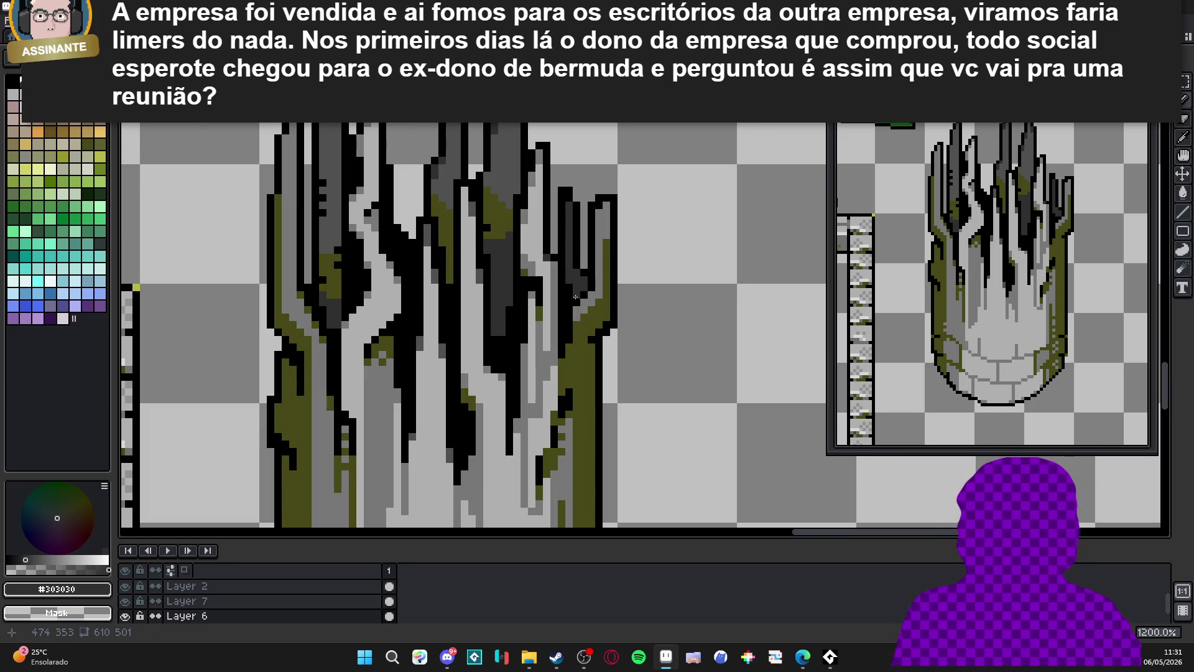
left_click(579, 288, "alt")
scroll(581, 287, "down", 3)
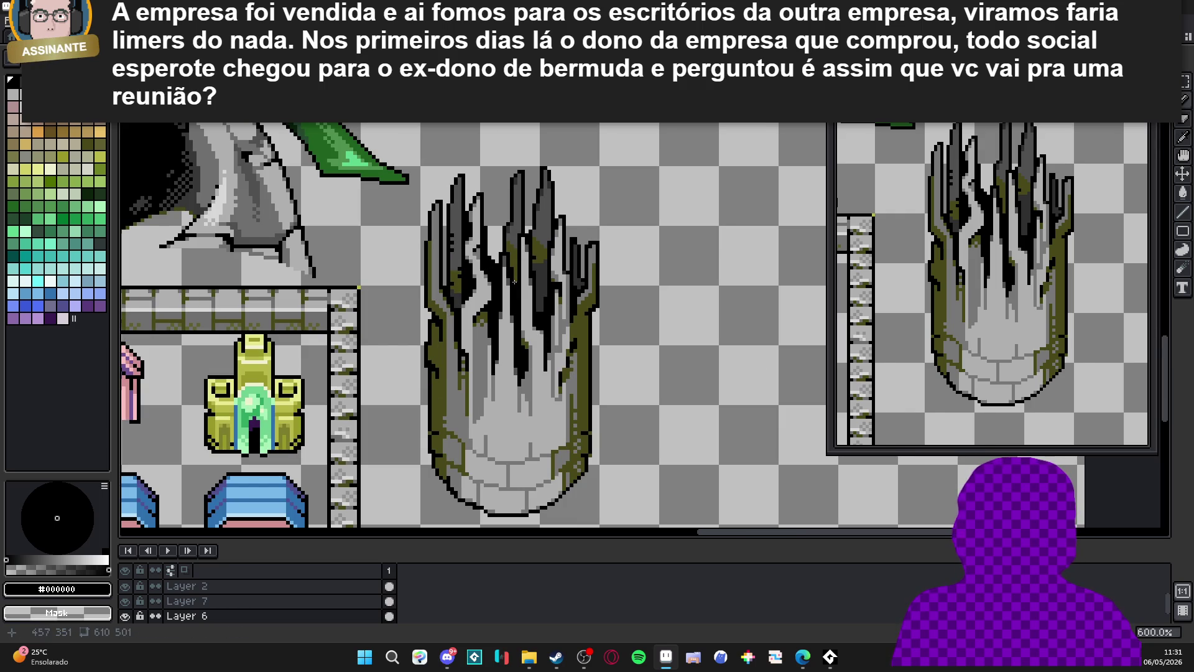
scroll(509, 278, "up", 1)
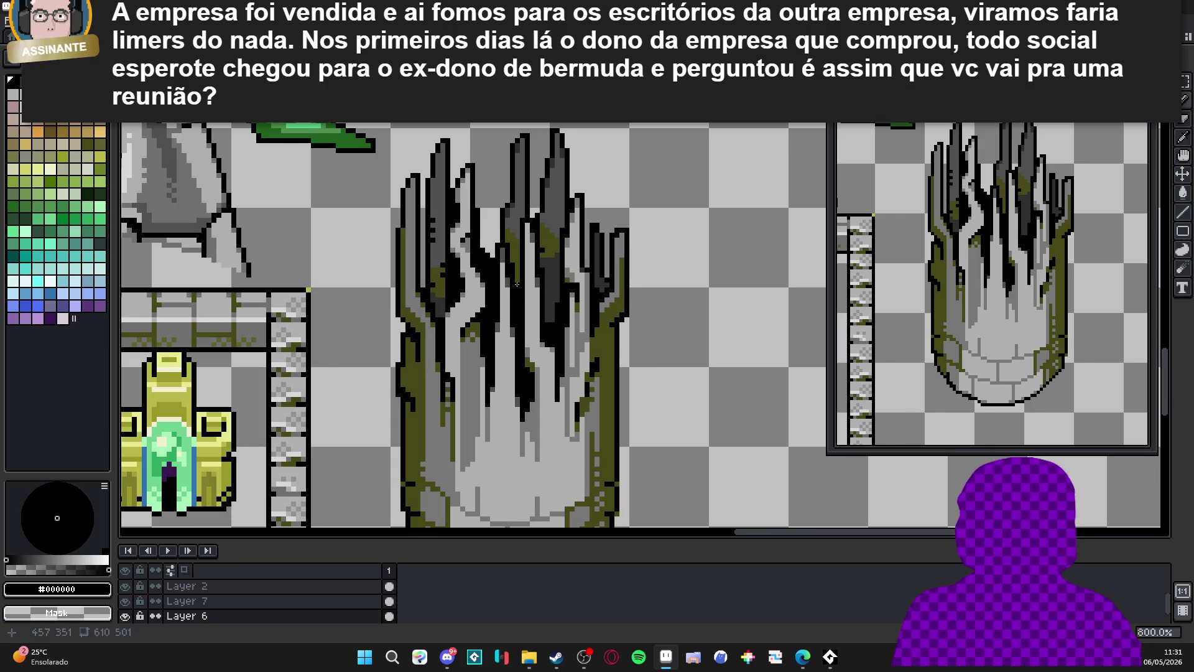
left_click(550, 279, "alt")
scroll(524, 283, "up", 3)
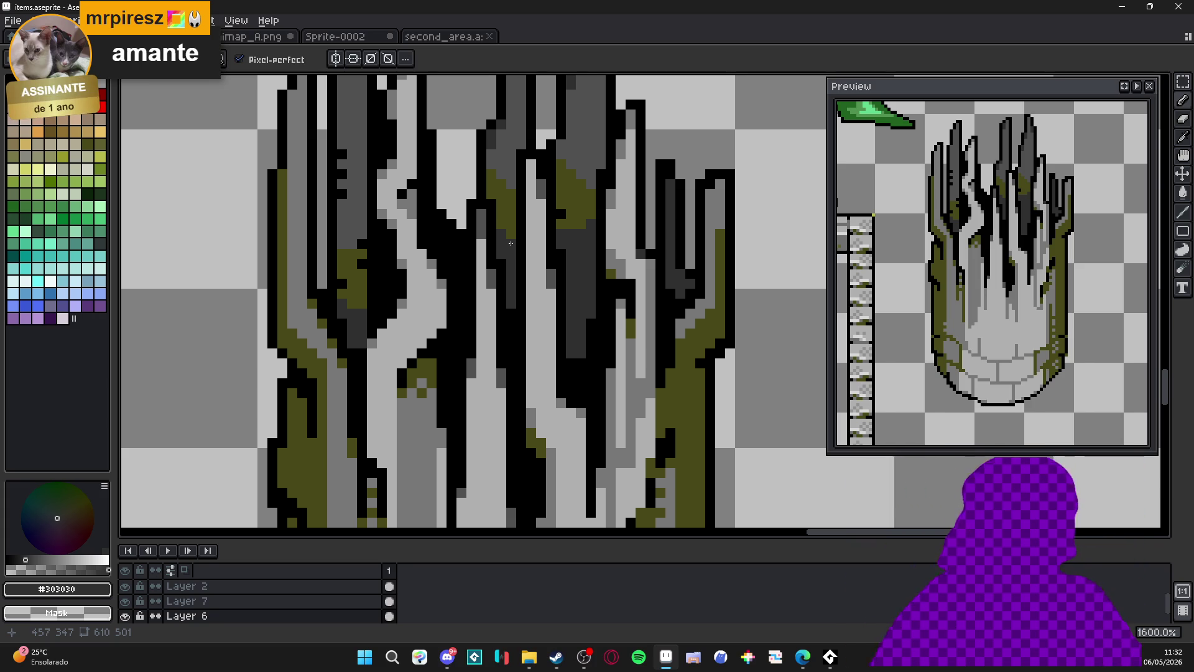
scroll(511, 243, "down", 3)
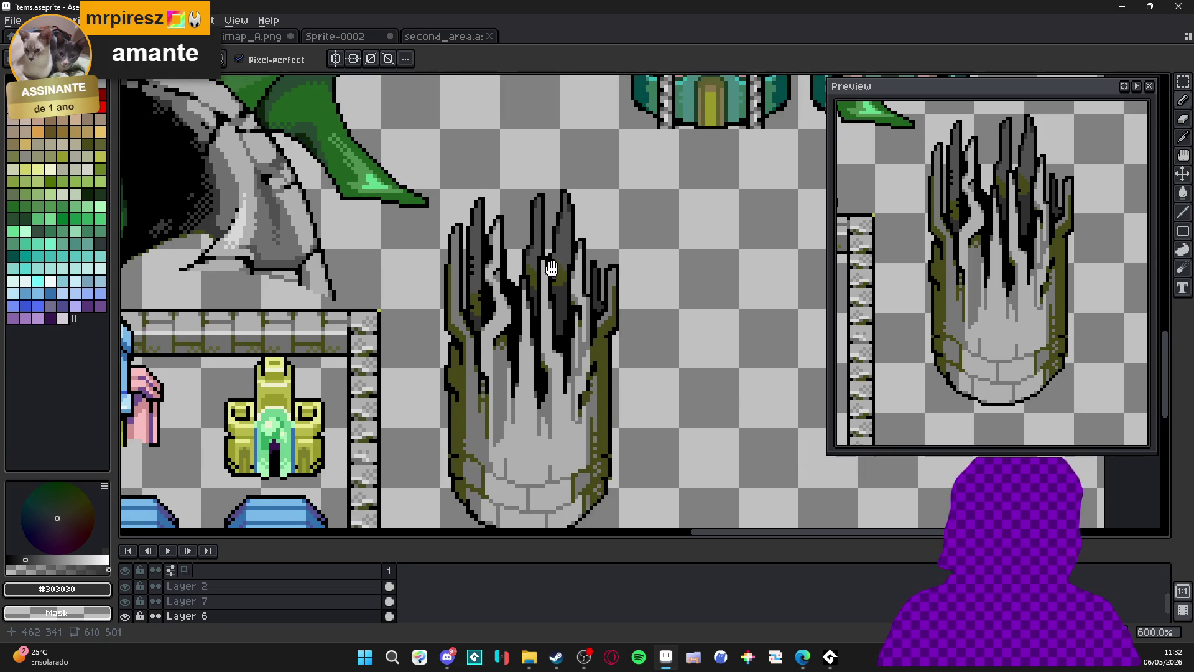
Draw a short black stroke on the spire, then erase the stray black pixels.
scroll(563, 235, "up", 4)
left_click(560, 235, "alt")
left_click_drag(560, 256, 560, 311)
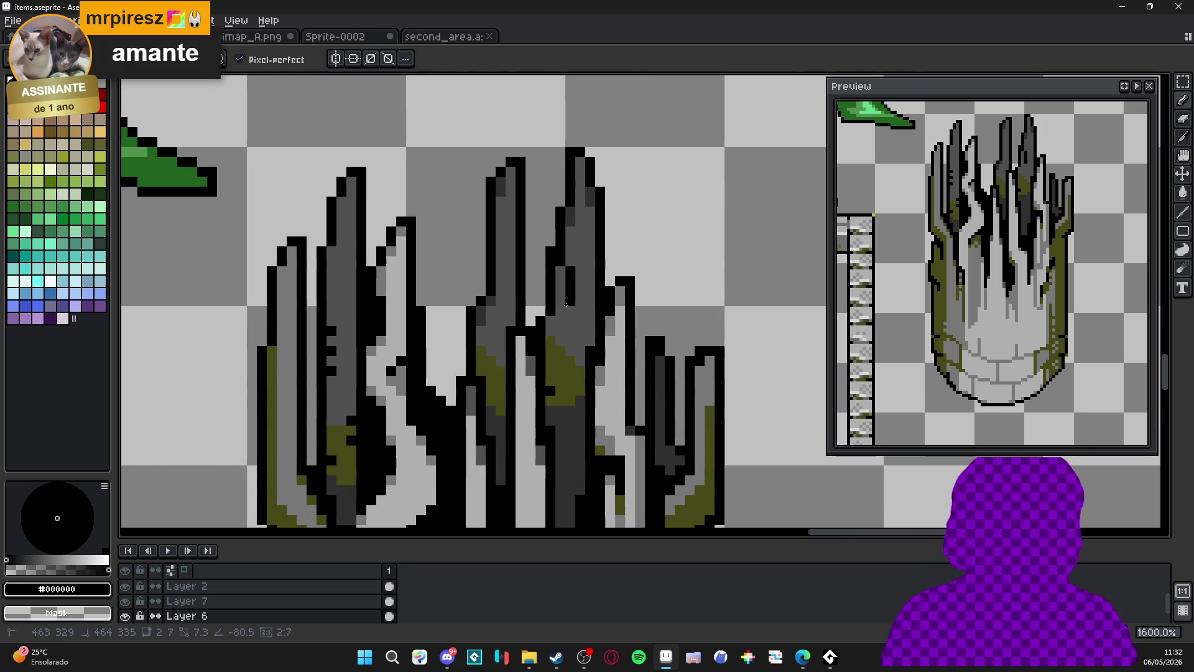
key("e")
left_click_drag(550, 251, 560, 311)
key("b")
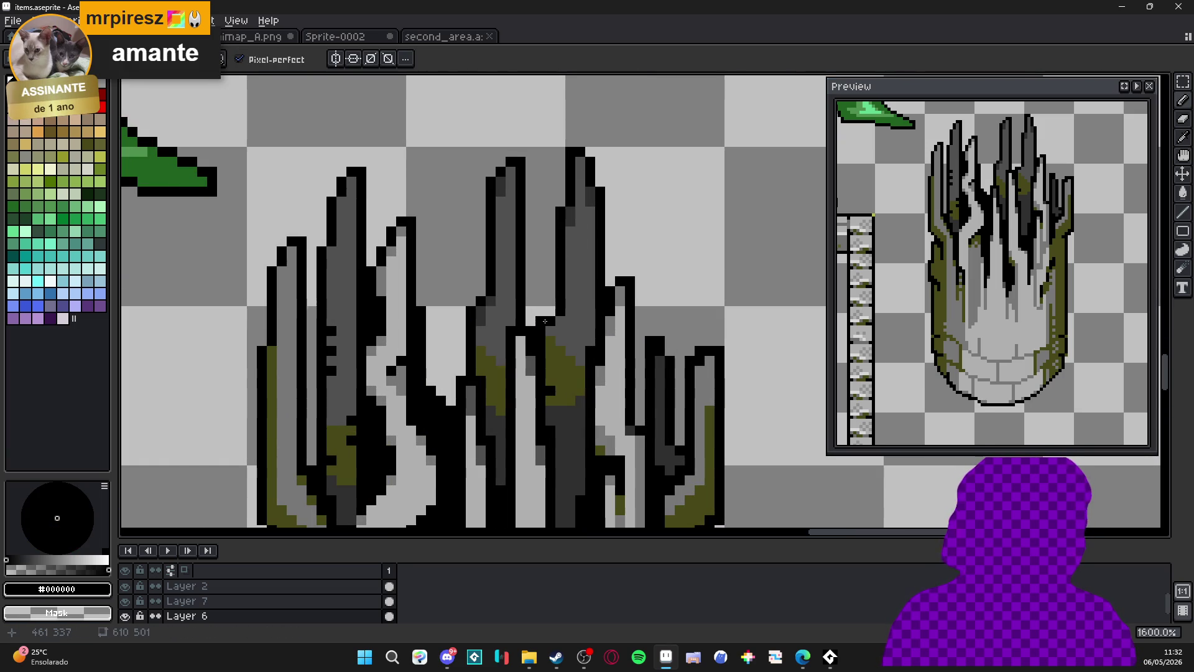
Sample the dark grey #303030 and the olive moss colour from the pillar.
scroll(546, 321, "down", 4)
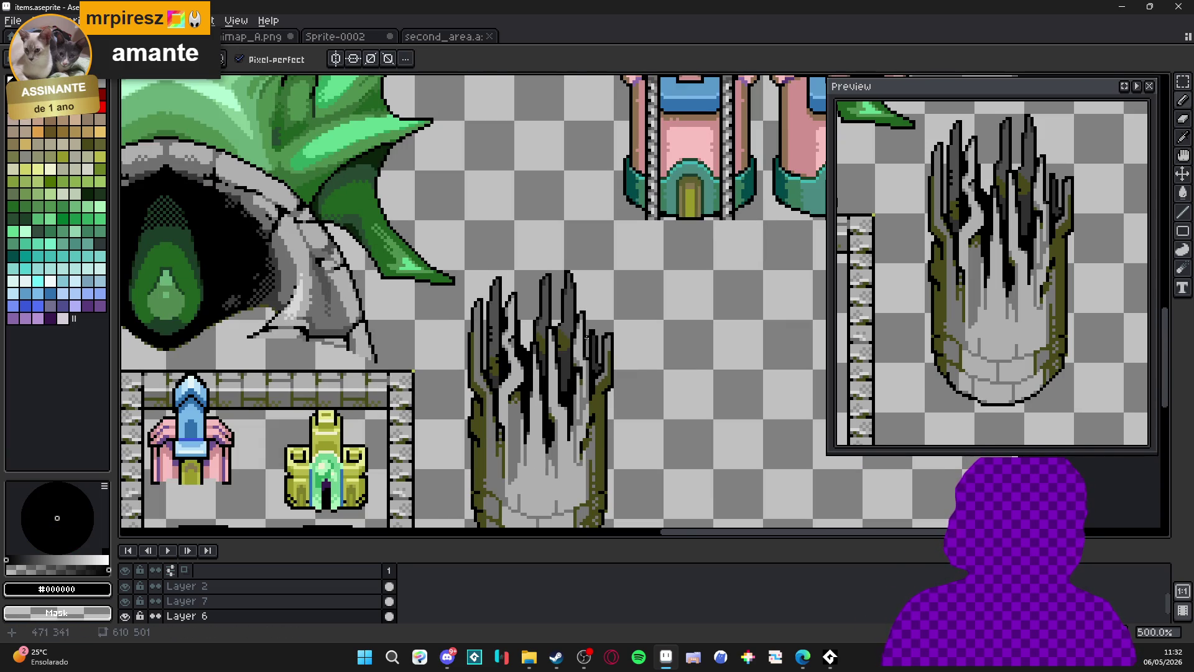
scroll(586, 338, "up", 4)
key("i")
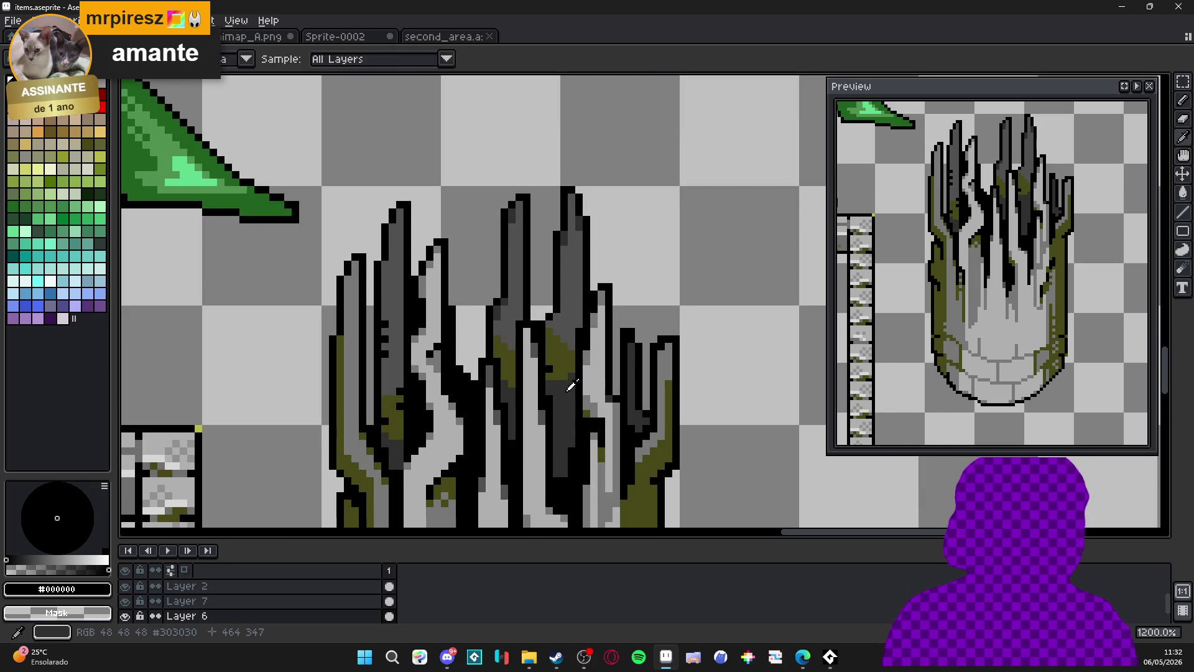
left_click(569, 385, "alt")
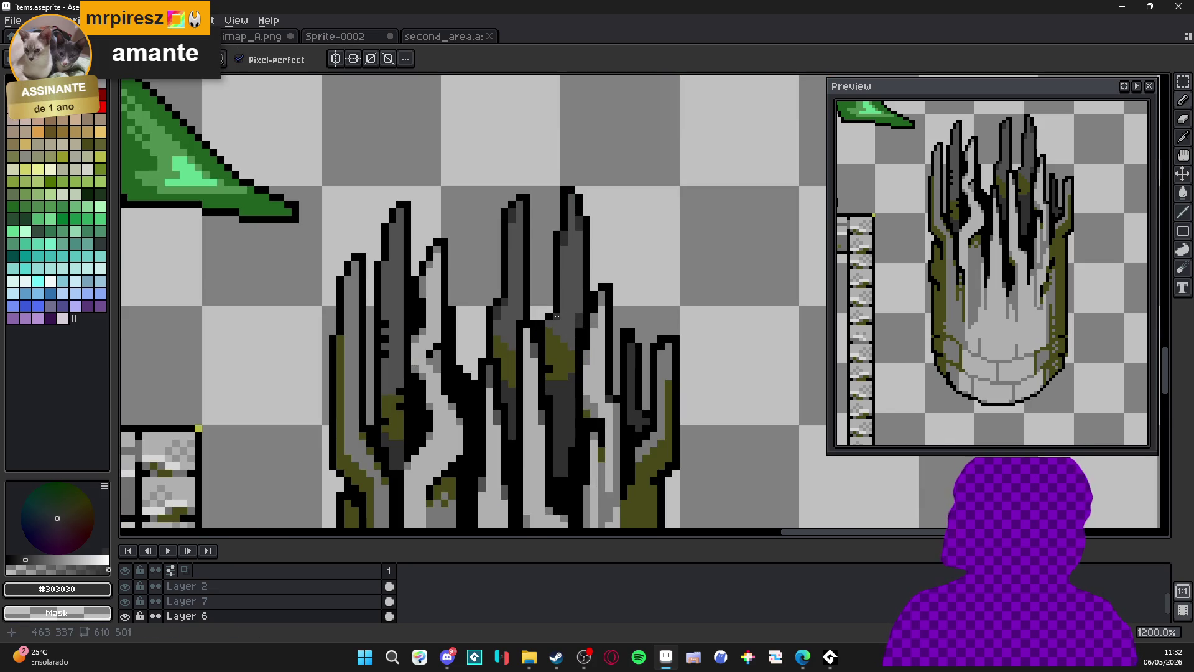
left_click(554, 352, "alt")
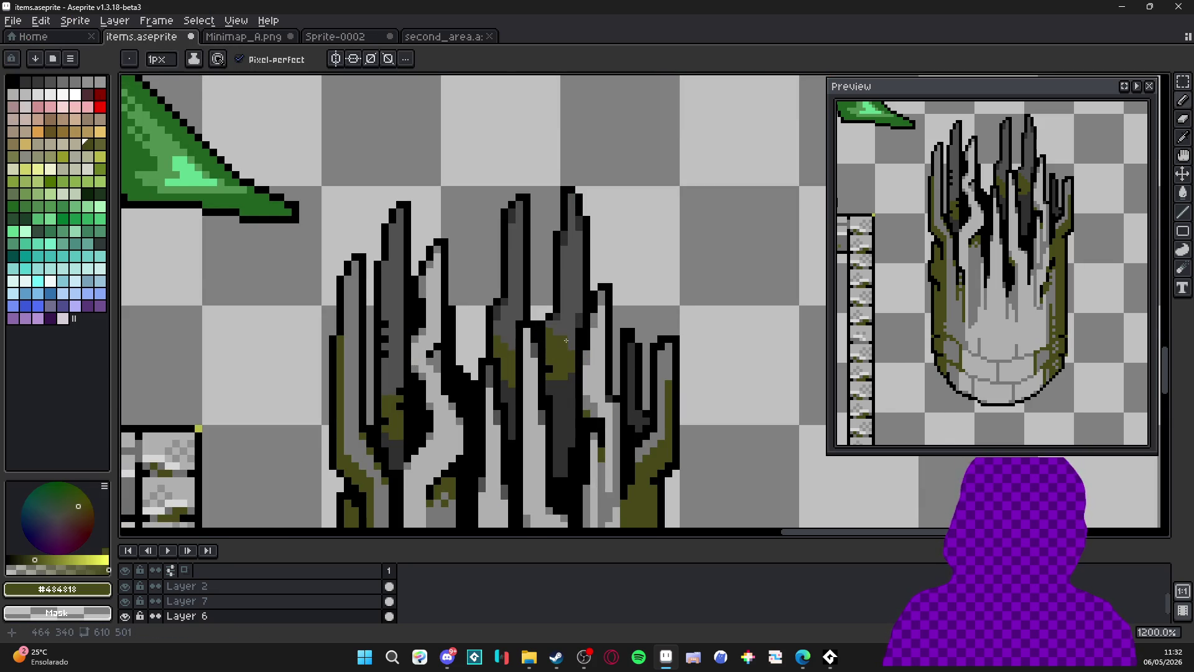
scroll(578, 332, "up", 1)
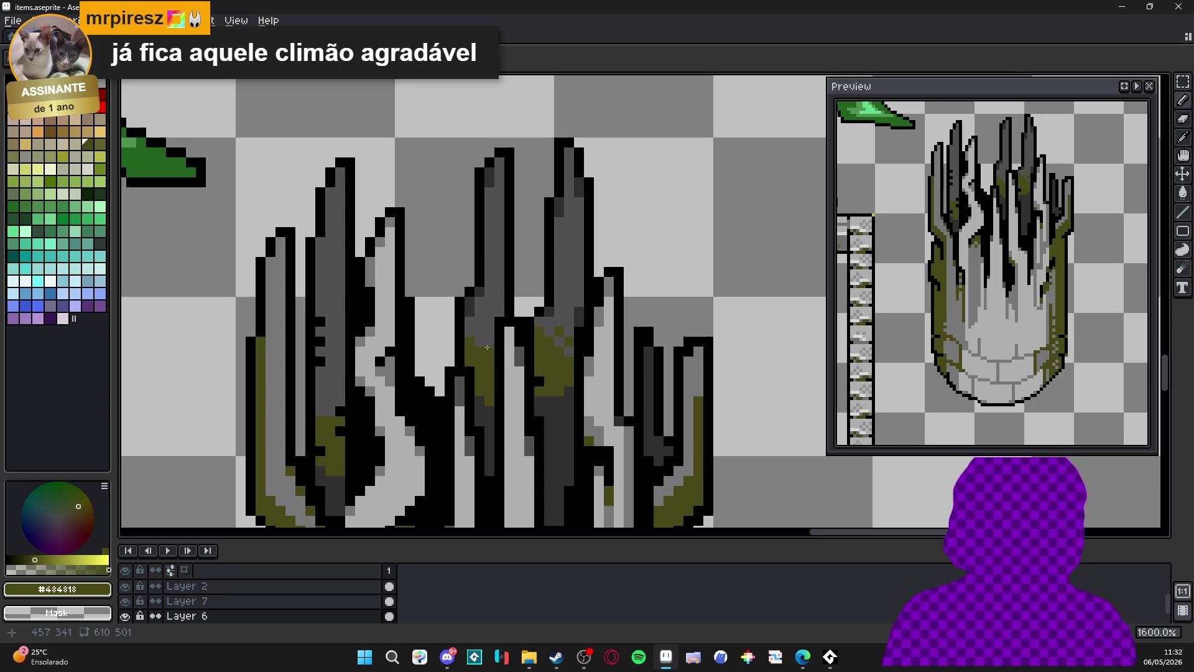
left_click(490, 392, "alt")
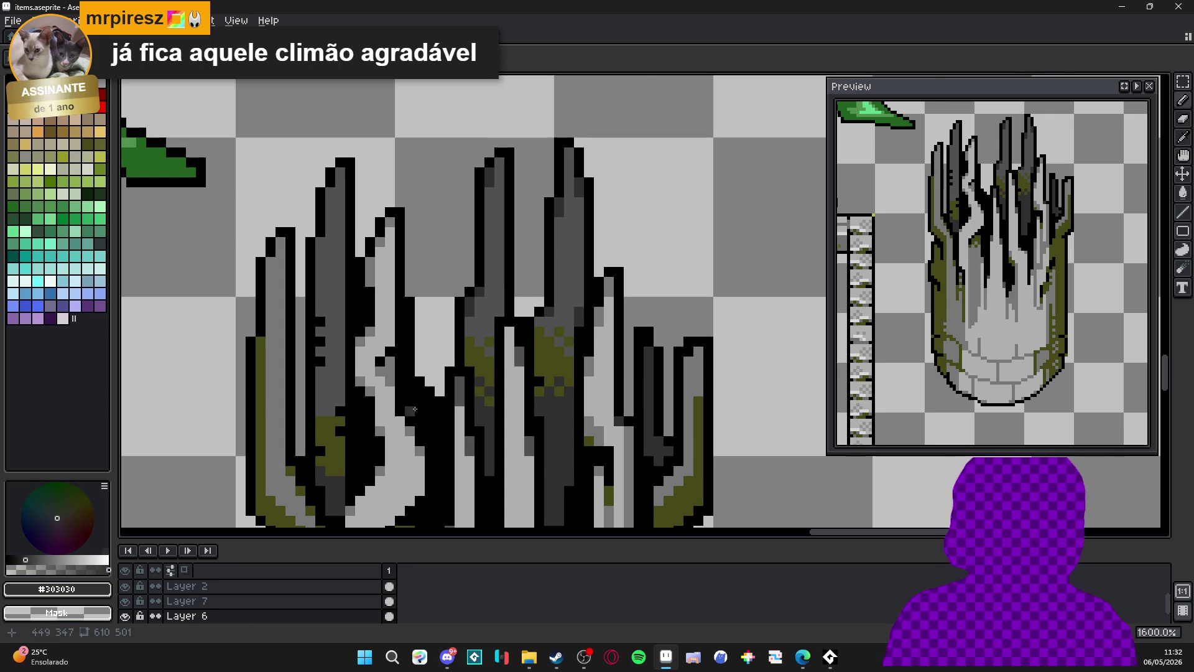
Resample olive moss and mid grey #787878 from the trunk, then undo the last pencil stroke.
scroll(482, 414, "down", 1)
scroll(373, 461, "up", 1)
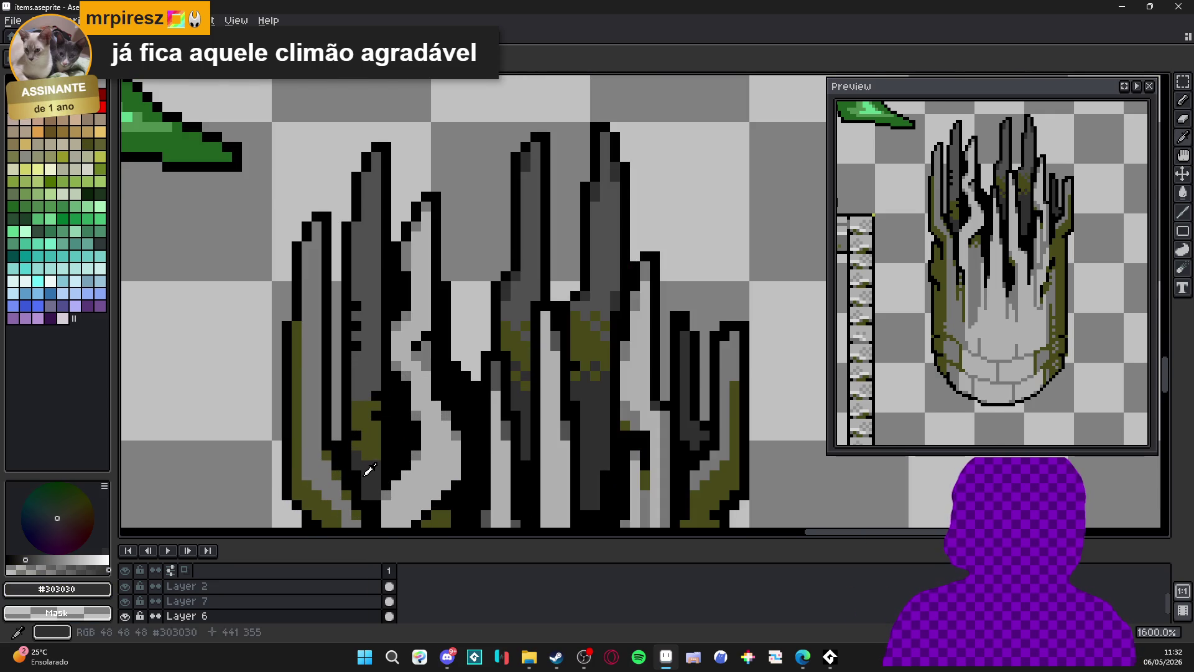
left_click(376, 425, "alt")
scroll(441, 424, "down", 3)
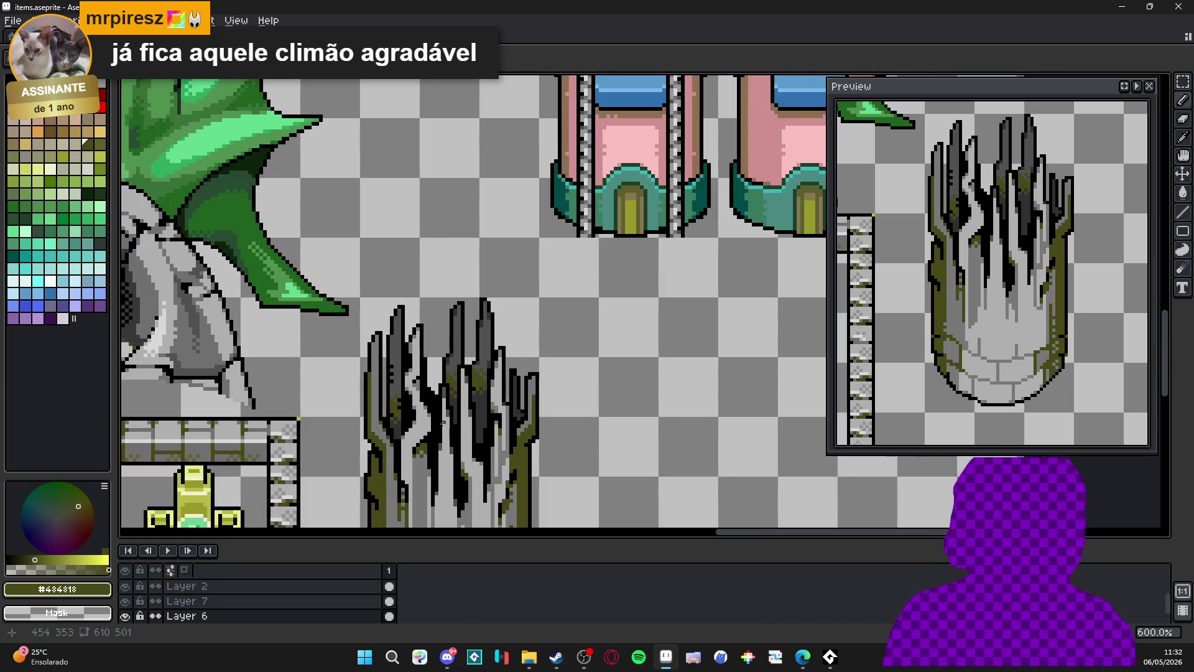
left_click_drag(467, 434, 506, 371)
scroll(457, 418, "up", 2)
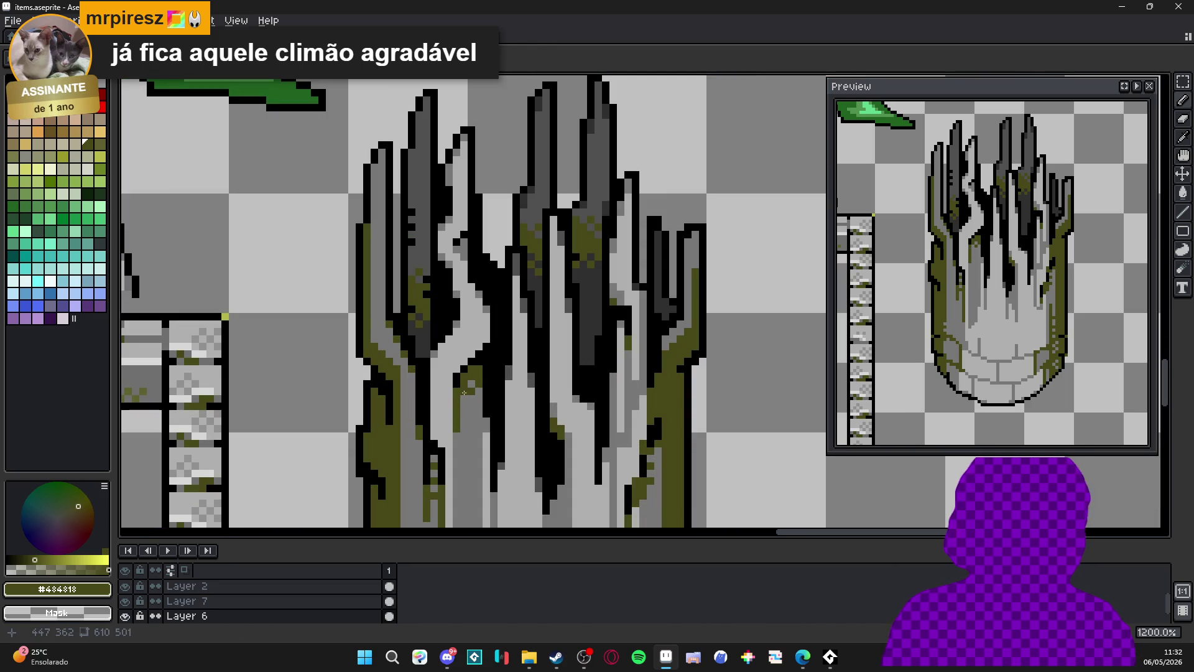
left_click(464, 408, "alt")
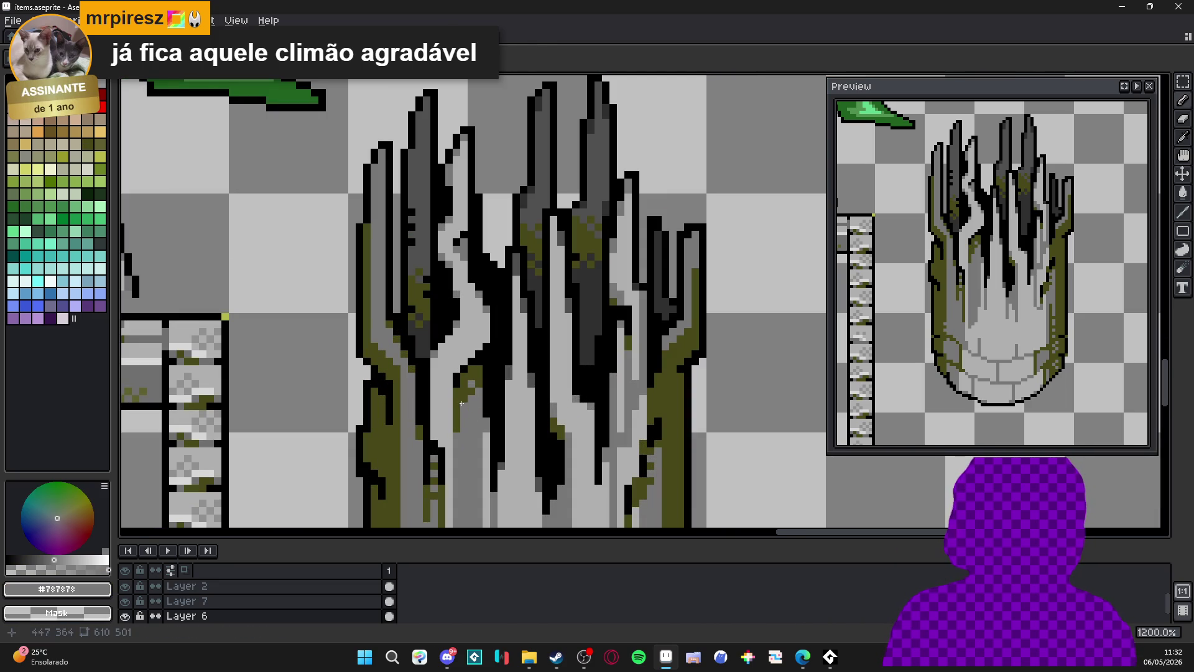
key("ctrl+z")
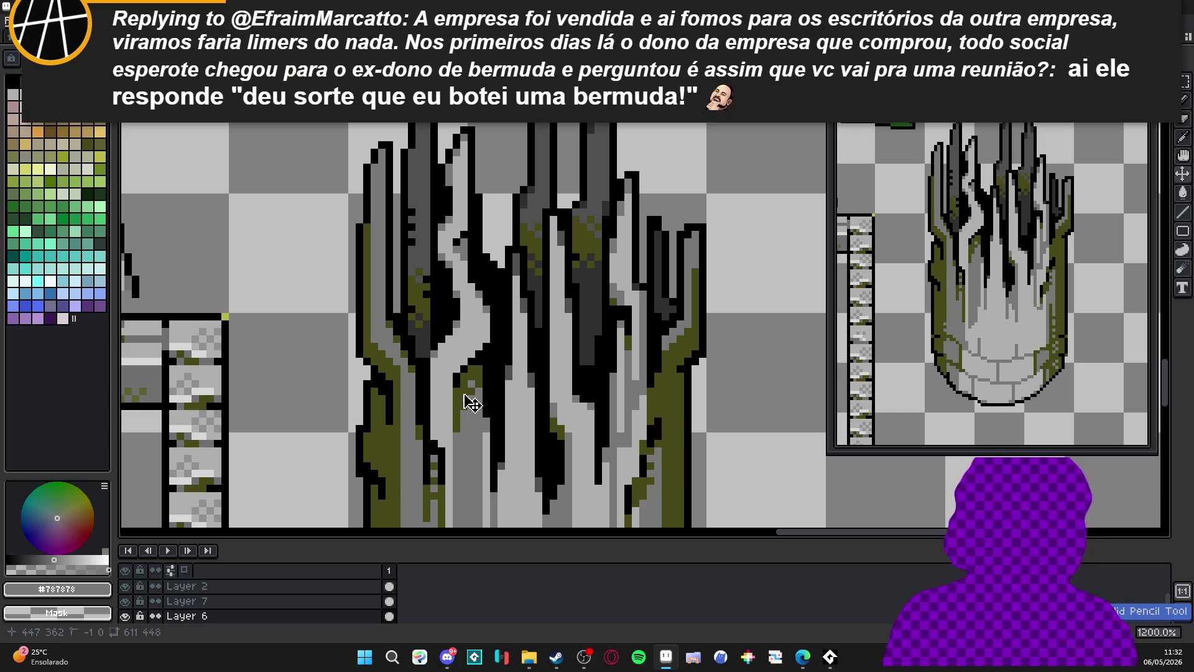
Paint a dark grey crack running down the pillar trunk.
left_click(466, 407, "alt")
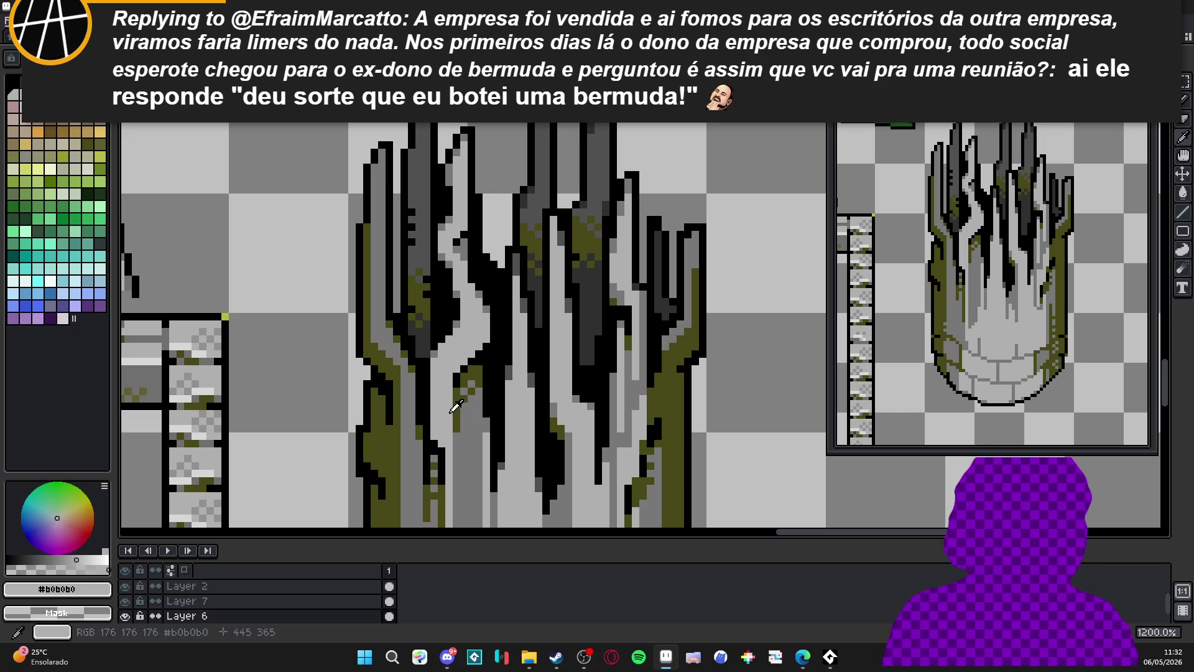
left_click(465, 413, "alt")
scroll(502, 413, "down", 3)
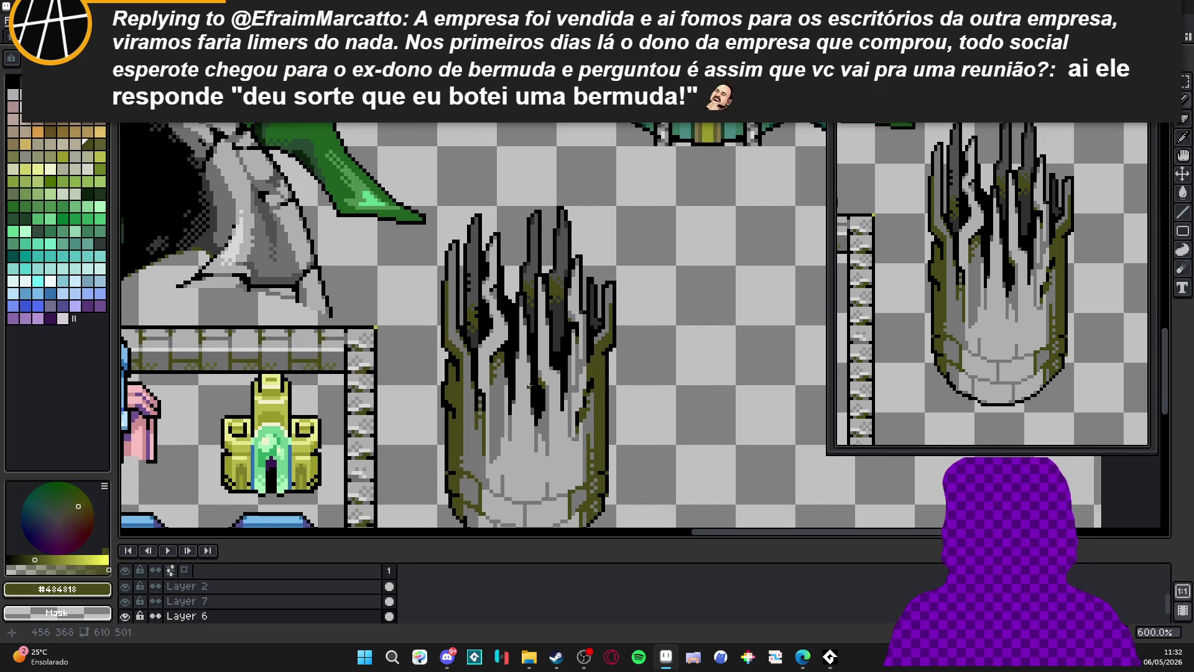
scroll(513, 386, "up", 3)
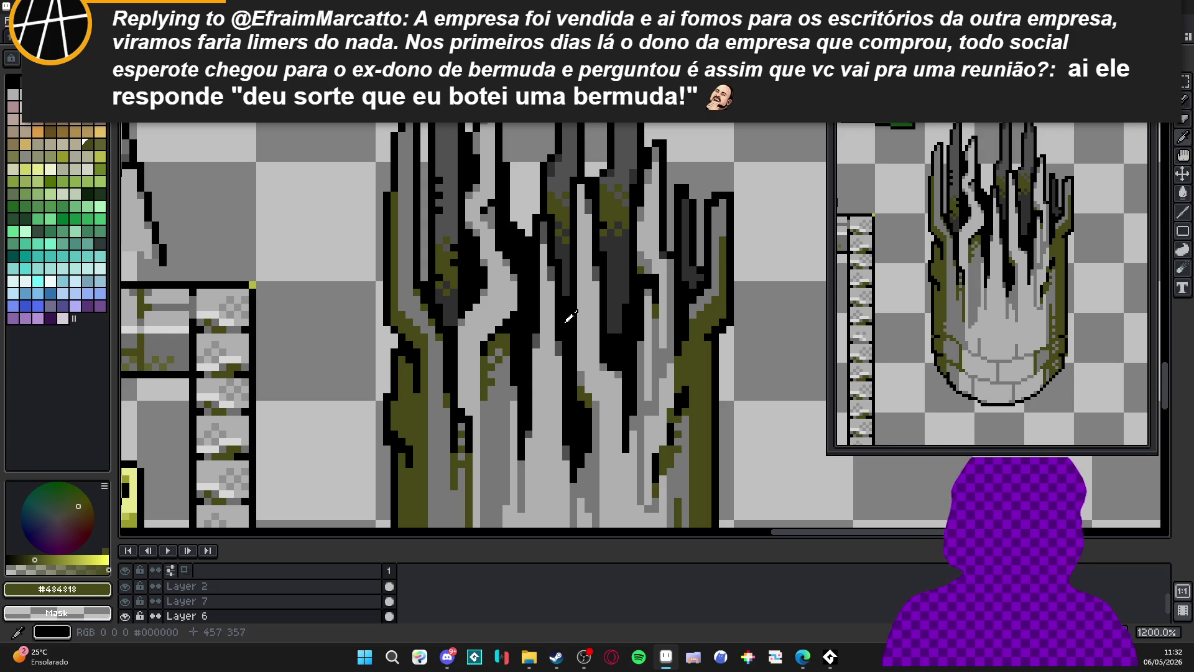
left_click(572, 285, "alt")
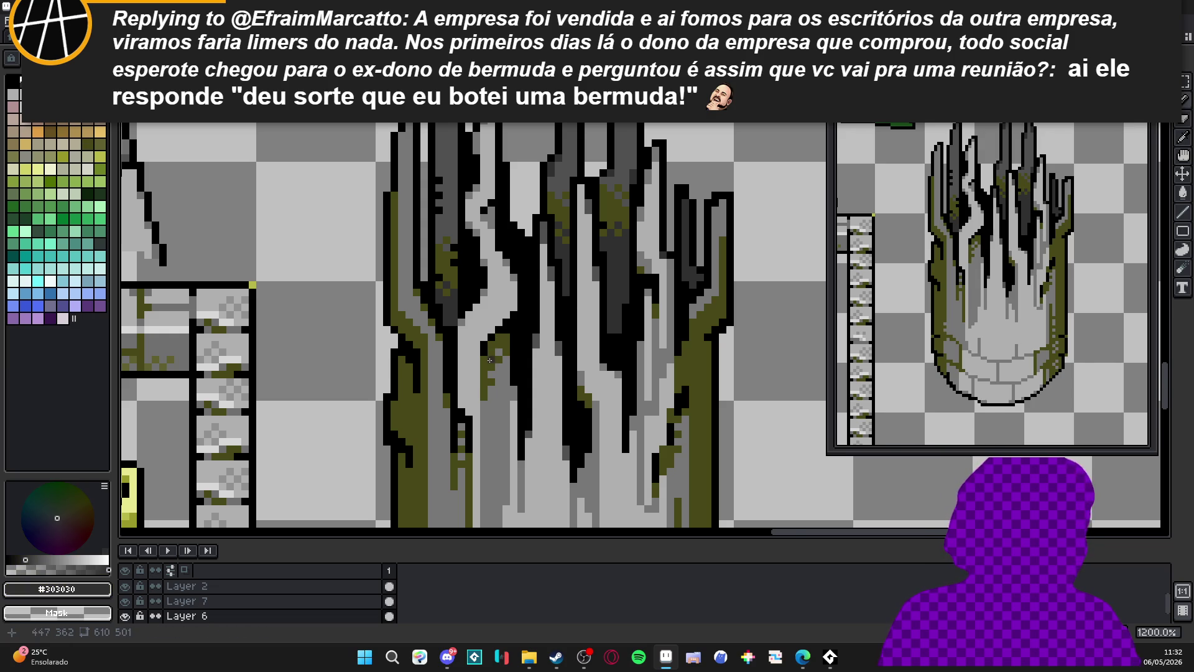
scroll(489, 360, "up", 1)
left_click(504, 337)
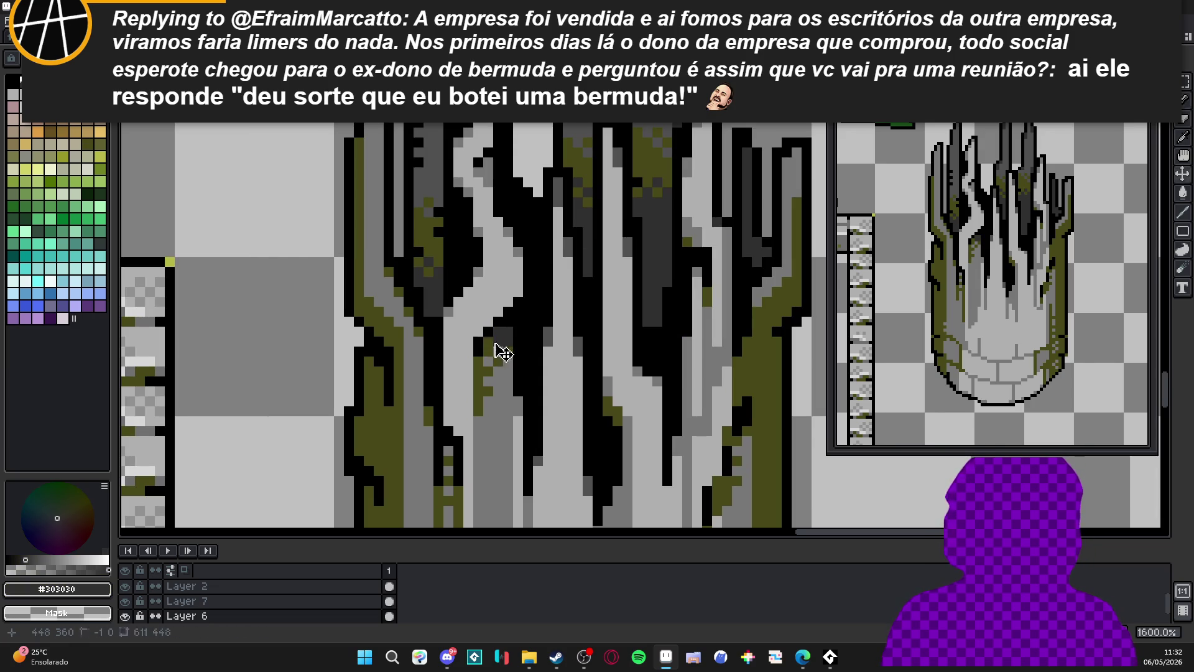
mouse_move(490, 350)
left_mouse_down()
mouse_move(509, 355)
mouse_move(488, 366)
mouse_move(483, 409)
left_mouse_up()
Dab olive moss dither pixels onto the lower trunk.
left_click(490, 400, "alt")
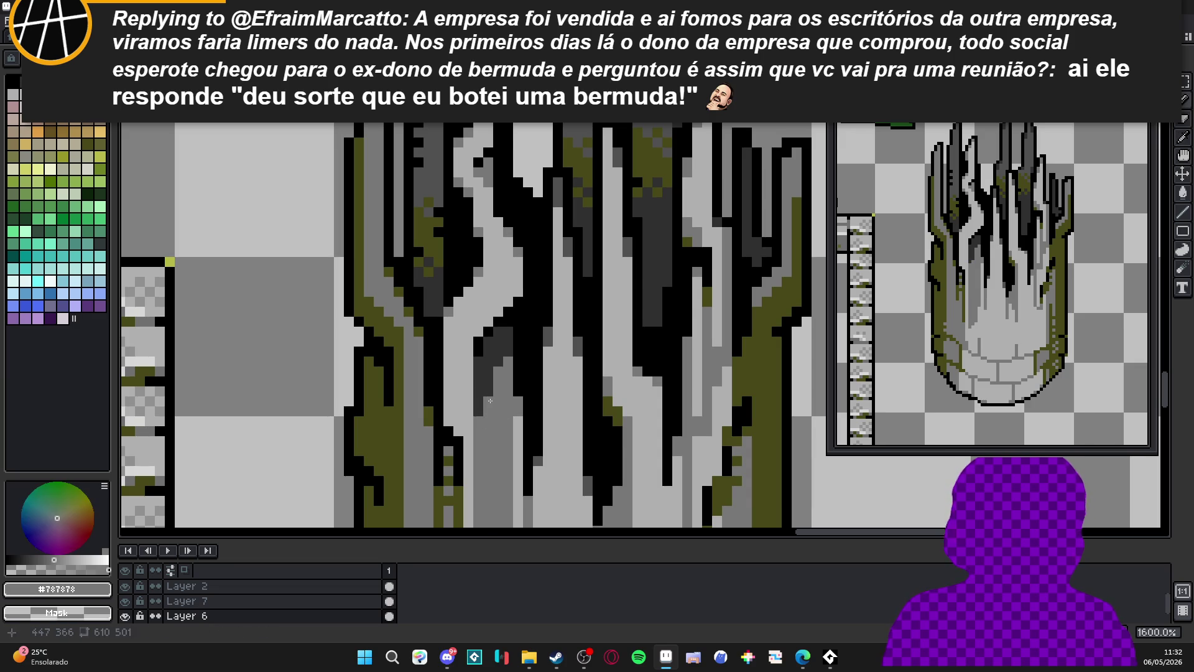
scroll(490, 393, "down", 4)
scroll(541, 299, "up", 3)
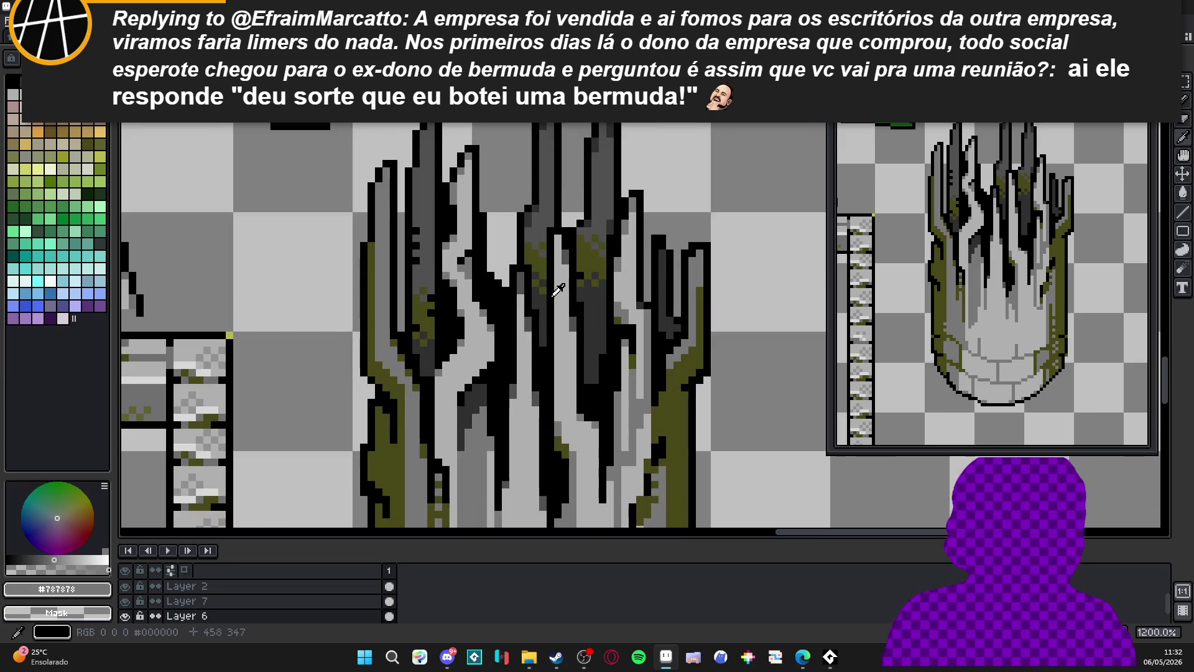
left_click(548, 266, "alt")
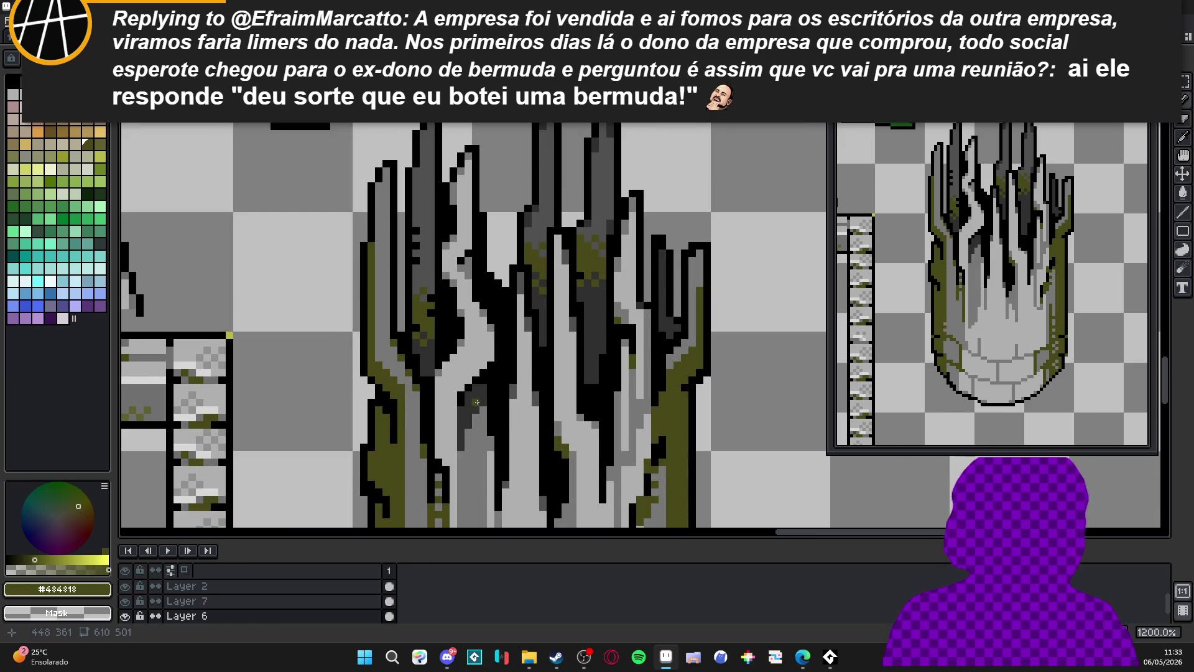
left_click_drag(477, 398, 467, 445)
scroll(477, 411, "up", 1)
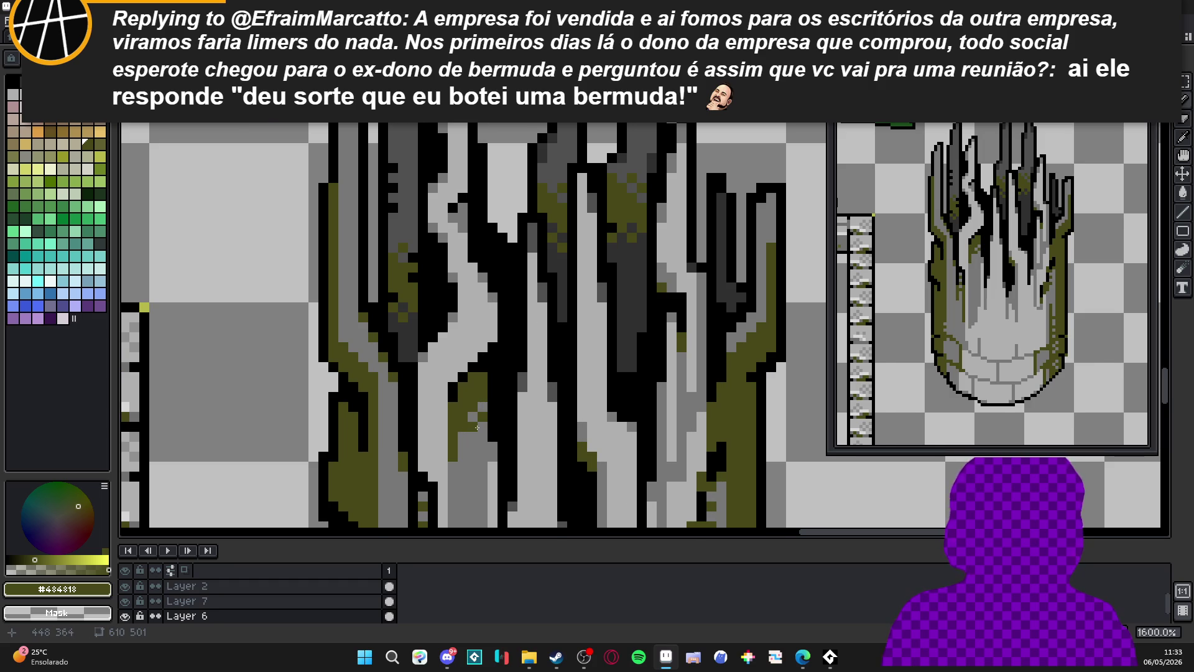
scroll(478, 428, "down", 1)
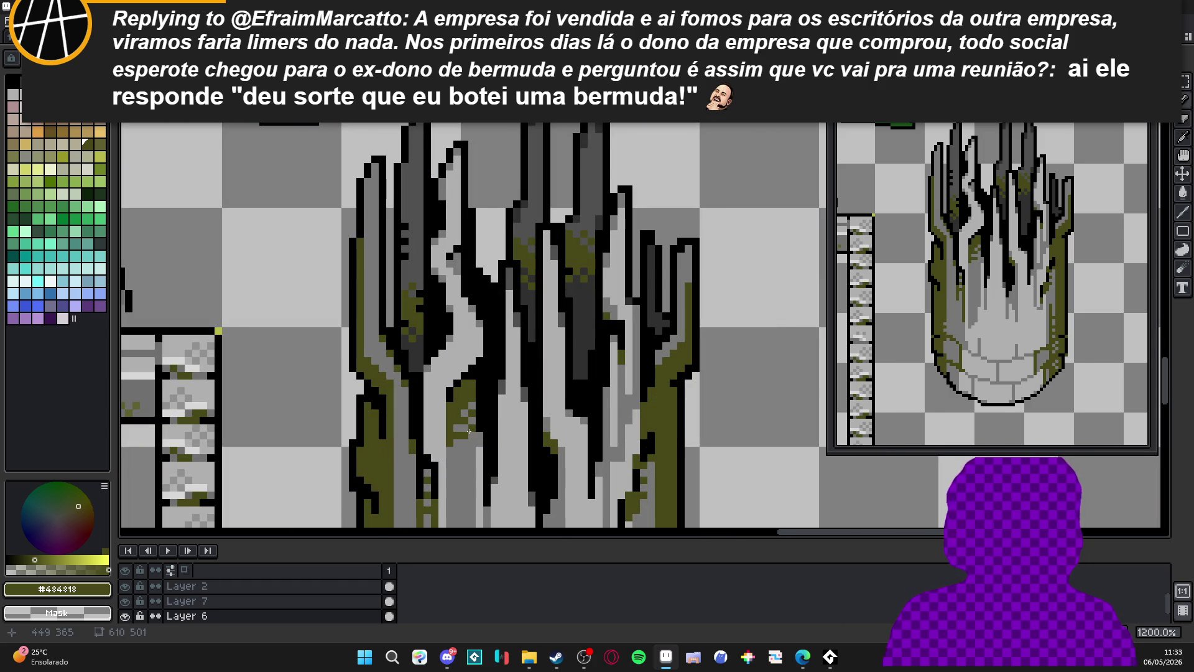
left_click(458, 424, "alt")
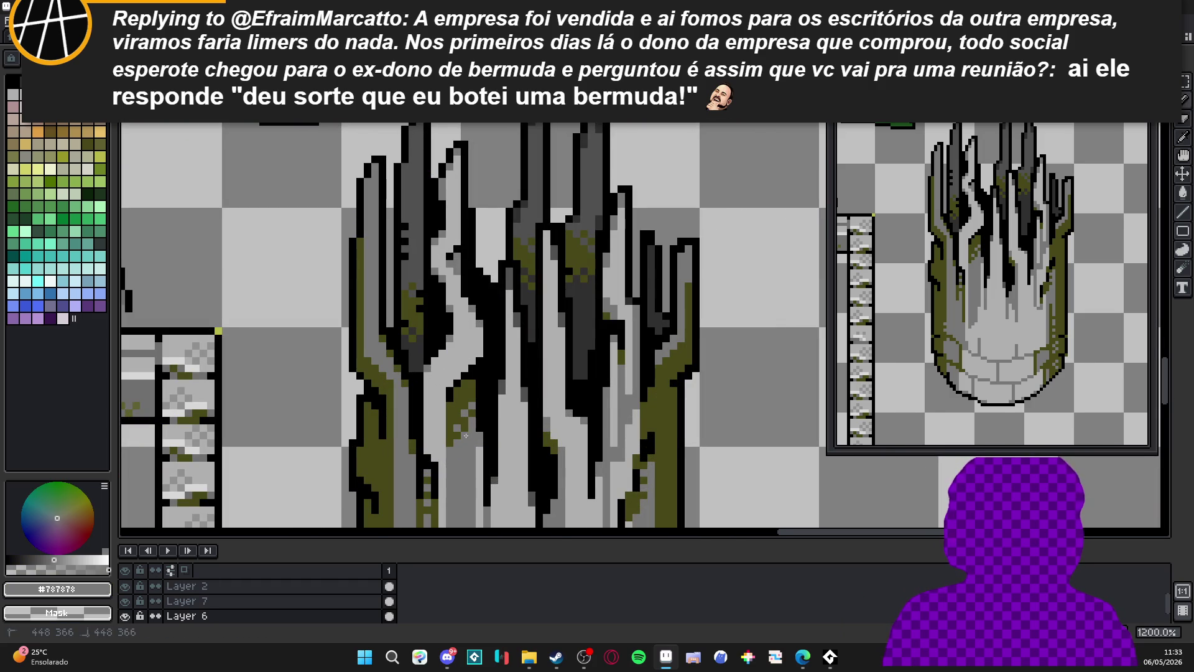
left_click(459, 421, "alt")
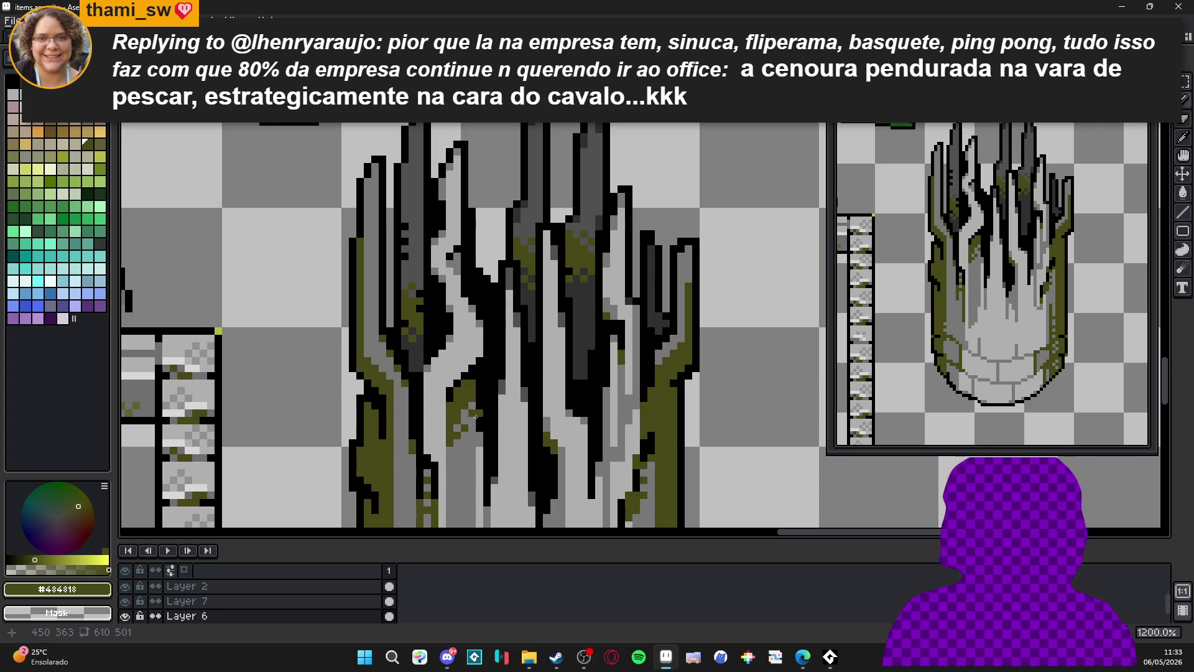
Re-pick the olive moss colour, centre the pillar, and save items.aseprite.
scroll(475, 415, "up", 1)
left_click(468, 411, "alt")
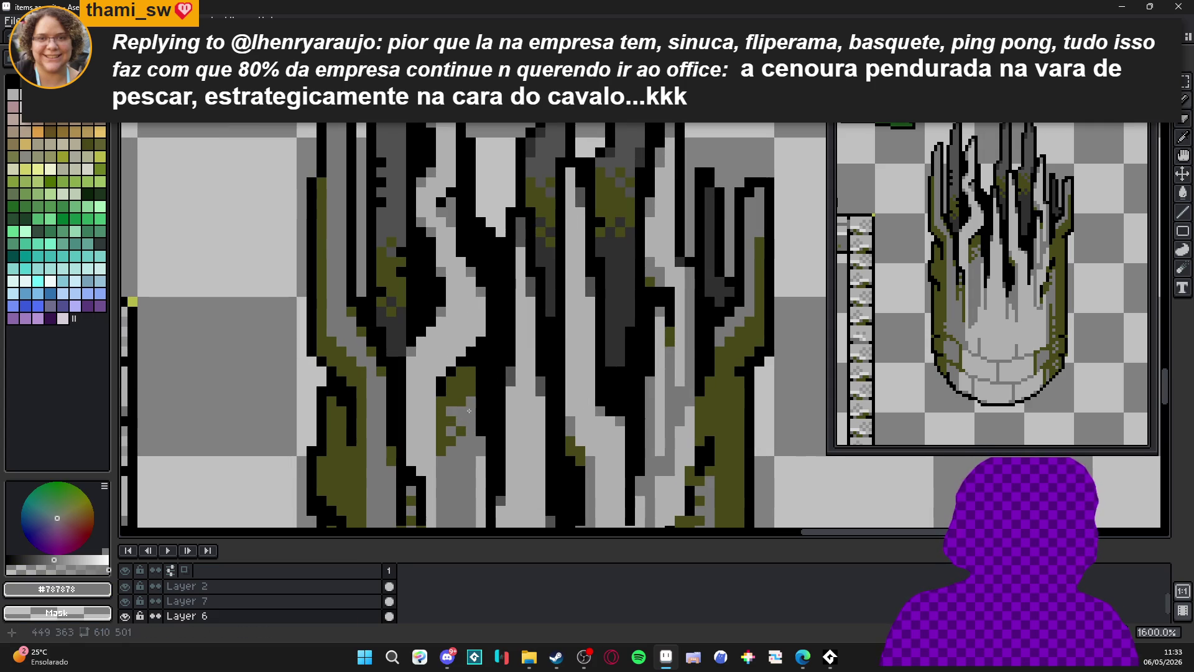
left_click(462, 407, "alt")
scroll(470, 406, "down", 5)
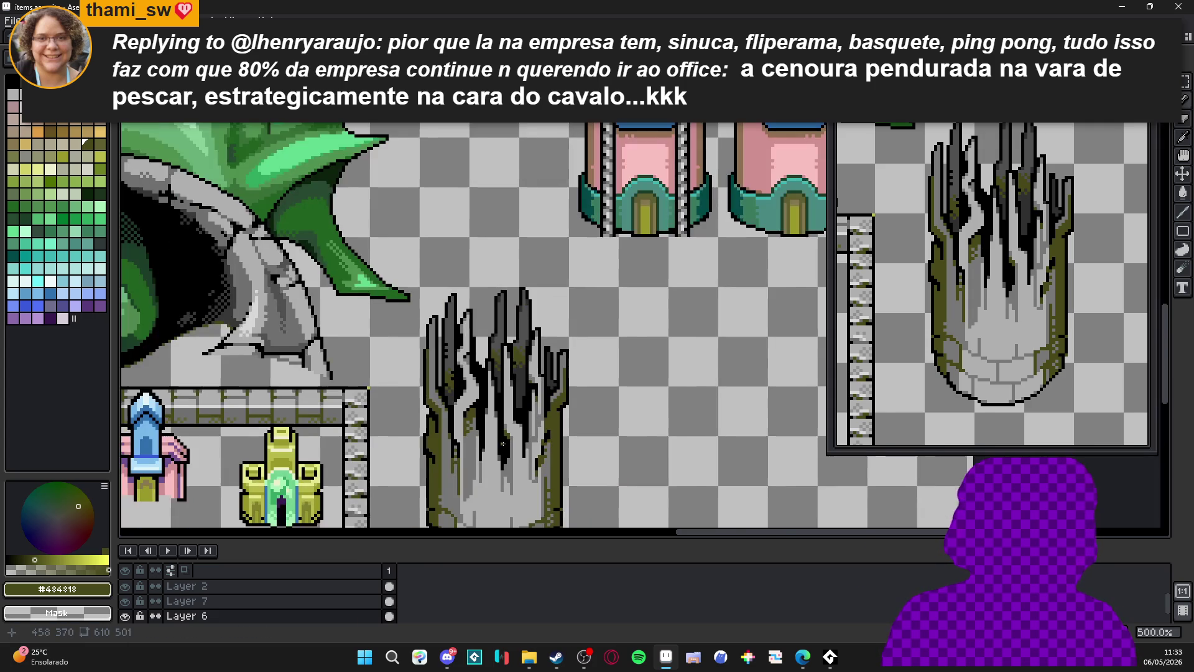
left_click_drag(523, 436, 546, 386)
key("ctrl+s")
Draw a short mid-grey stroke across the trunk.
scroll(497, 323, "up", 2)
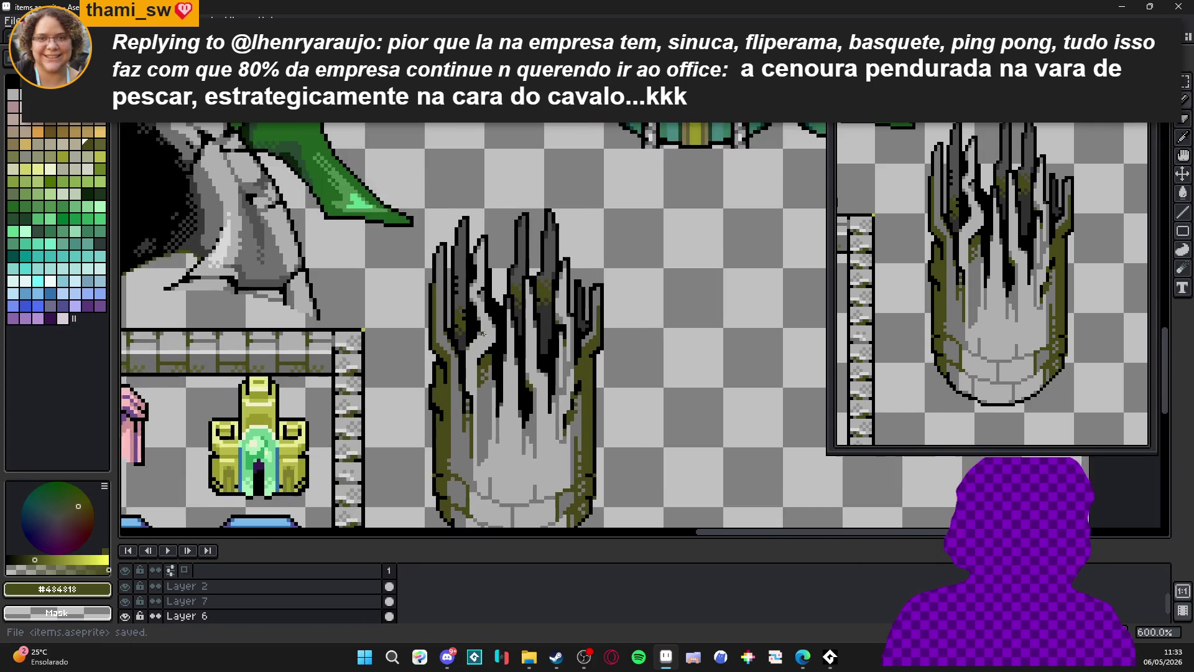
scroll(497, 324, "up", 1)
left_click(497, 324, "alt")
scroll(497, 323, "up", 1)
left_click_drag(494, 358, 454, 397)
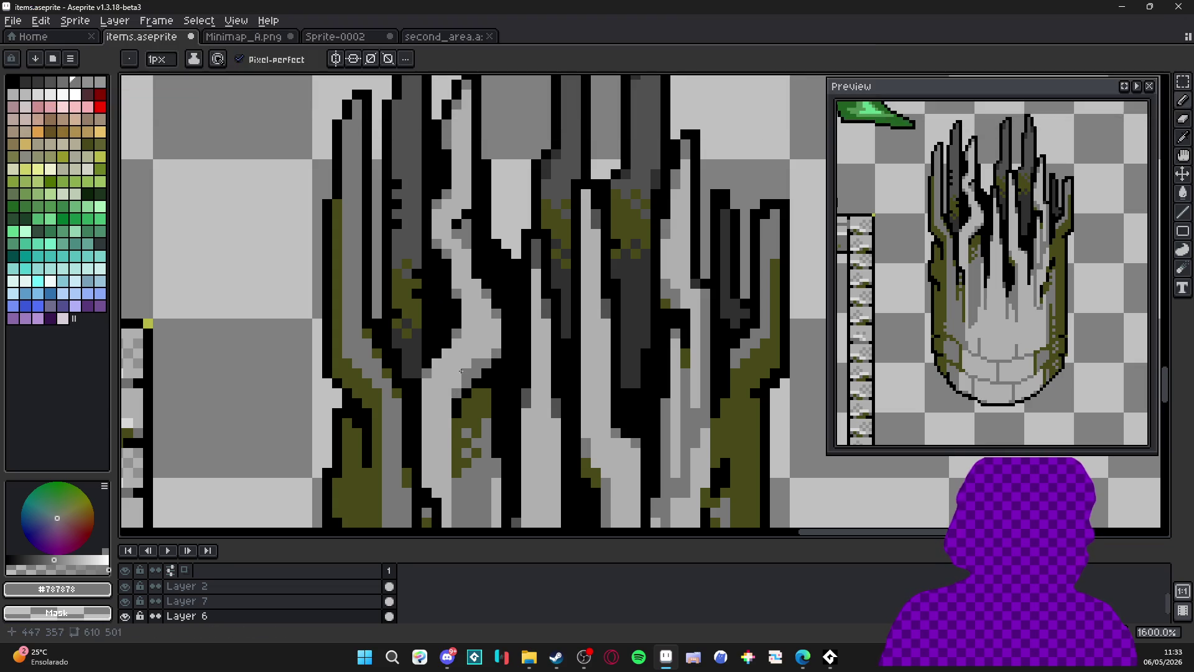
scroll(454, 378, "down", 3)
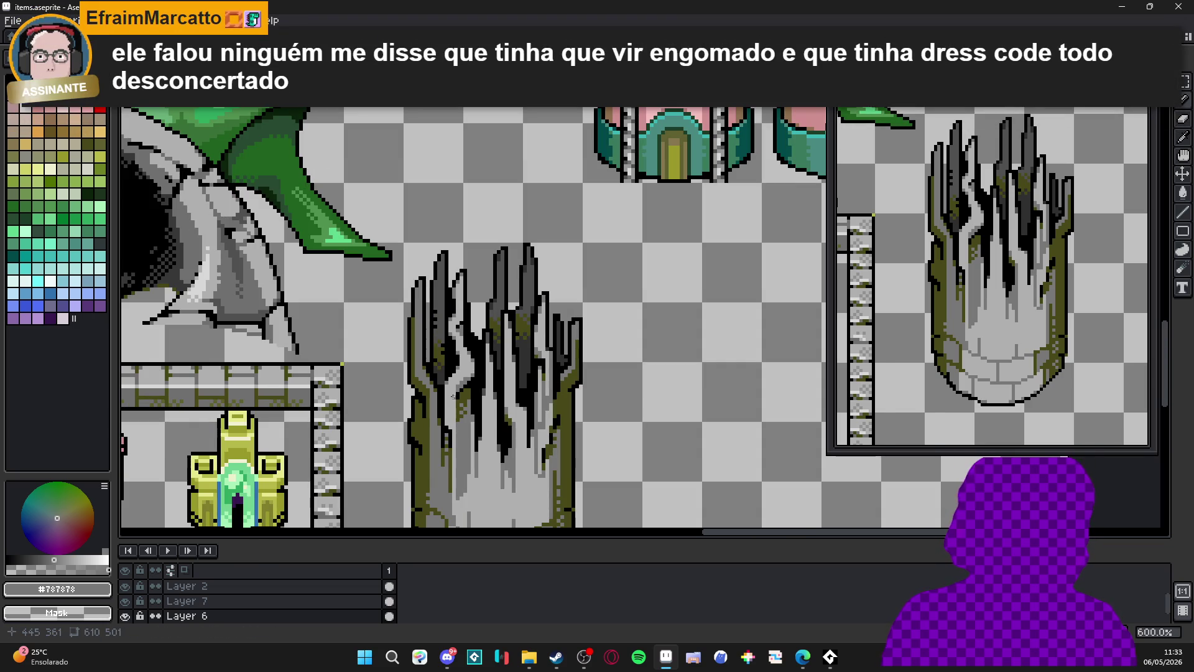
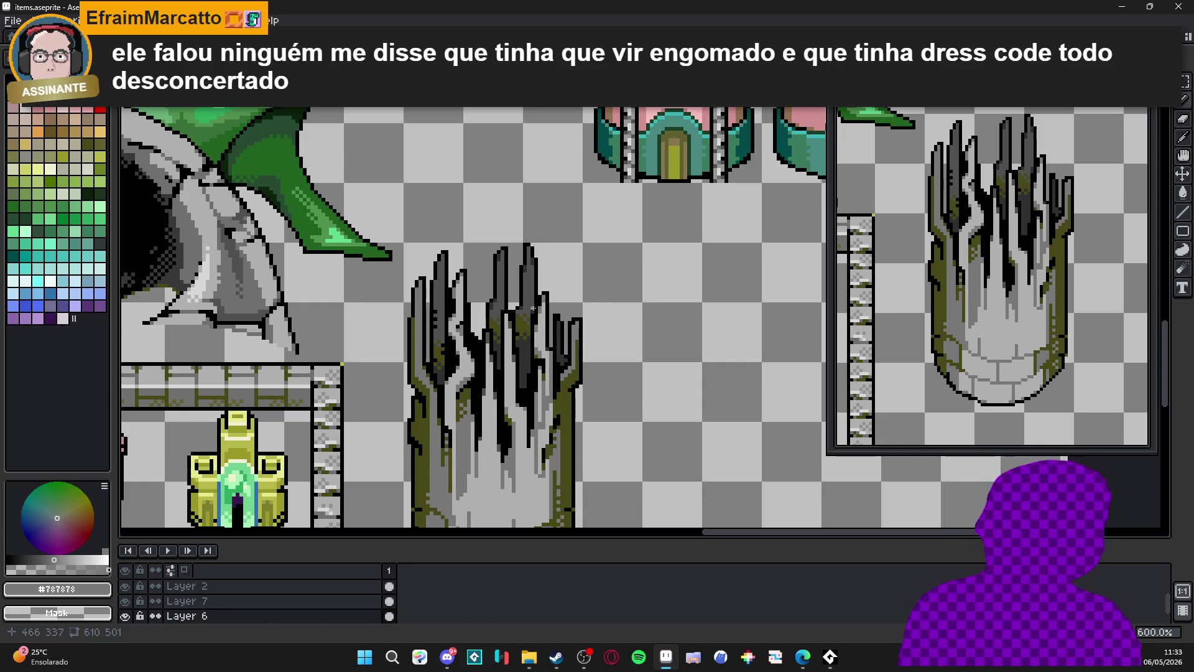
Try shifting the middle spike's tip upward, undo it, deselect, and eyedrop black from the outline.
scroll(532, 311, "up", 1)
scroll(532, 320, "up", 3)
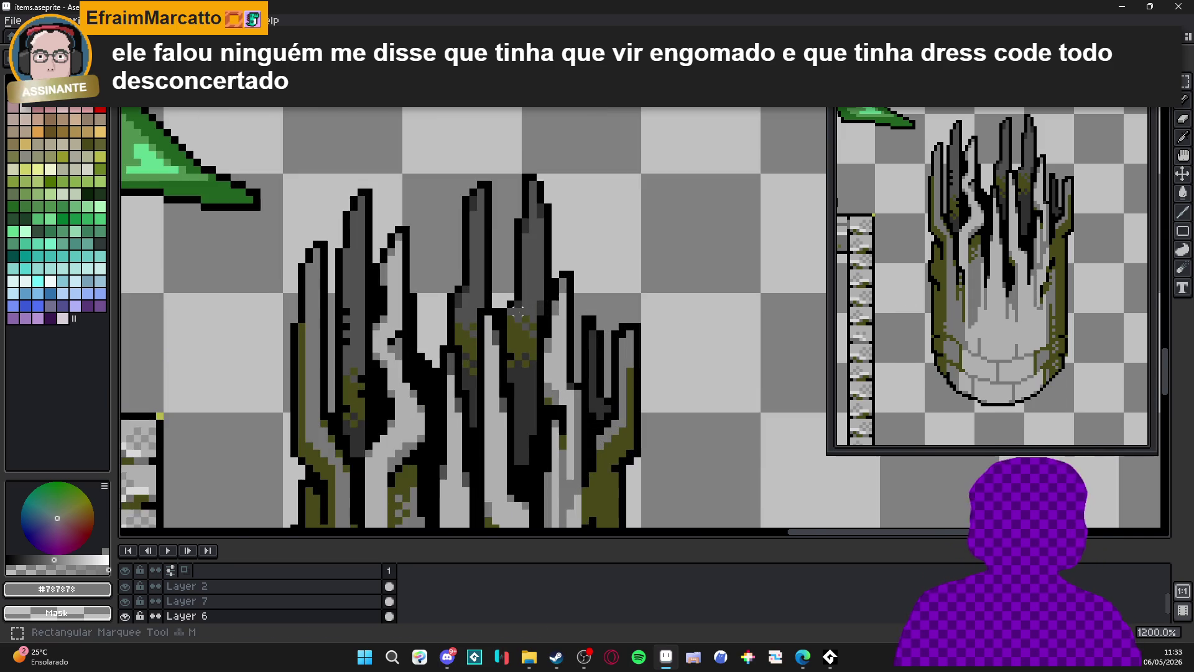
mouse_move(507, 308)
left_mouse_down()
mouse_move(550, 231)
mouse_move(557, 133)
left_mouse_up()
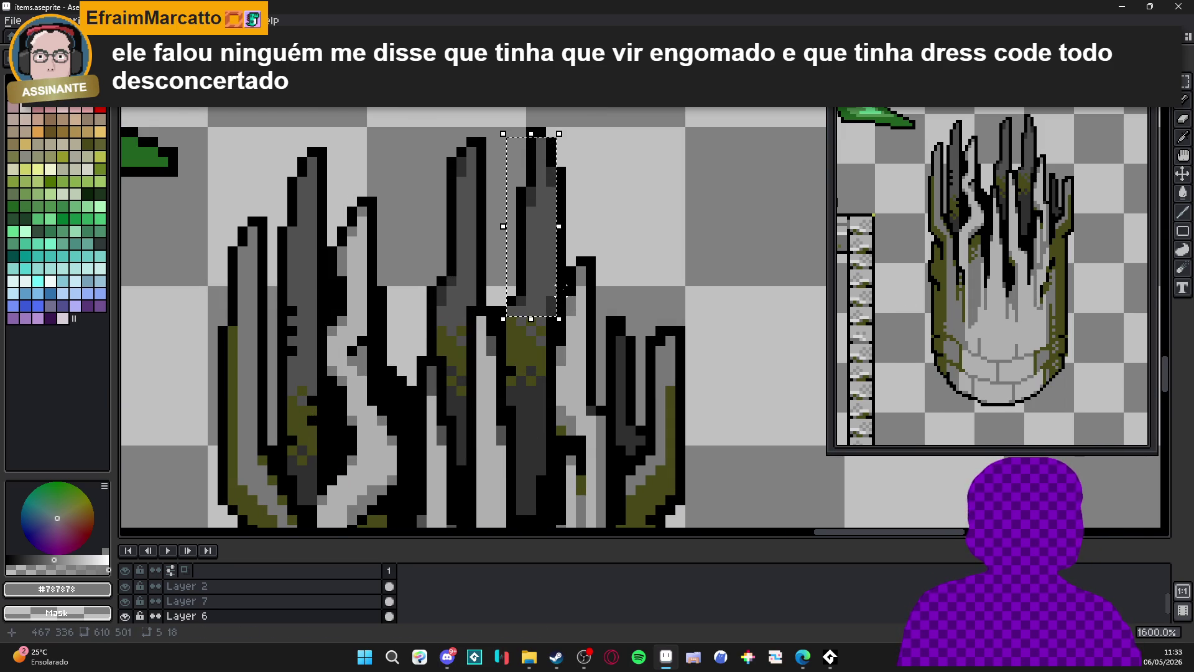
left_click_drag(557, 309, 567, 299)
key("ctrl+z")
key("ctrl+z")
key("ctrl+z")
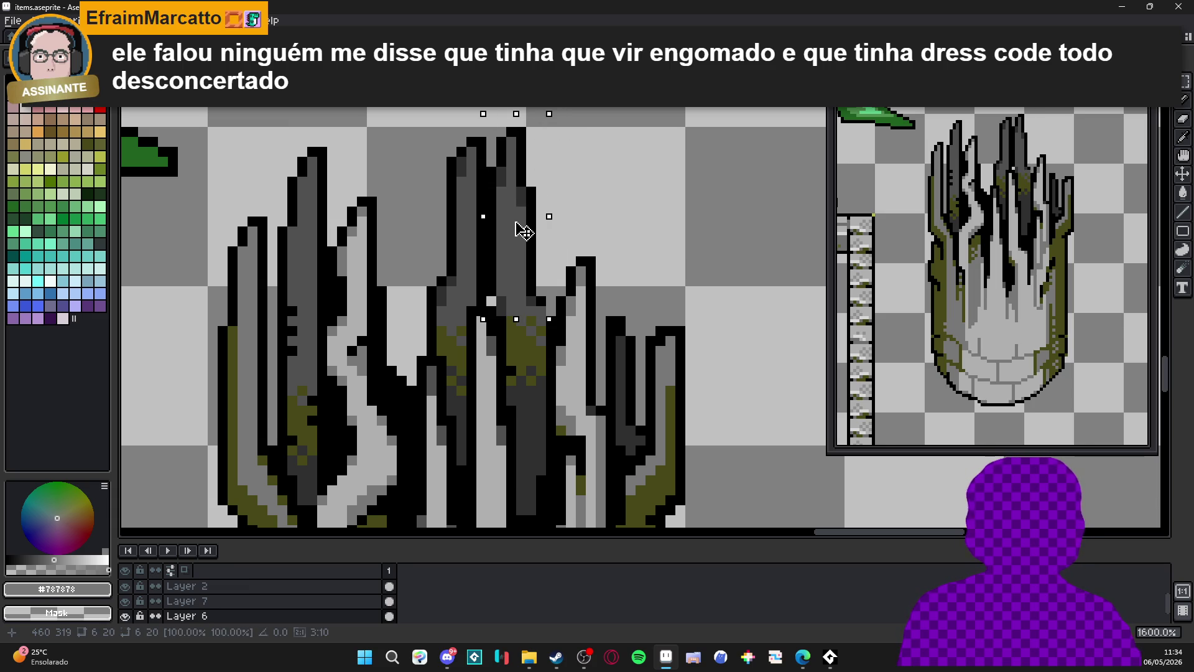
key("ctrl+d")
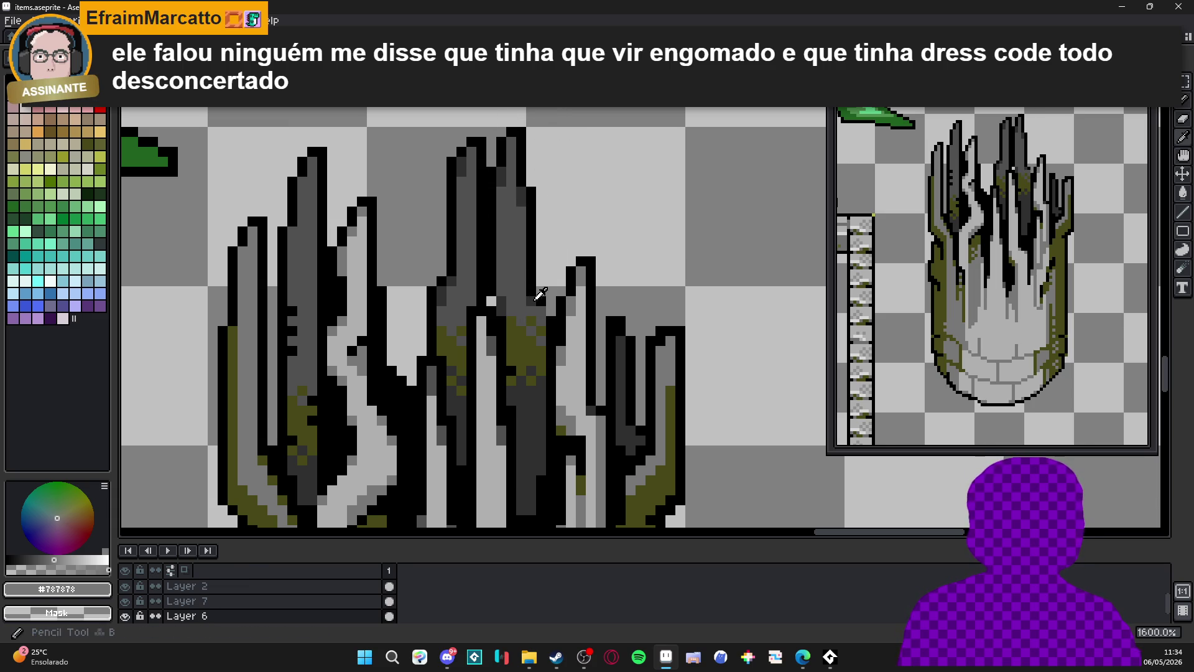
left_click(545, 318, "alt")
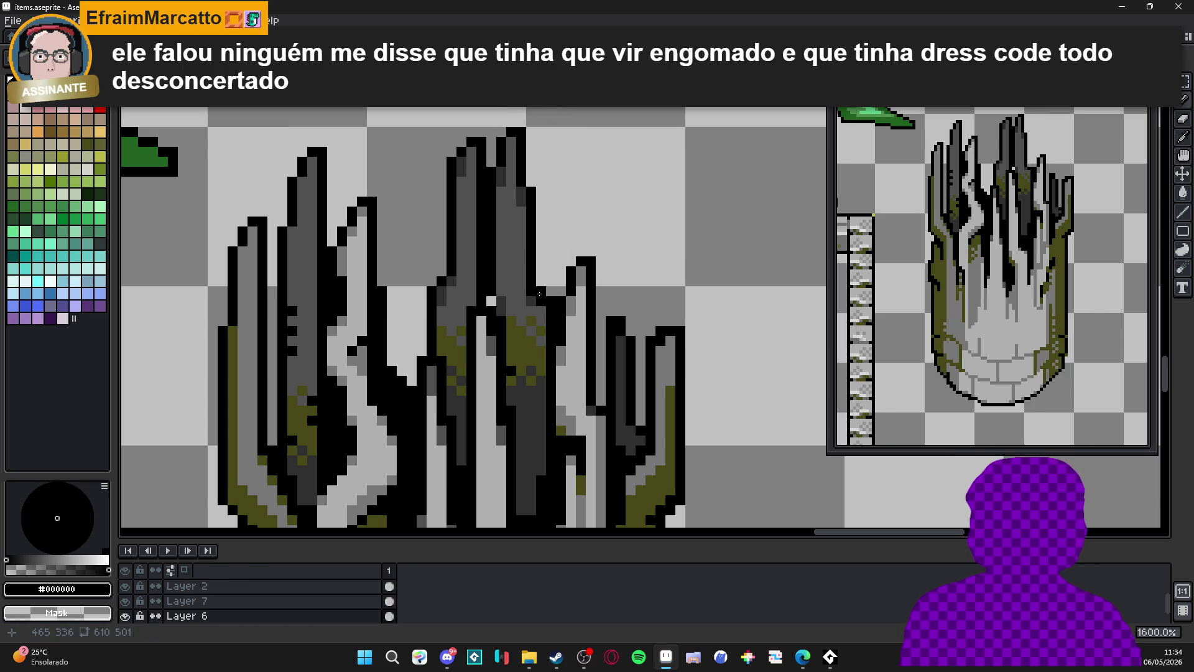
Draw a straight black vertical crack upward between the tree's central spikes.
scroll(551, 309, "down", 4)
scroll(568, 333, "down", 1)
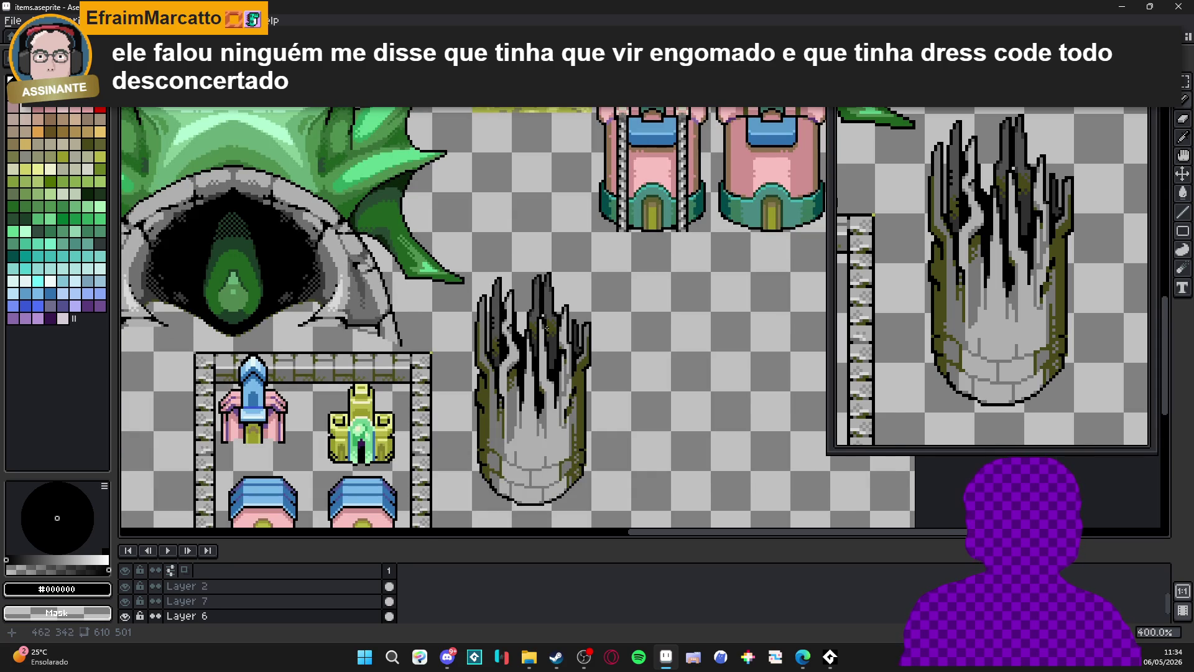
scroll(547, 330, "up", 4)
scroll(554, 339, "down", 3)
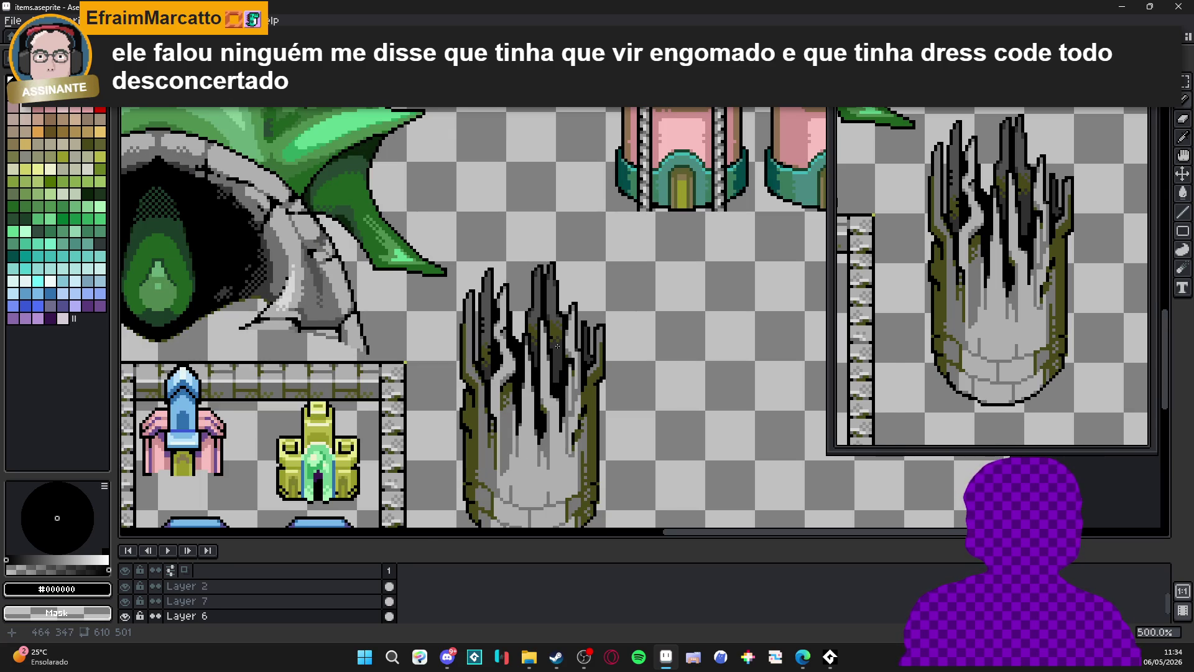
scroll(542, 367, "down", 2)
scroll(532, 356, "up", 6)
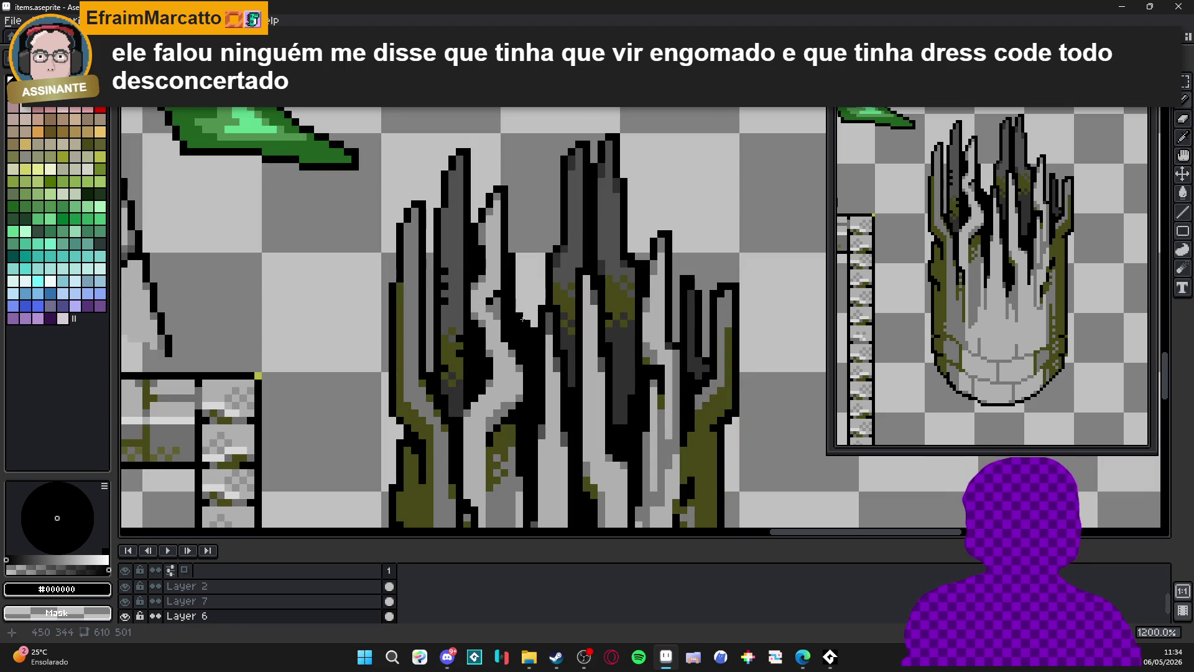
left_click_drag(525, 314, 527, 209)
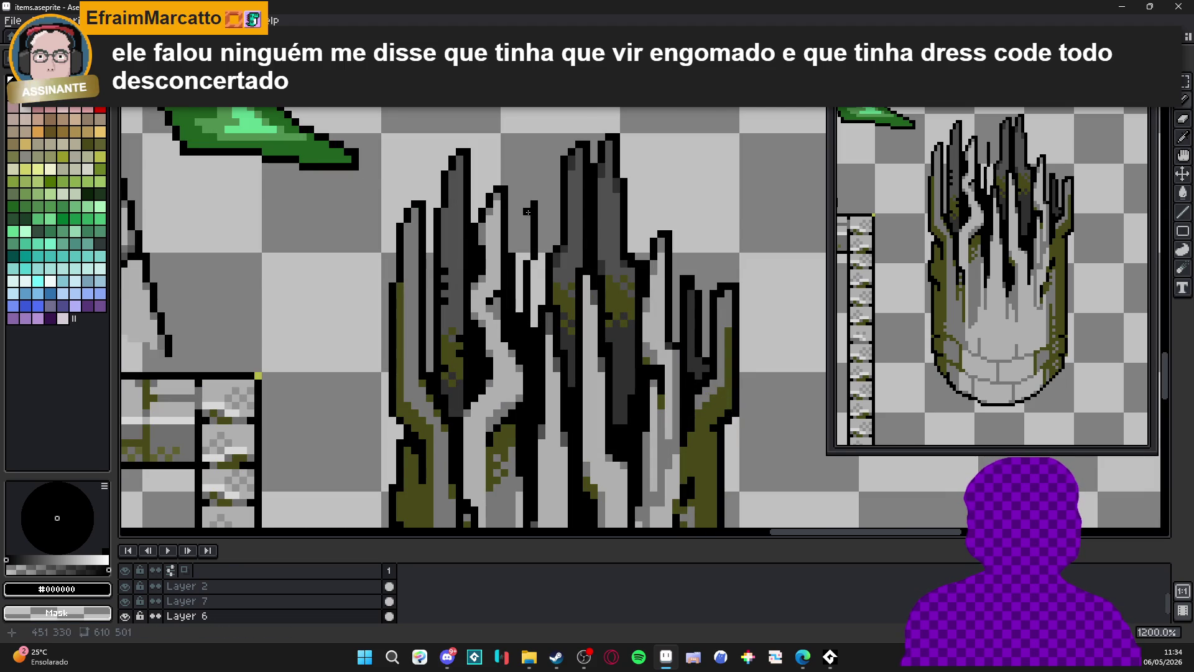
key("ctrl+z")
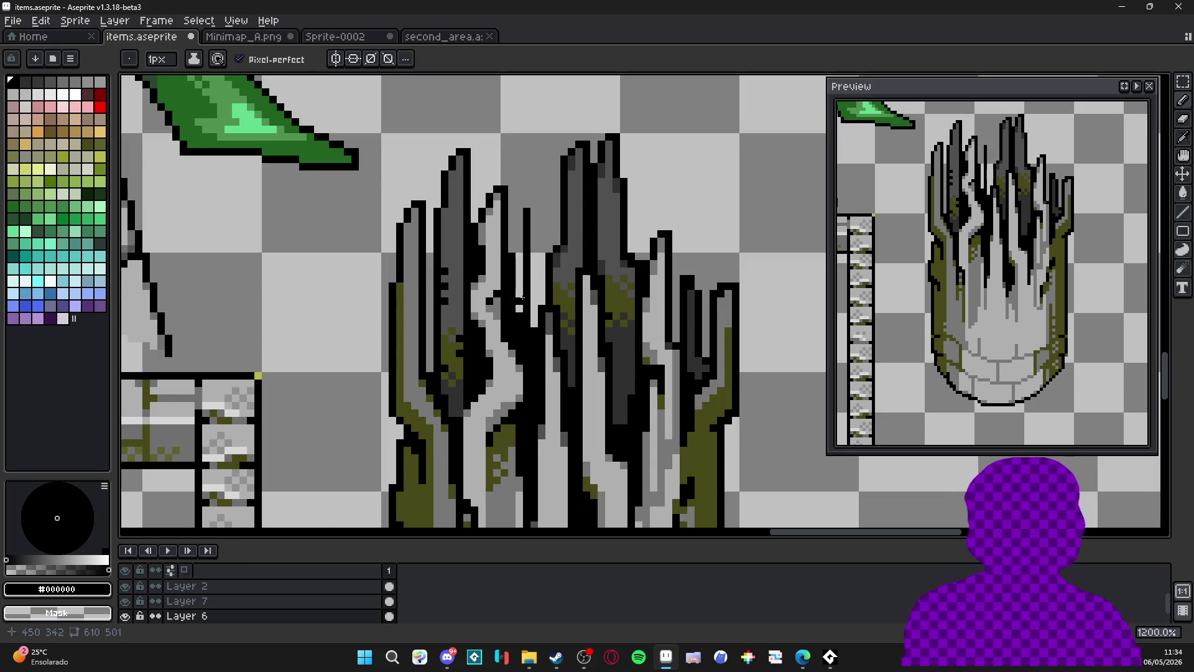
key("shift")
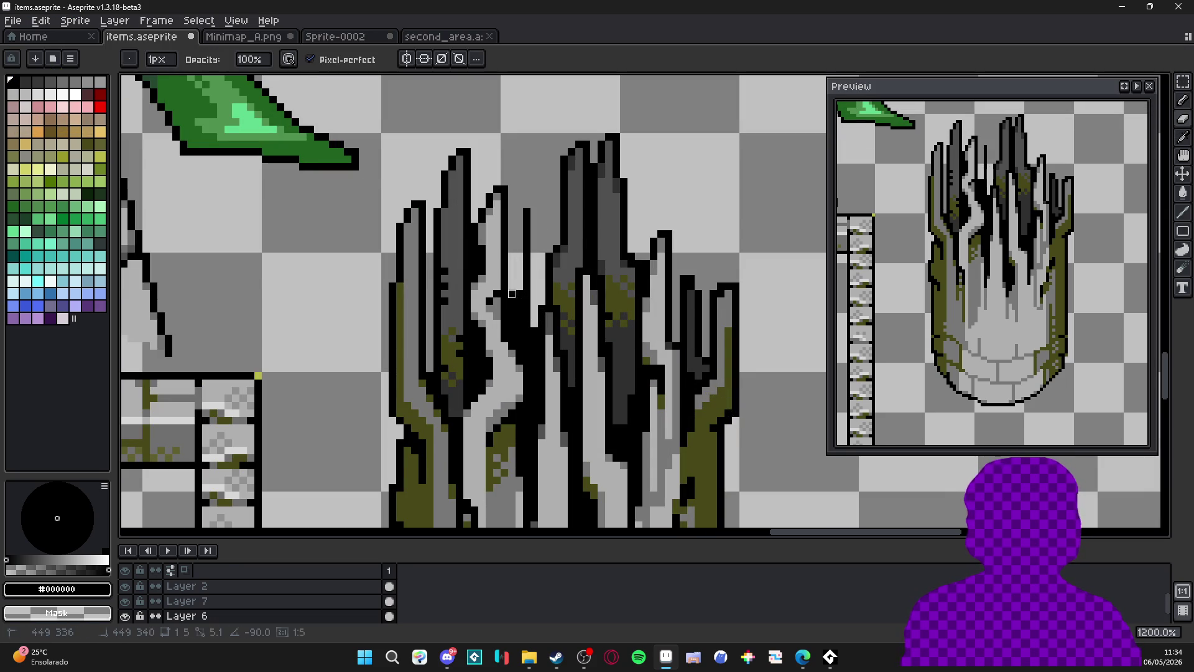
key("b")
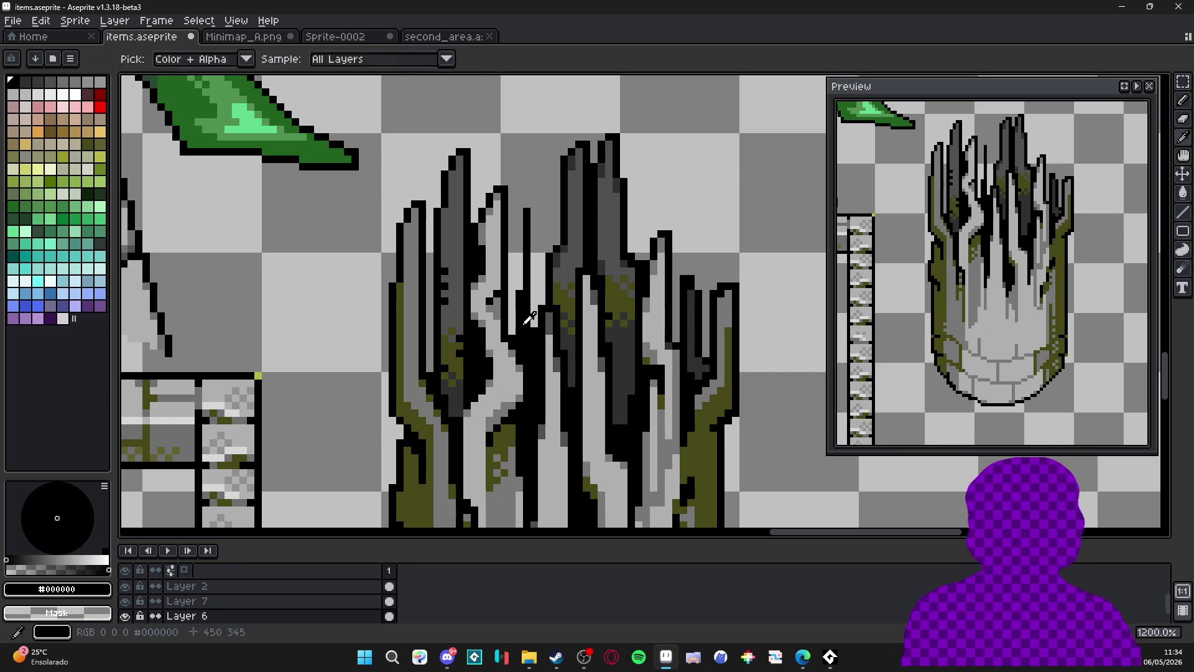
left_click_drag(533, 323, 536, 202)
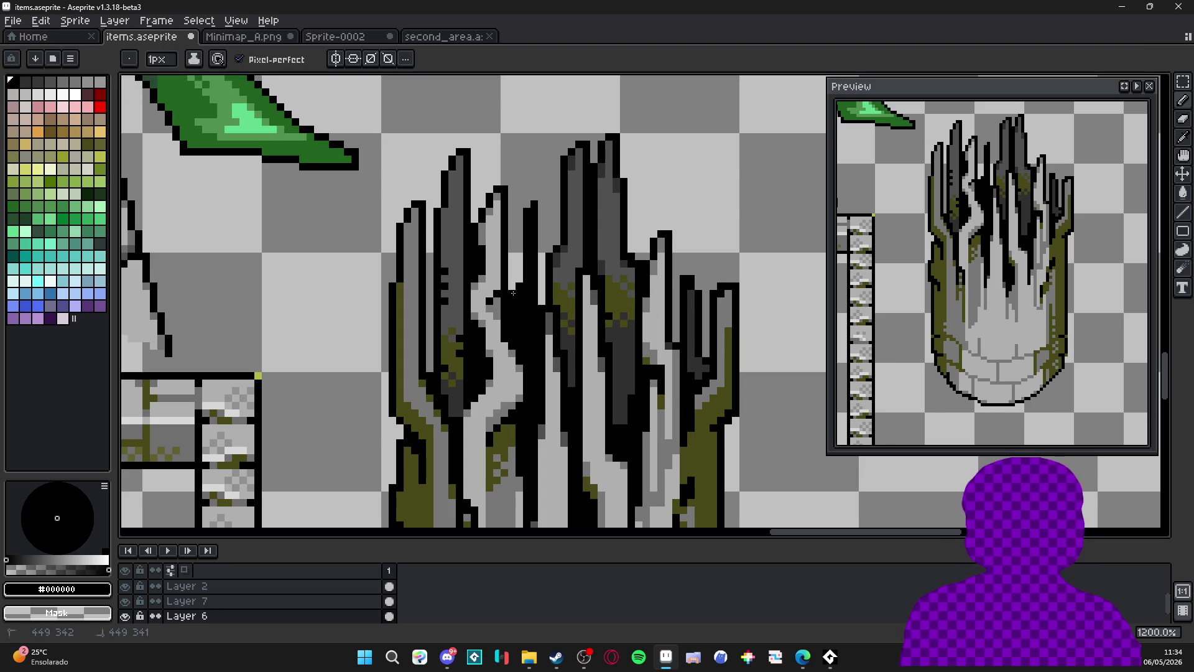
Repaint the new crack in dark grey #303030 sampled from the tree.
left_click(528, 266, "alt")
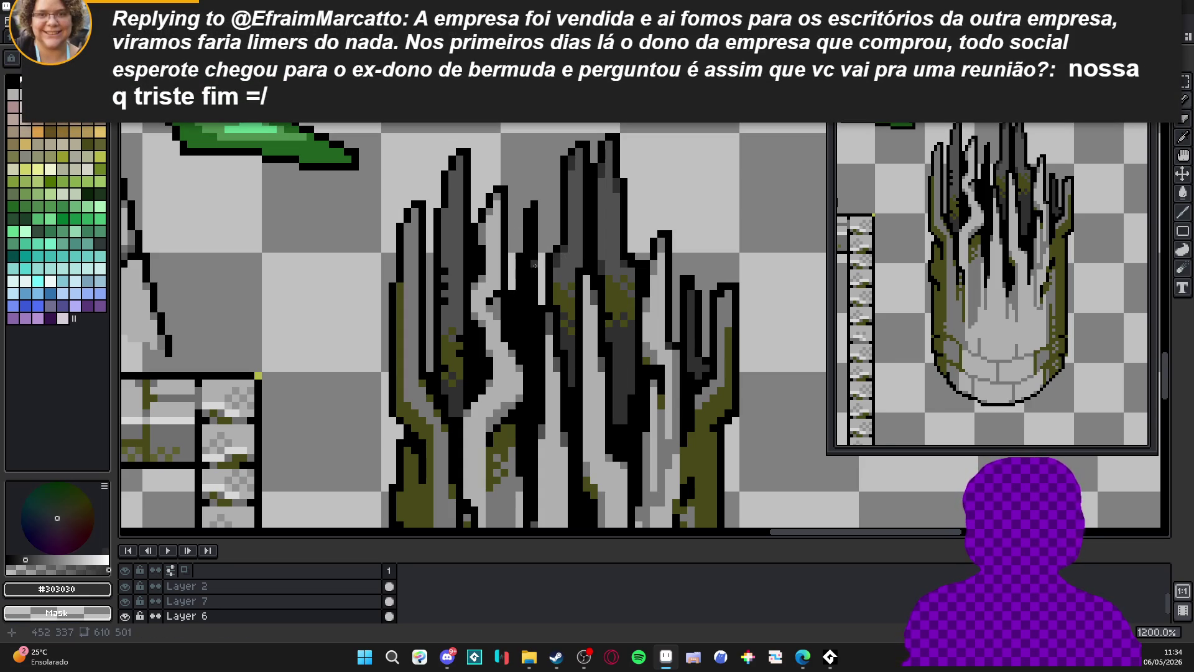
left_click_drag(529, 217, 528, 268)
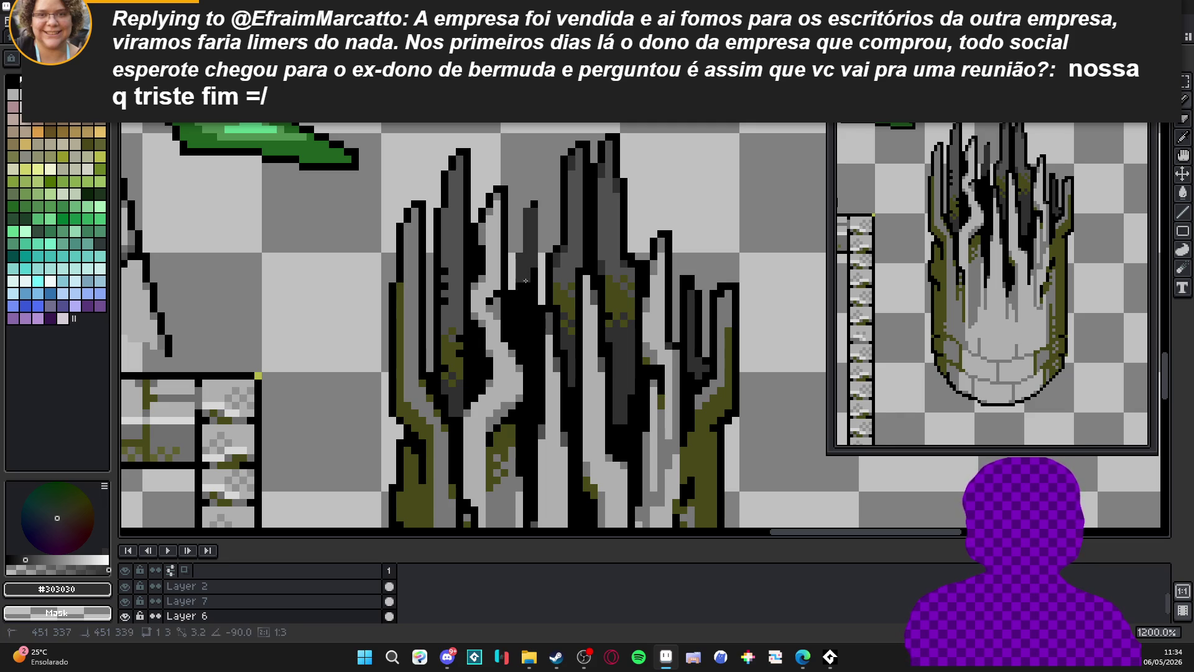
left_click(524, 302, "alt")
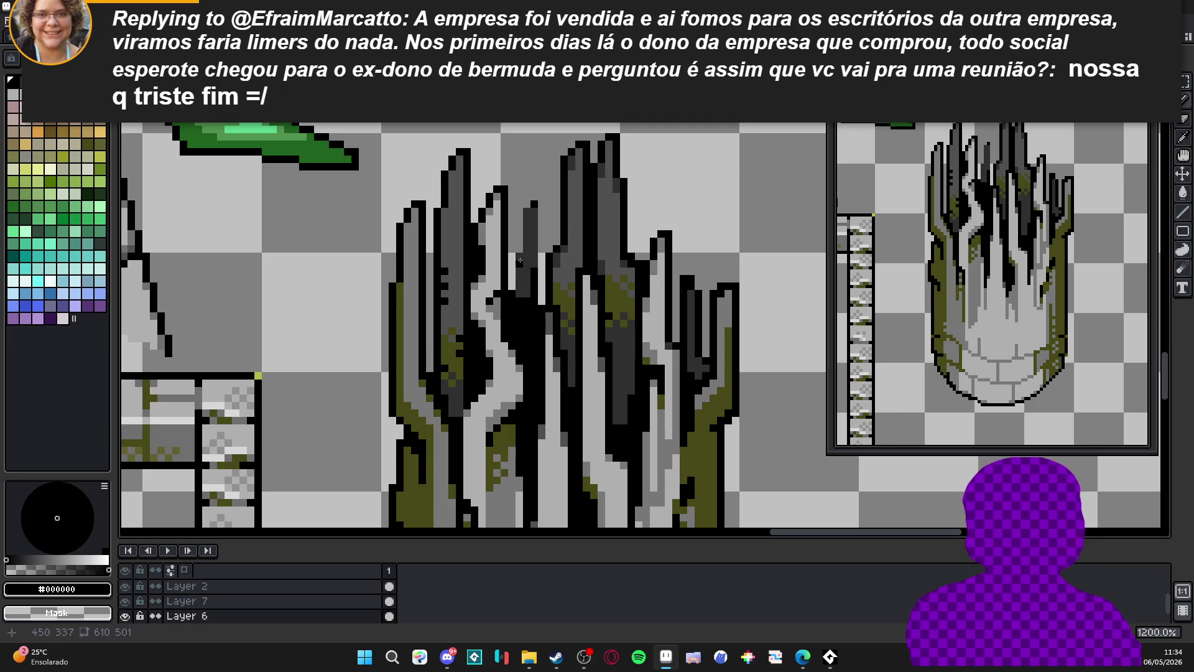
scroll(526, 212, "down", 4)
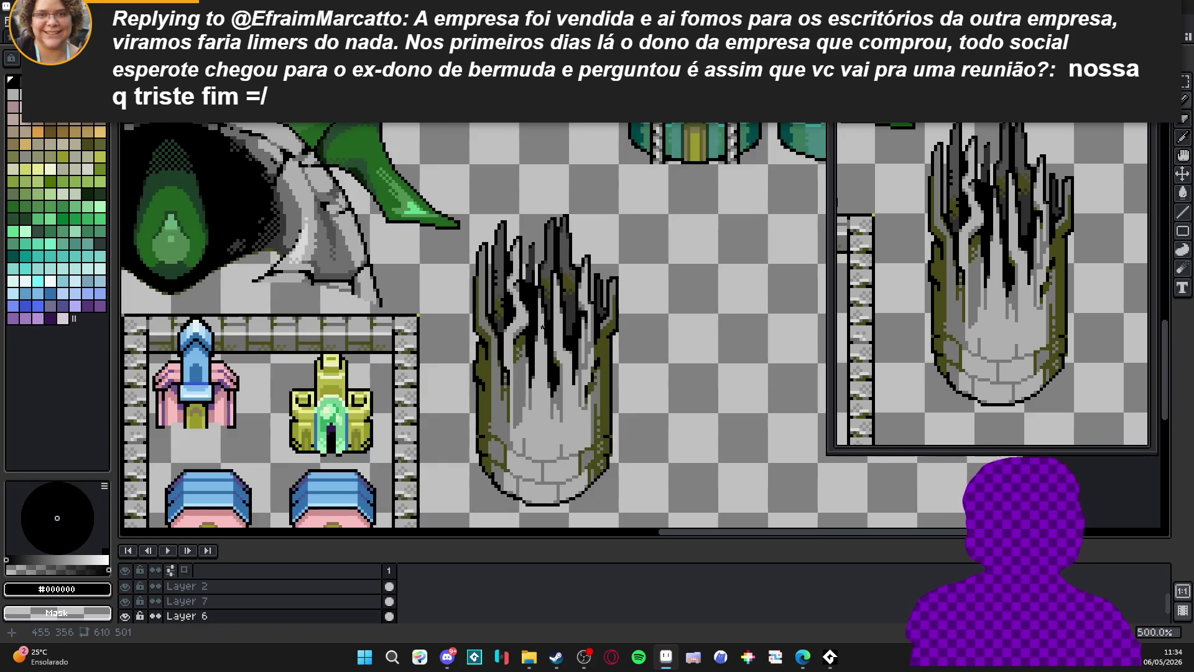
scroll(530, 284, "up", 7)
left_click(526, 292, "alt")
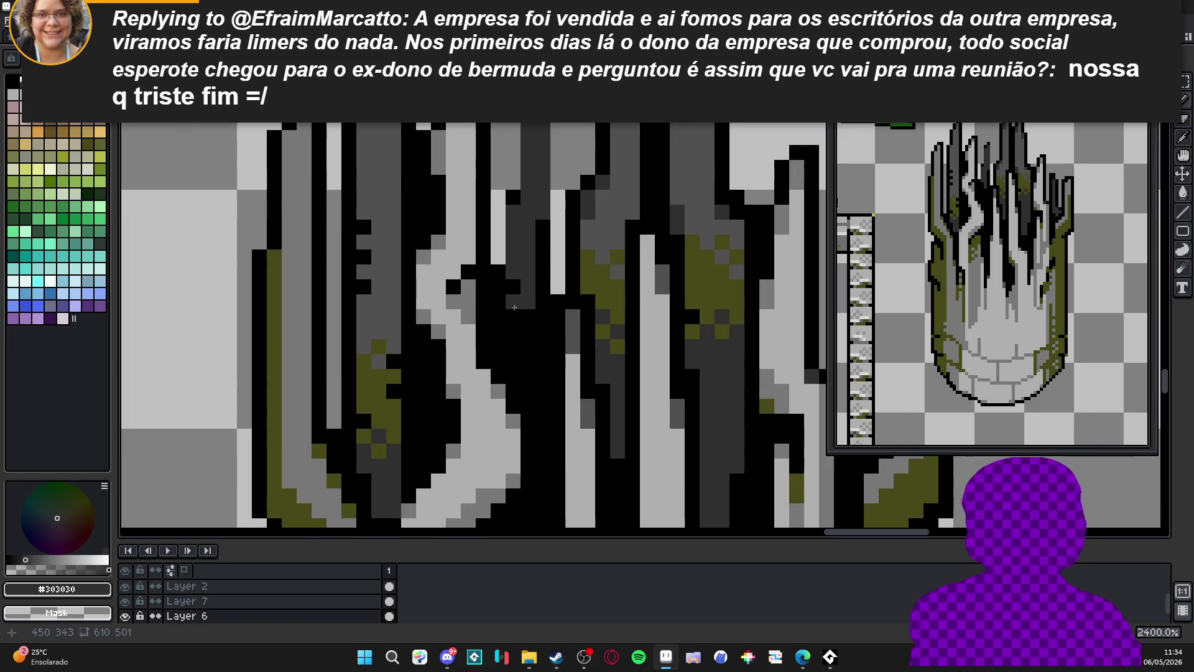
scroll(527, 320, "down", 5)
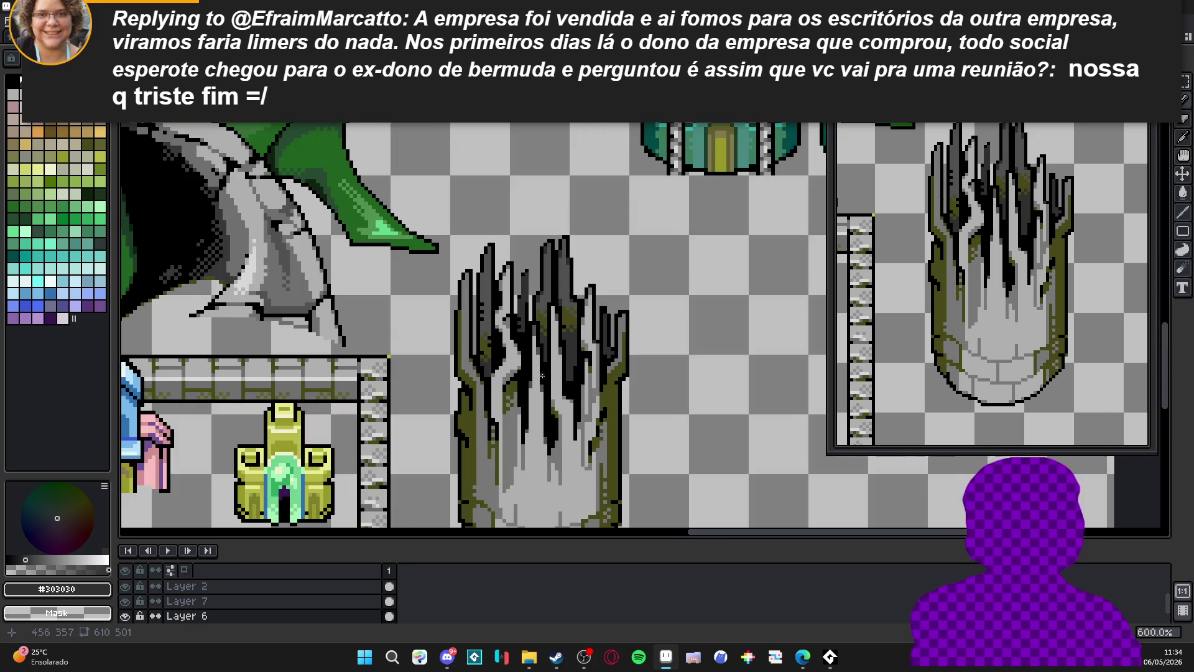
scroll(547, 379, "up", 5)
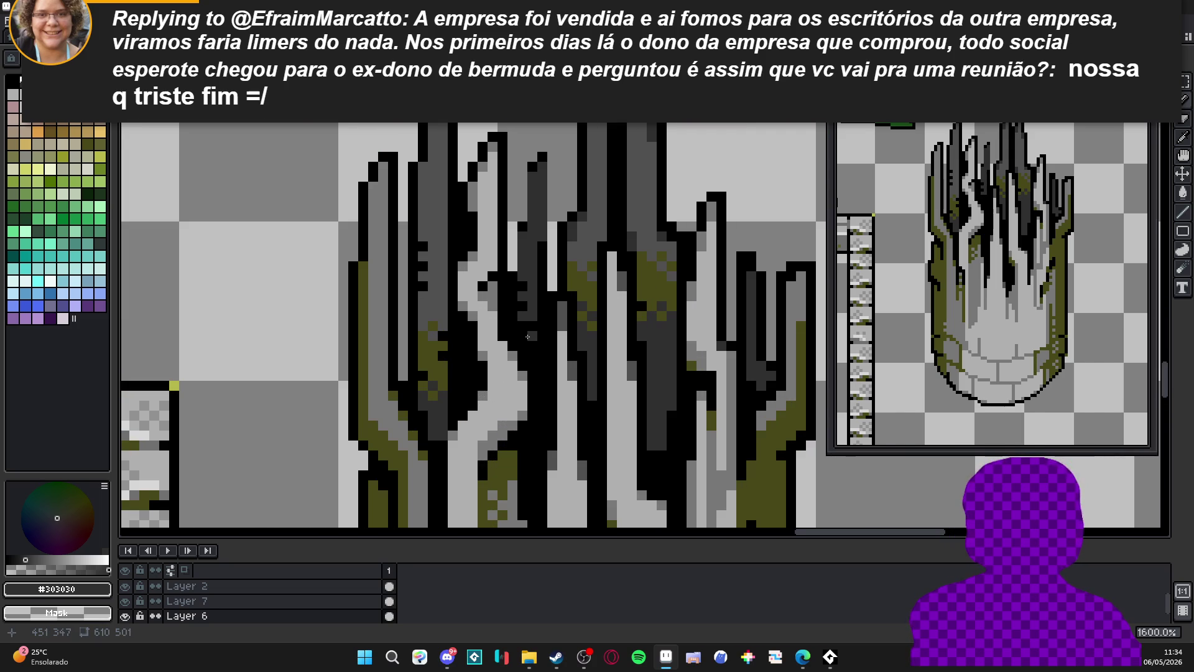
scroll(572, 370, "down", 4)
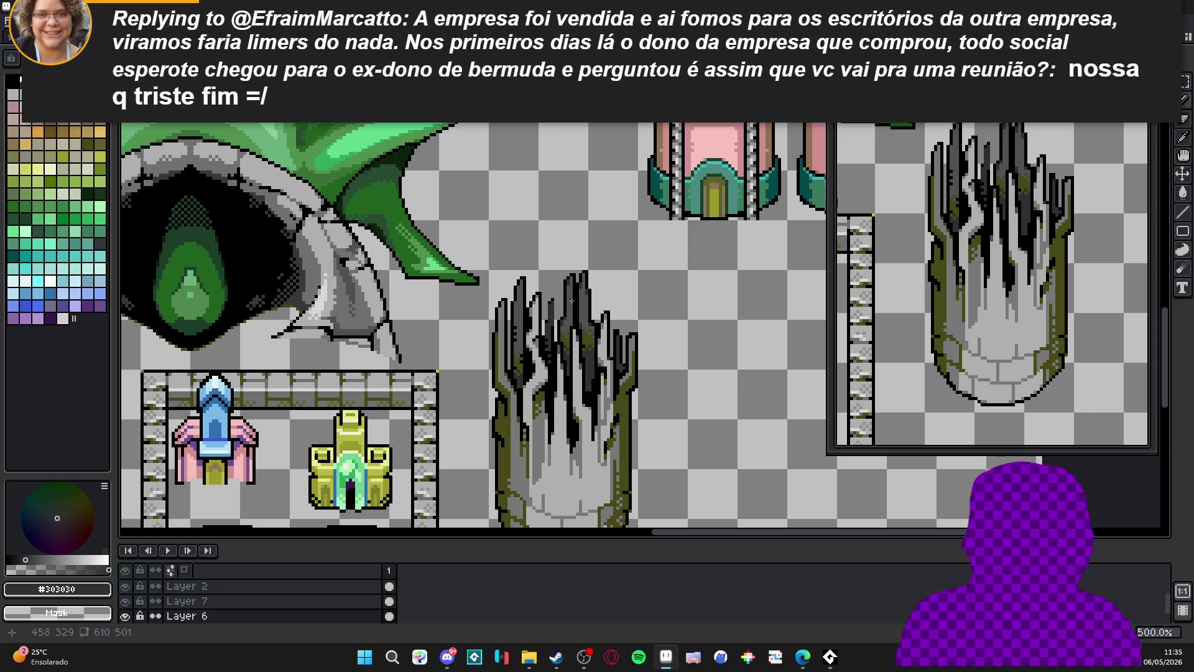
scroll(598, 338, "down", 1)
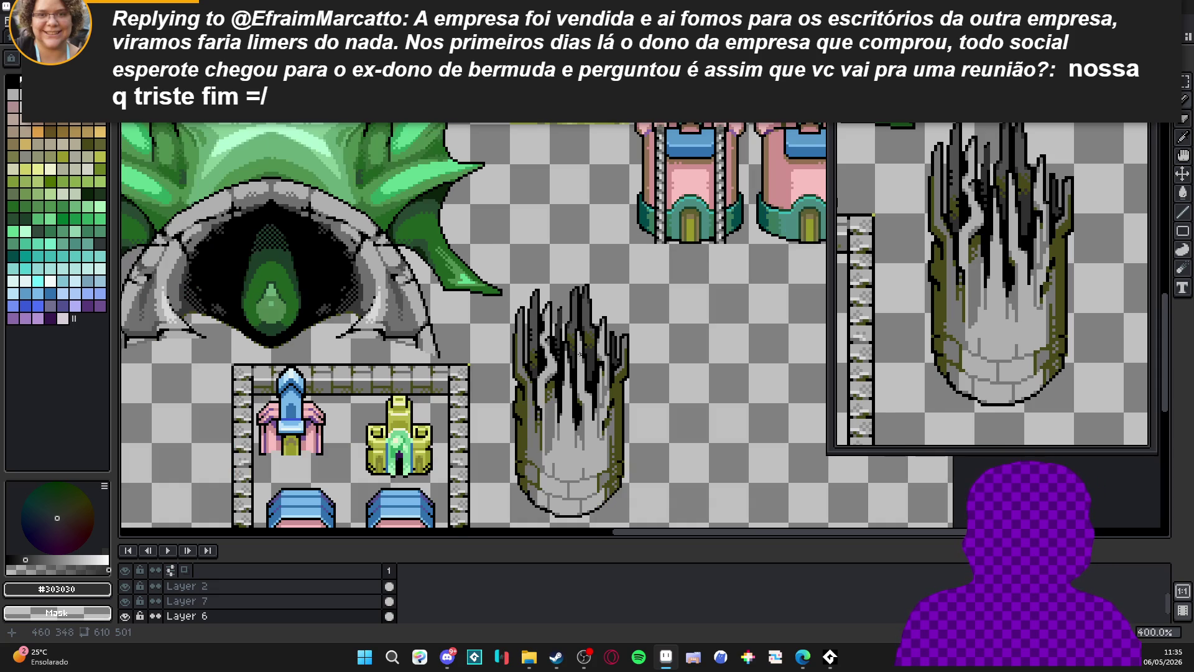
scroll(553, 337, "up", 6)
Take black as the drawing colour again and save items.aseprite.
left_click(581, 304, "alt")
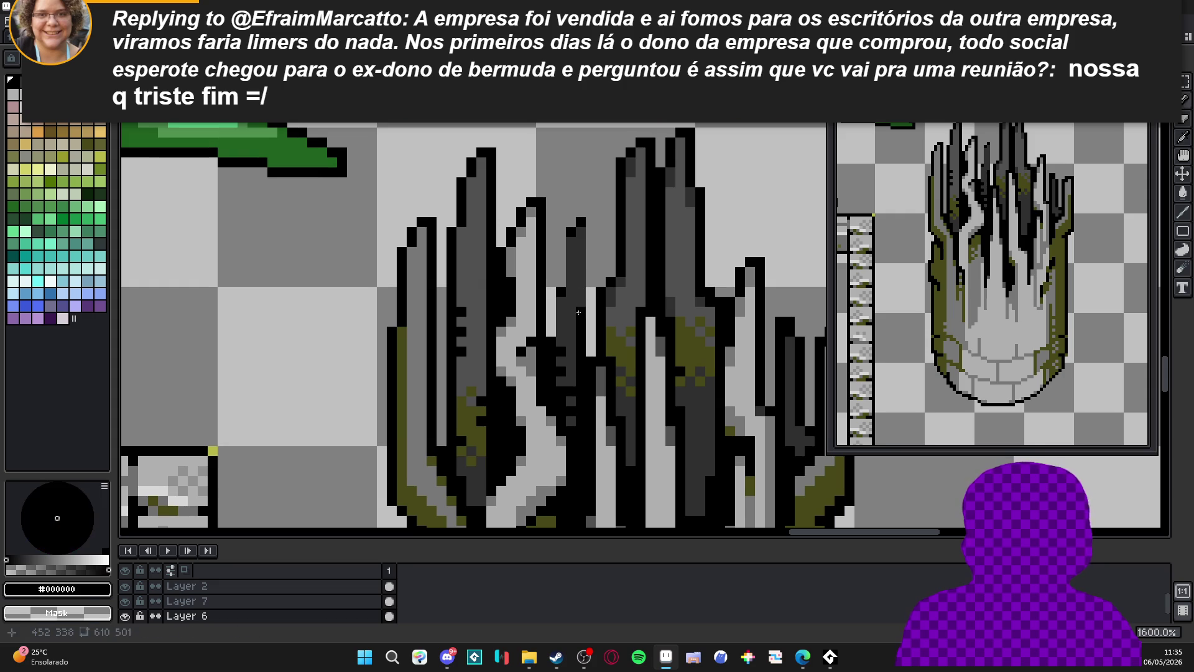
scroll(635, 318, "down", 6)
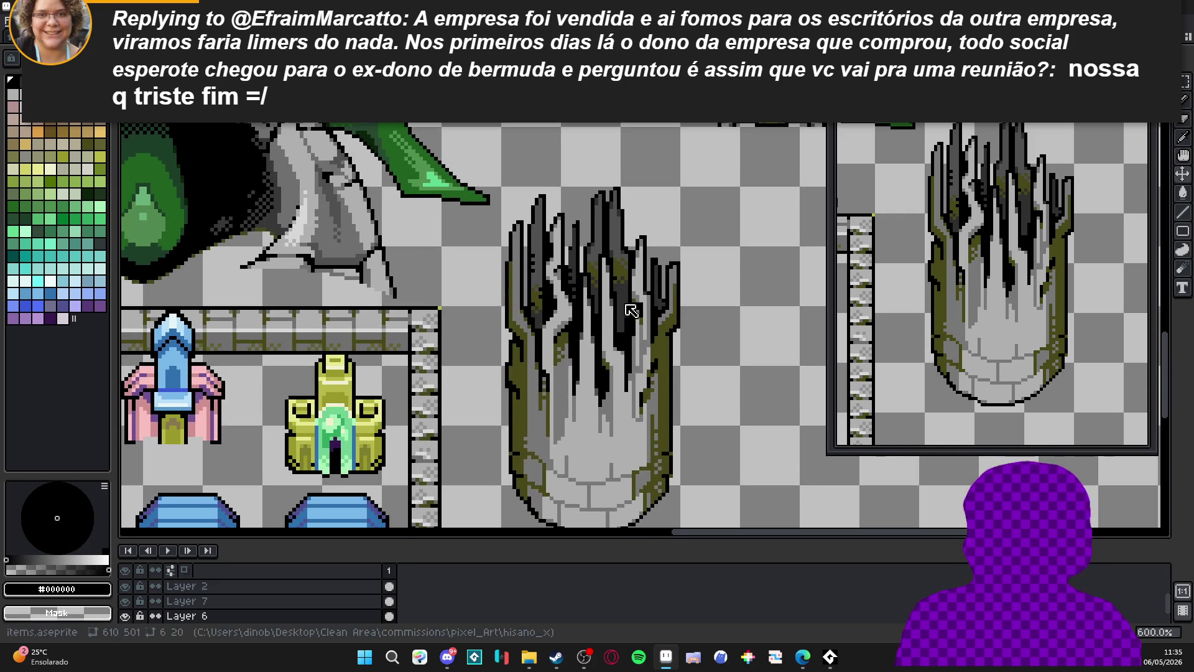
key("ctrl+s")
scroll(637, 322, "down", 2)
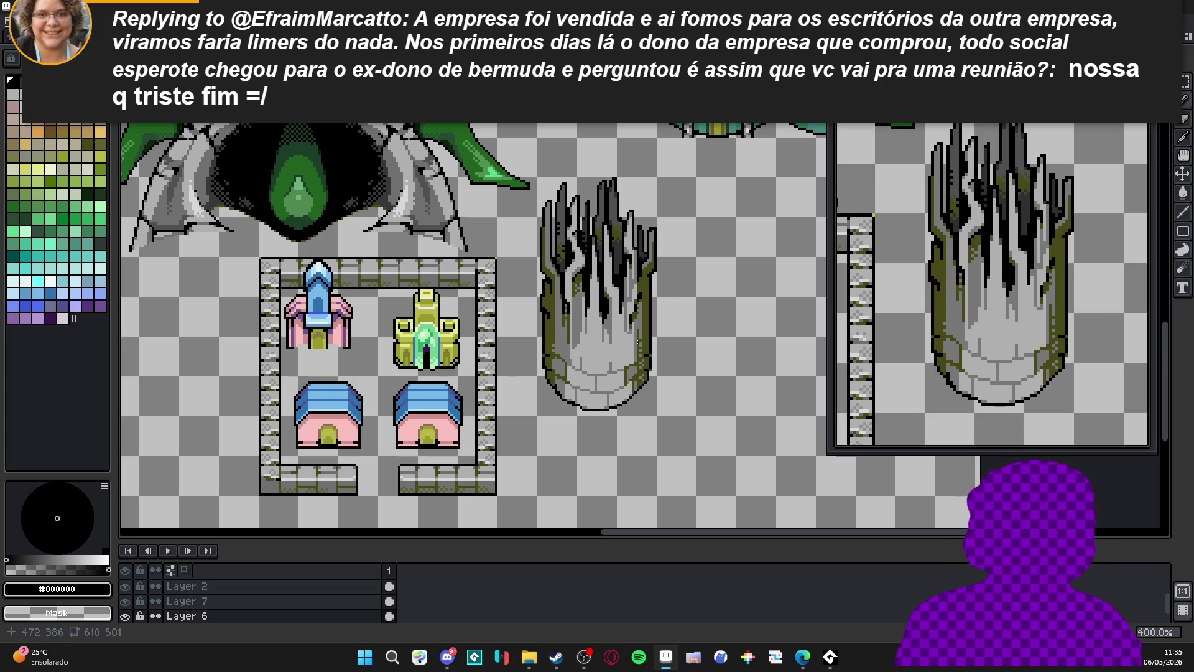
scroll(638, 341, "up", 2)
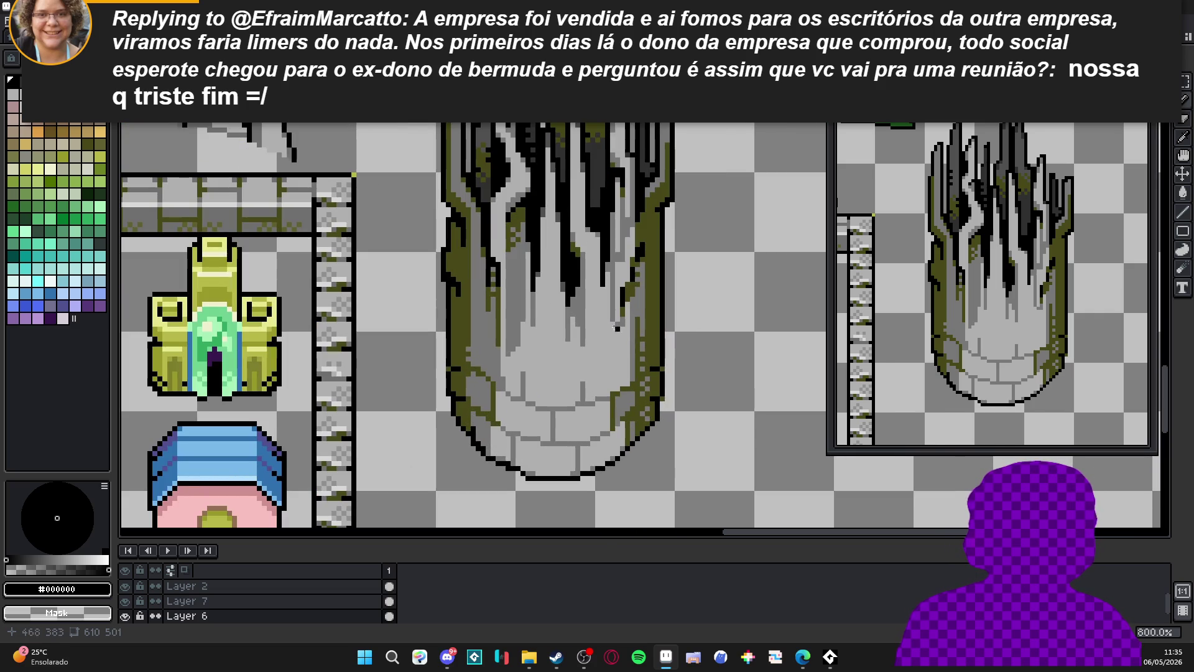
Paint a mid grey #787878 column up the tree's pale base.
left_click(576, 342, "alt")
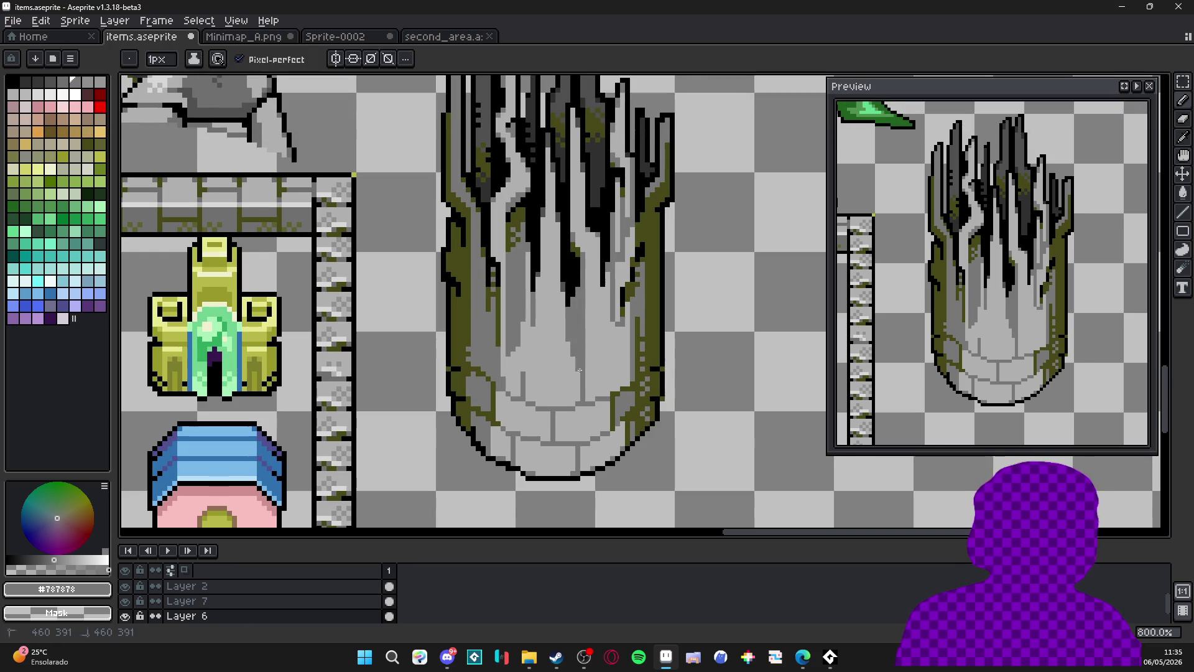
scroll(579, 369, "up", 2)
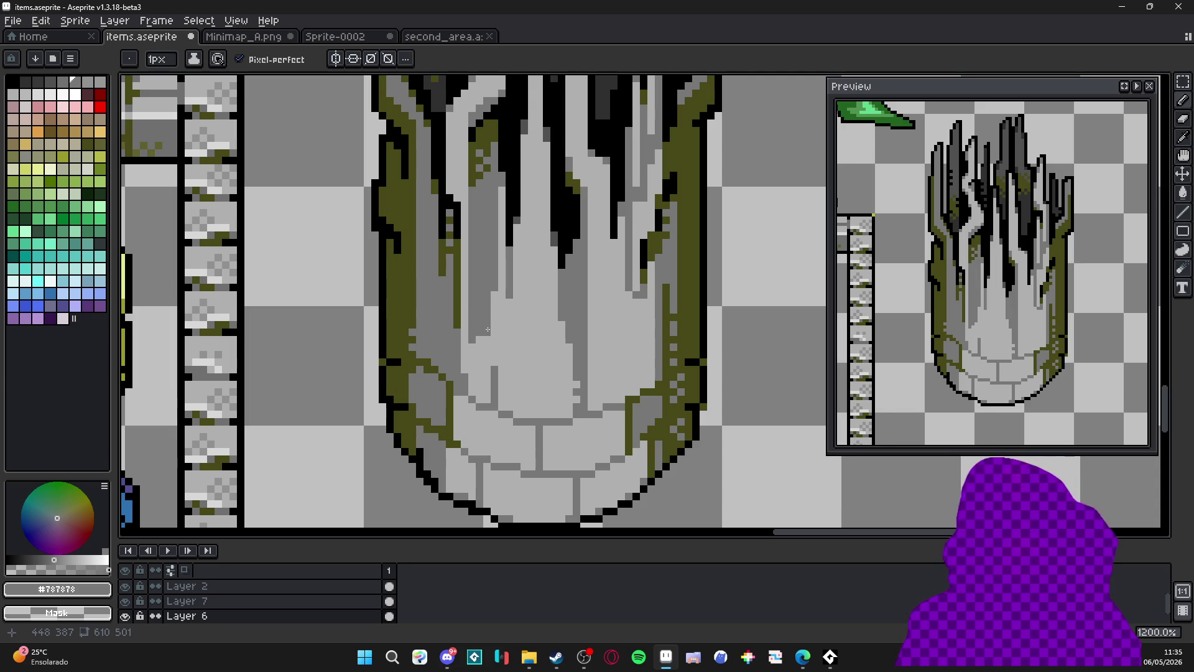
left_click_drag(502, 364, 502, 286)
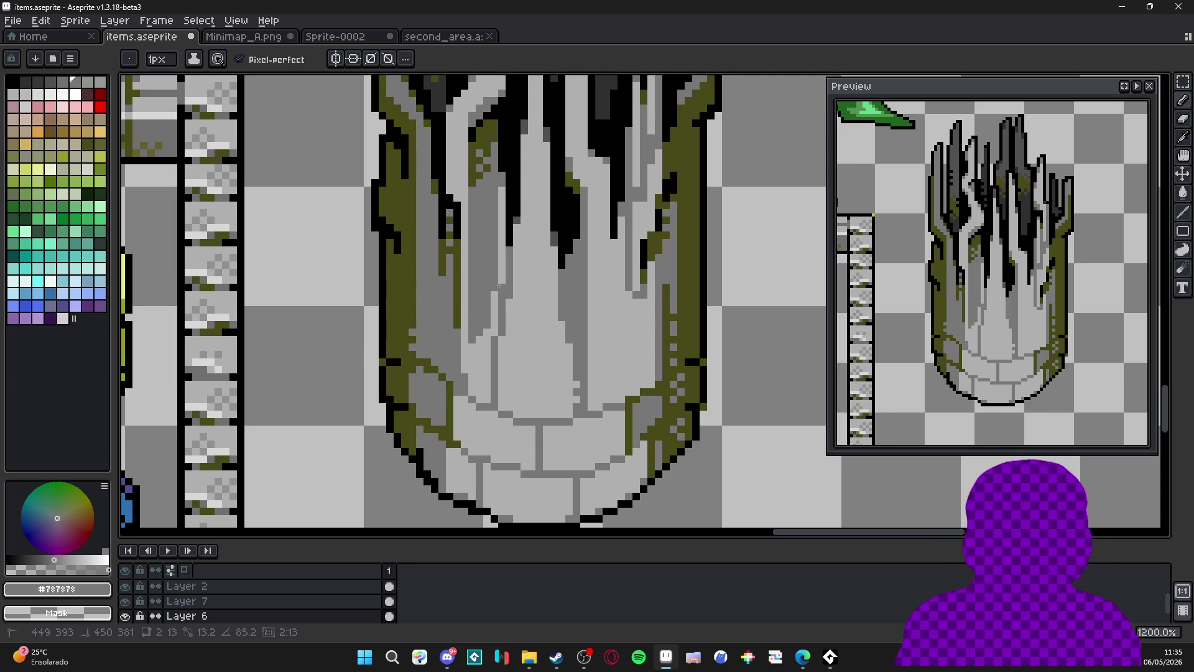
scroll(473, 347, "down", 1)
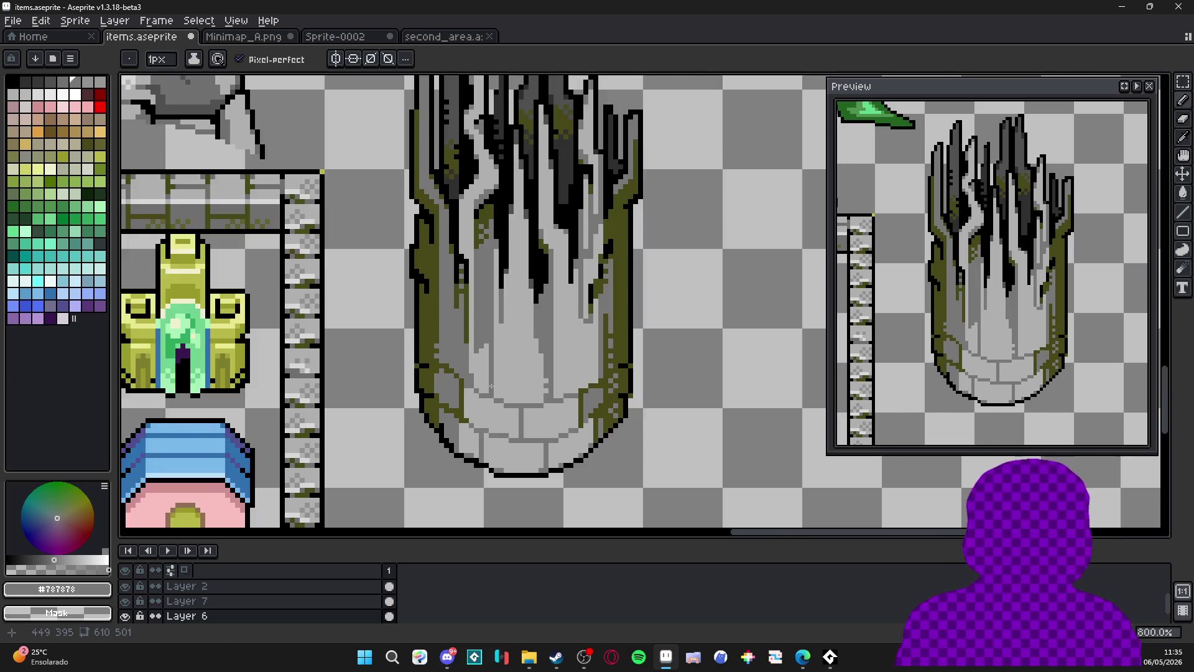
scroll(495, 398, "up", 2)
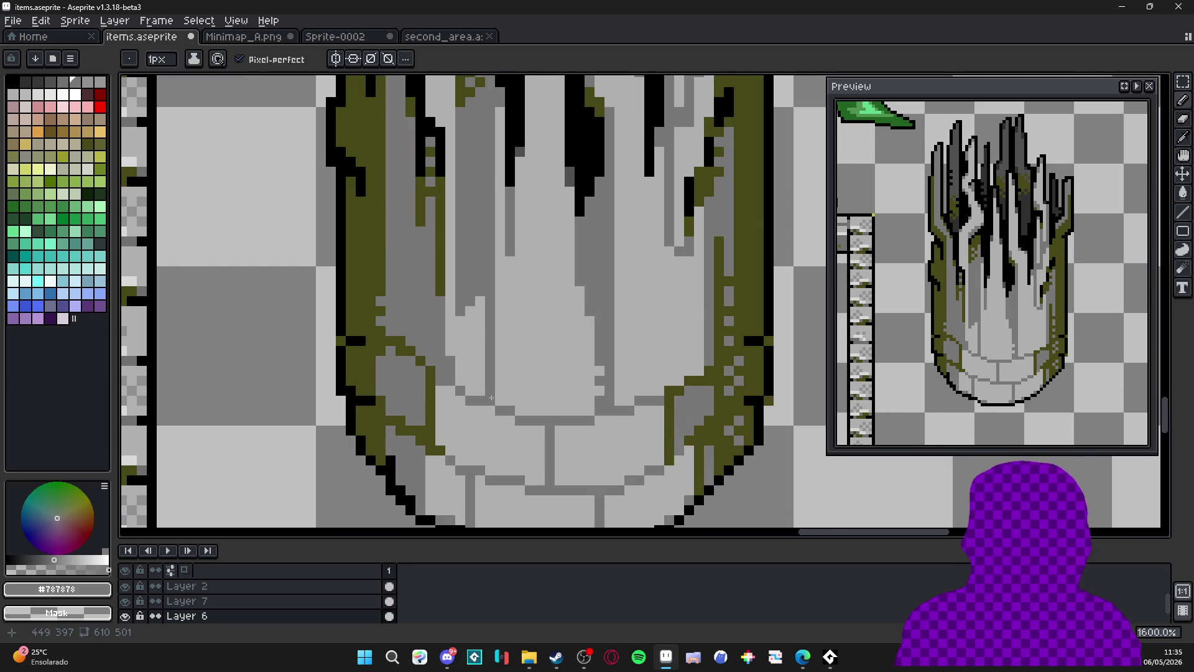
scroll(492, 398, "down", 5)
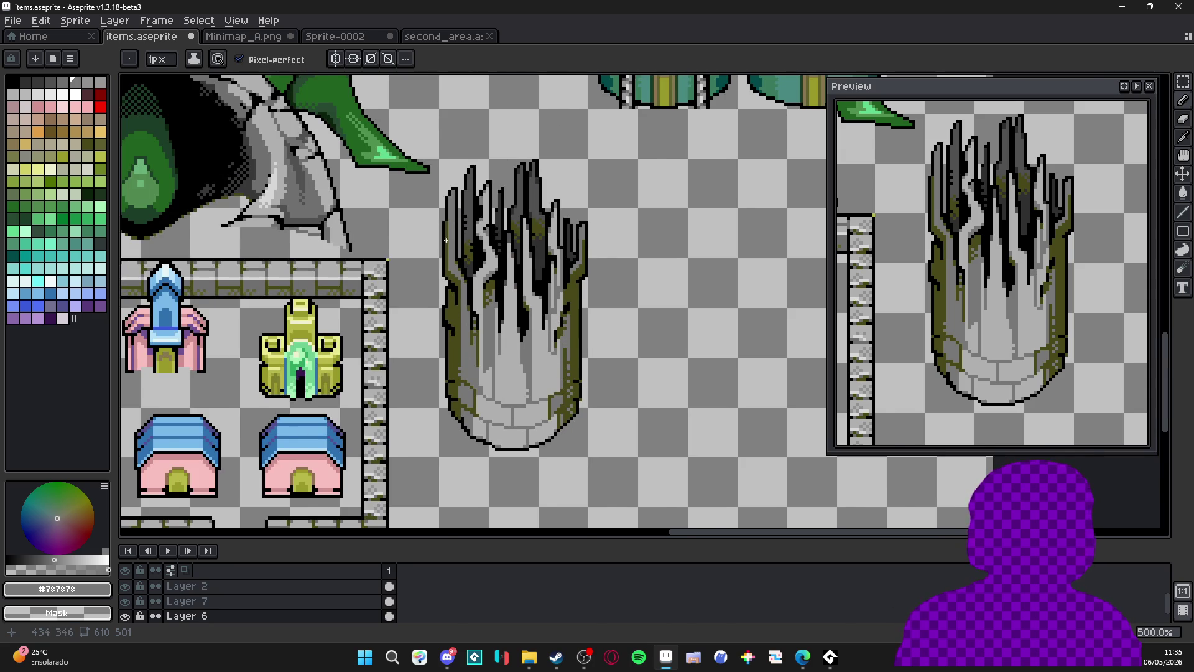
scroll(445, 241, "up", 1)
Draw several straight #787878 streaks down and up the trunk.
left_click(471, 345, "alt")
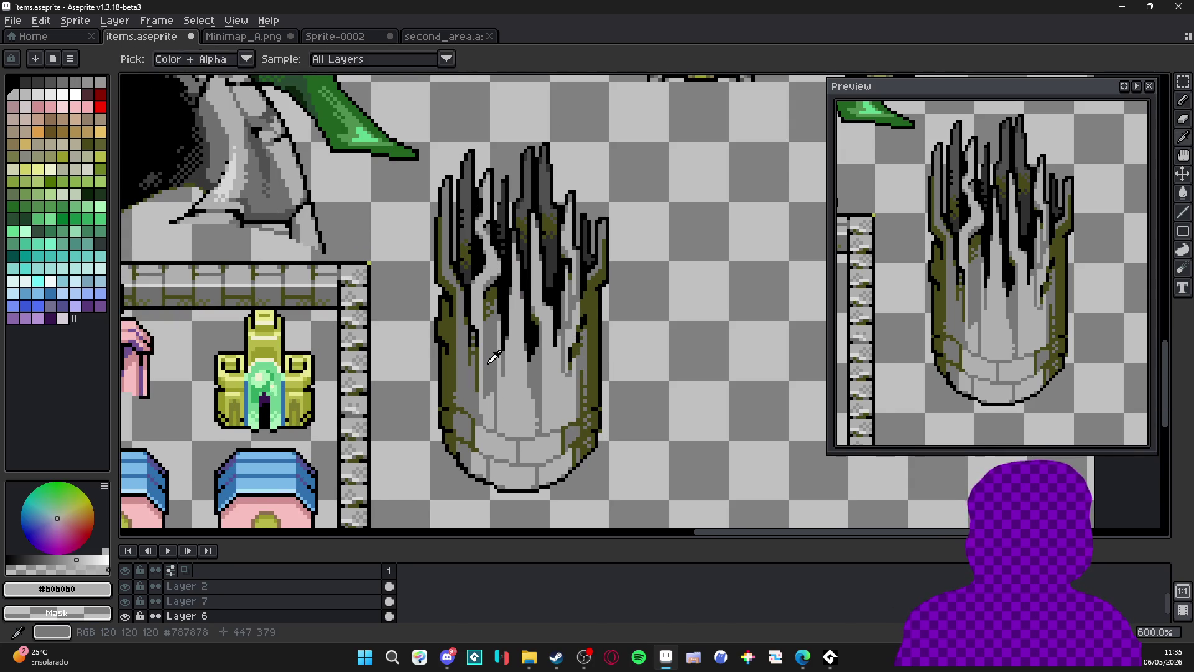
left_click(486, 364, "alt")
scroll(556, 350, "up", 4)
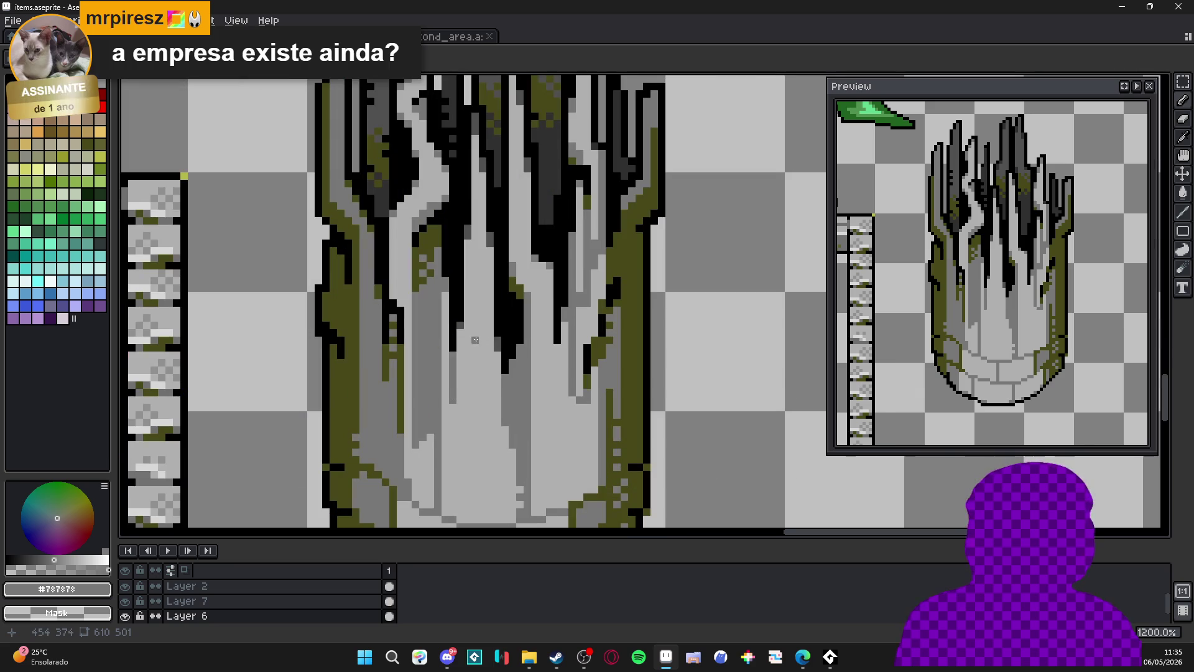
scroll(470, 339, "down", 1)
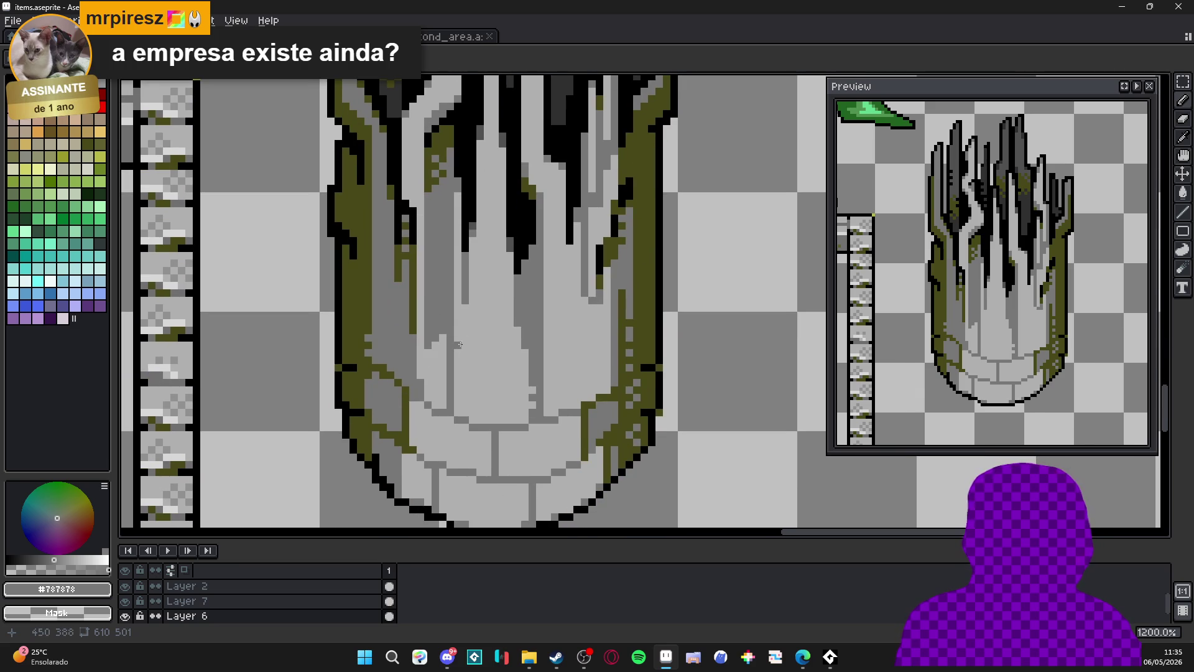
left_click(475, 355, "shift")
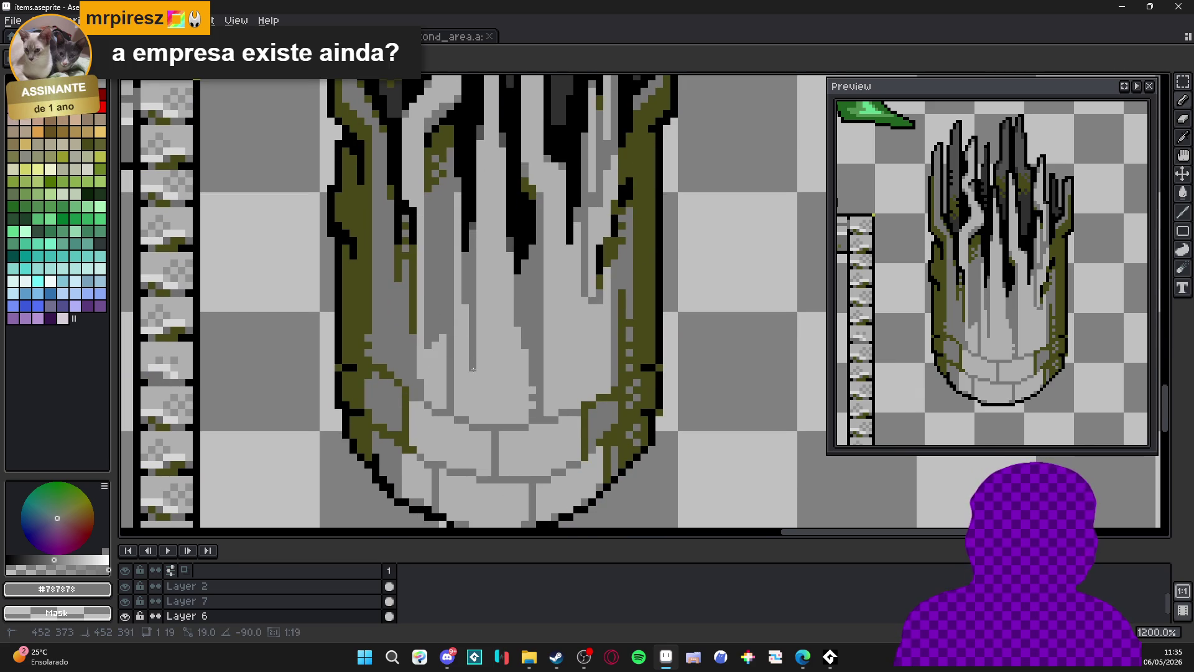
left_click(507, 259)
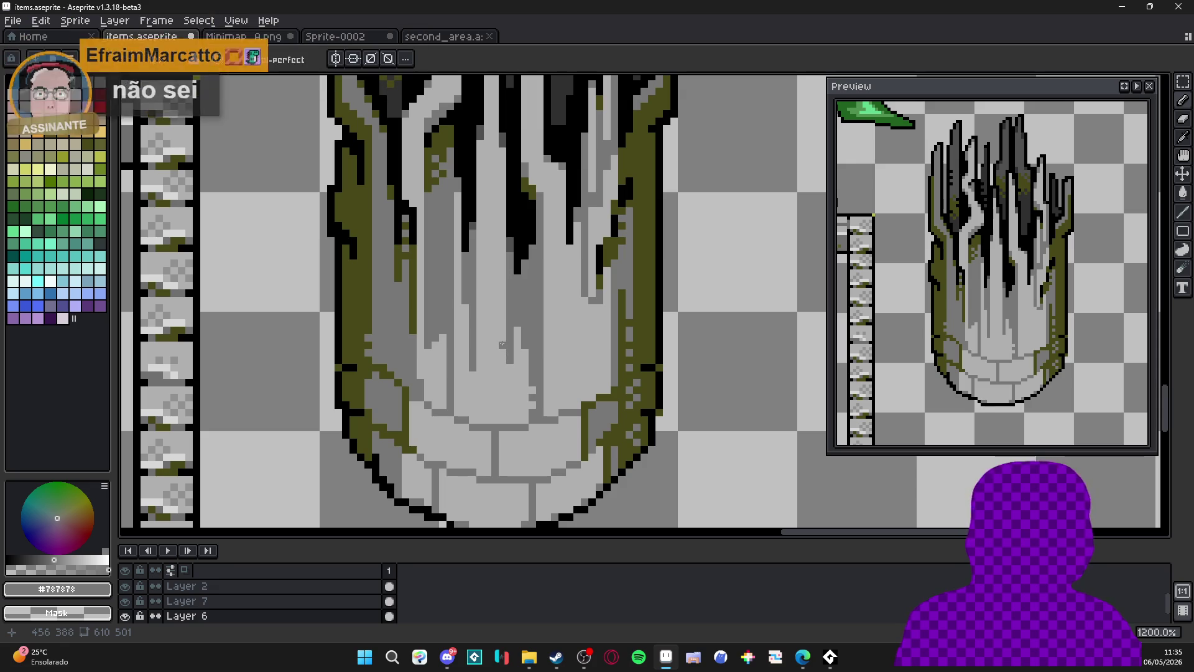
left_click_drag(503, 358, 502, 396)
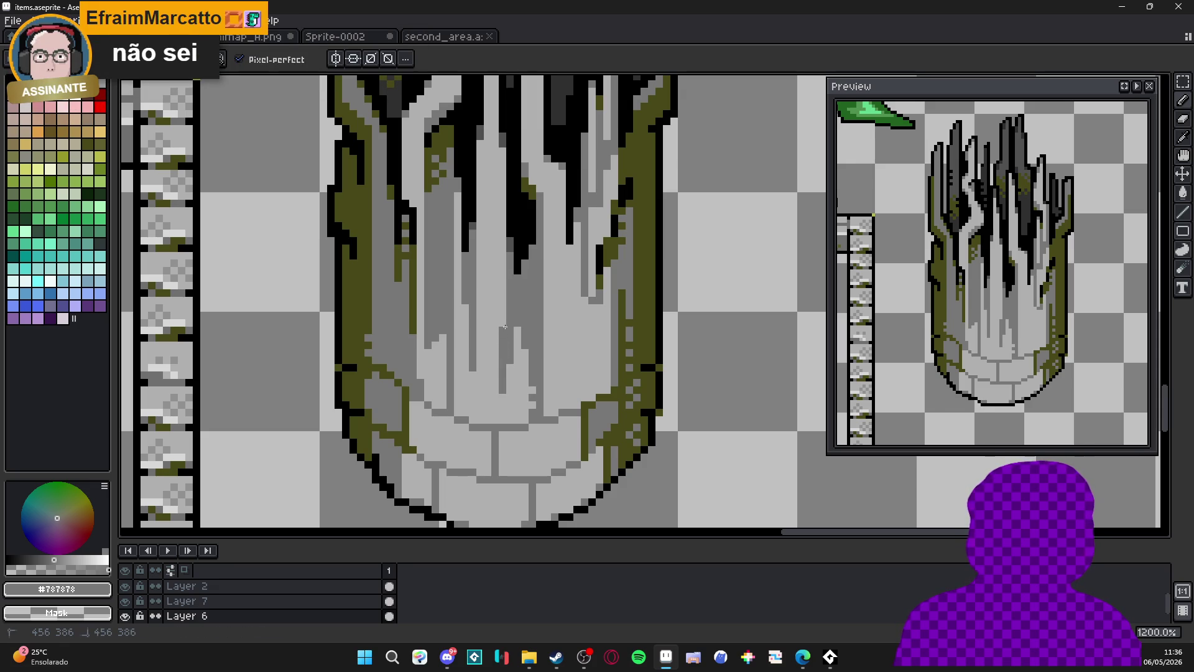
left_click_drag(478, 353, 478, 403)
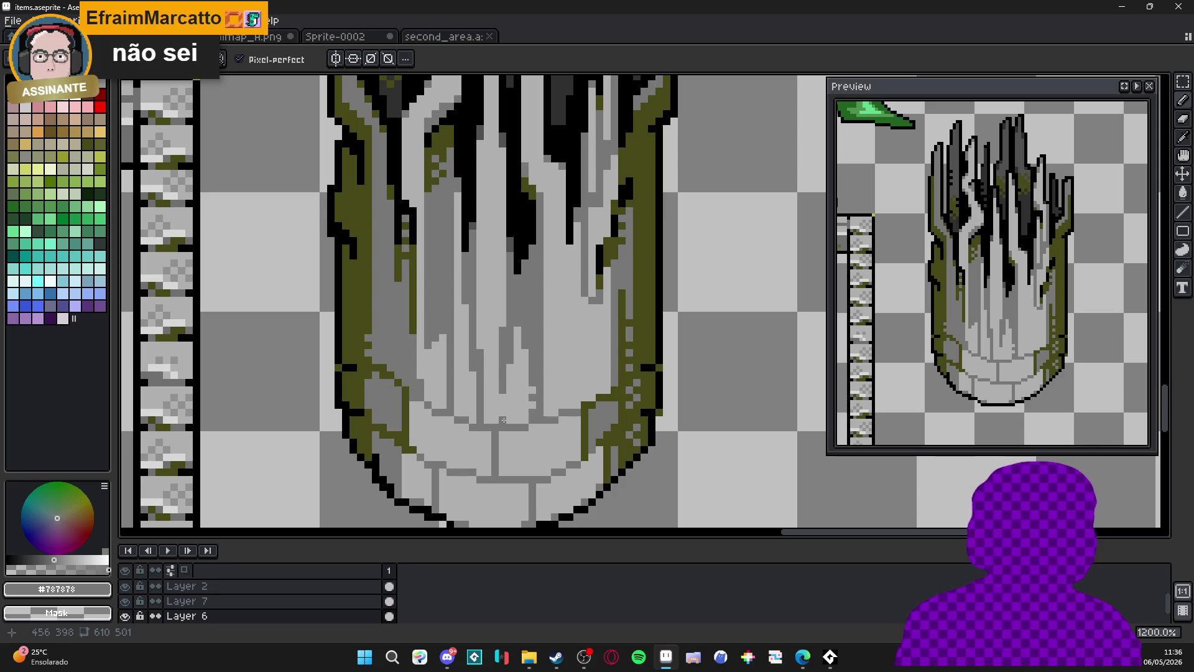
left_click_drag(498, 413, 496, 388)
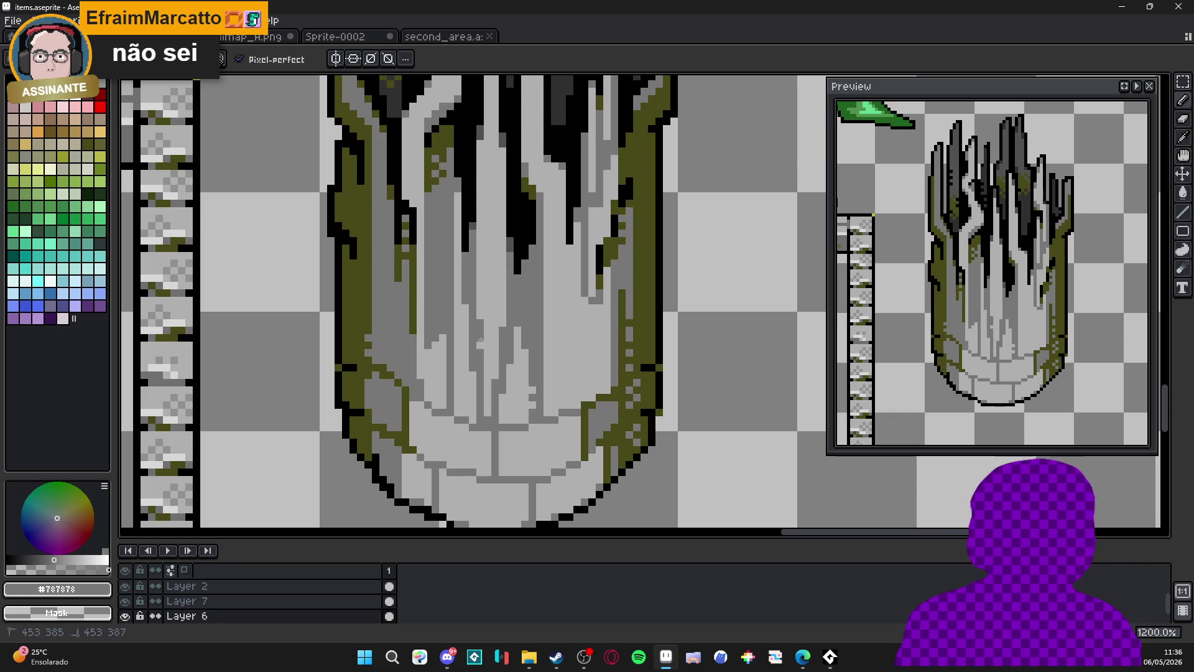
Add a single olive #484818 pixel to the trunk.
left_click(487, 350, "alt")
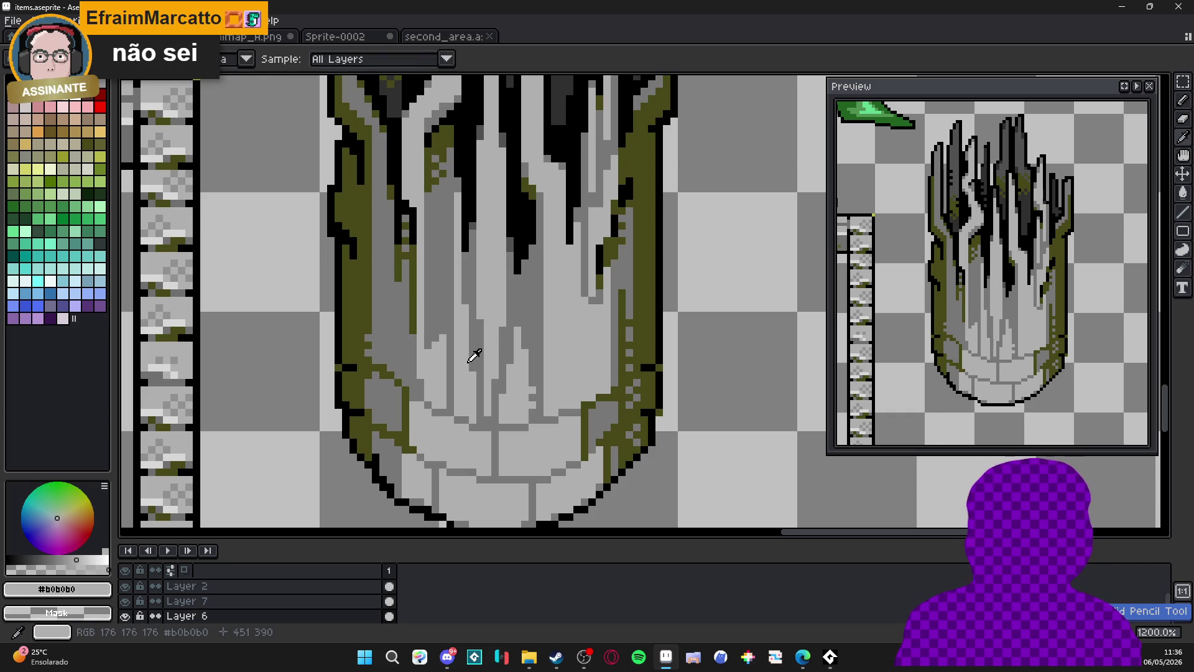
scroll(472, 346, "down", 2)
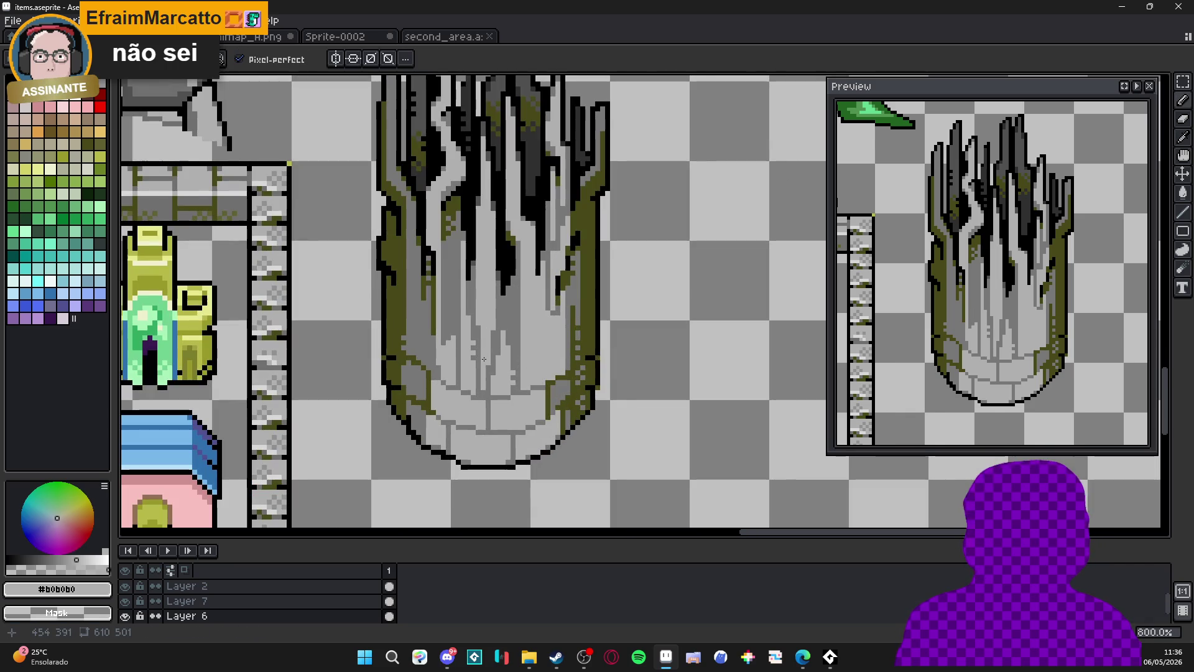
left_click(513, 315, "alt")
scroll(503, 311, "up", 1)
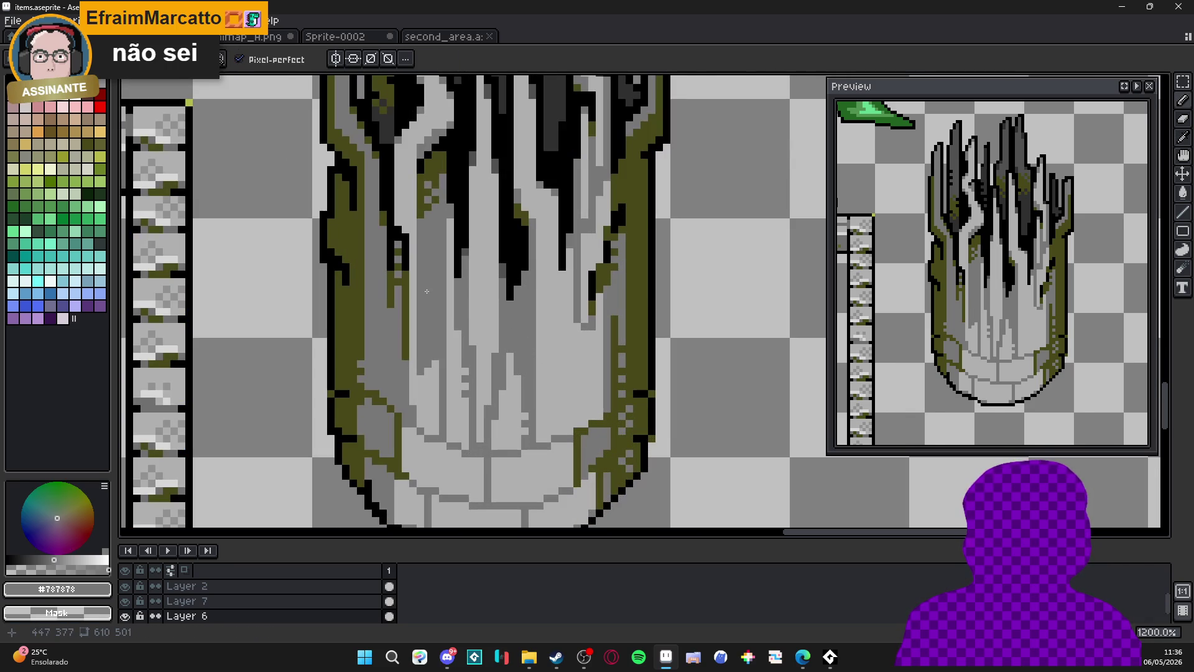
left_click(416, 292, "alt")
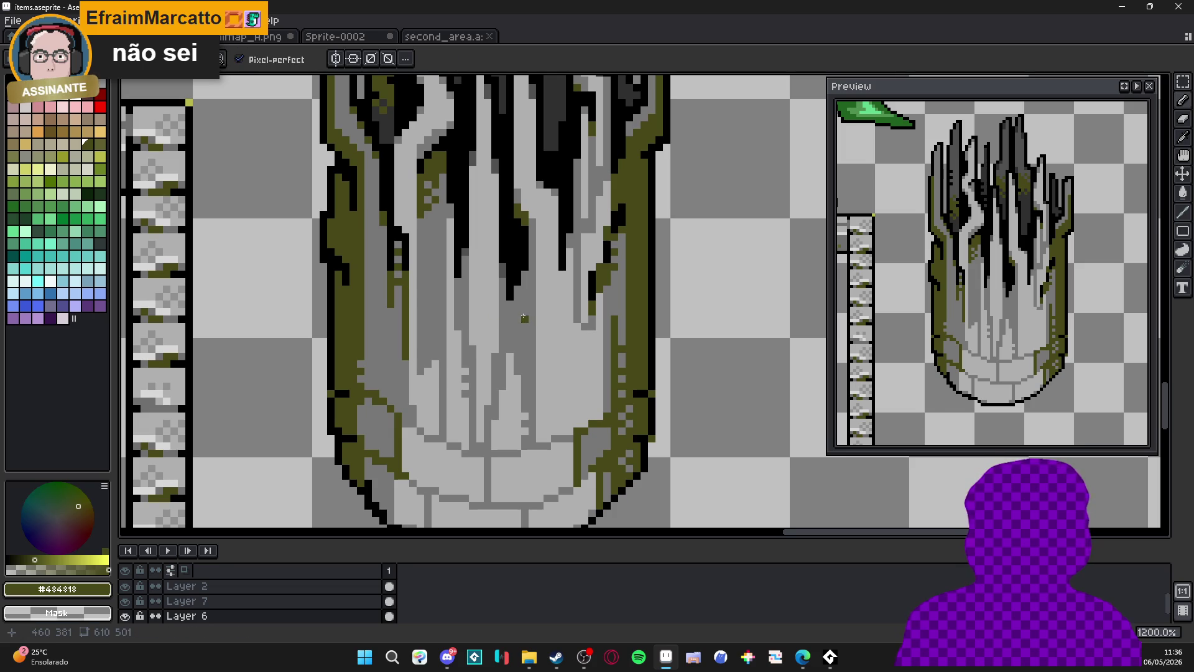
left_click(460, 394)
Paint mid grey along the trunk's olive right edge and touch up a few grey pixels.
scroll(460, 395, "up", 1)
scroll(460, 396, "down", 4)
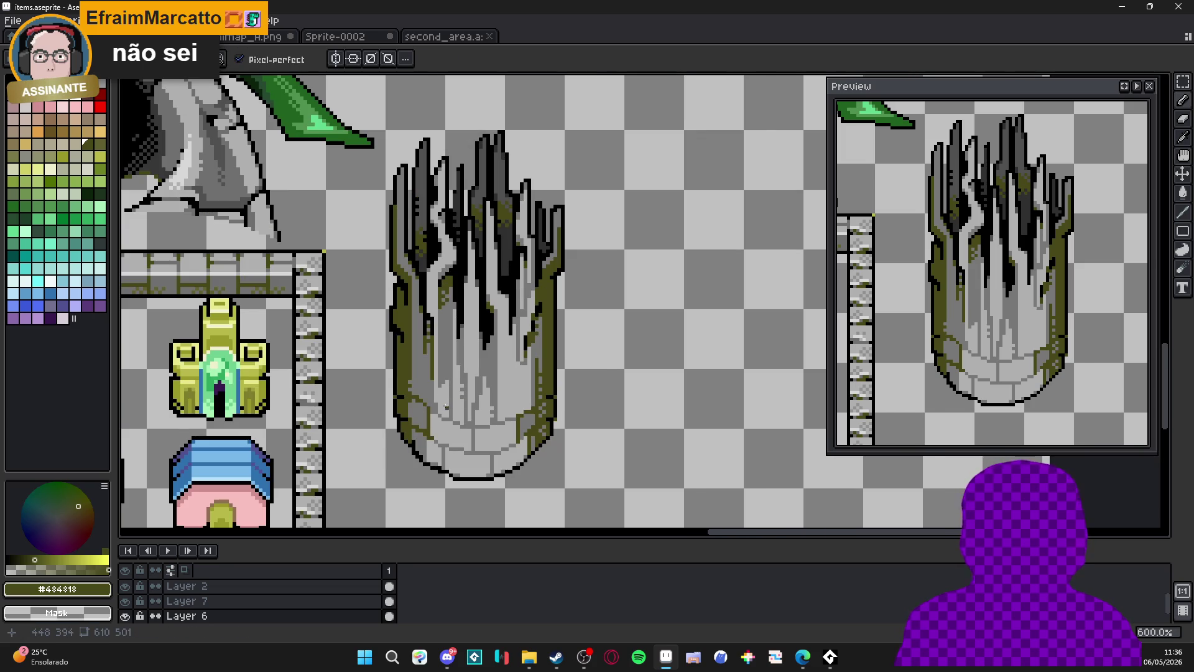
scroll(446, 408, "up", 2)
left_click(444, 373, "alt")
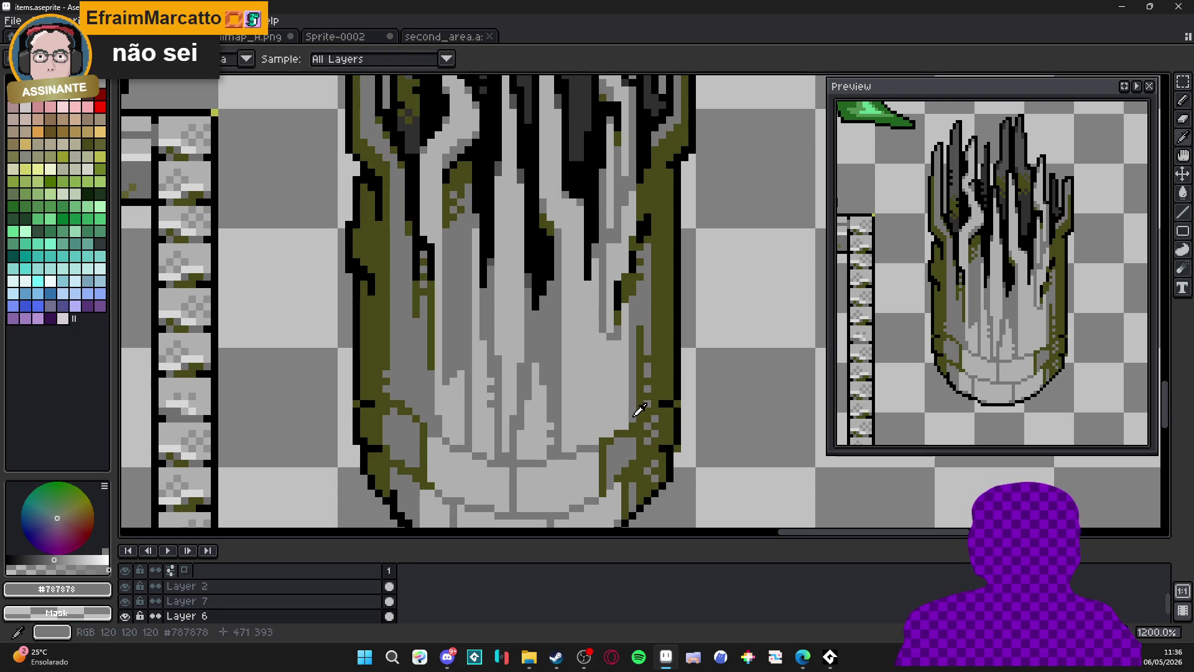
left_click_drag(622, 427, 626, 310)
left_click(626, 308, "alt")
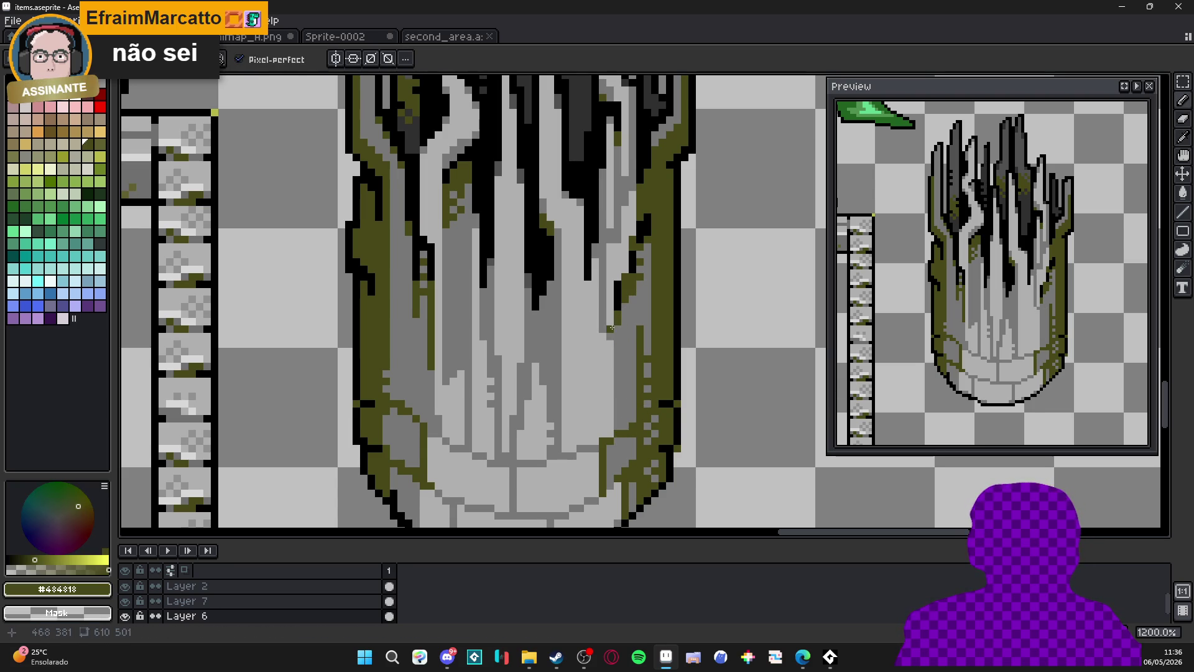
left_click(625, 341, "alt")
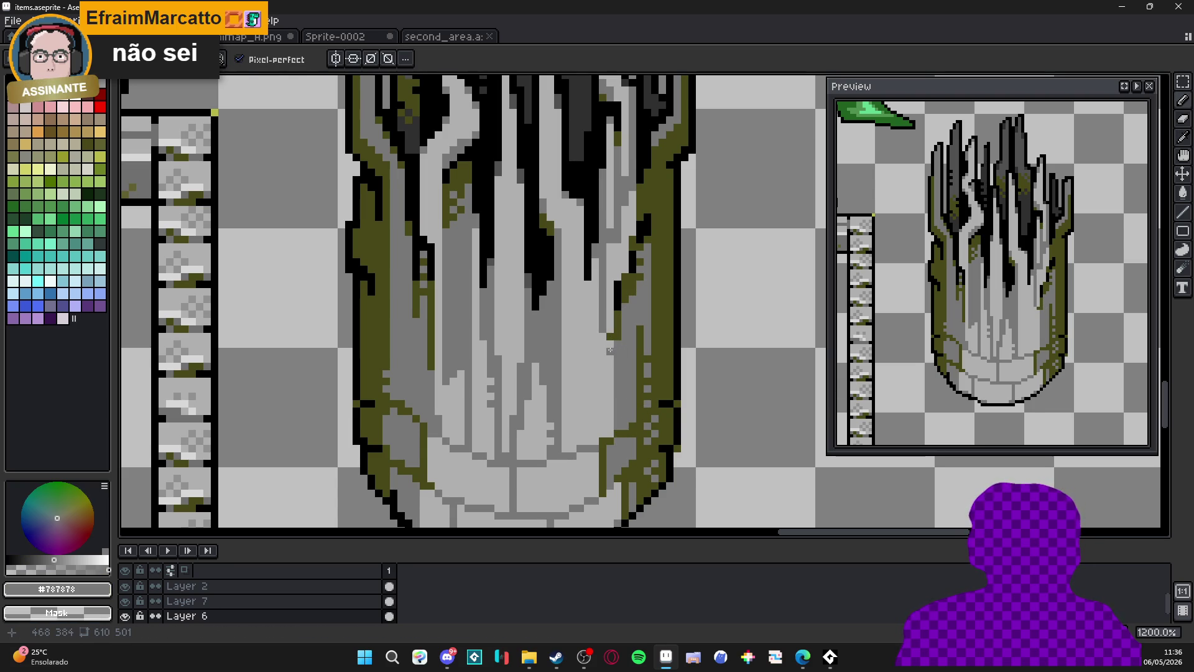
scroll(613, 431, "down", 4)
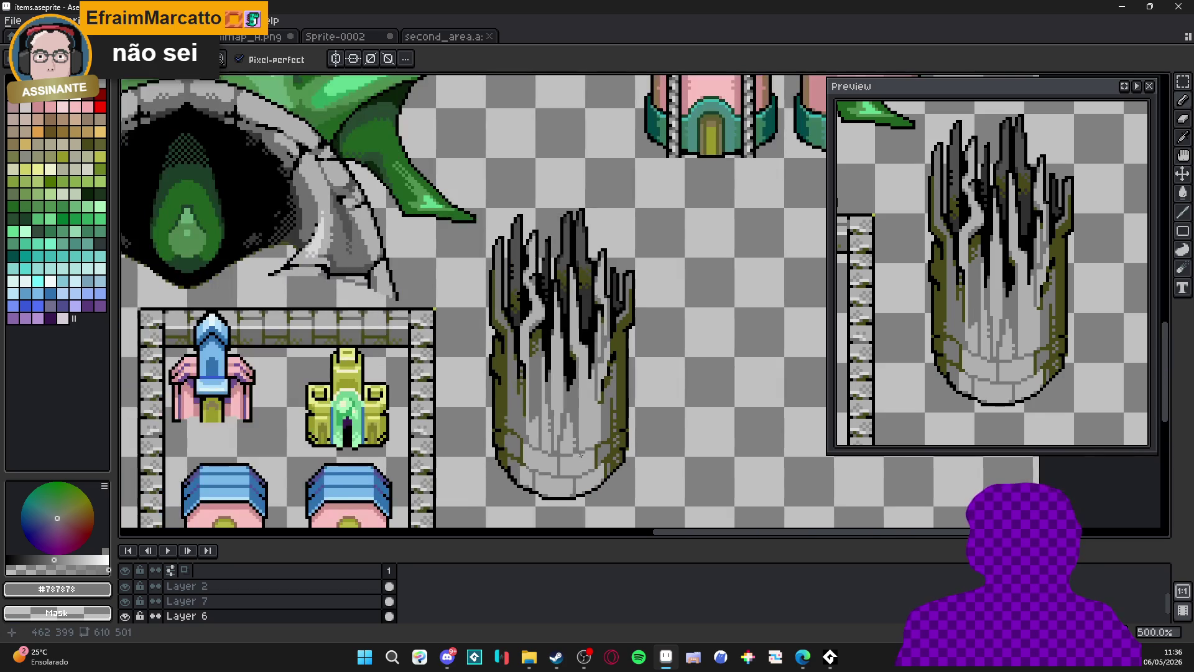
scroll(580, 454, "down", 1)
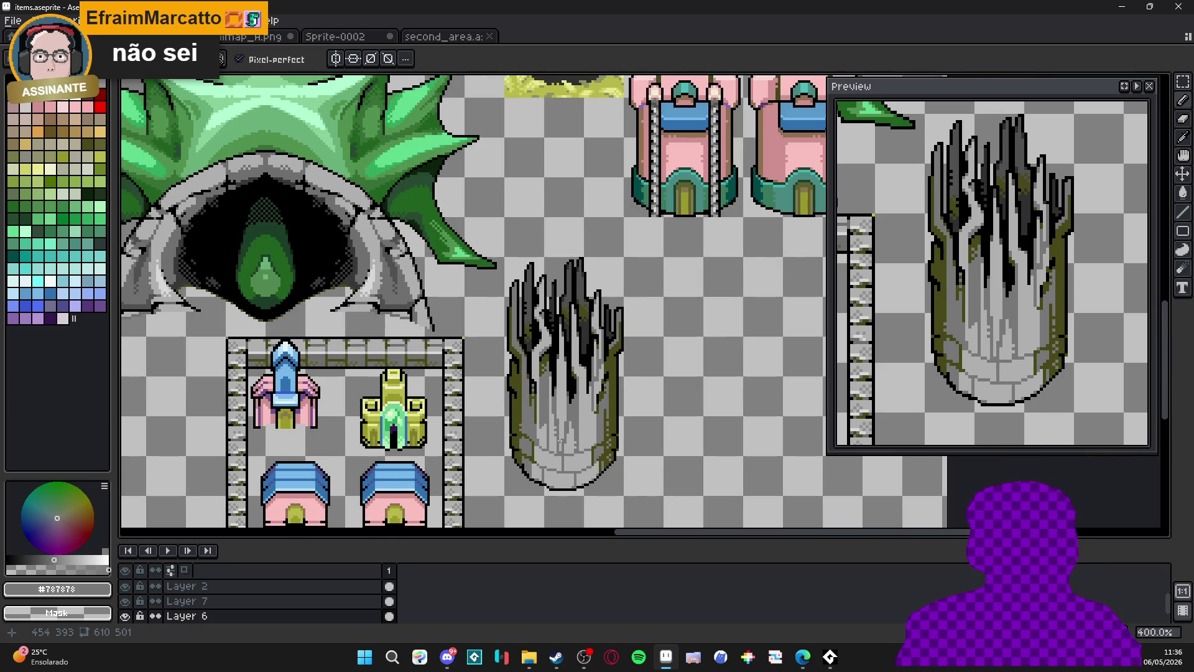
scroll(560, 442, "up", 6)
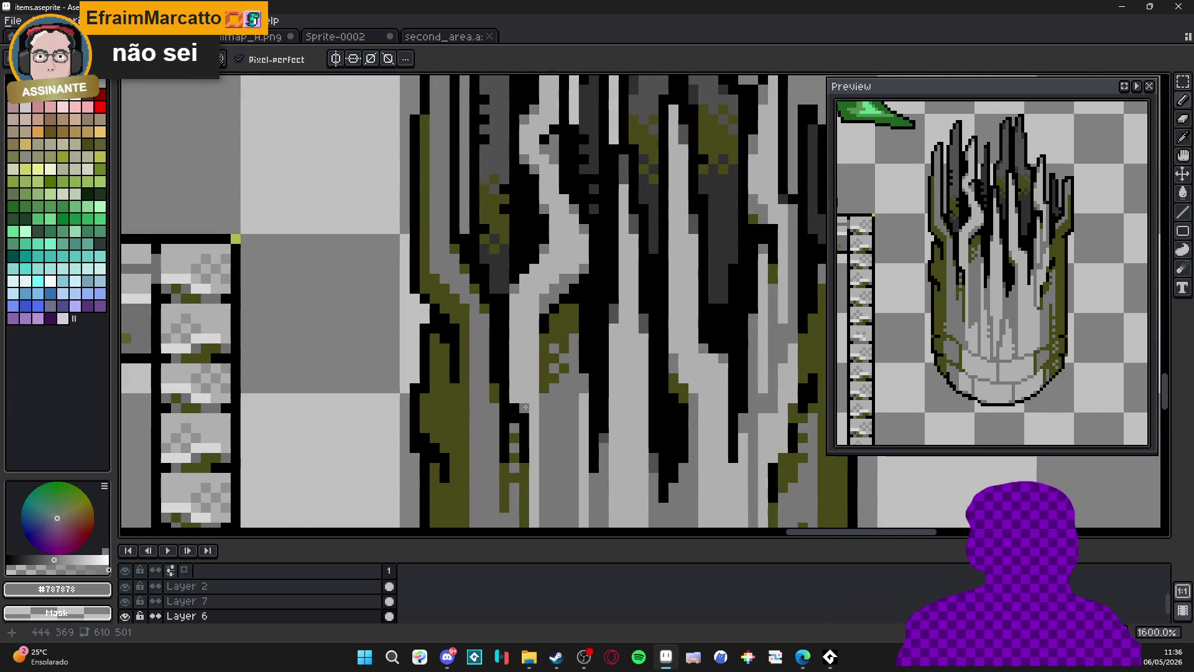
left_click_drag(516, 391, 525, 401)
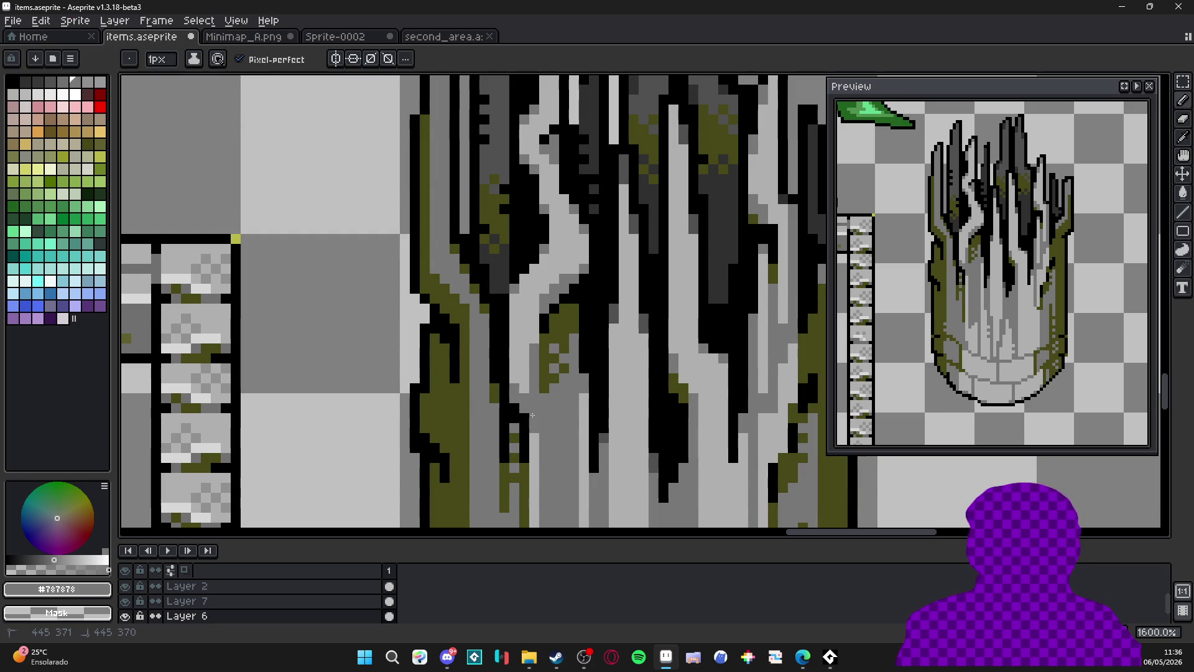
Sample light grey #b0b0b0 from the trunk as the drawing colour.
scroll(536, 451, "down", 1)
scroll(536, 450, "down", 3)
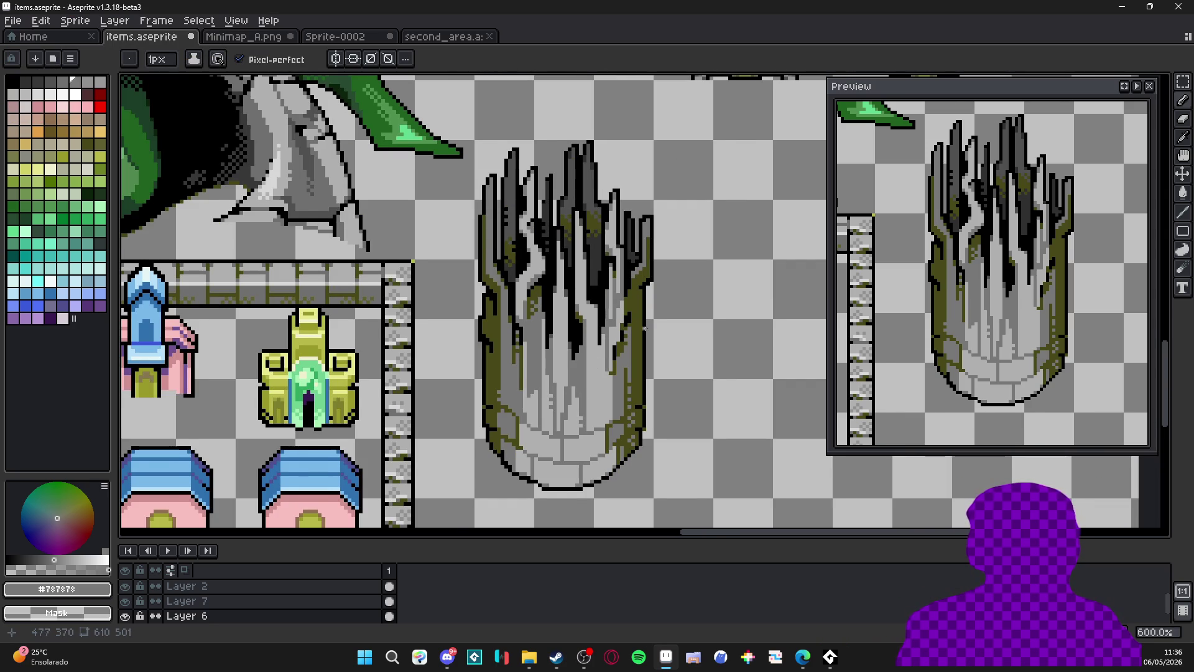
scroll(640, 326, "down", 2)
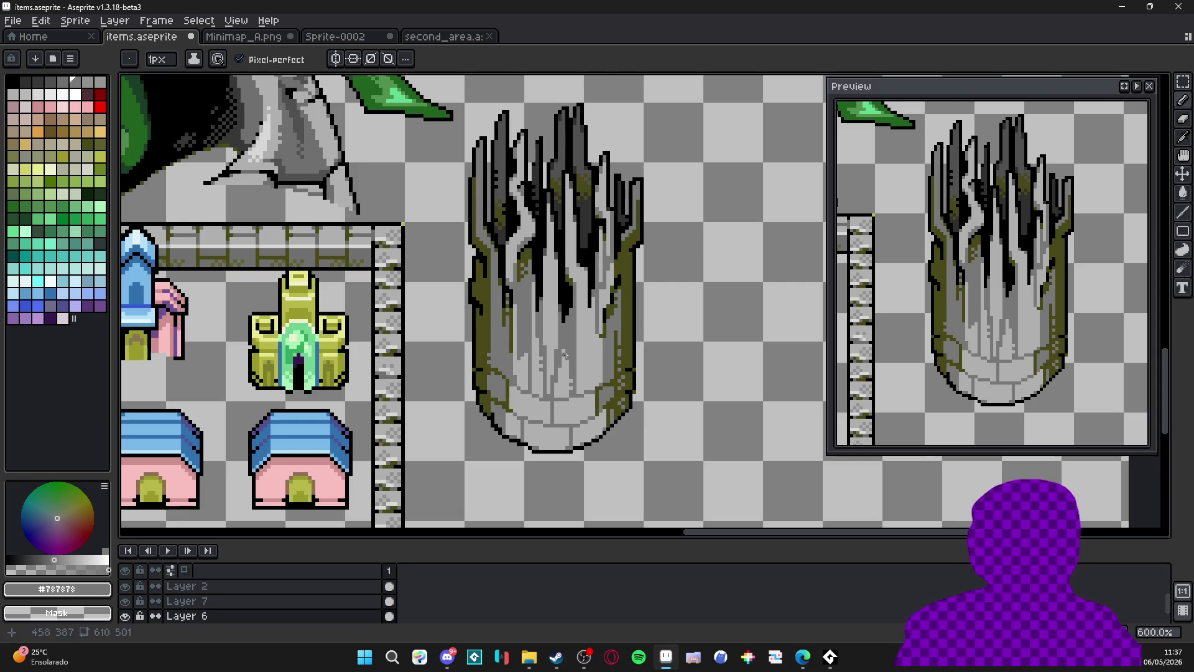
scroll(543, 343, "up", 3)
left_click(525, 390, "alt")
With a 2px brush, cover the lower dark lines and grey column in light grey.
key("plus")
mouse_move(546, 428)
left_mouse_down()
mouse_move(622, 429)
mouse_move(709, 407)
left_mouse_up()
mouse_move(597, 443)
left_mouse_down()
mouse_move(606, 475)
mouse_move(666, 494)
mouse_move(710, 476)
mouse_move(551, 486)
mouse_move(609, 511)
mouse_move(595, 425)
left_mouse_up()
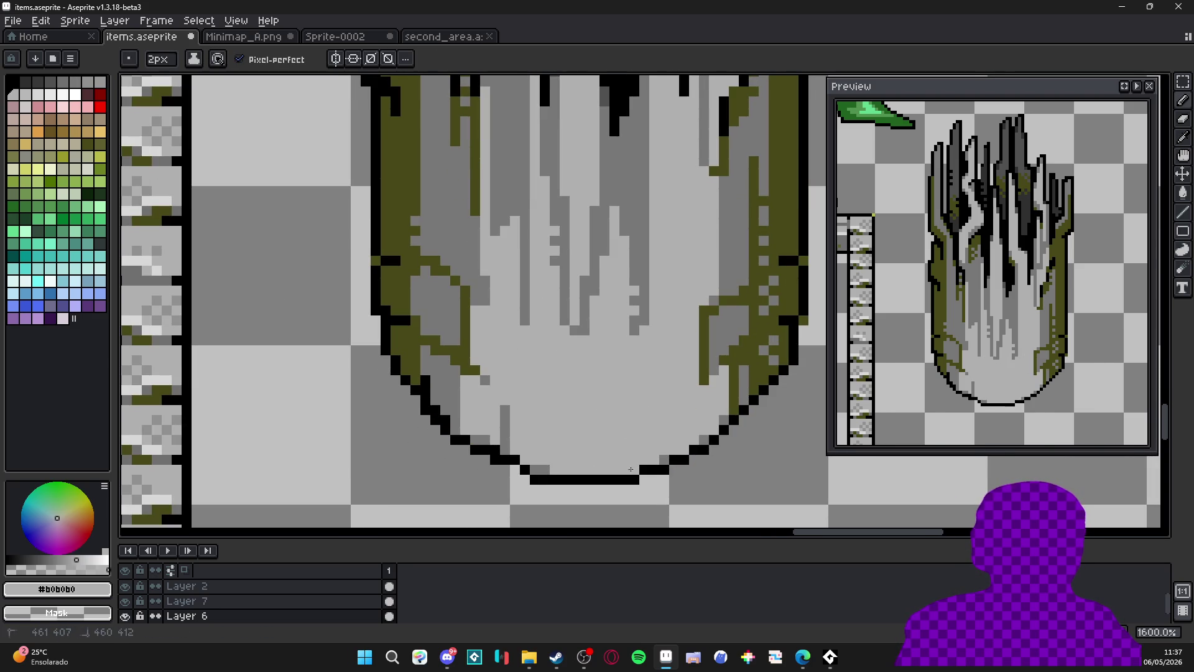
left_click_drag(521, 454, 518, 416)
Paint over the leftover olive pixels on the left side with mid grey #787878.
scroll(502, 410, "up", 2)
scroll(502, 410, "left", 2)
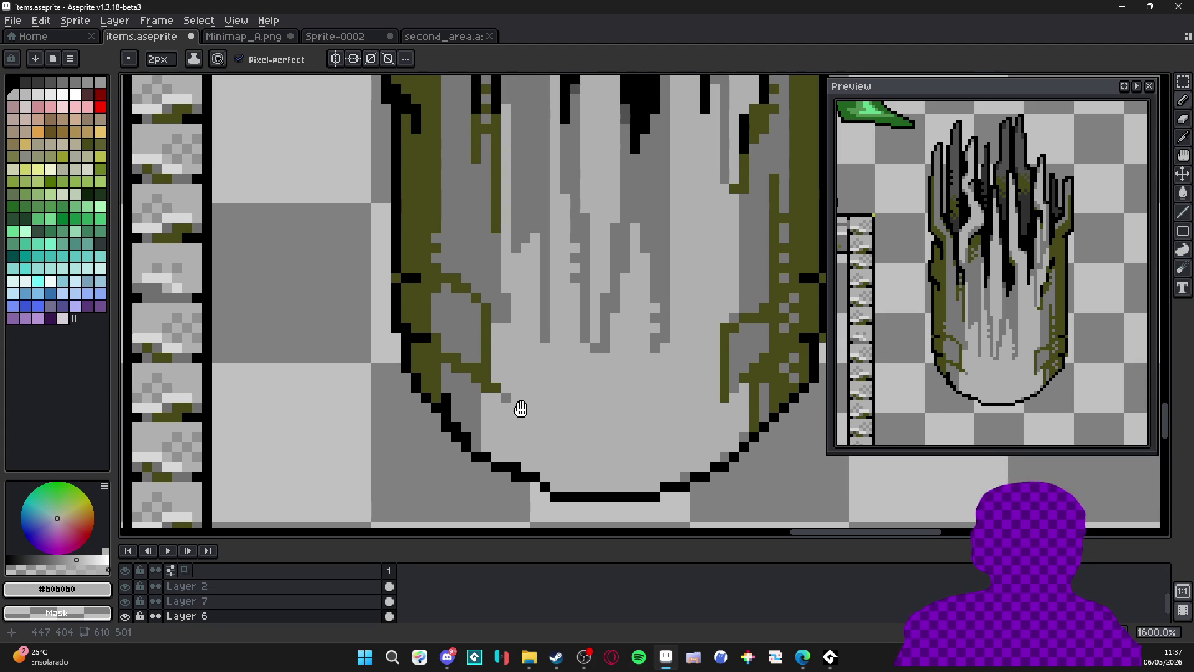
left_click(474, 315, "alt")
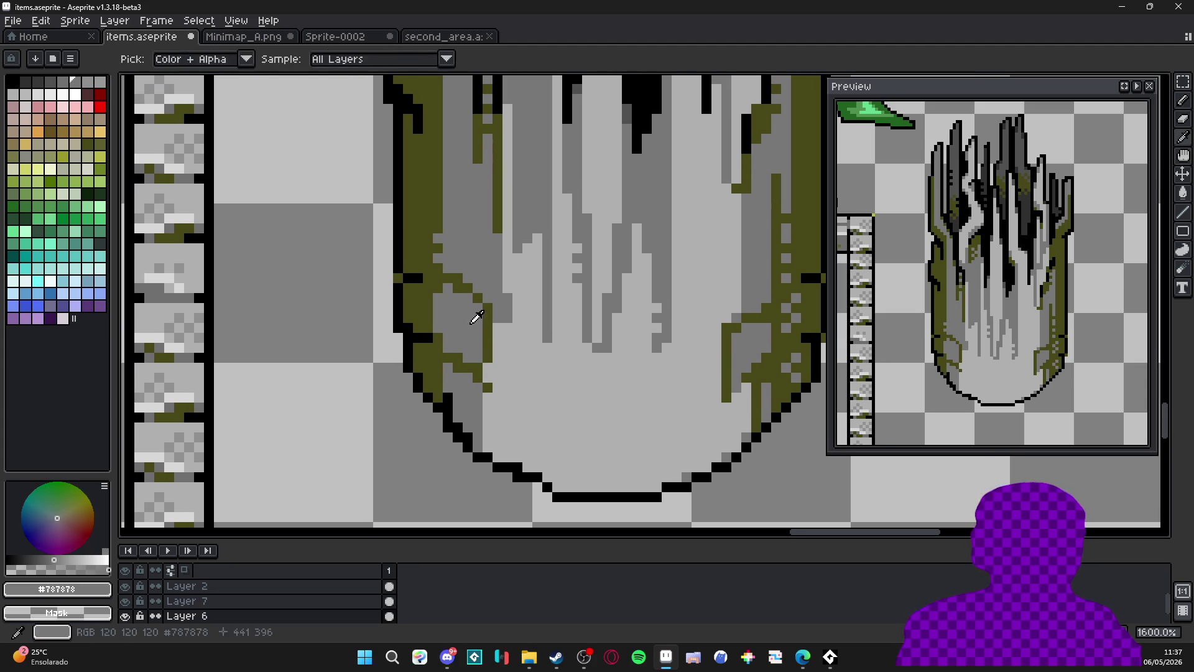
left_click_drag(477, 347, 459, 358)
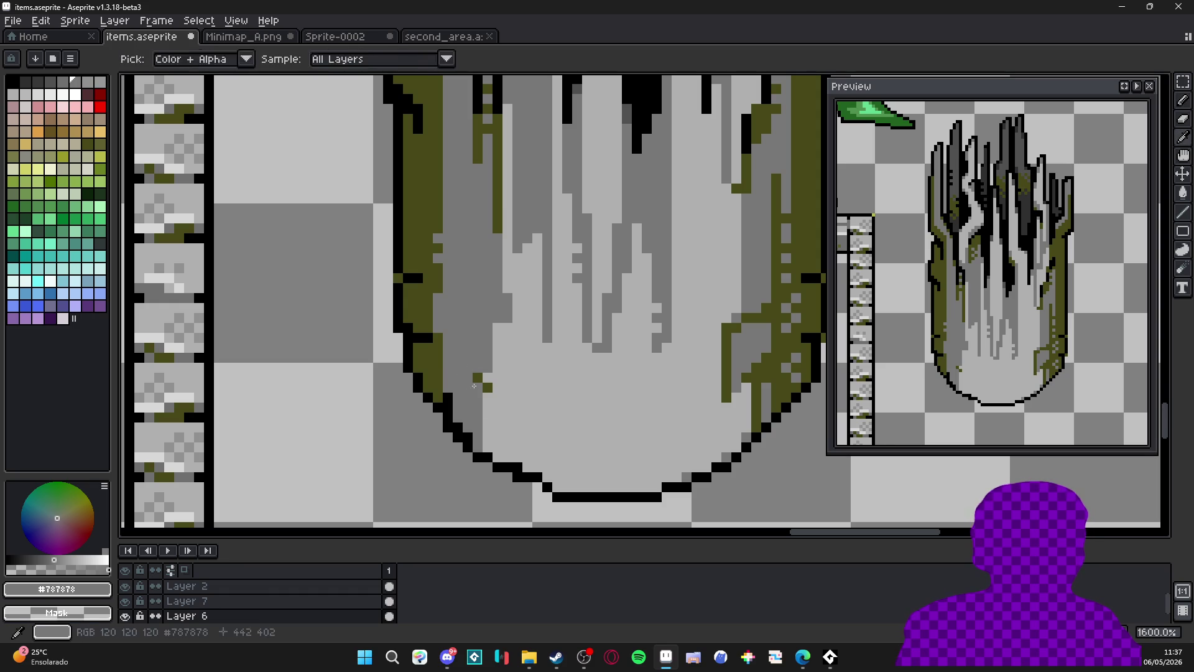
left_click_drag(501, 408, 479, 376)
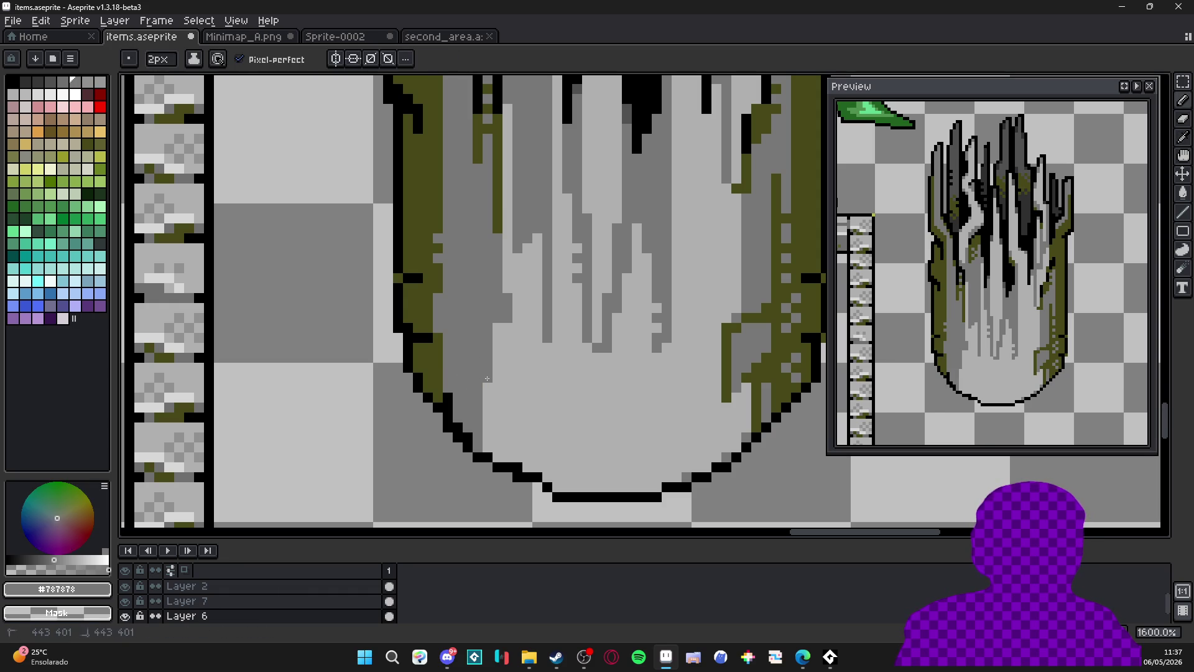
Pick light grey #b0b0b0 again and save the item sheet.
left_click(522, 342, "alt")
scroll(516, 286, "down", 3)
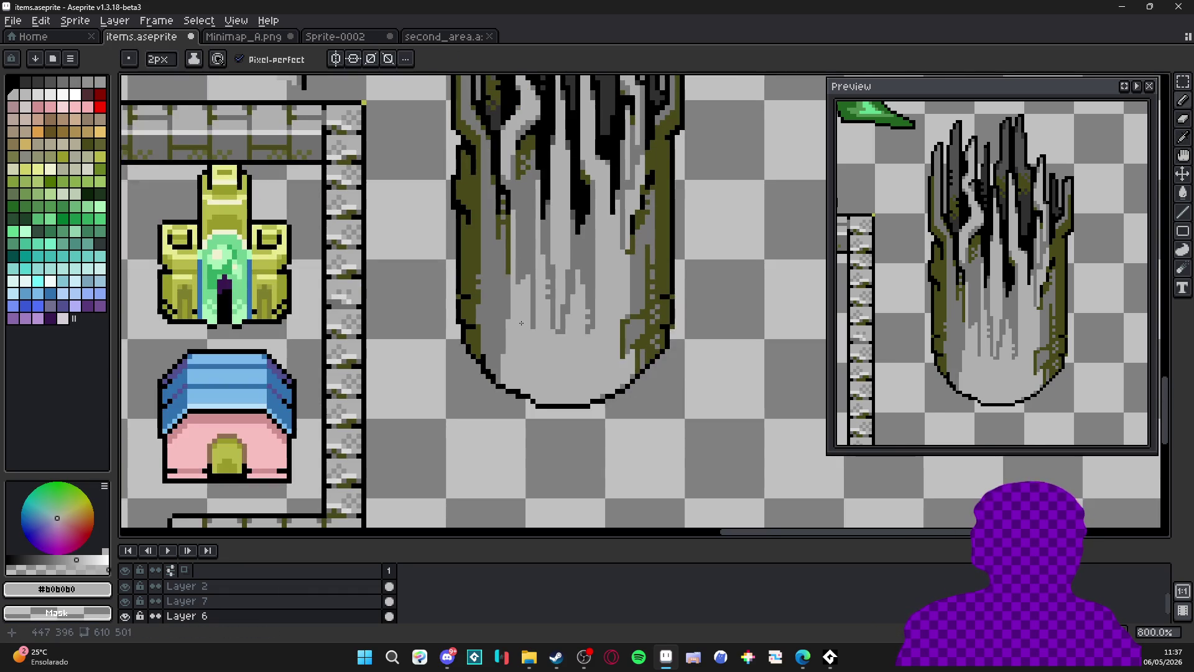
left_click_drag(531, 329, 564, 389)
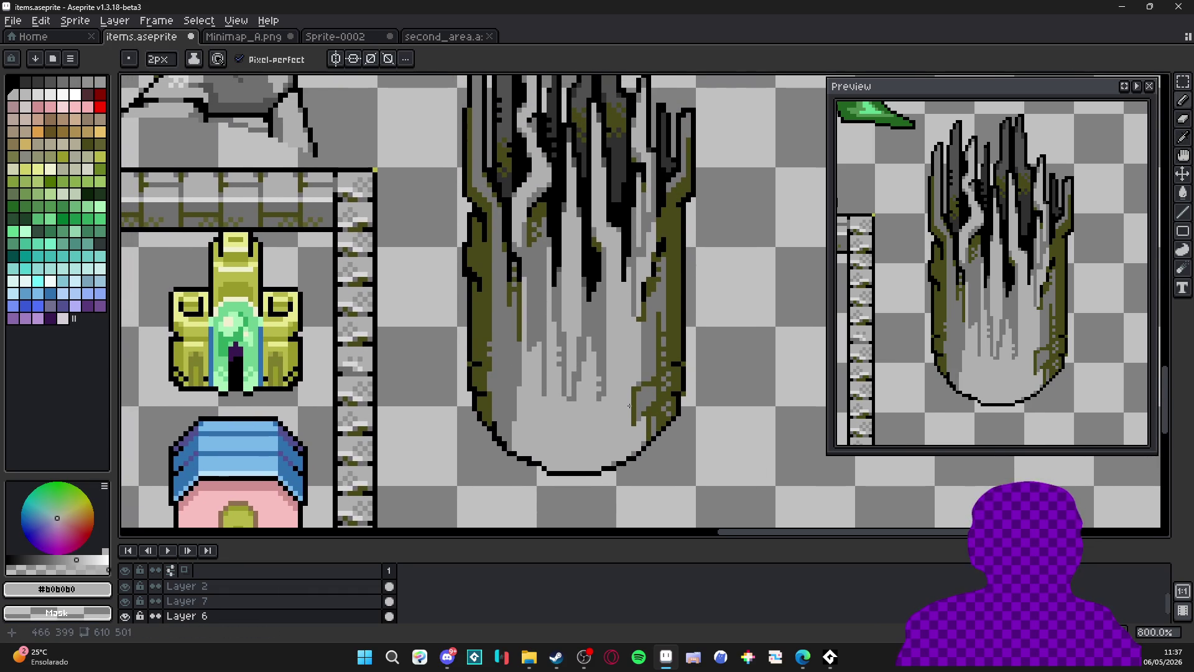
scroll(631, 406, "up", 1)
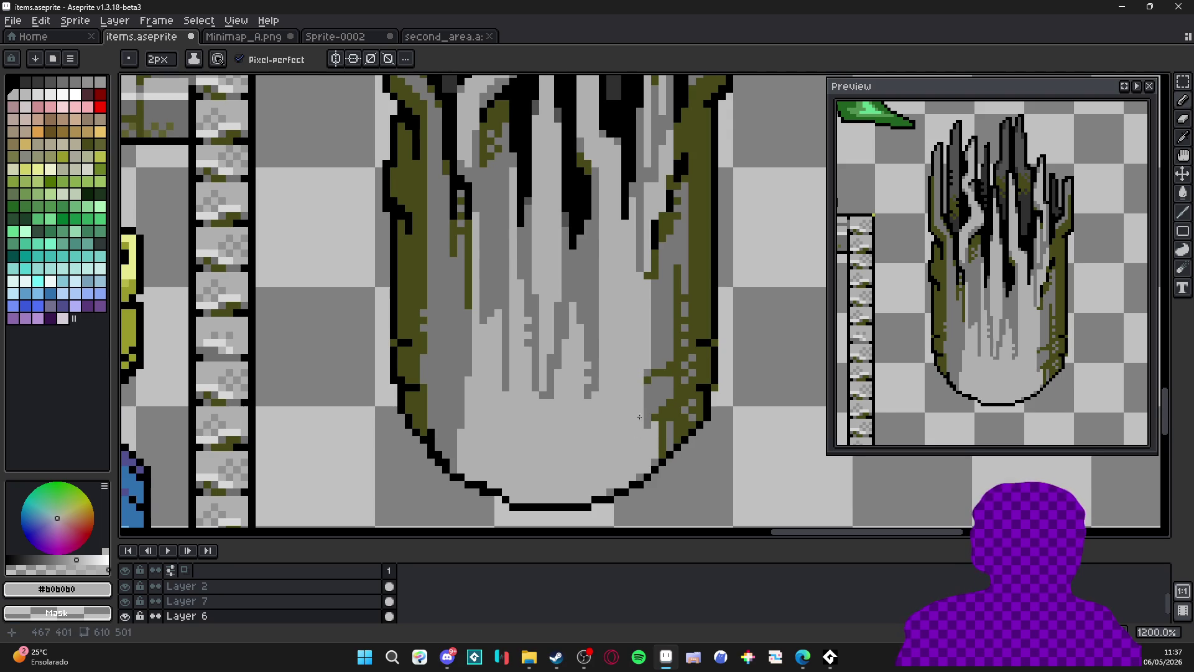
key("ctrl+s")
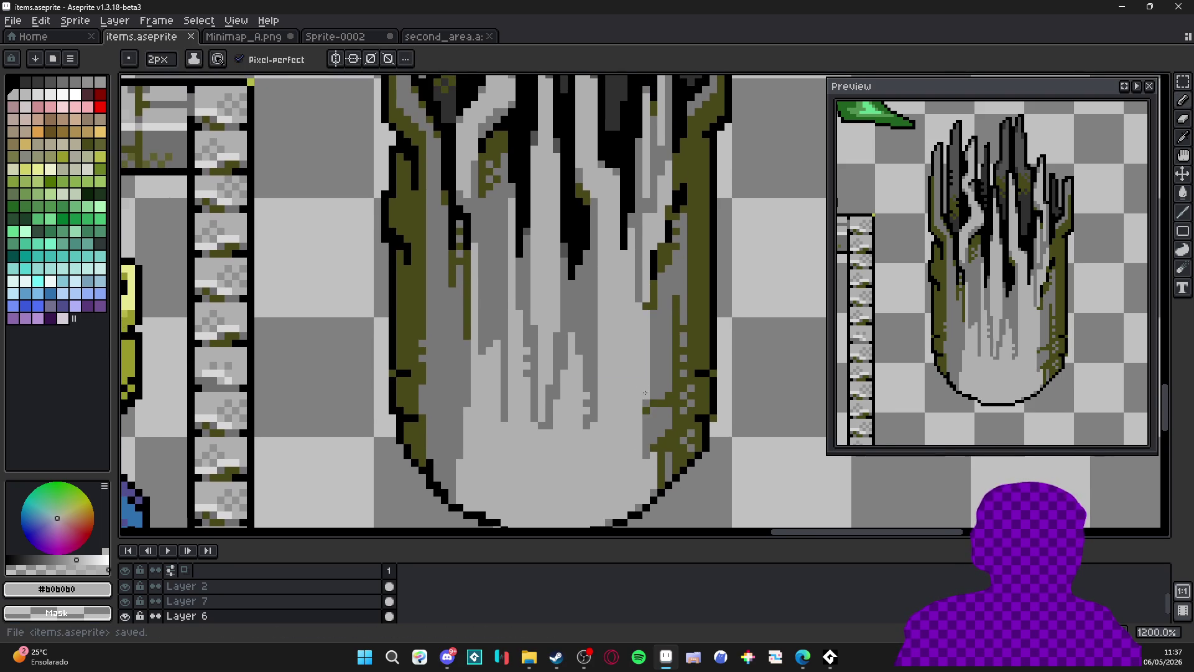
Draw short 1px black streaks on the sprite's top.
scroll(649, 393, "down", 3)
scroll(650, 393, "down", 1)
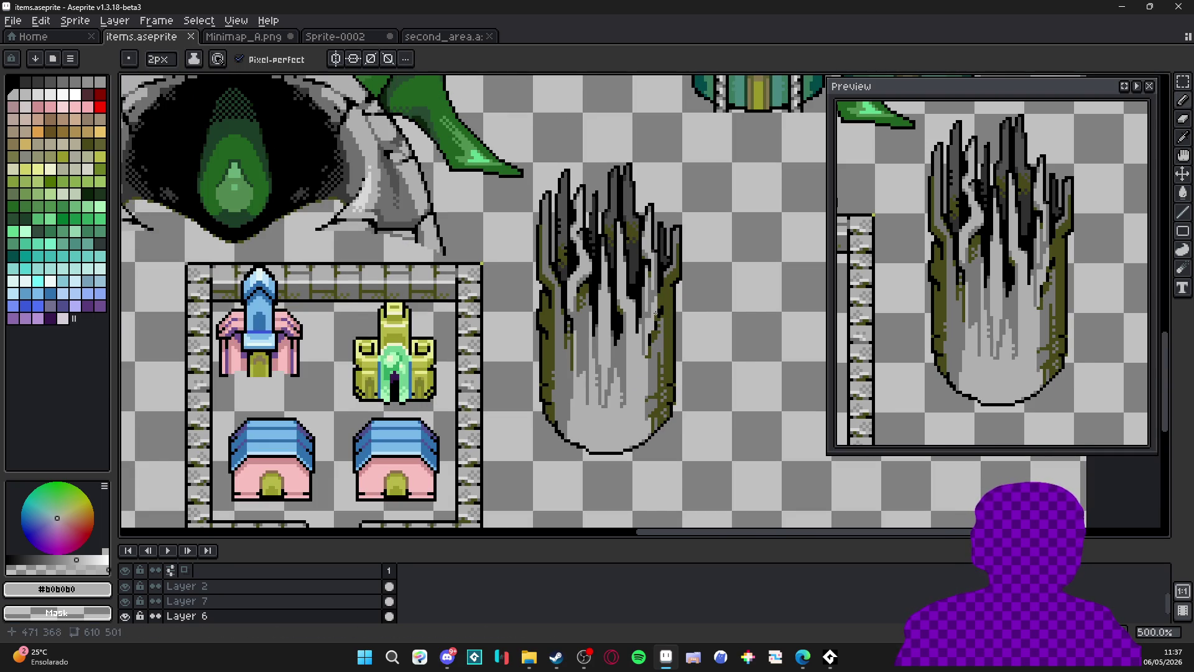
scroll(599, 229, "up", 4)
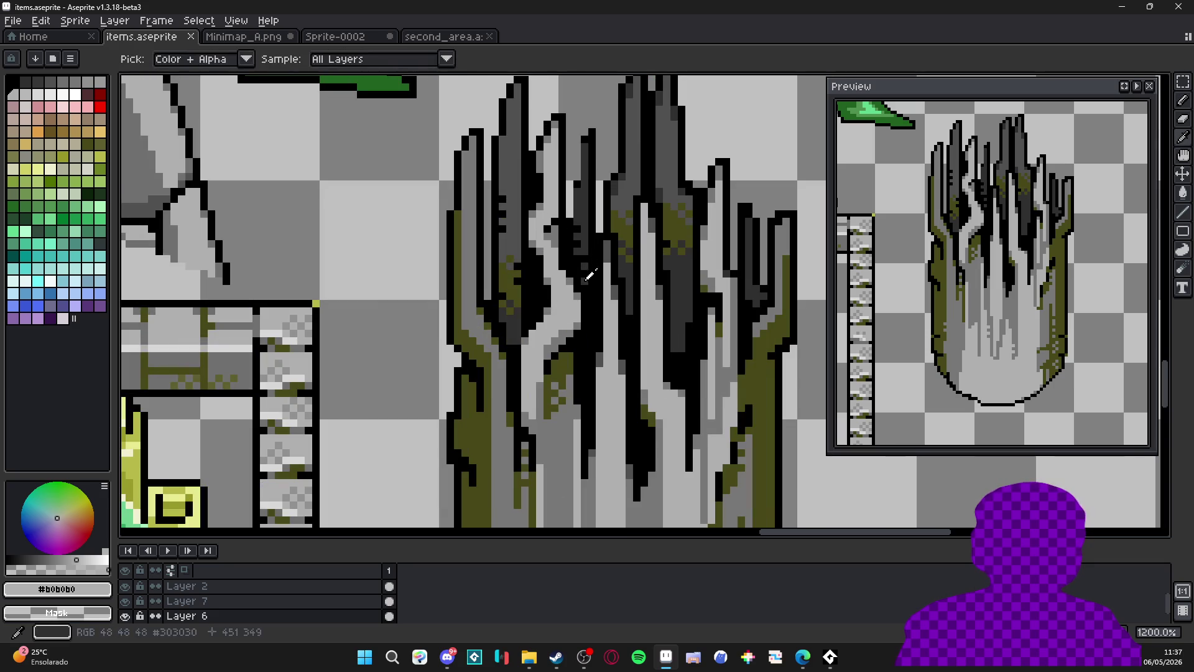
left_click(599, 230, "alt")
key("minus")
mouse_move(600, 230)
left_mouse_down()
mouse_move(600, 205)
mouse_move(574, 205)
mouse_move(575, 171)
left_mouse_up()
scroll(571, 161, "down", 5)
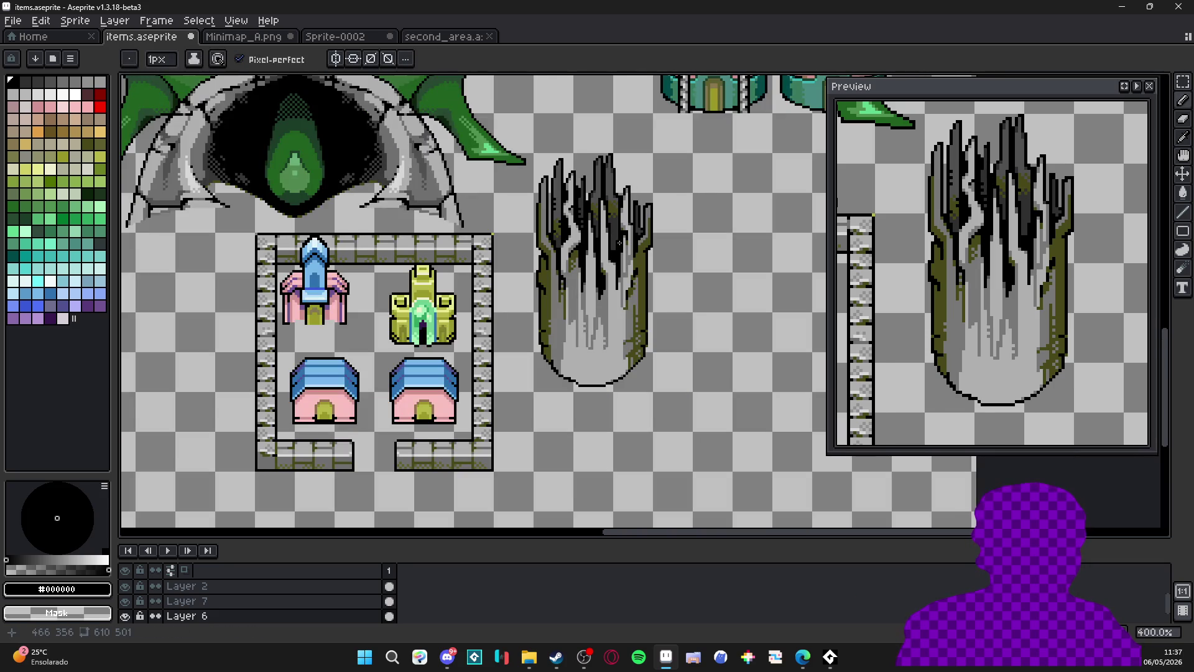
scroll(619, 243, "up", 5)
left_click_drag(657, 206, 657, 171)
scroll(692, 243, "down", 3)
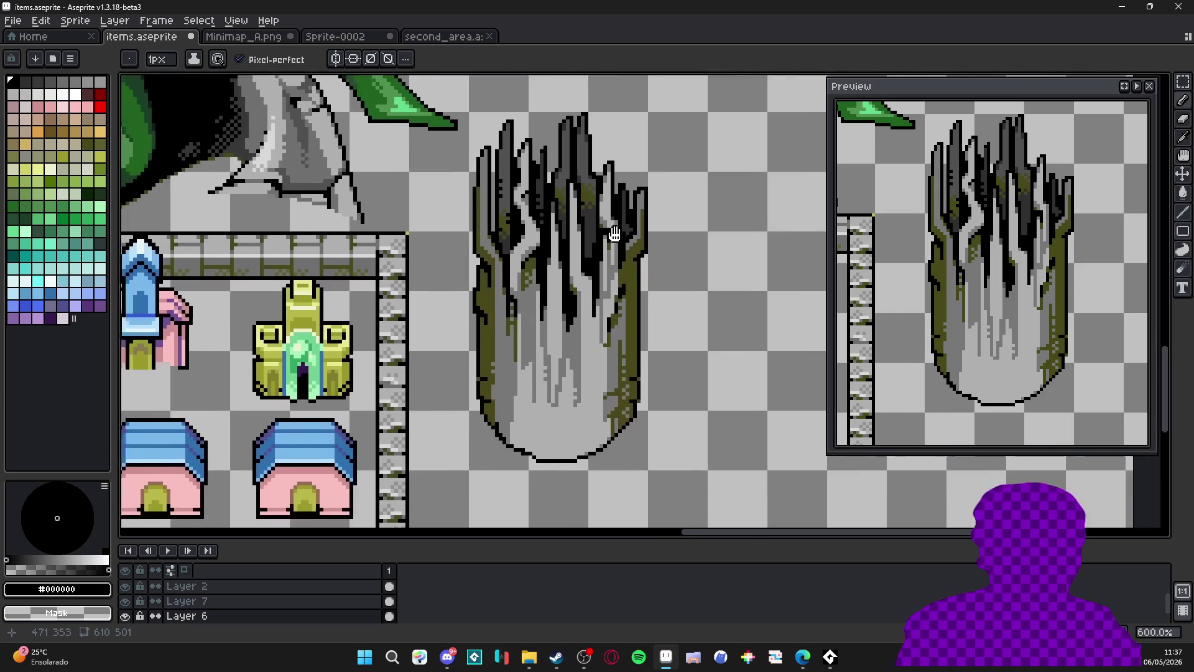
scroll(617, 382, "up", 3)
left_click(625, 383, "alt")
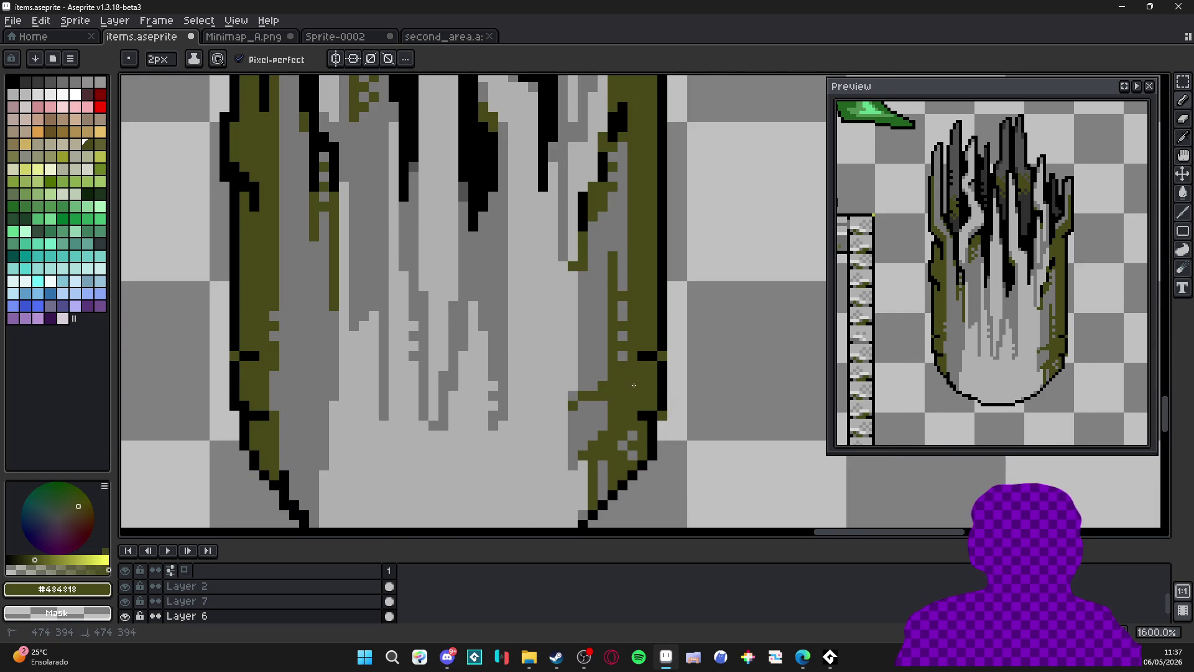
Extend the olive band up the sprite's right side.
left_click_drag(630, 352, 630, 327)
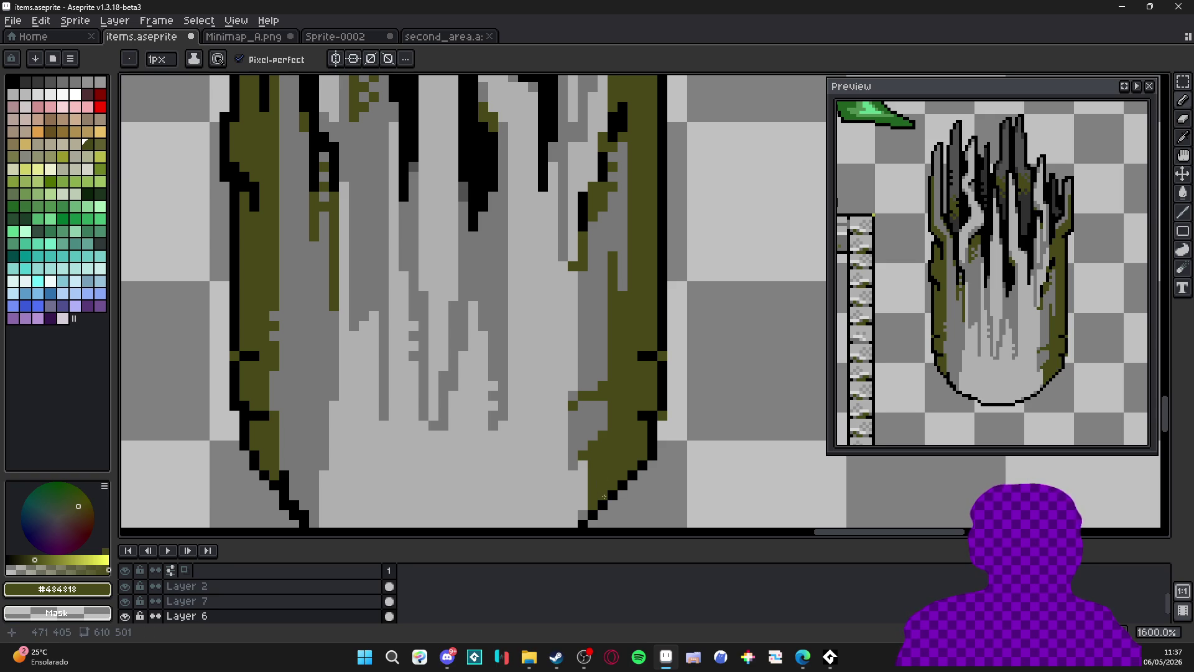
scroll(604, 492, "down", 2)
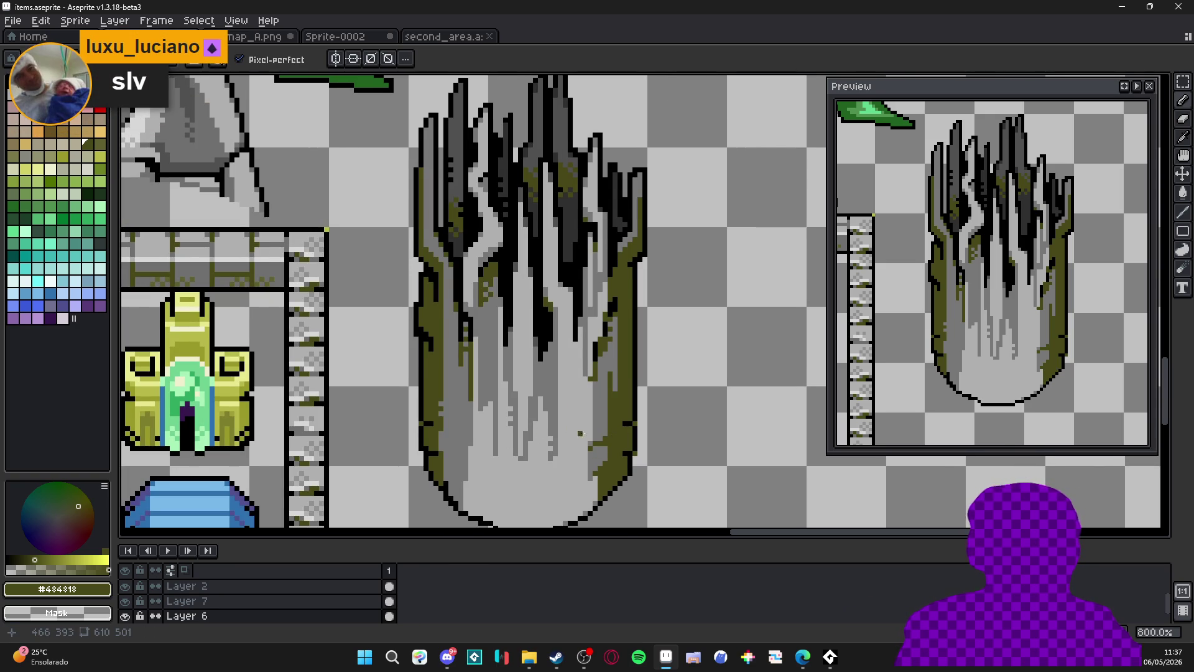
left_click_drag(537, 492, 567, 424)
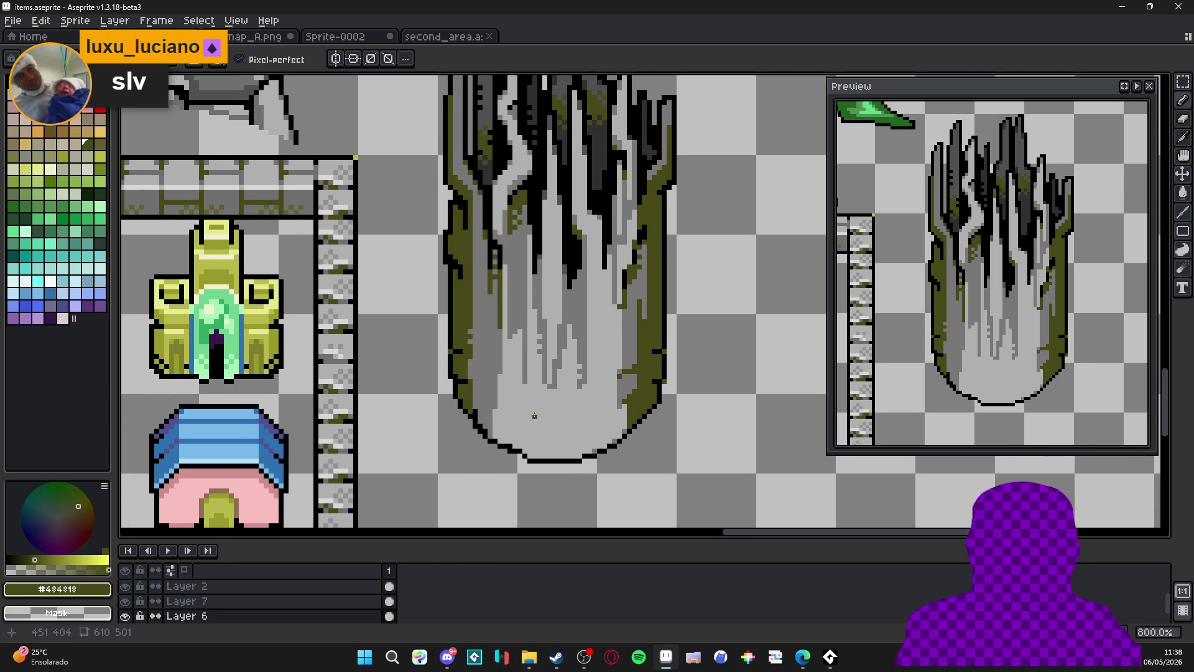
scroll(504, 441, "up", 3)
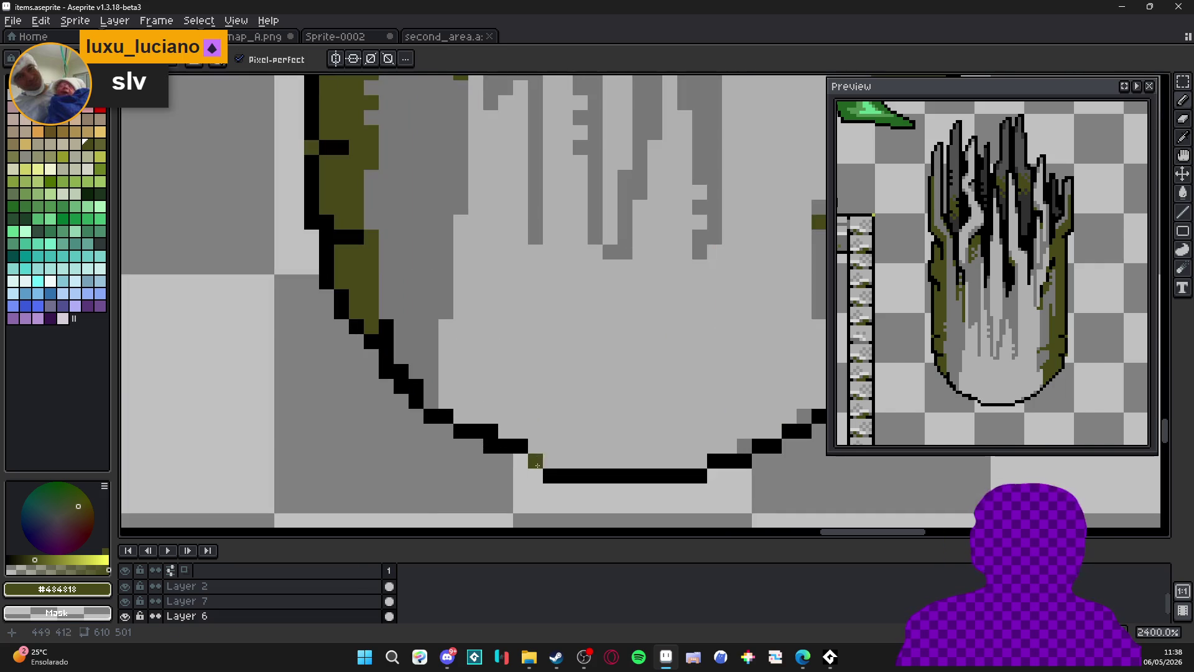
Remove black pixels from the bottom outline and fill the curve with mid grey pixels.
left_click(548, 461, "alt")
left_click_drag(566, 476, 550, 476)
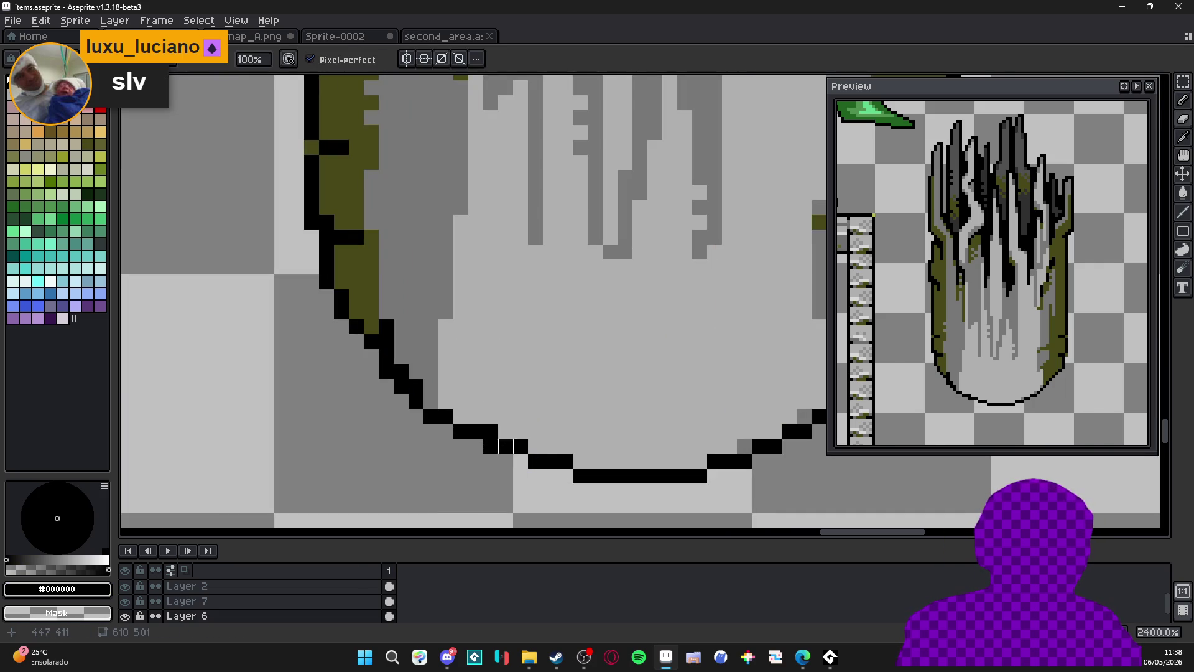
key("b")
right_click(700, 476)
left_click(744, 446, "alt")
left_click(684, 460)
left_click(670, 458)
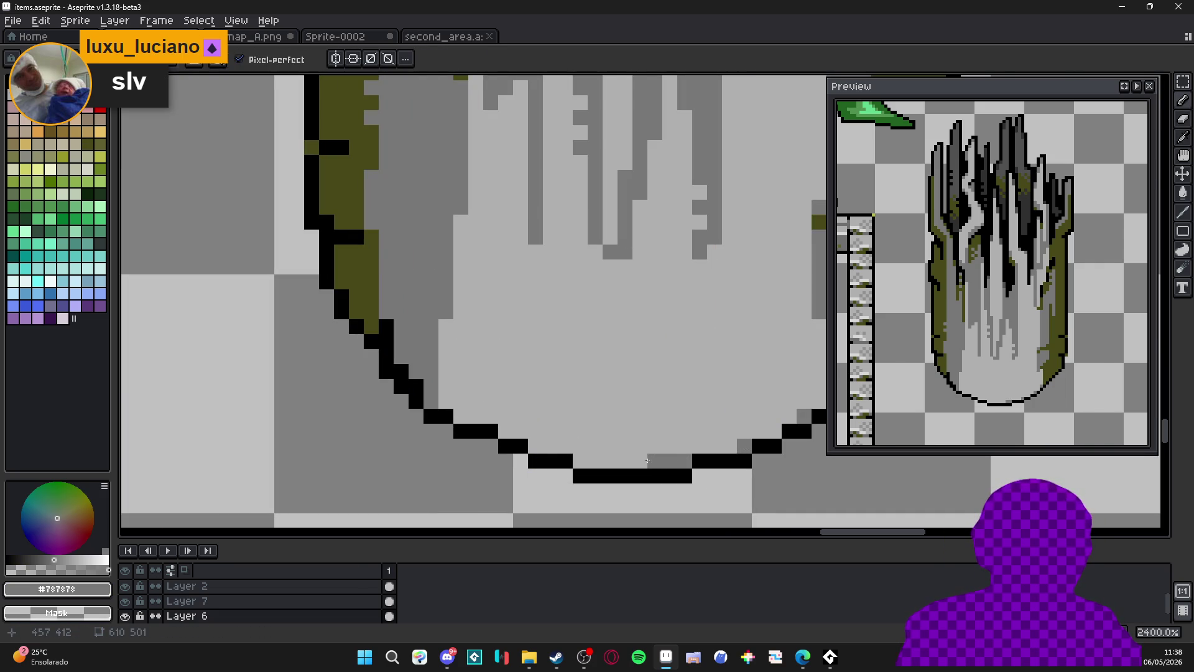
left_click(595, 461)
left_click(550, 446)
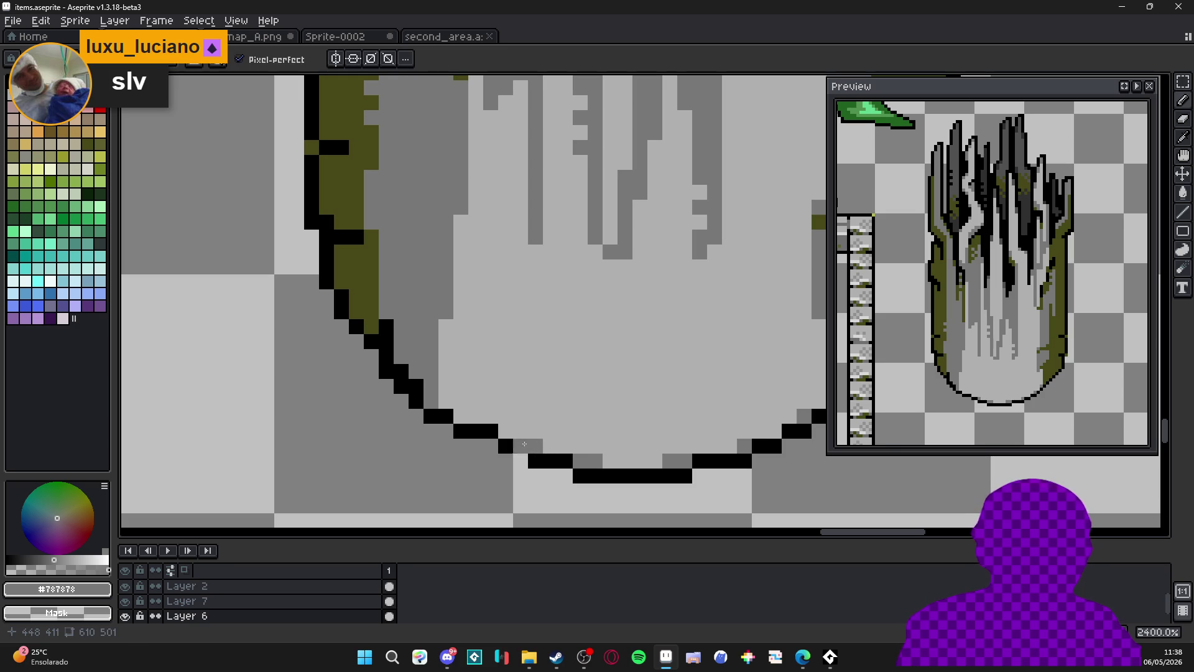
Show the pixel grid and add black pixels along the lower-right diagonal outline.
scroll(637, 429, "down", 5)
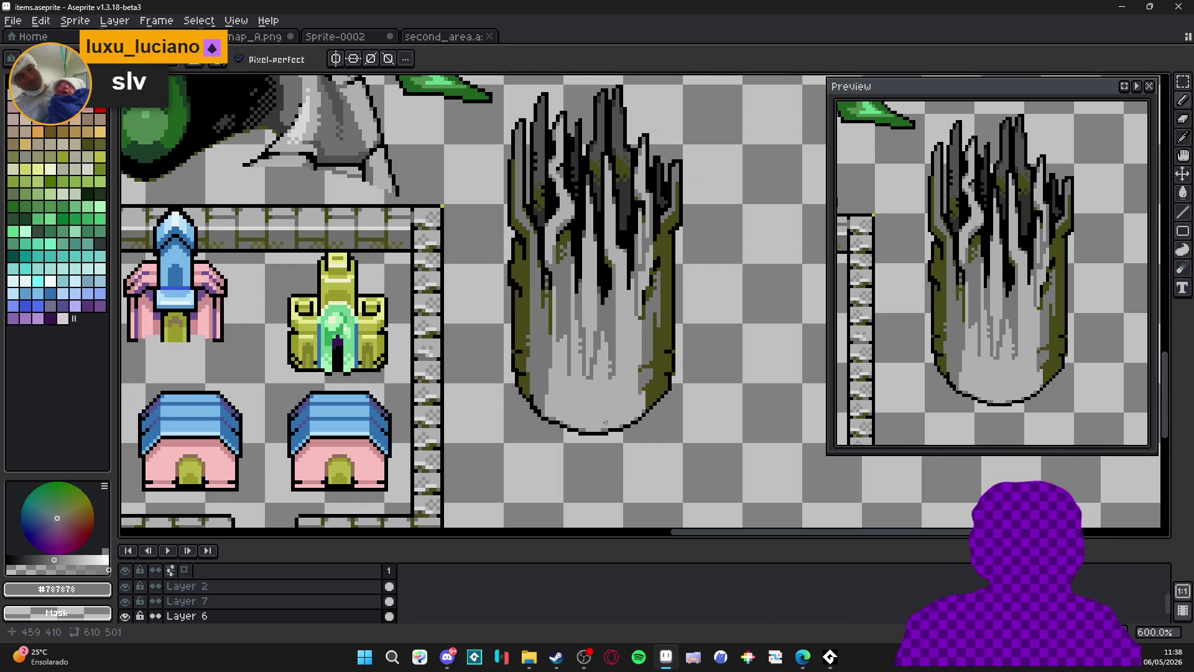
scroll(651, 394, "up", 5)
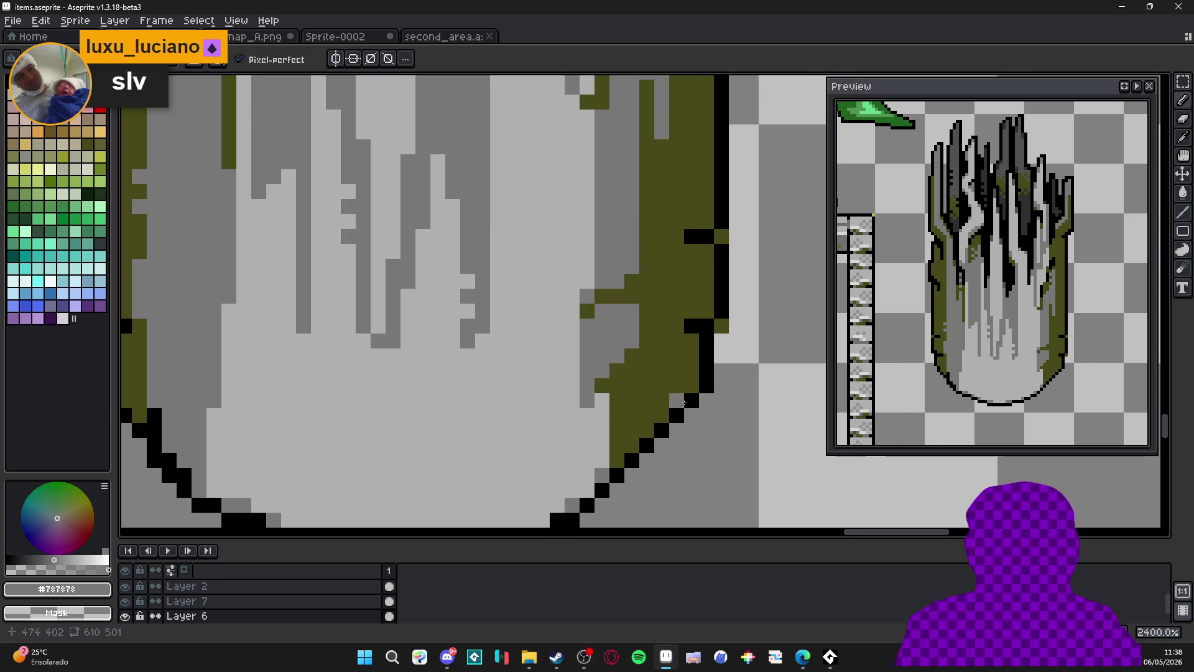
left_click(692, 406, "alt")
key("ctrl+'")
scroll(707, 421, "down", 3)
scroll(692, 406, "up", 2)
mouse_move(692, 406)
left_mouse_down()
mouse_move(691, 423)
mouse_move(600, 503)
mouse_move(684, 498)
mouse_move(626, 462)
left_mouse_up()
Paint olive over the lower-right staircase pixels and touch up the outline in black.
left_click(688, 354, "alt")
mouse_move(698, 390)
left_mouse_down()
mouse_move(710, 367)
mouse_move(620, 470)
left_mouse_up()
left_click(634, 470, "alt")
key("e")
key("b")
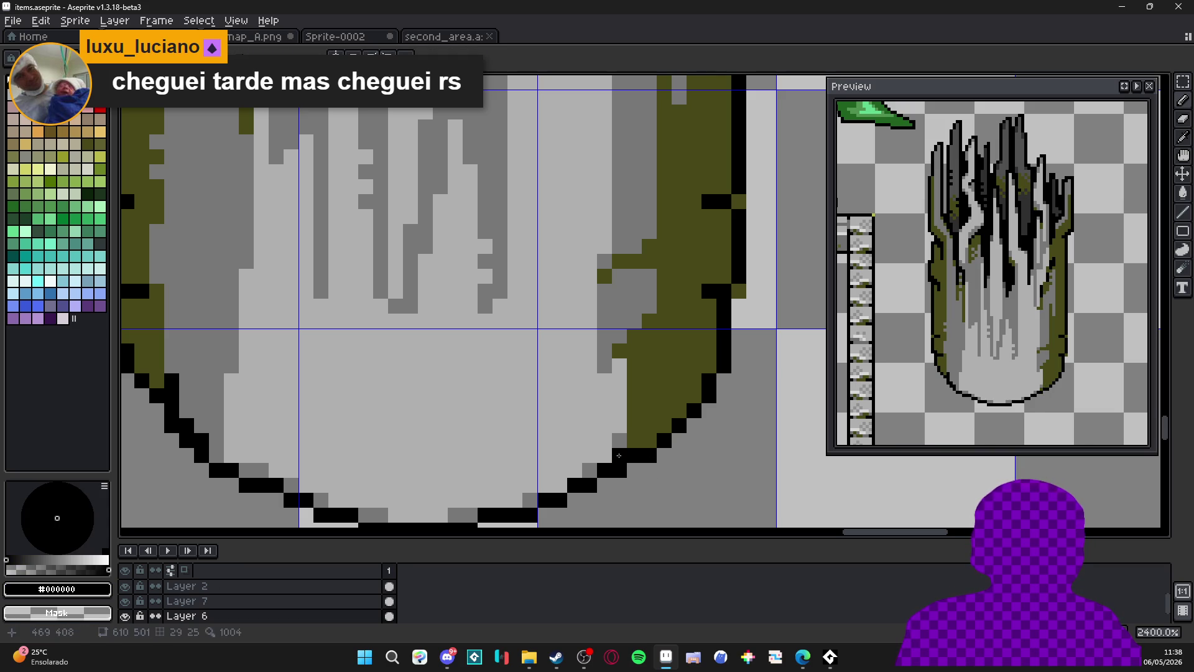
Fill an olive column and notch along the right edge, then repaint two olive pixels grey.
left_click(632, 431, "alt")
left_click(620, 456)
left_click(620, 396, "shift")
left_click(615, 380)
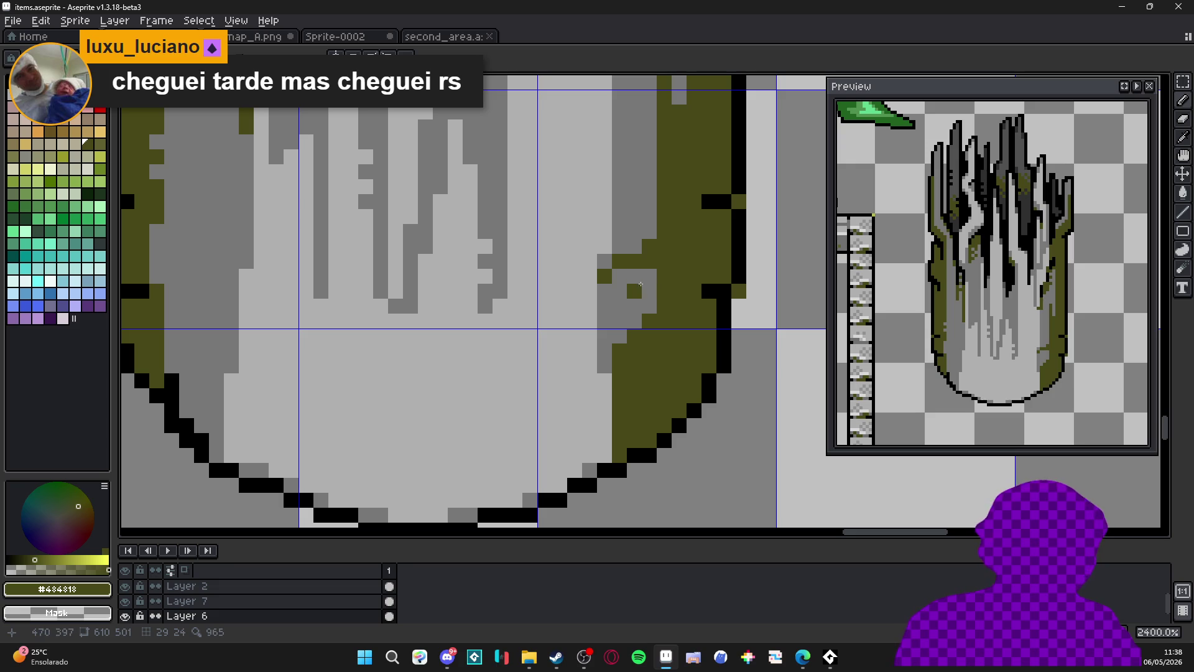
left_click(647, 277, "alt")
mouse_move(633, 261)
left_mouse_down()
mouse_move(650, 266)
mouse_move(604, 276)
mouse_move(642, 336)
mouse_move(646, 439)
mouse_move(620, 425)
mouse_move(620, 349)
mouse_move(605, 454)
mouse_move(624, 364)
left_mouse_up()
scroll(624, 365, "down", 5)
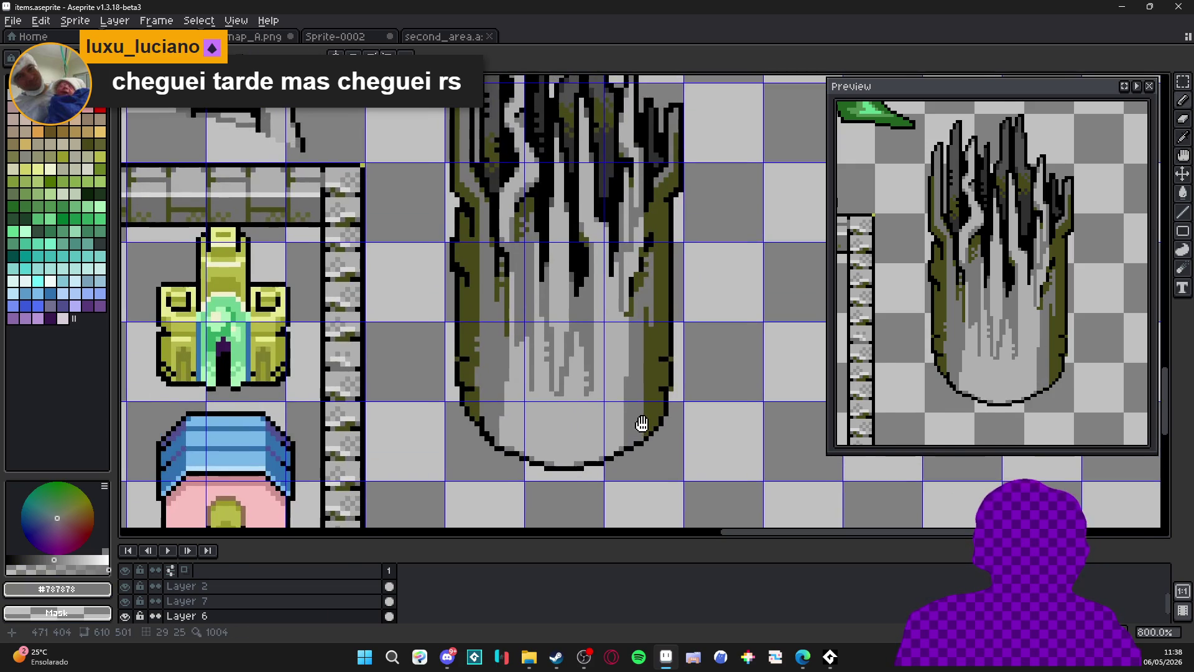
Draw a short grey line at the lower left and turn stray black right-edge pixels olive.
scroll(630, 383, "up", 3)
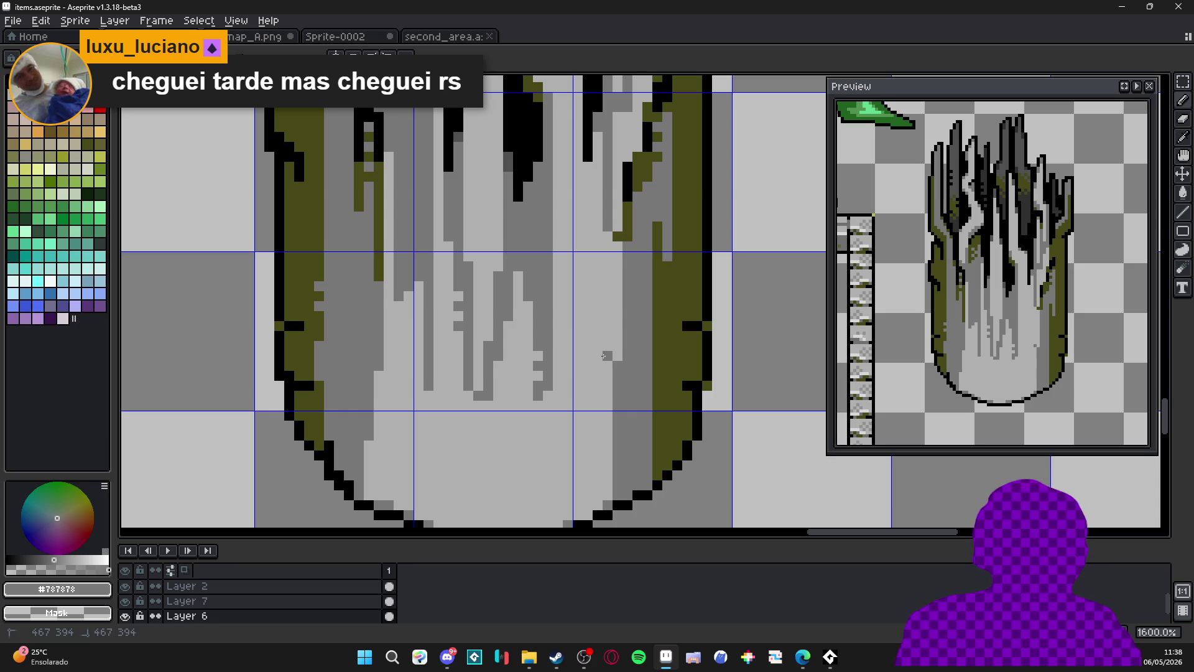
scroll(634, 414, "down", 5)
scroll(611, 381, "up", 4)
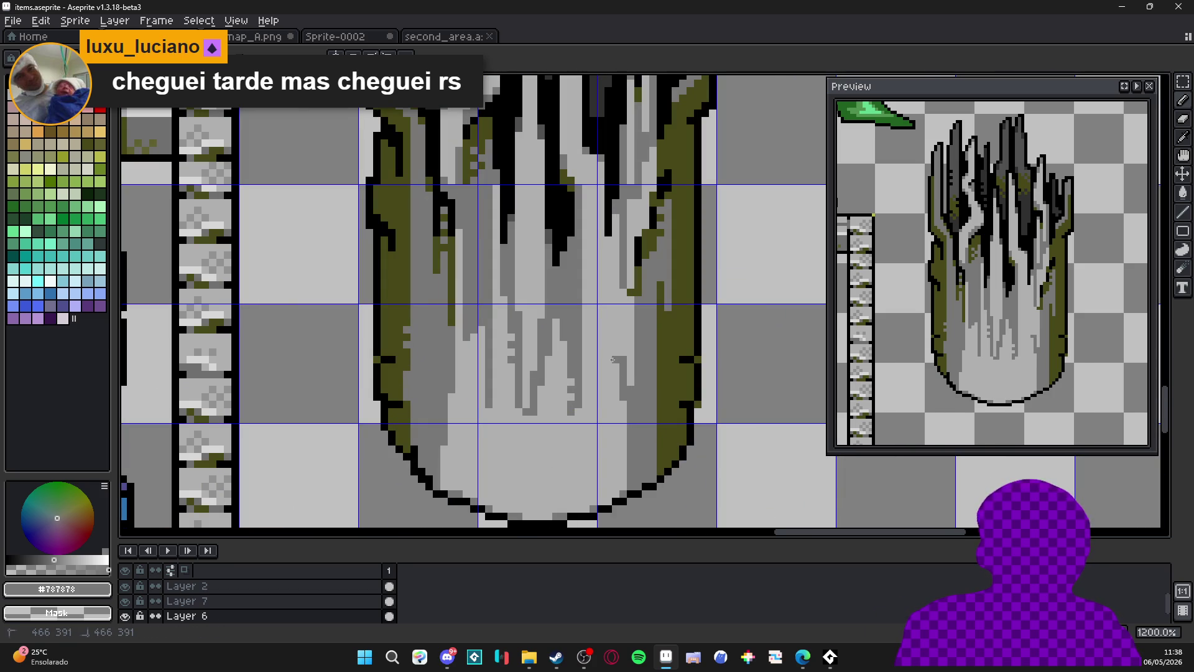
scroll(616, 361, "down", 4)
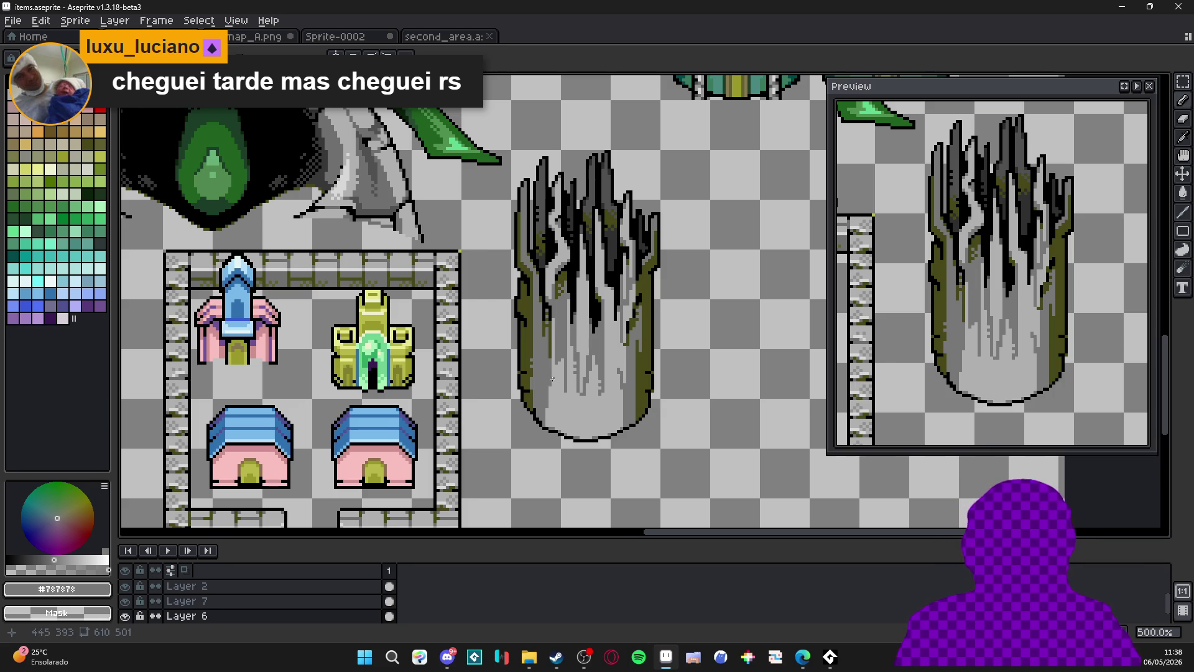
scroll(552, 379, "up", 4)
left_click_drag(562, 374, 564, 463)
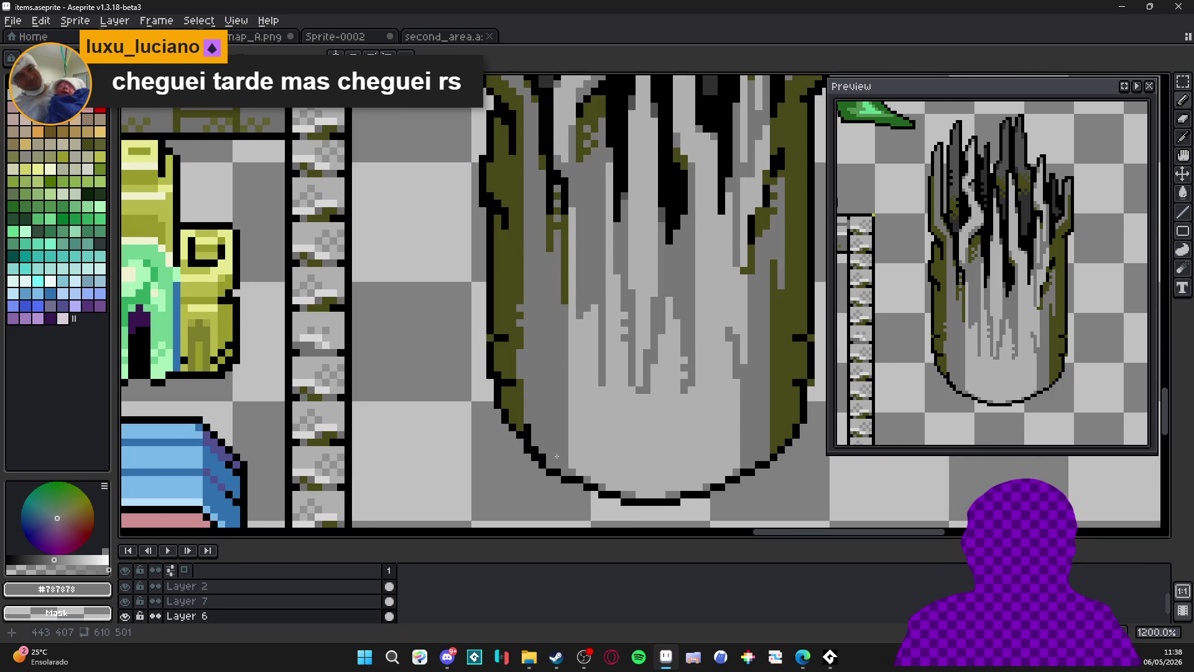
left_click(510, 391, "alt")
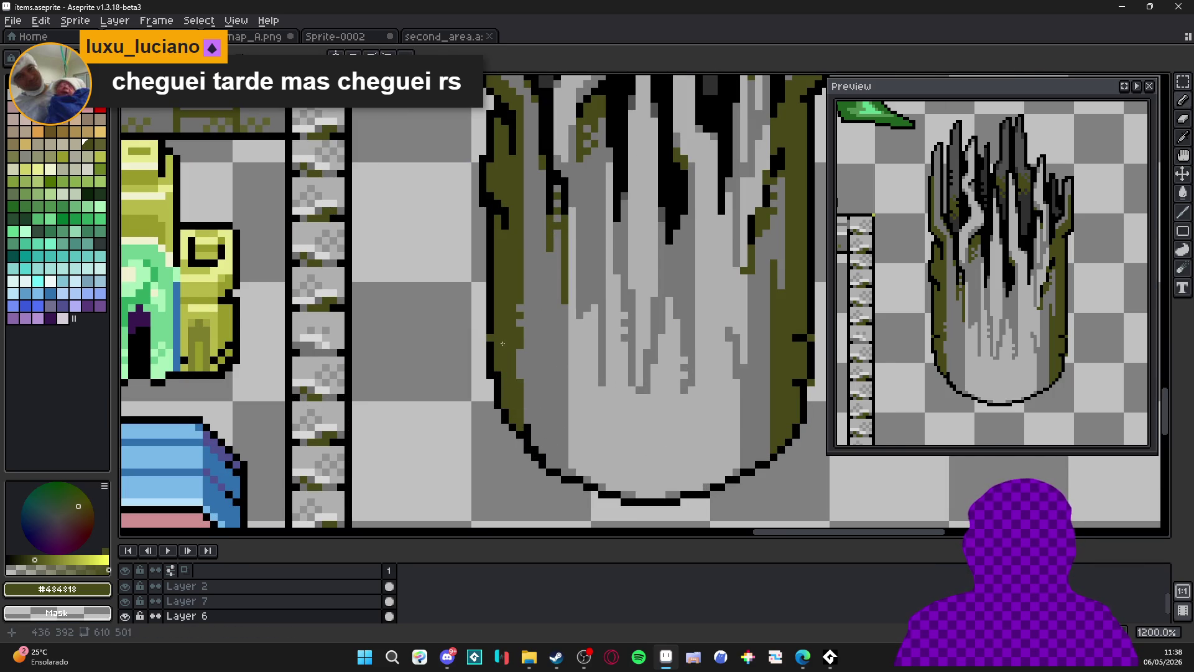
left_click(498, 320, "alt")
left_click_drag(708, 375, 613, 369)
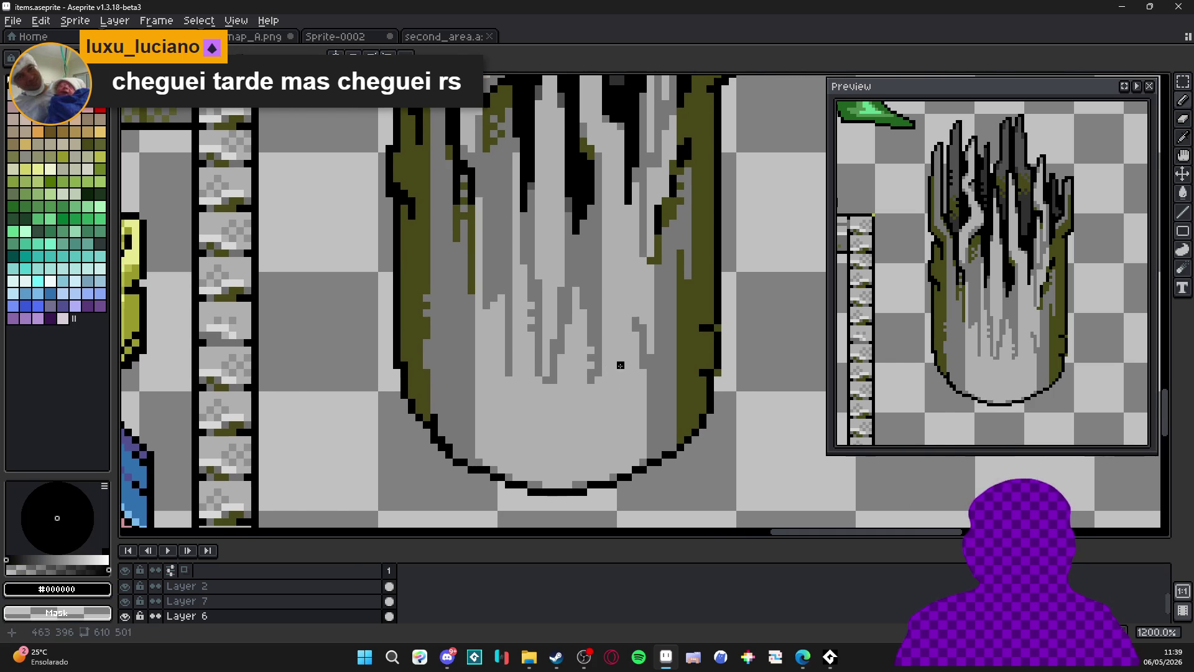
left_click(703, 319, "alt")
left_click(708, 328)
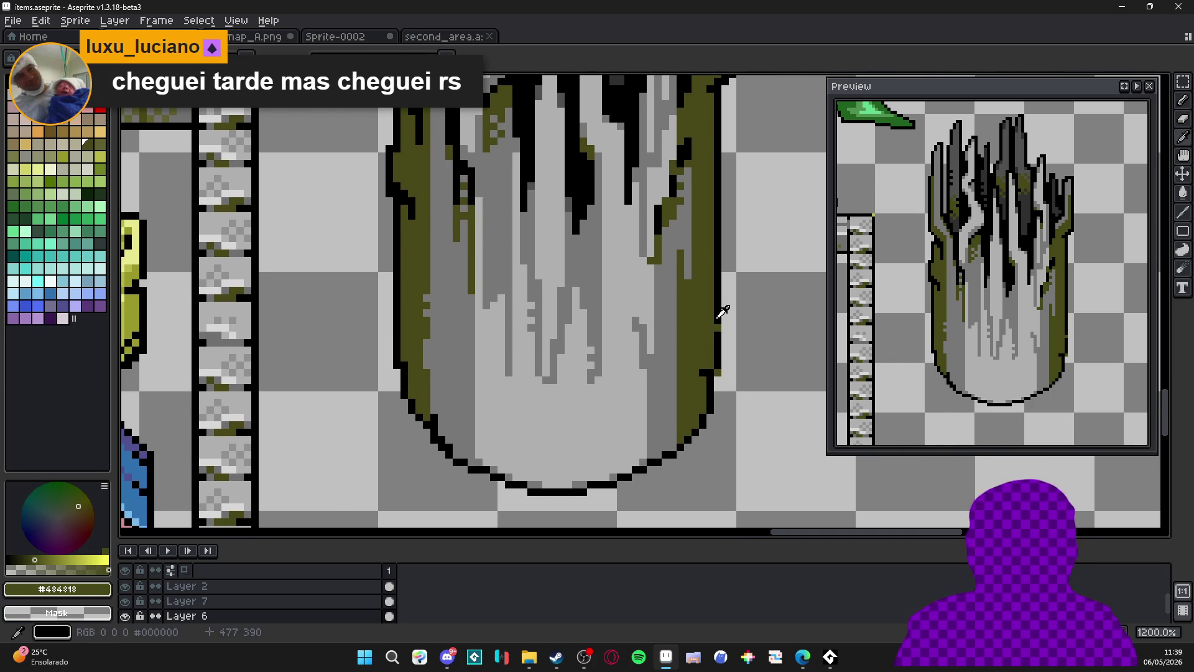
left_click(717, 318, "alt")
left_click(710, 349, "alt")
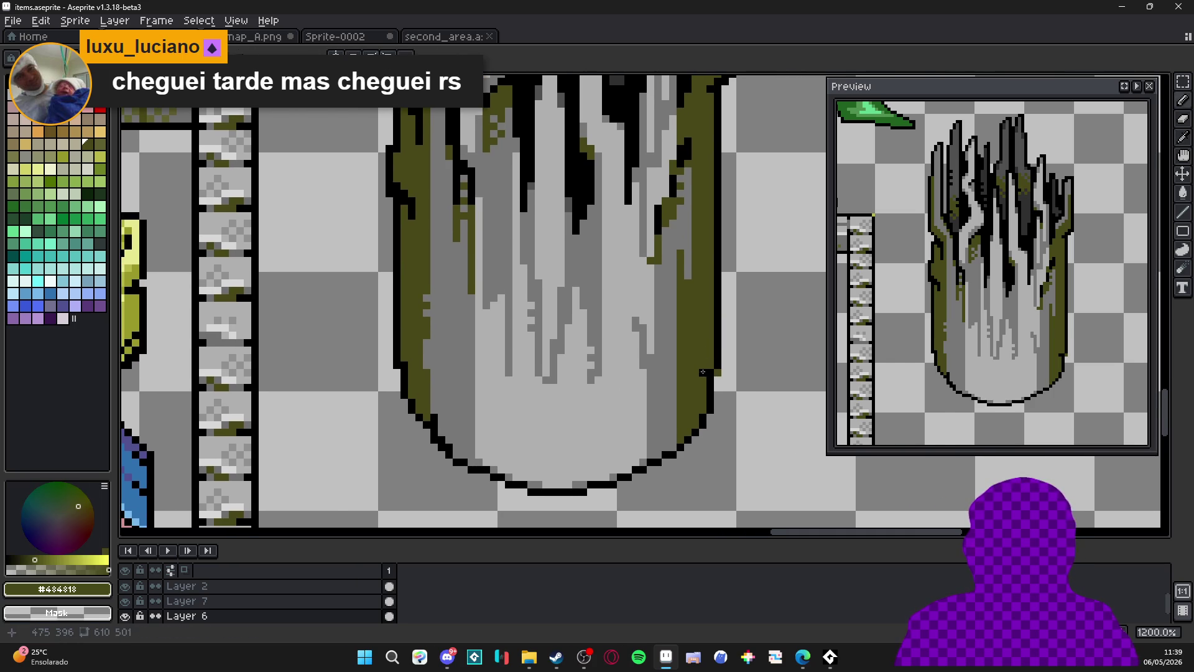
Redraw the black outline up the trunk's right side and add a lower outline pixel.
key("e")
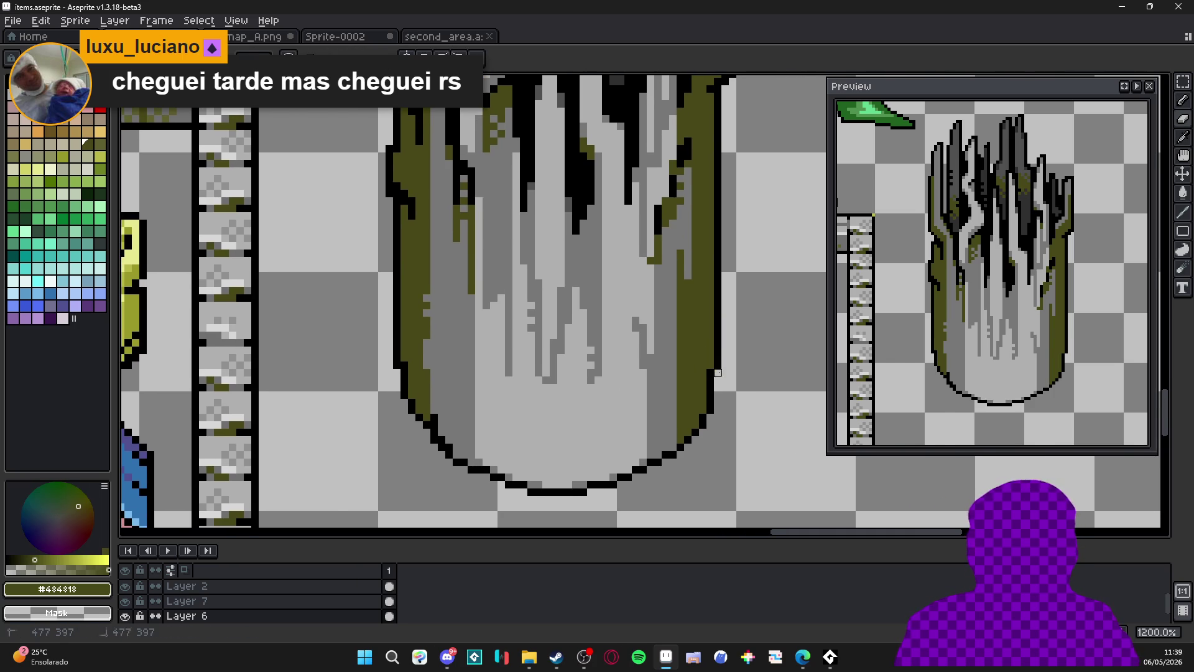
scroll(685, 373, "down", 3)
key("b")
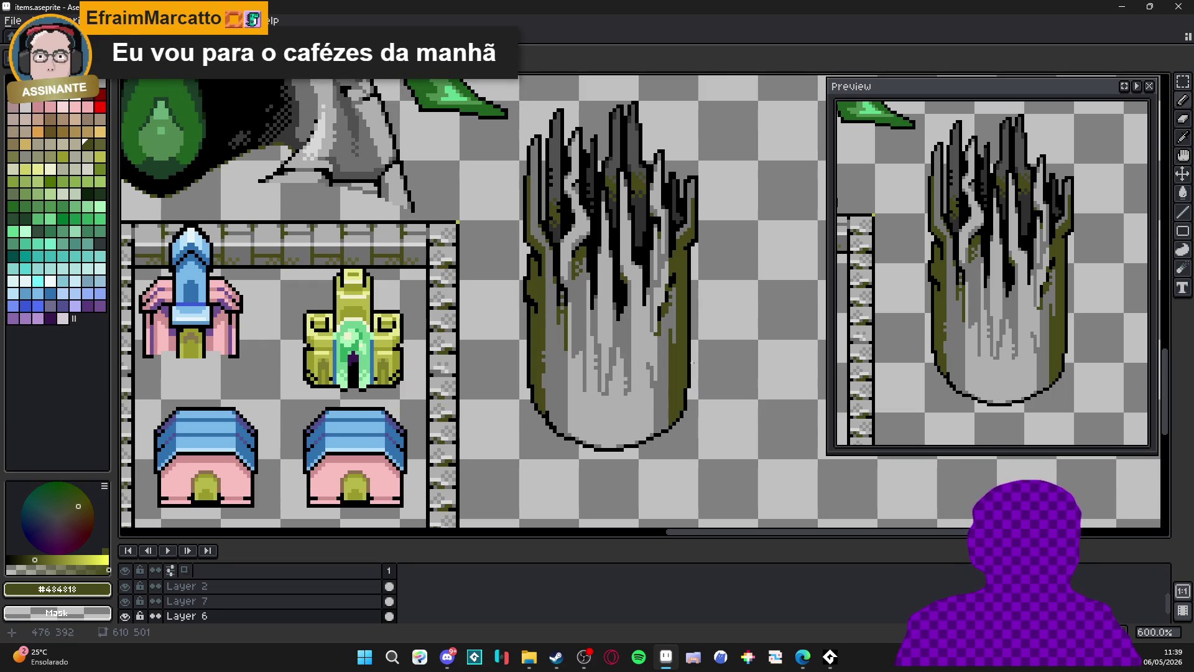
scroll(682, 420, "up", 4)
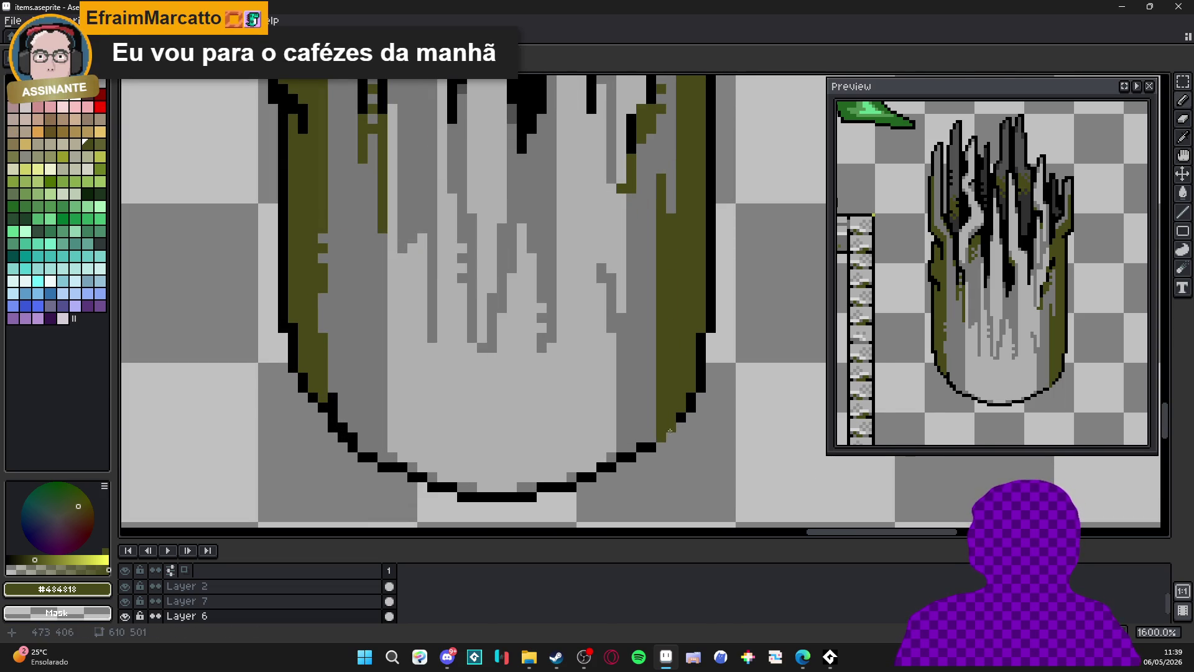
left_click(670, 430, "alt")
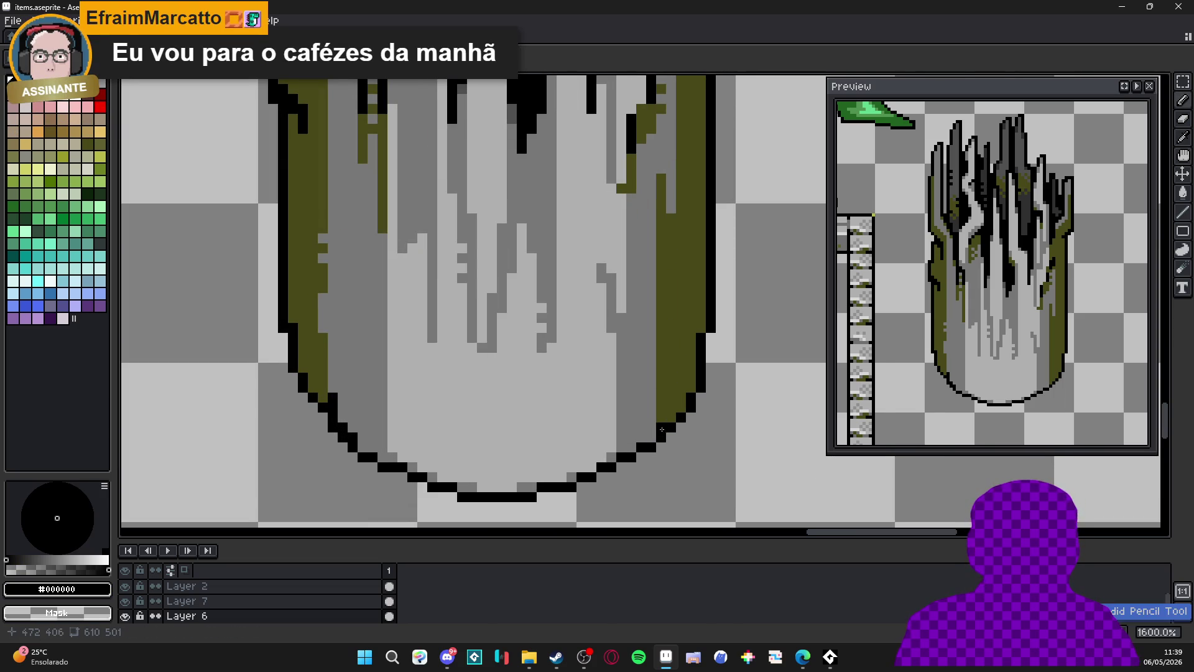
left_click(663, 369, "shift")
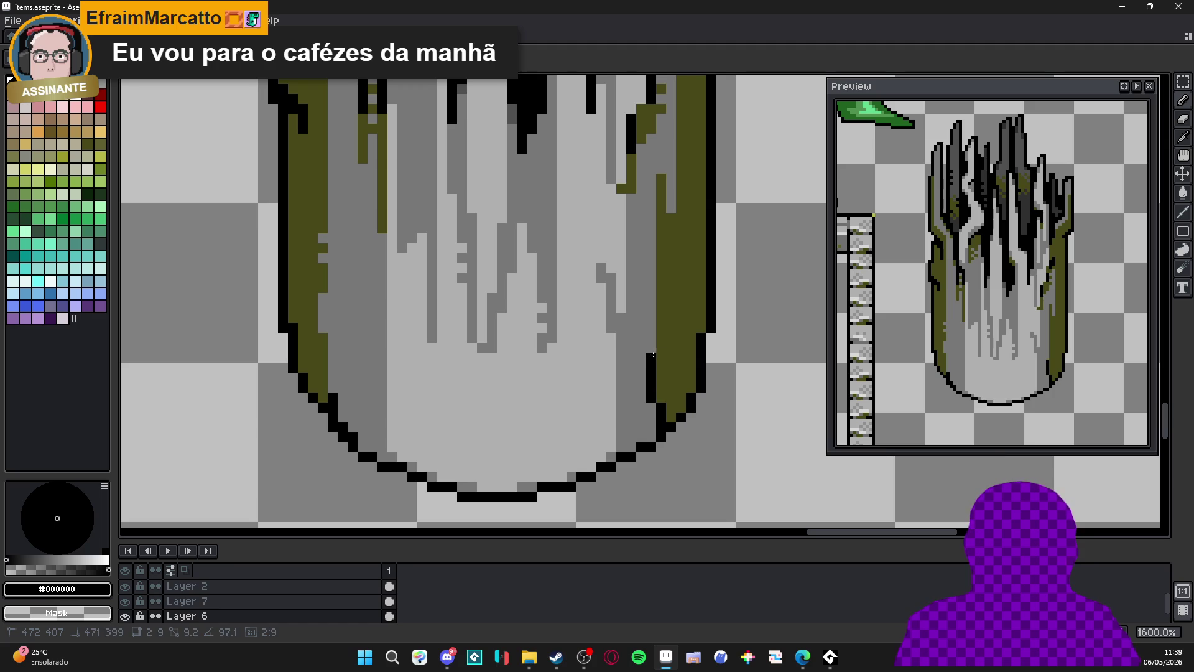
left_click(660, 337, "shift")
left_click(650, 303, "shift")
left_click(670, 417)
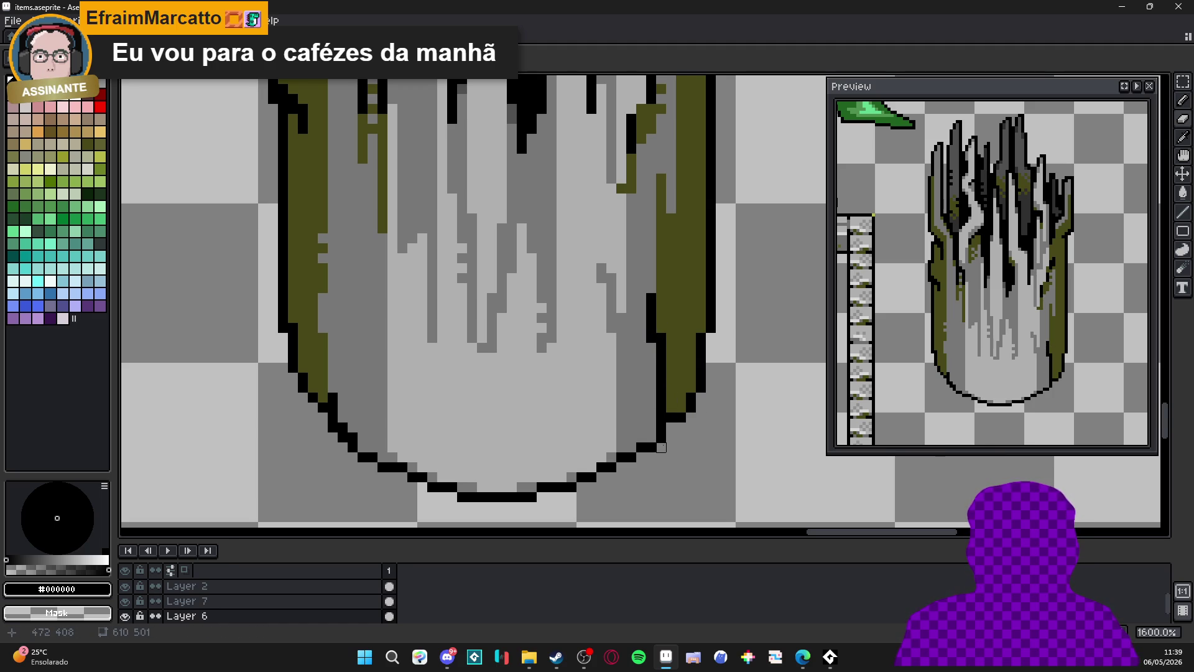
Paint the stray black line at the trunk base mid grey.
scroll(655, 360, "down", 1)
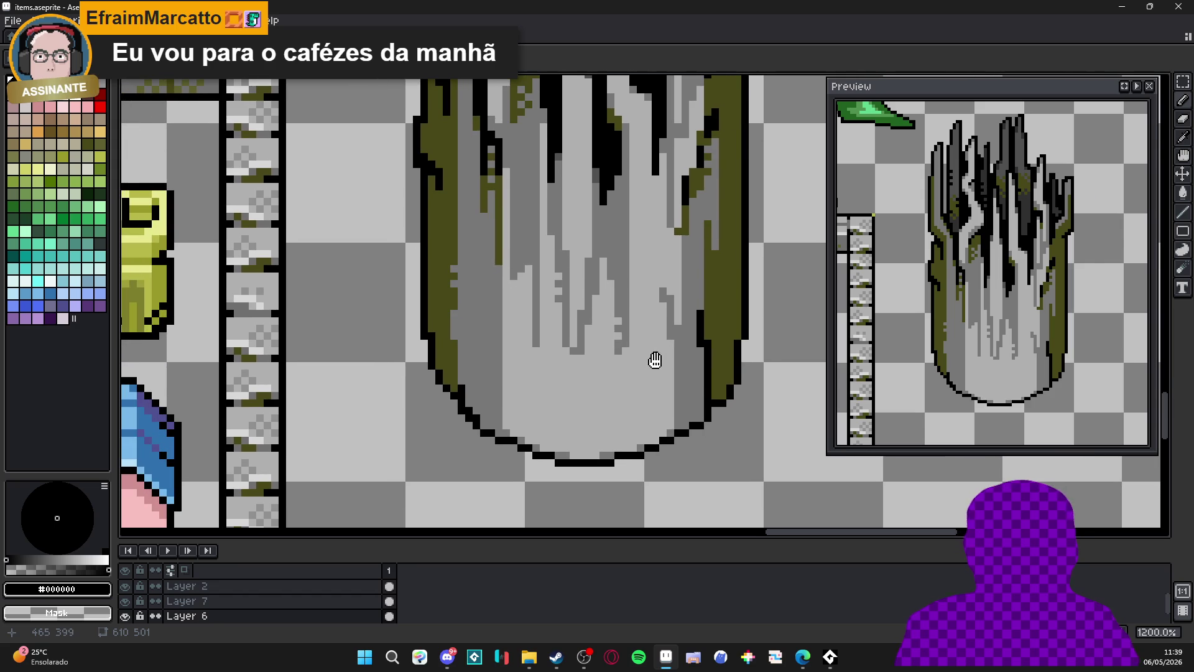
scroll(676, 433, "up", 1)
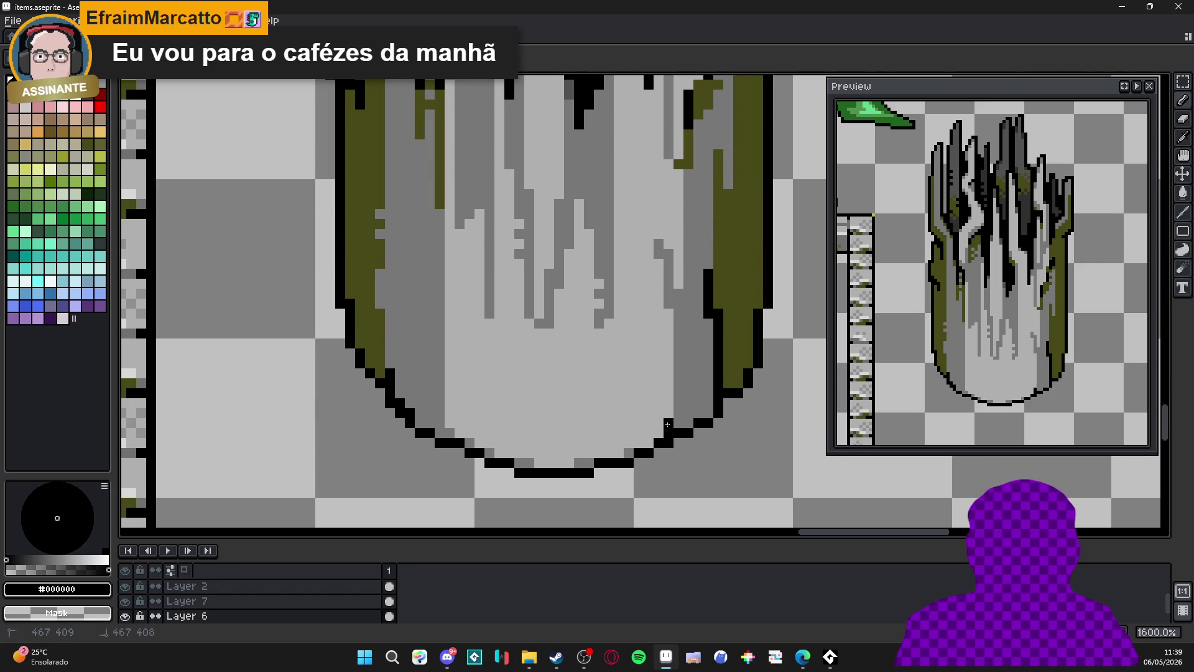
scroll(667, 426, "down", 2)
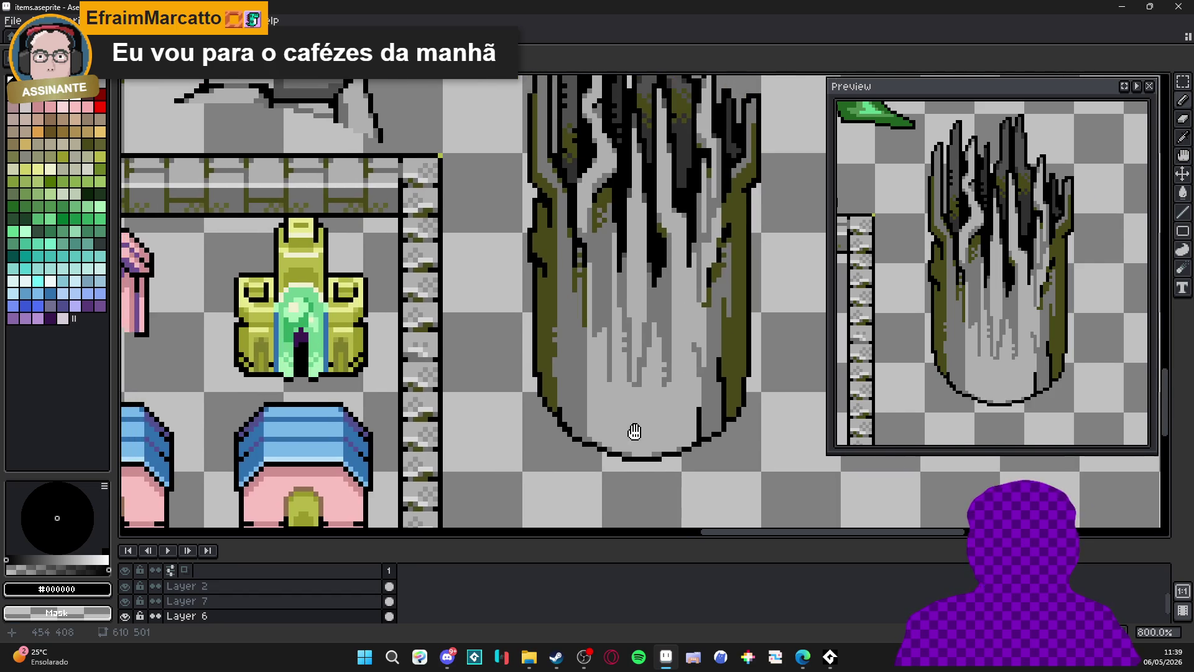
scroll(635, 431, "down", 2)
scroll(647, 428, "up", 4)
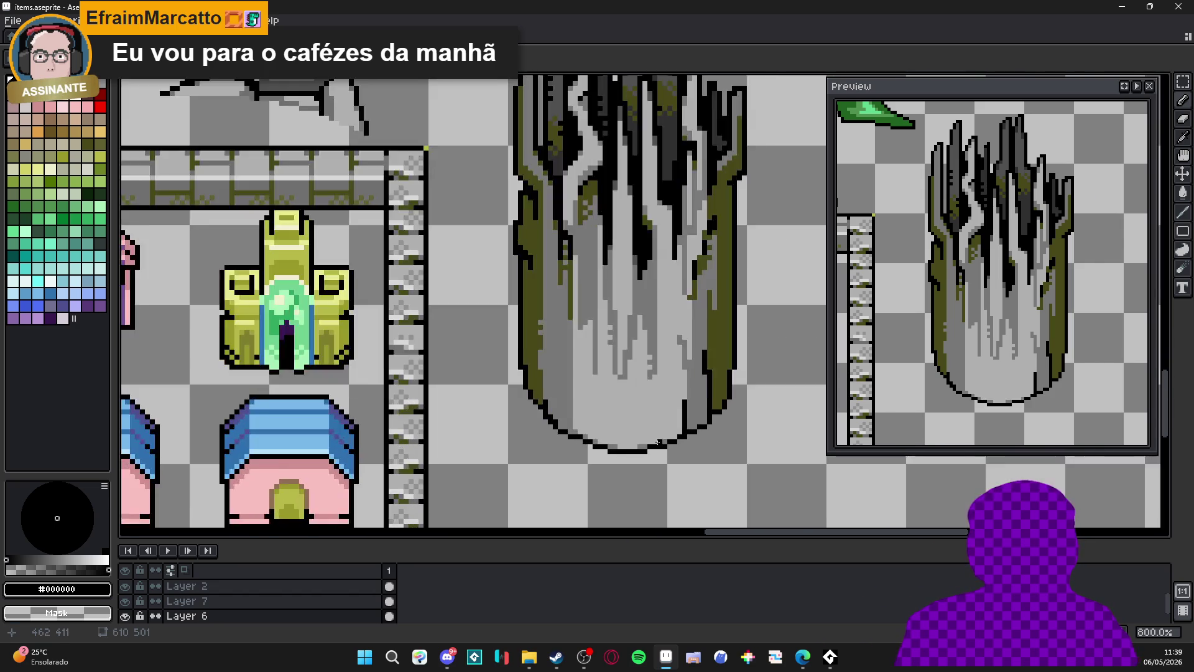
left_click(649, 407, "alt")
left_click(648, 441)
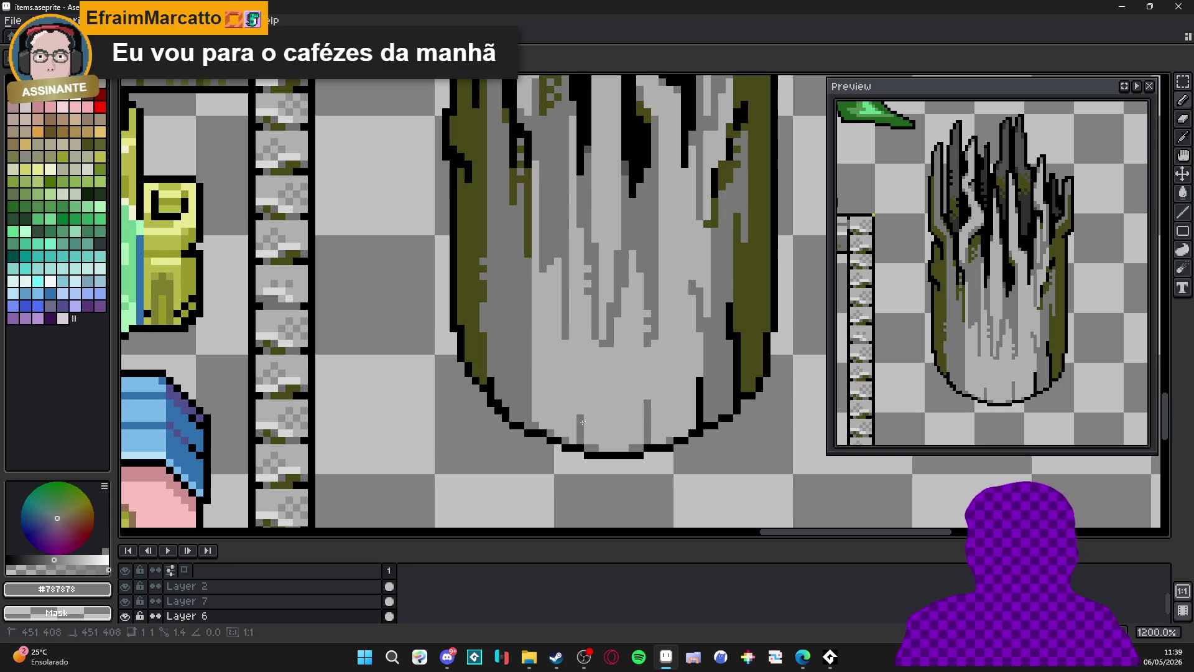
left_click(579, 444, "alt")
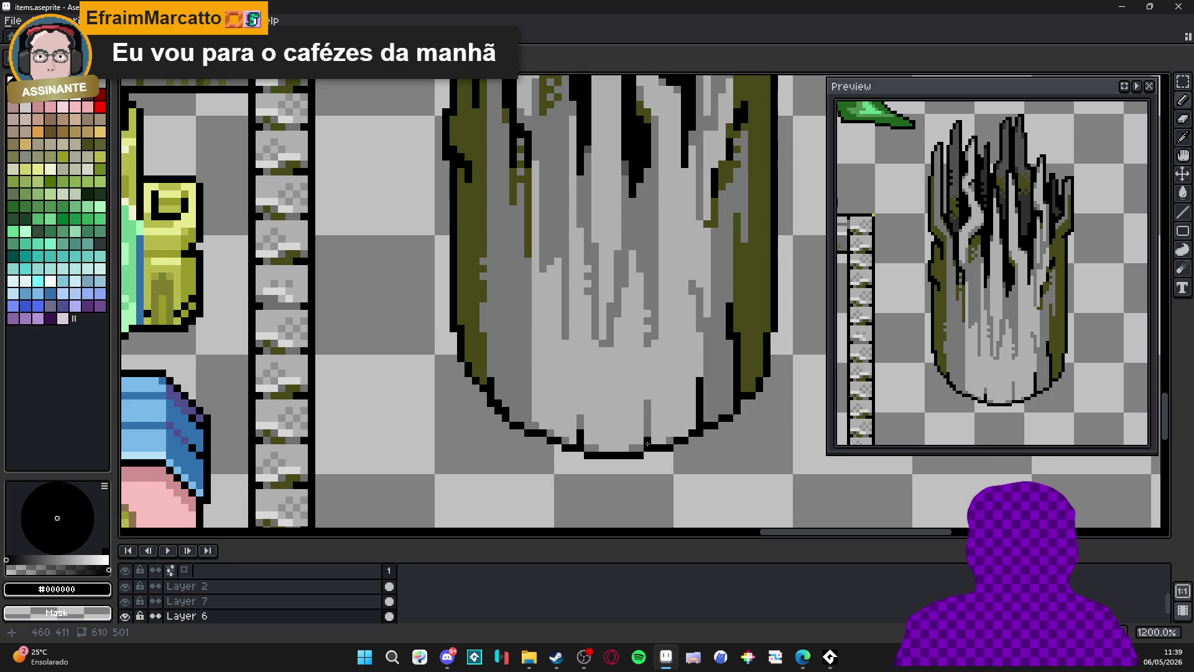
left_click(580, 416, "alt")
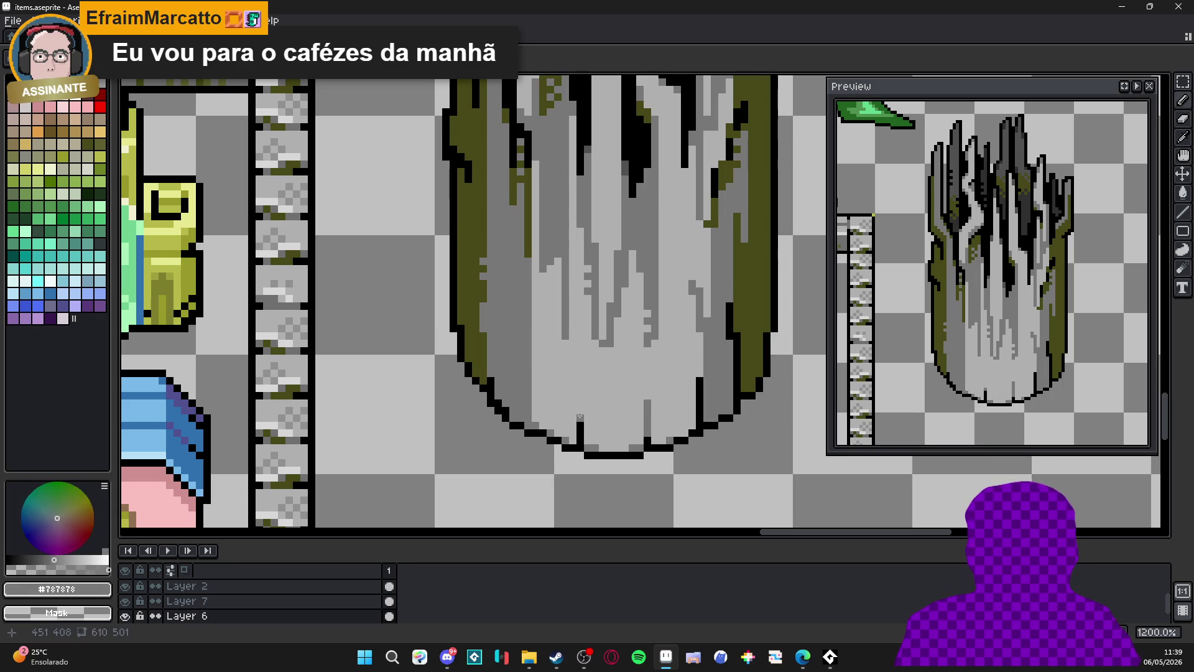
Draw a black line and extra black pixel along the trunk's left outline.
left_click_drag(525, 390, 545, 397)
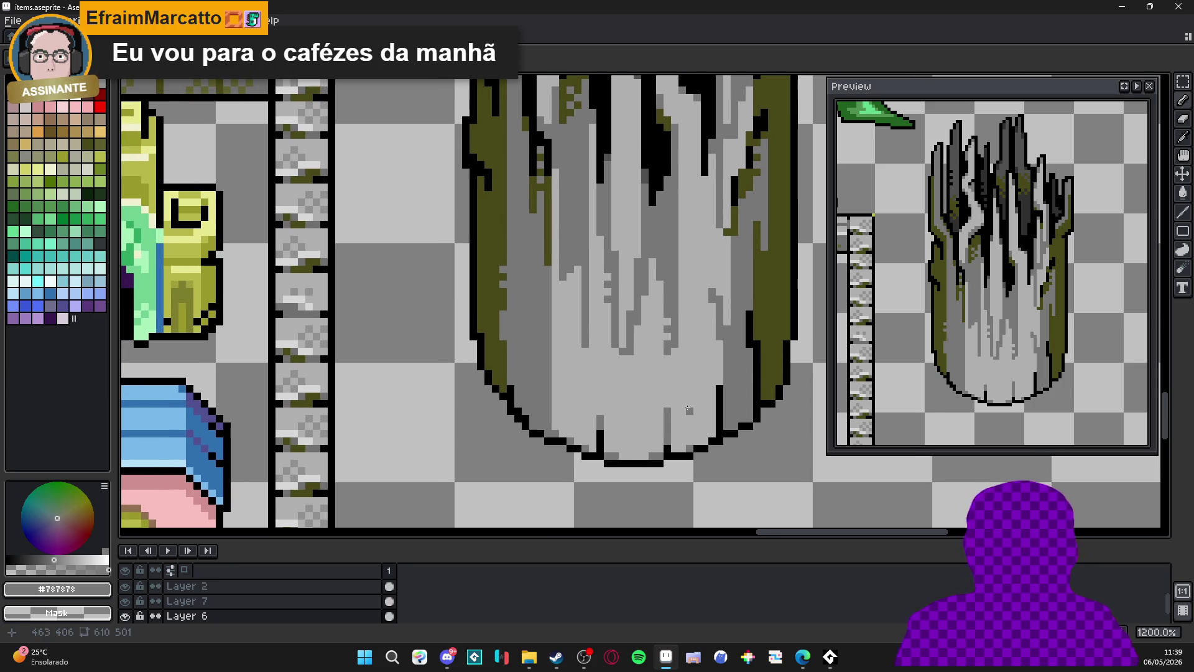
left_click(555, 433, "alt")
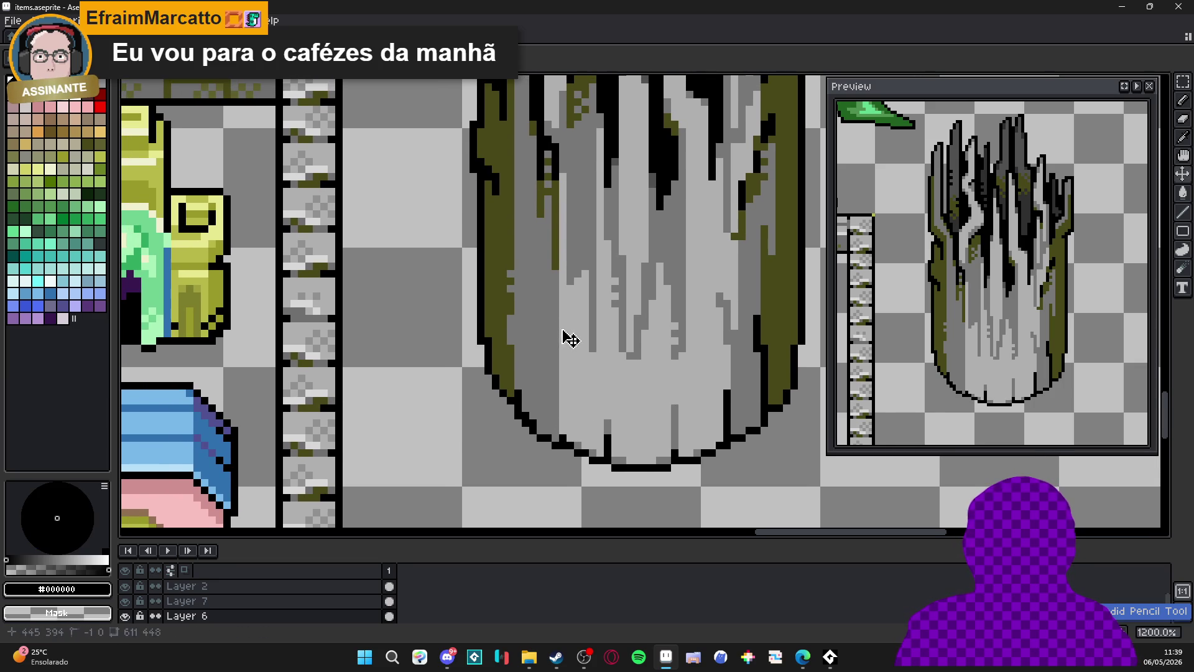
scroll(563, 338, "up", 2)
left_click_drag(540, 434, 539, 393)
left_click(532, 398, "alt")
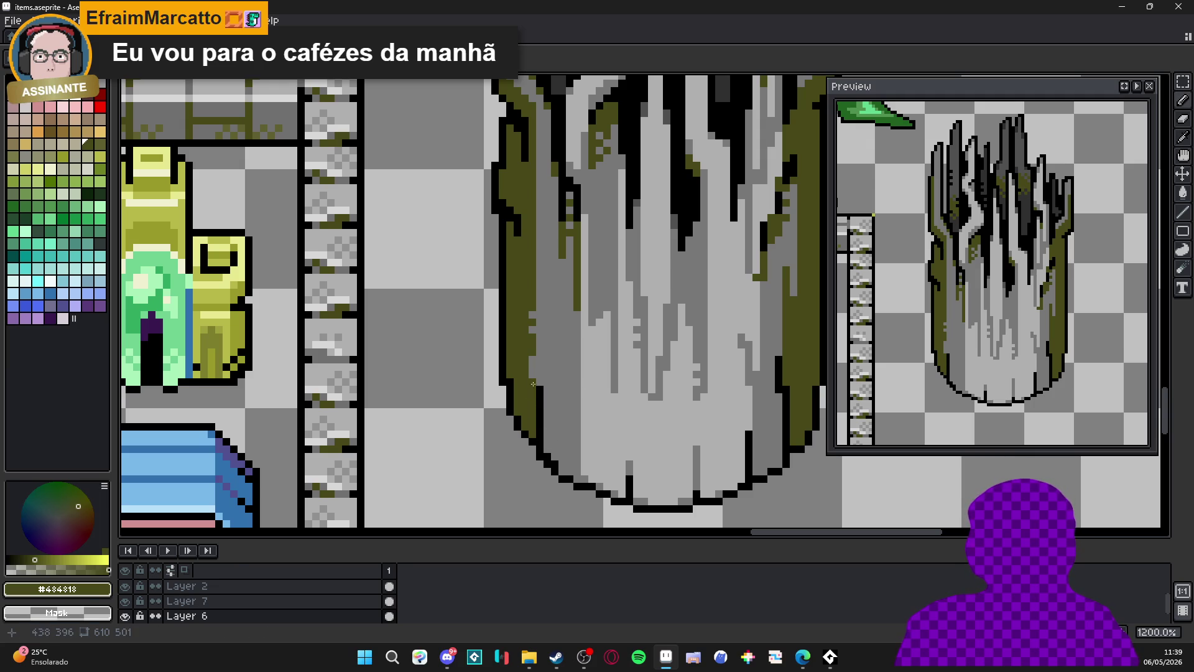
left_click(510, 367, "alt")
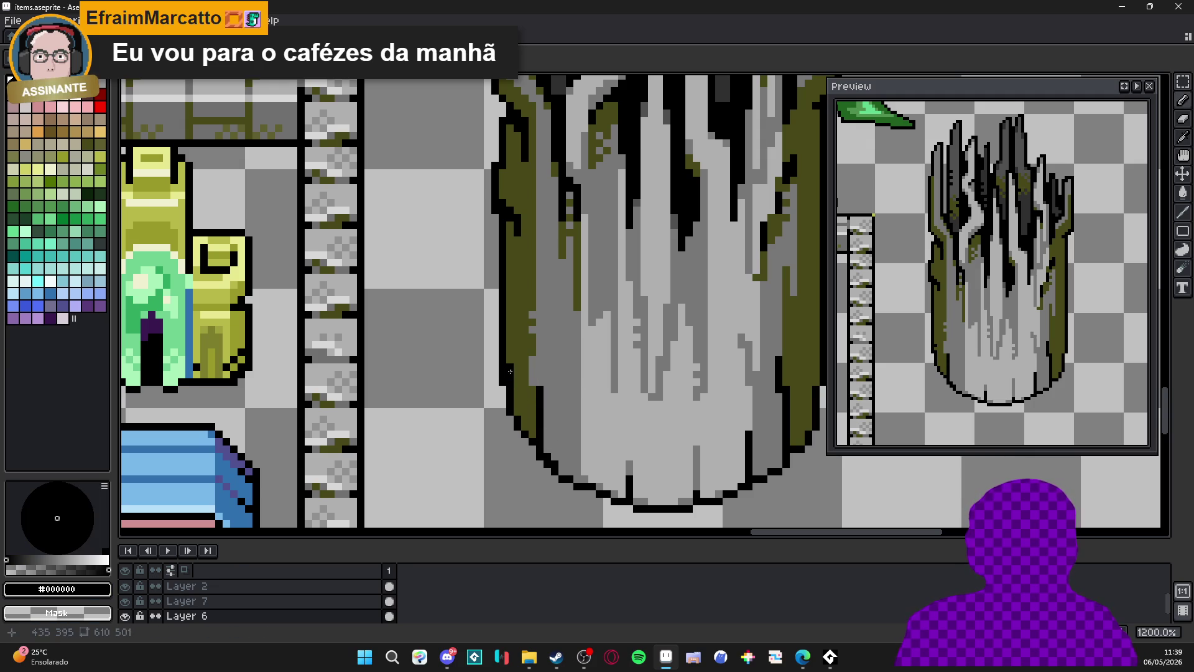
left_click(523, 374)
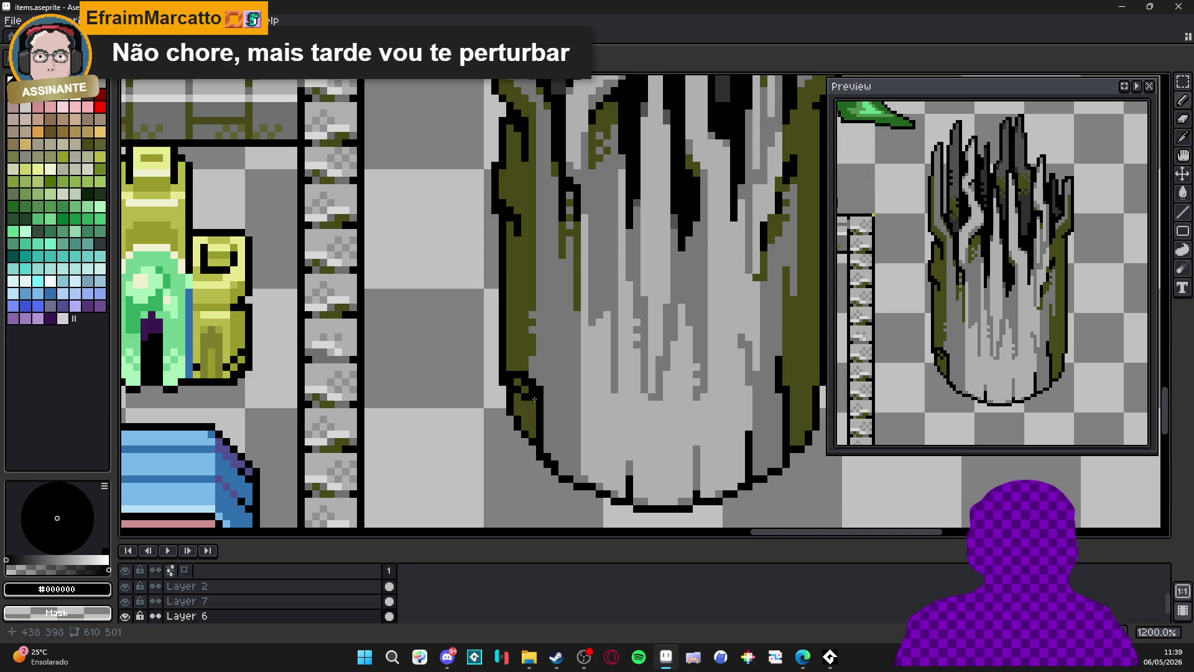
scroll(546, 404, "down", 2)
scroll(546, 403, "up", 1)
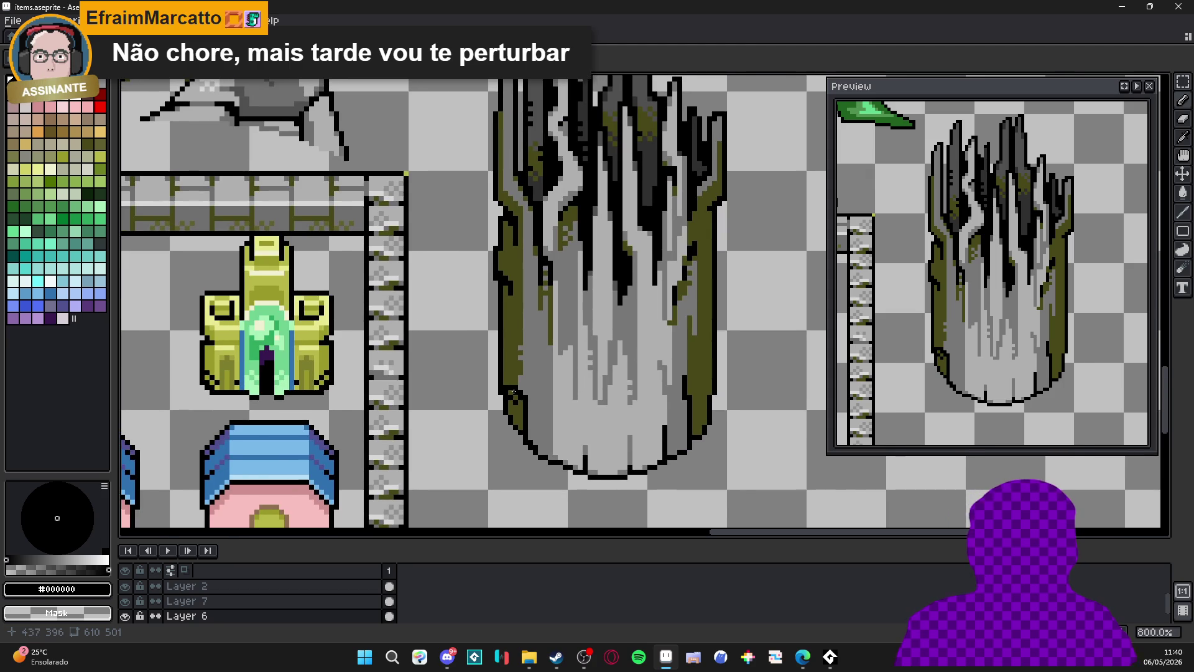
scroll(505, 376, "up", 1)
scroll(505, 376, "down", 2)
Save items.aseprite with Ctrl+S, keeping the refined trunk outline.
key("ctrl+s")
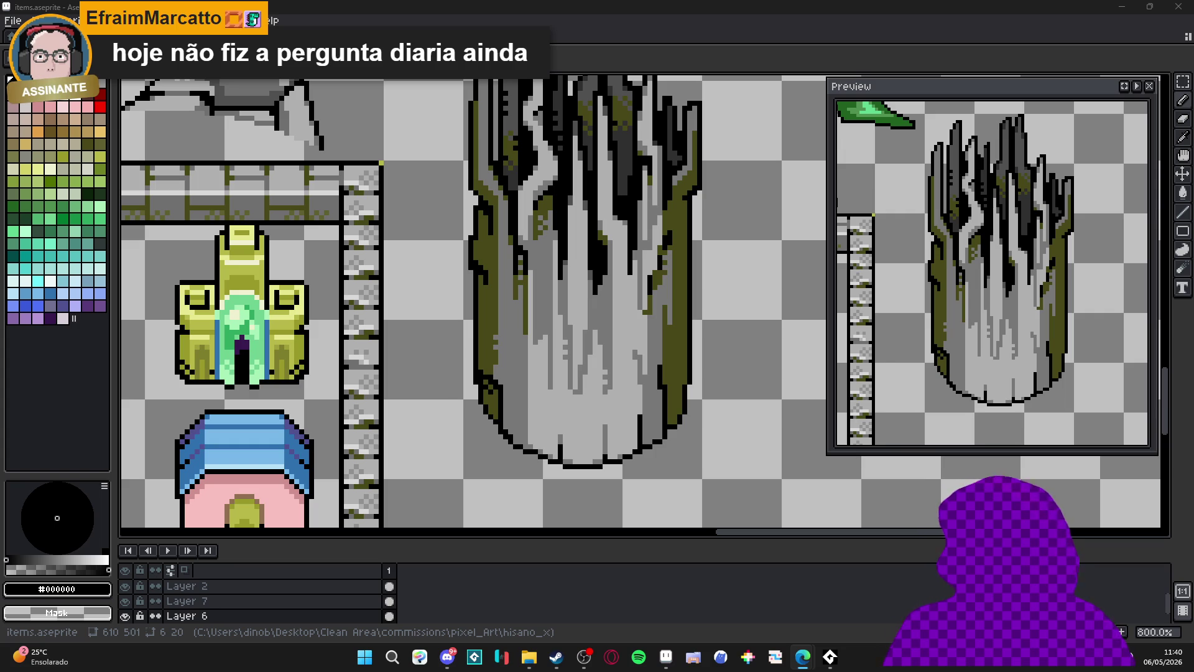
scroll(650, 417, "down", 2)
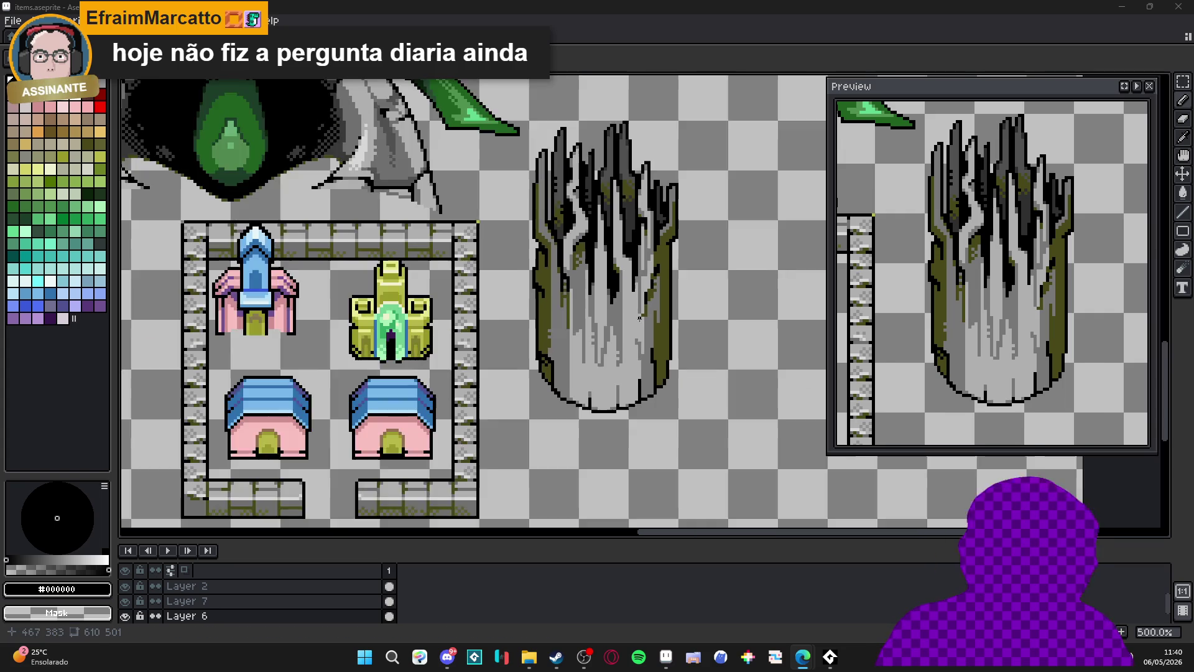
Add a black right-outline pixel, two light-grey highlights and a dark olive edge pixel.
scroll(650, 417, "up", 5)
left_click(671, 347)
scroll(670, 357, "down", 4)
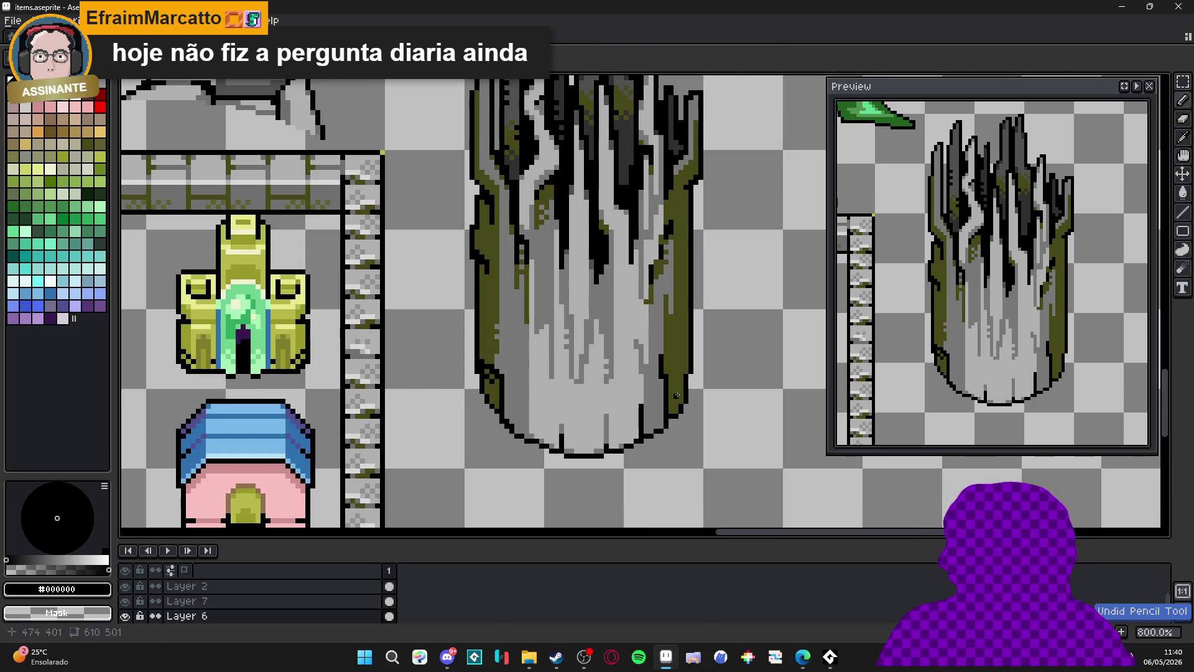
scroll(677, 375, "up", 3)
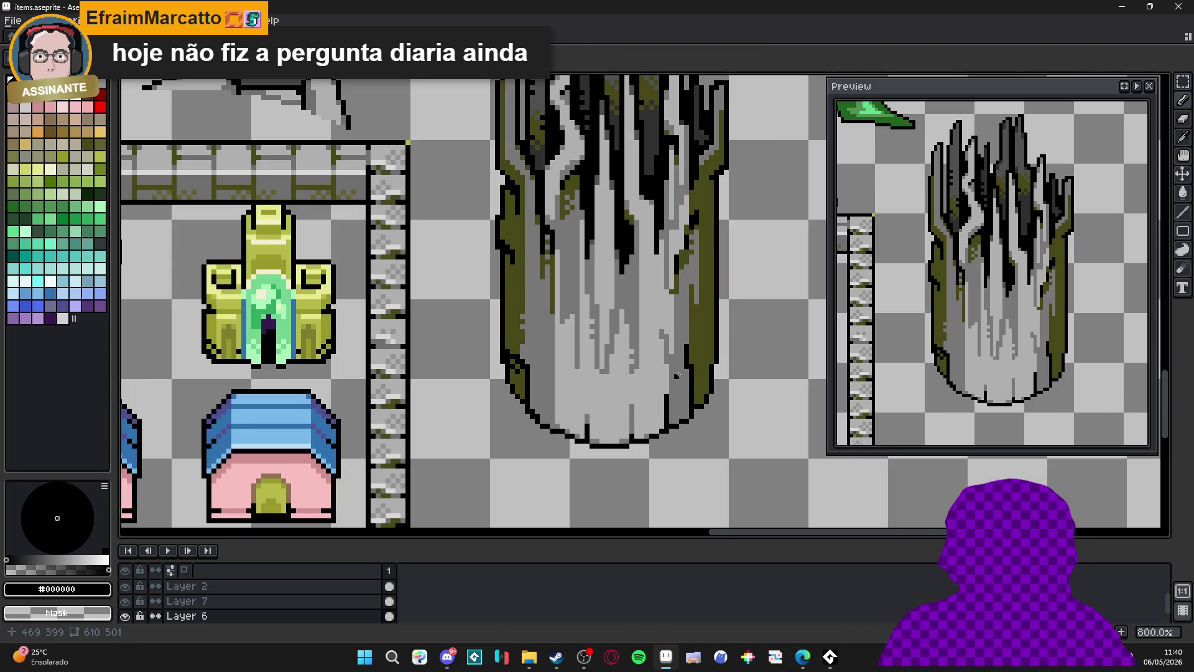
left_click(557, 350, "alt")
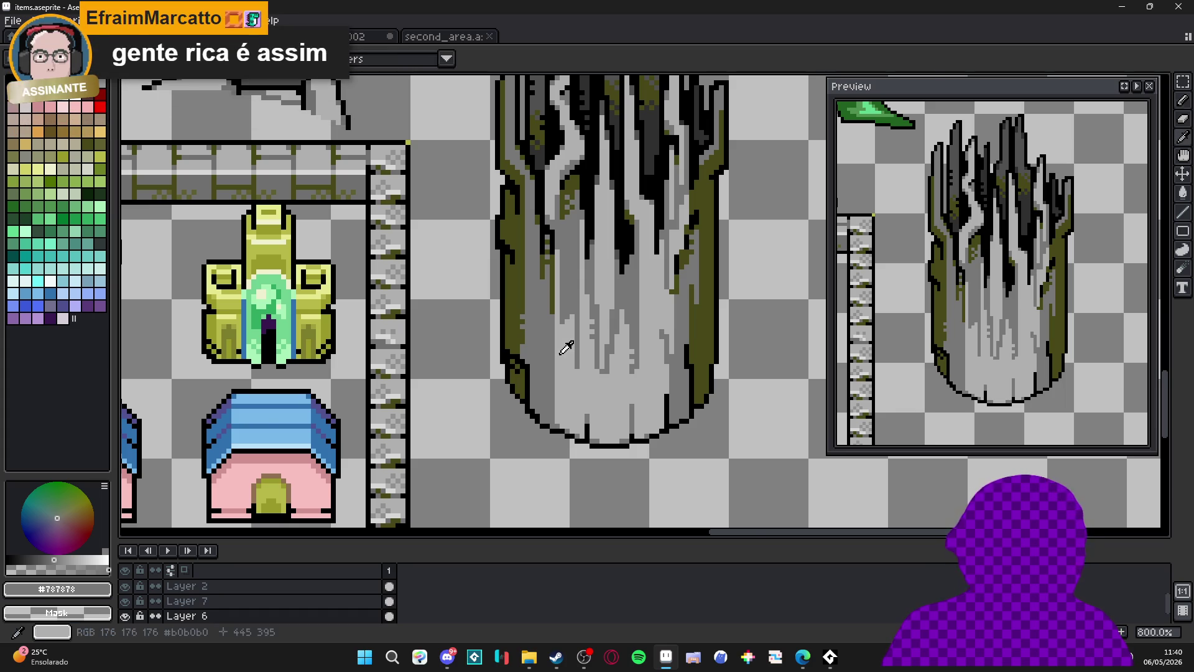
left_click(556, 352, "alt")
scroll(549, 357, "up", 2)
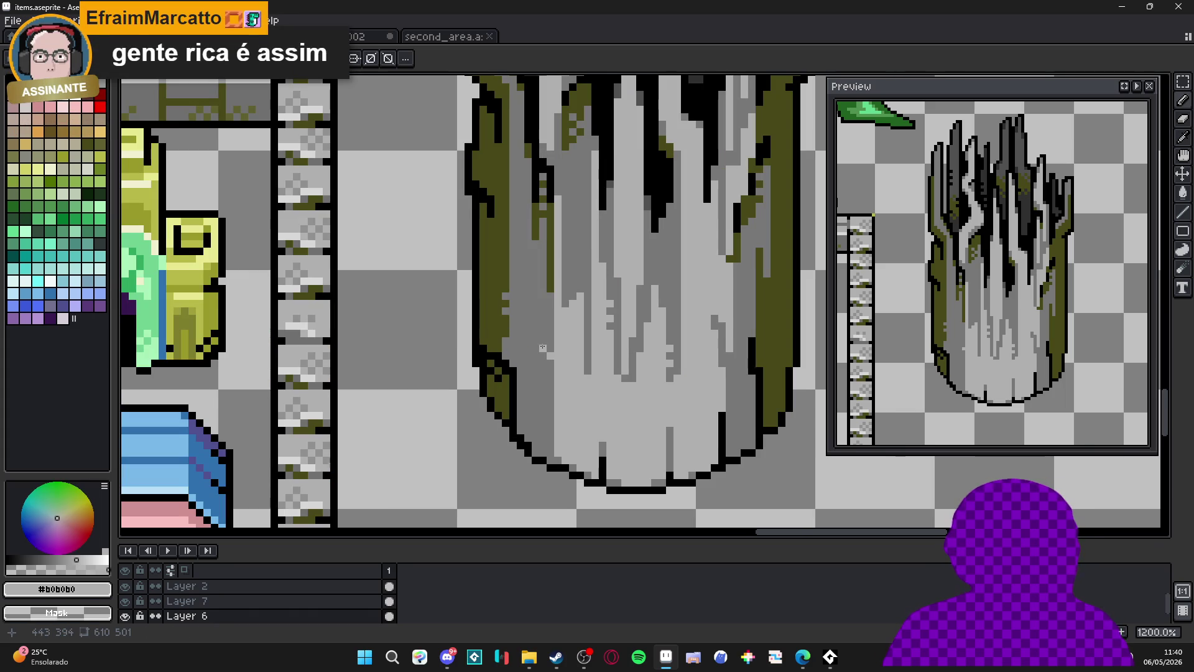
left_click(535, 342)
left_click(542, 352)
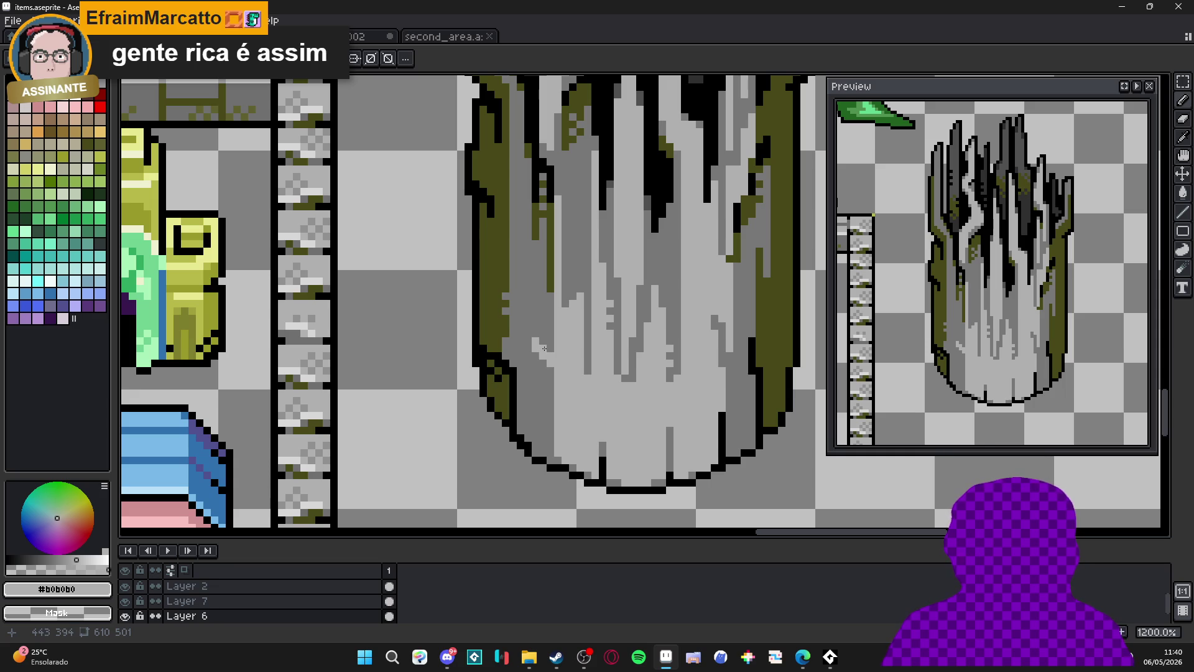
left_click(511, 331, "alt")
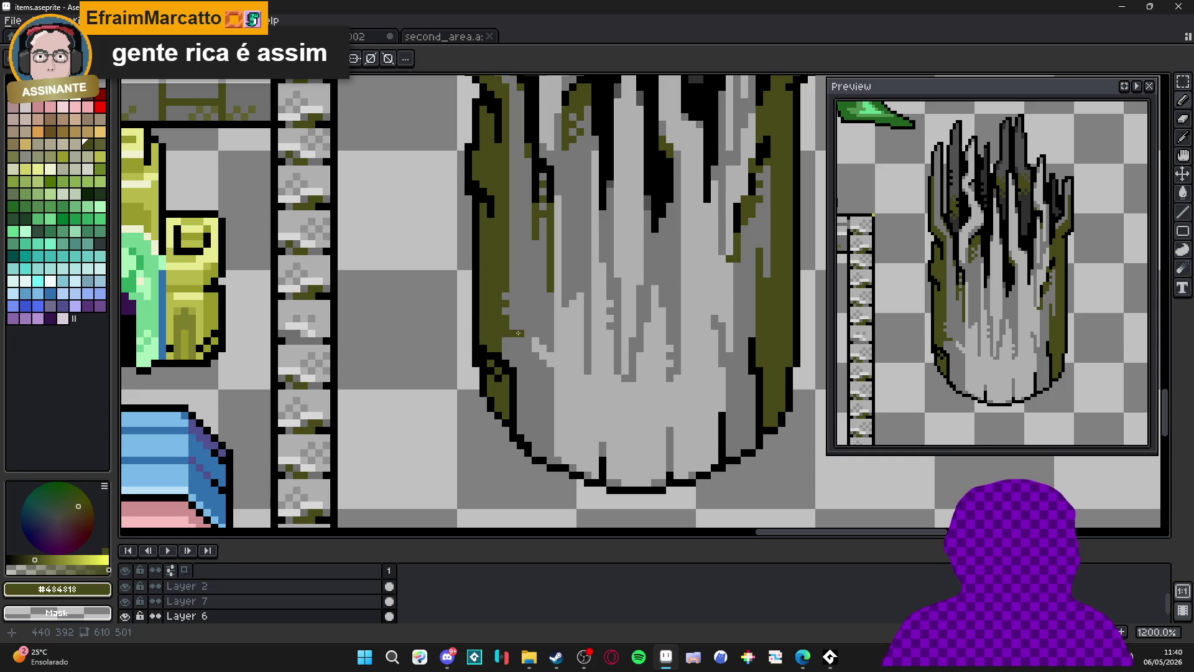
left_click(517, 340)
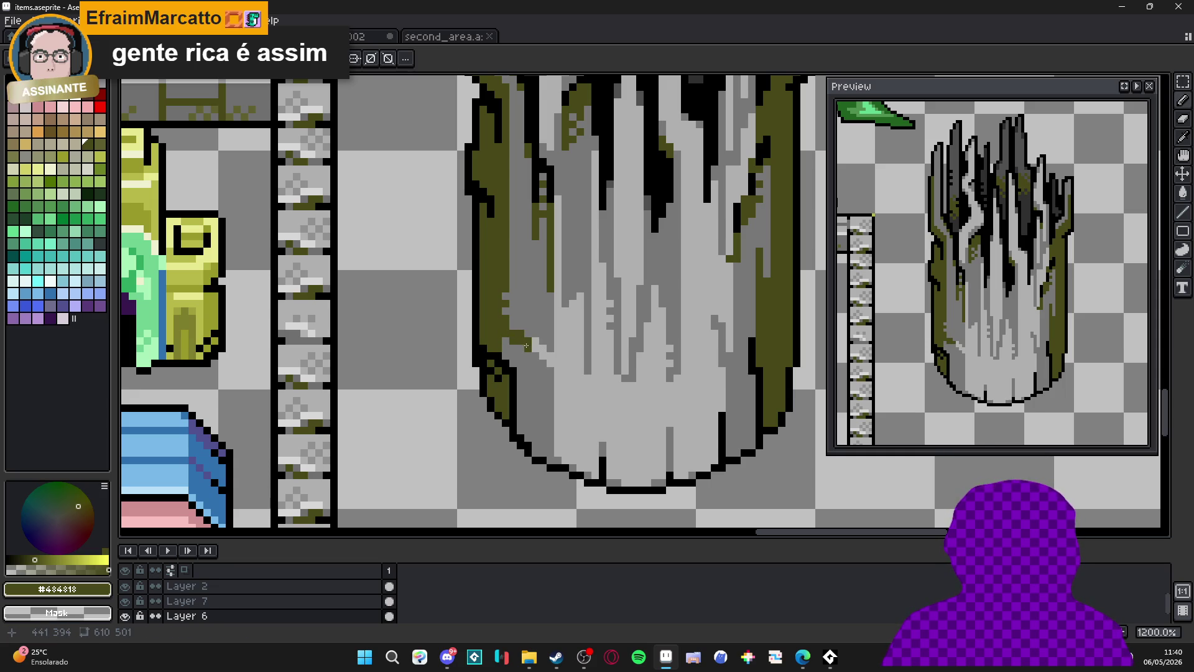
Paint a small mid grey patch on the trunk and enlarge the brush to 2 px.
left_click(519, 335, "alt")
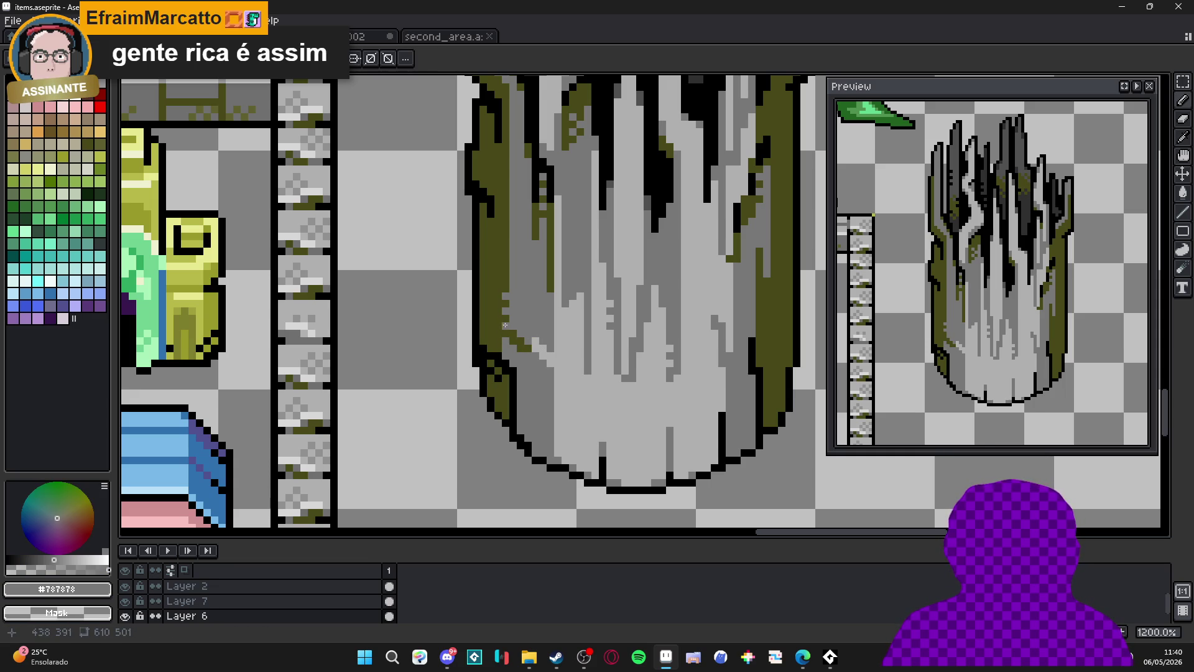
scroll(515, 349, "down", 3)
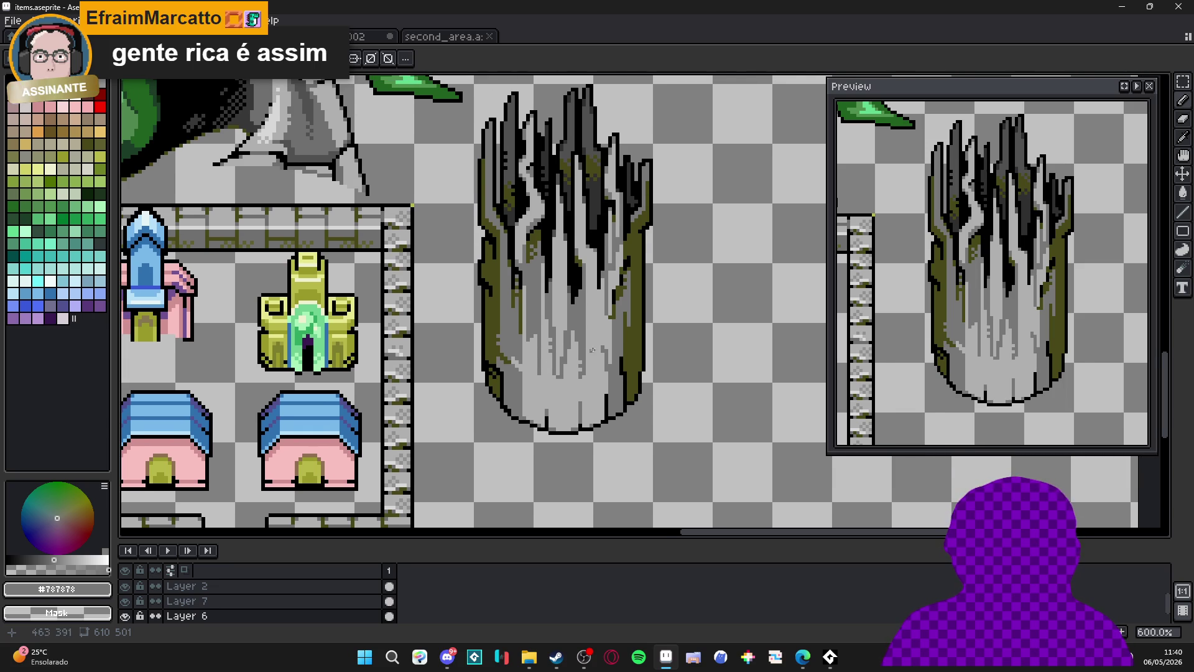
scroll(622, 344, "up", 3)
left_click_drag(626, 339, 641, 348)
key("m")
left_click(637, 359)
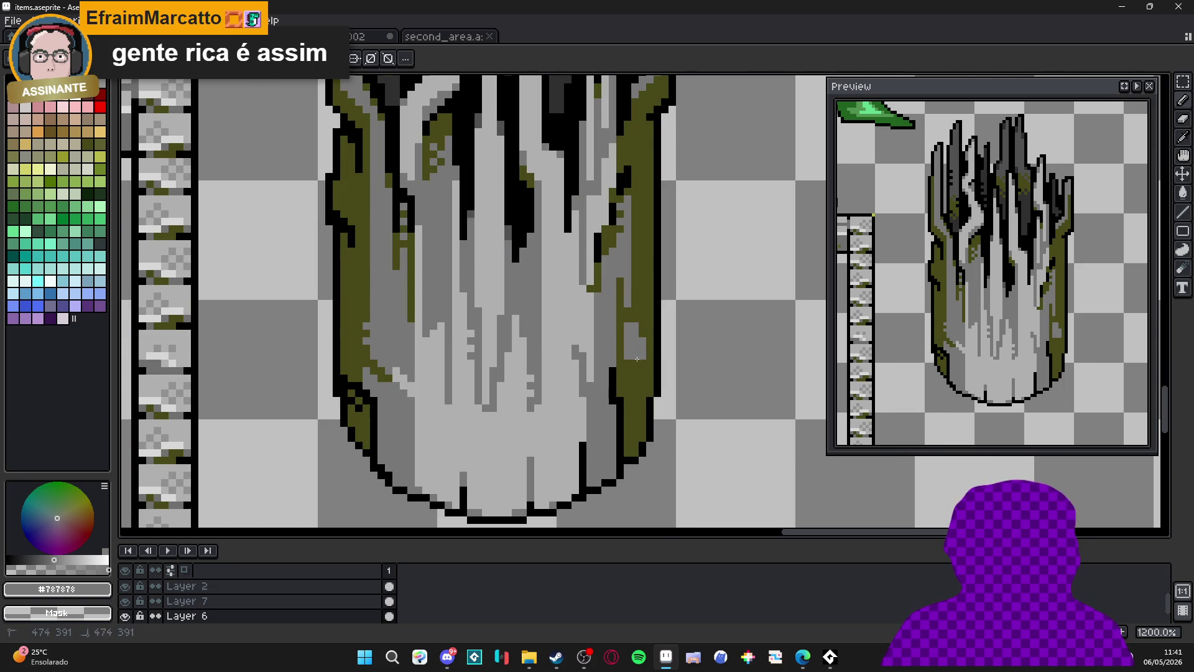
left_click(641, 330)
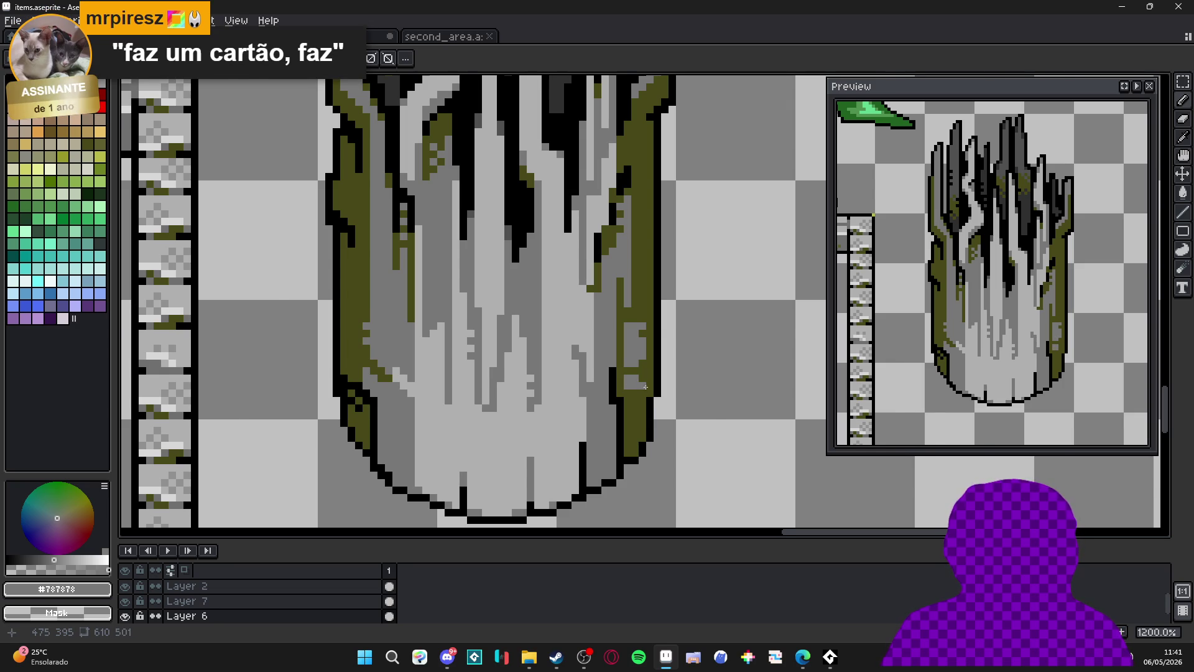
scroll(622, 374, "down", 4)
scroll(508, 343, "up", 4)
scroll(507, 343, "up", 1)
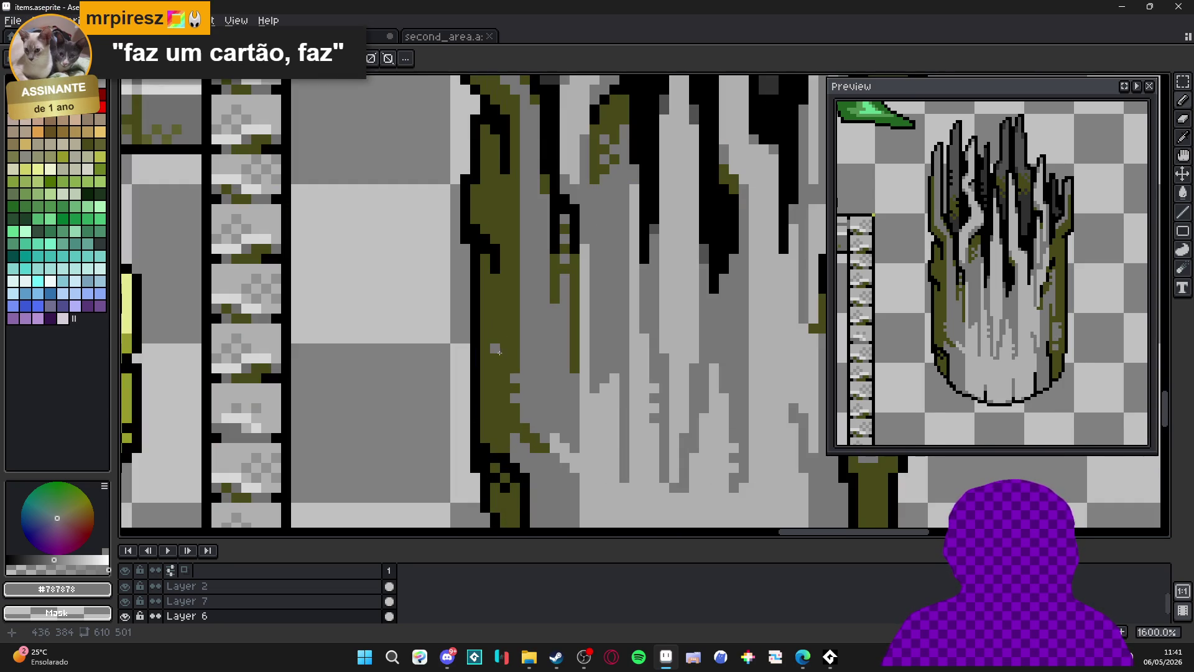
key("plus")
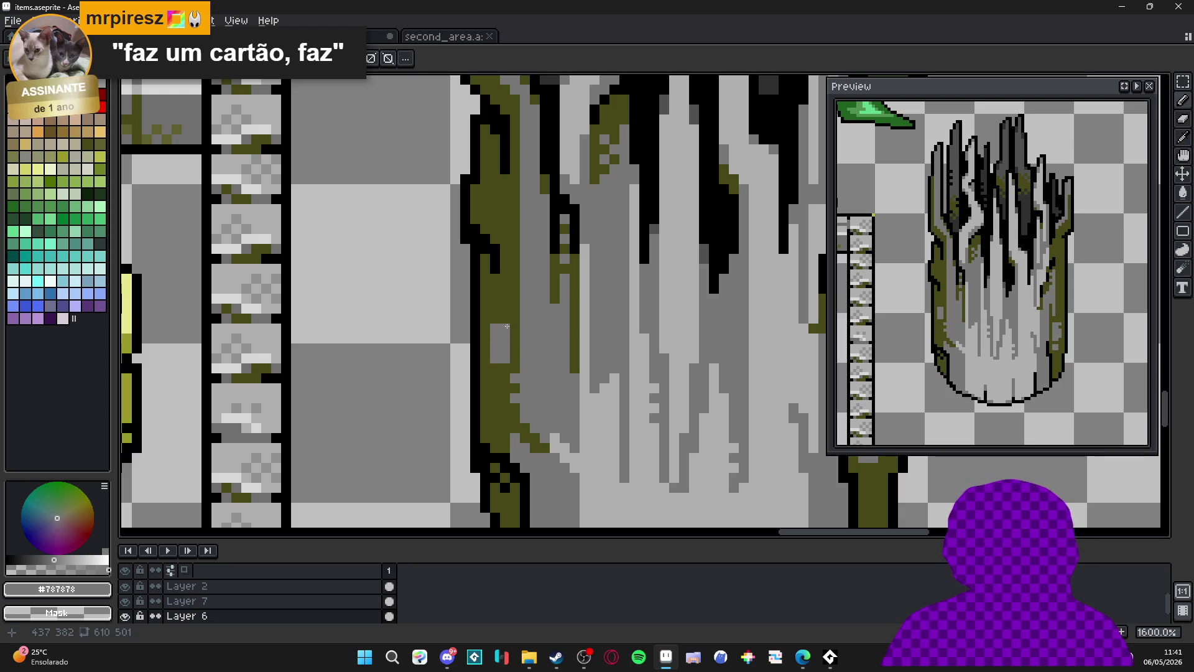
scroll(504, 299, "down", 5)
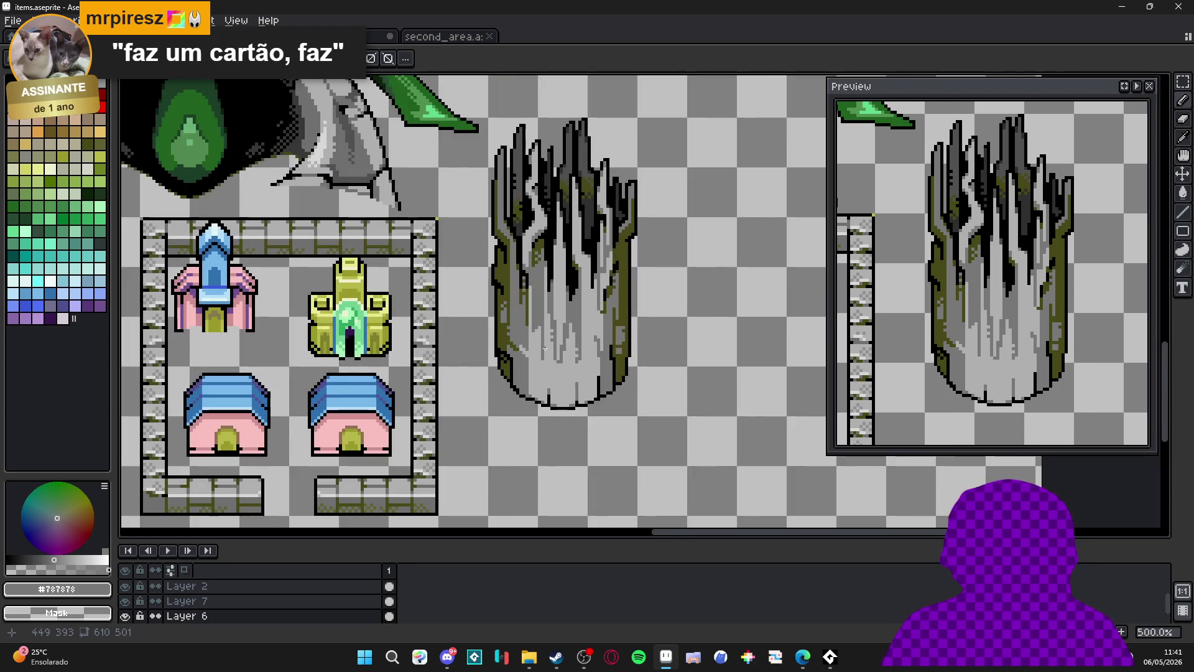
Extend the stump's upper-right spike upward in black.
scroll(558, 359, "down", 3)
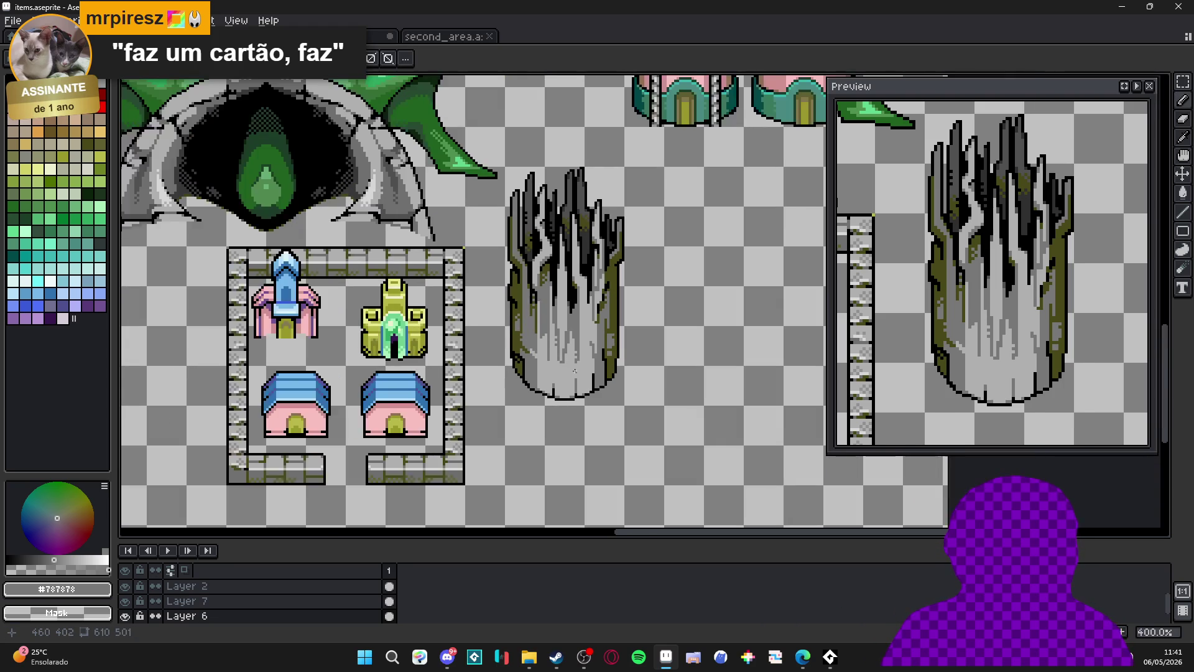
scroll(579, 379, "up", 2)
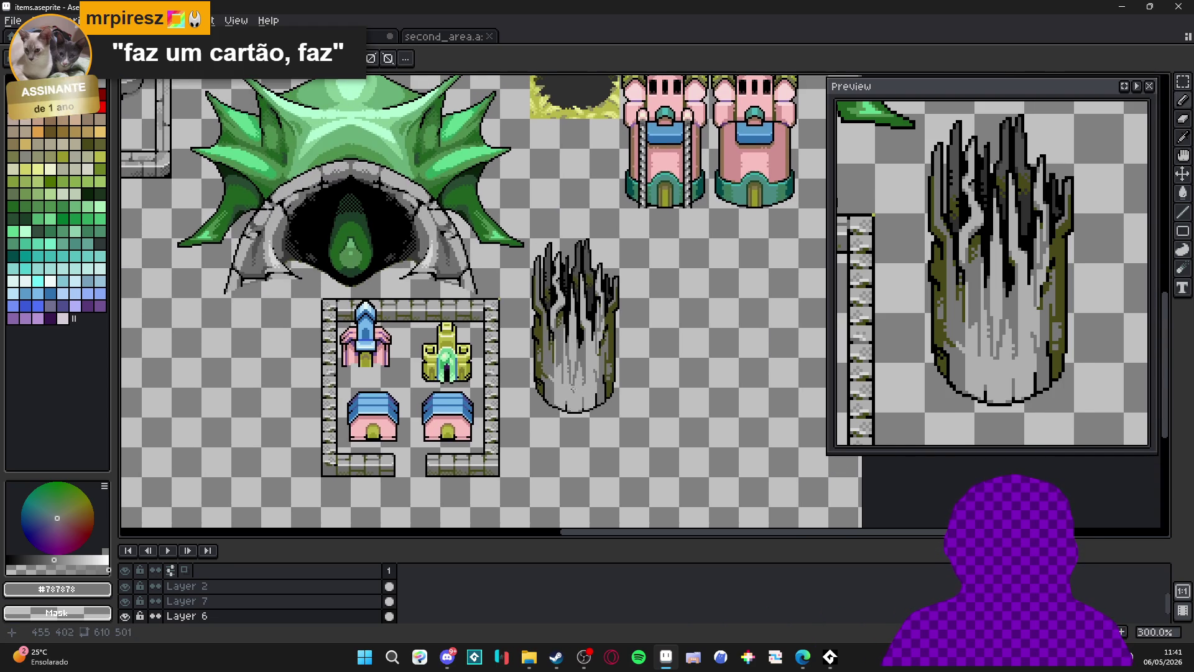
scroll(625, 246, "up", 3)
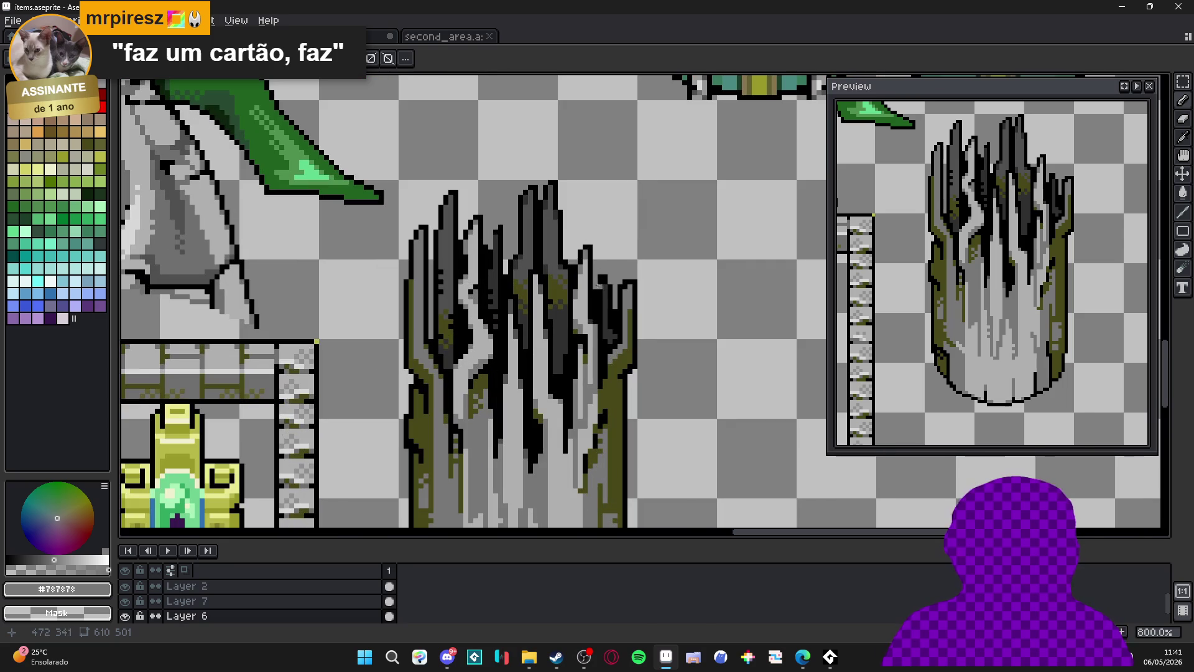
left_click(602, 273, "alt")
left_click_drag(601, 268, 599, 211)
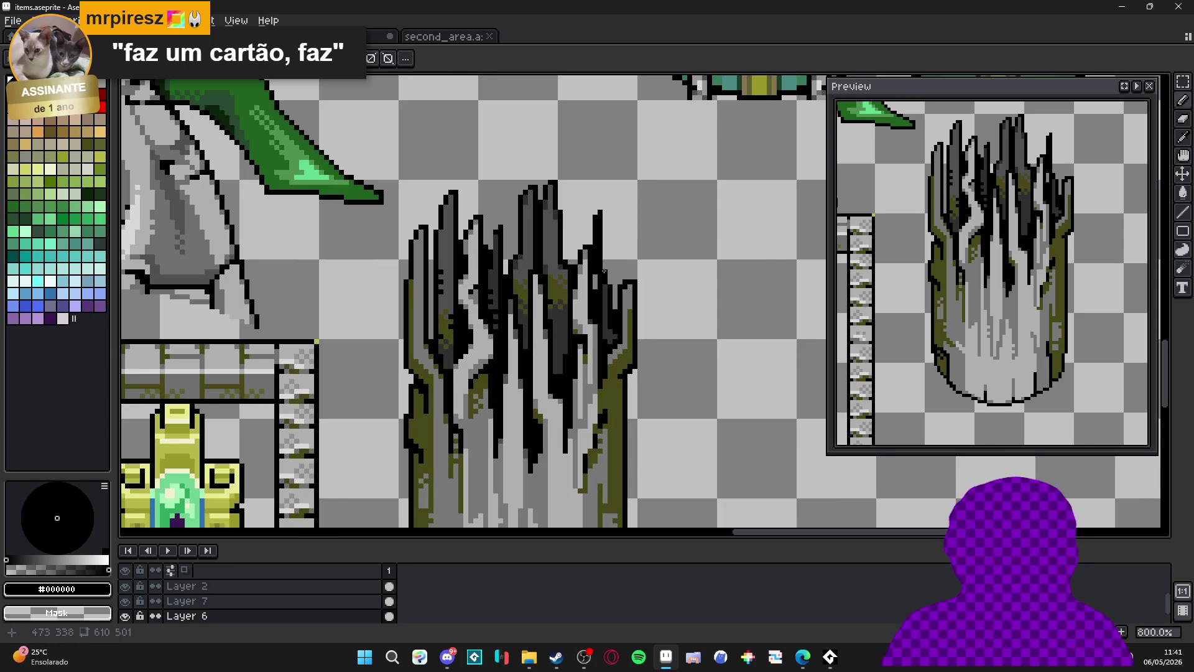
scroll(596, 281, "down", 4)
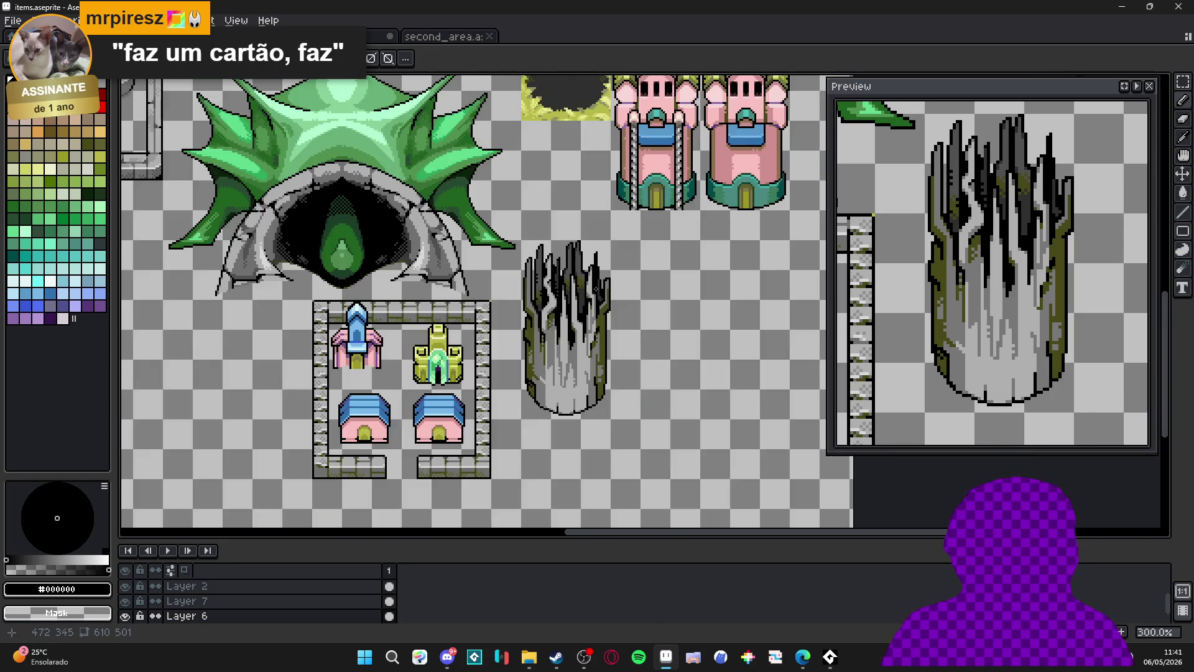
scroll(596, 314, "up", 1)
scroll(597, 317, "down", 1)
scroll(616, 333, "up", 1)
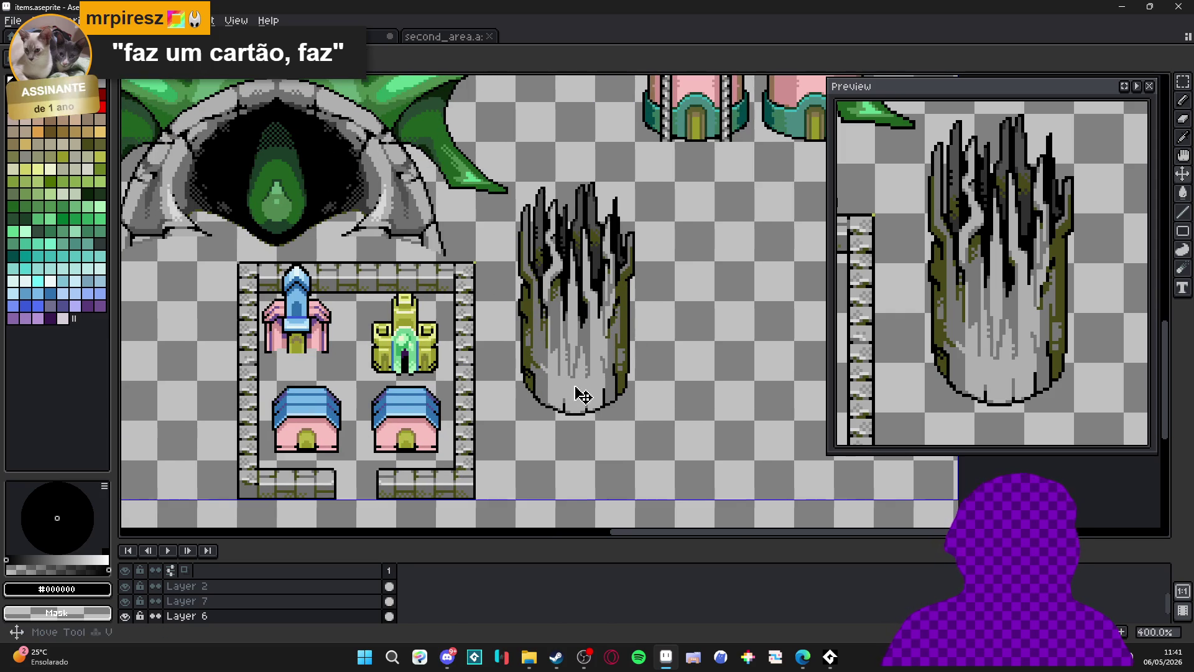
Show the grid, marquee-select the whole stump, and bring up second_area.aseprite.
key("ctrl+apostrophe")
mouse_move(515, 181)
left_mouse_down()
mouse_move(636, 413)
mouse_move(593, 422)
left_mouse_up()
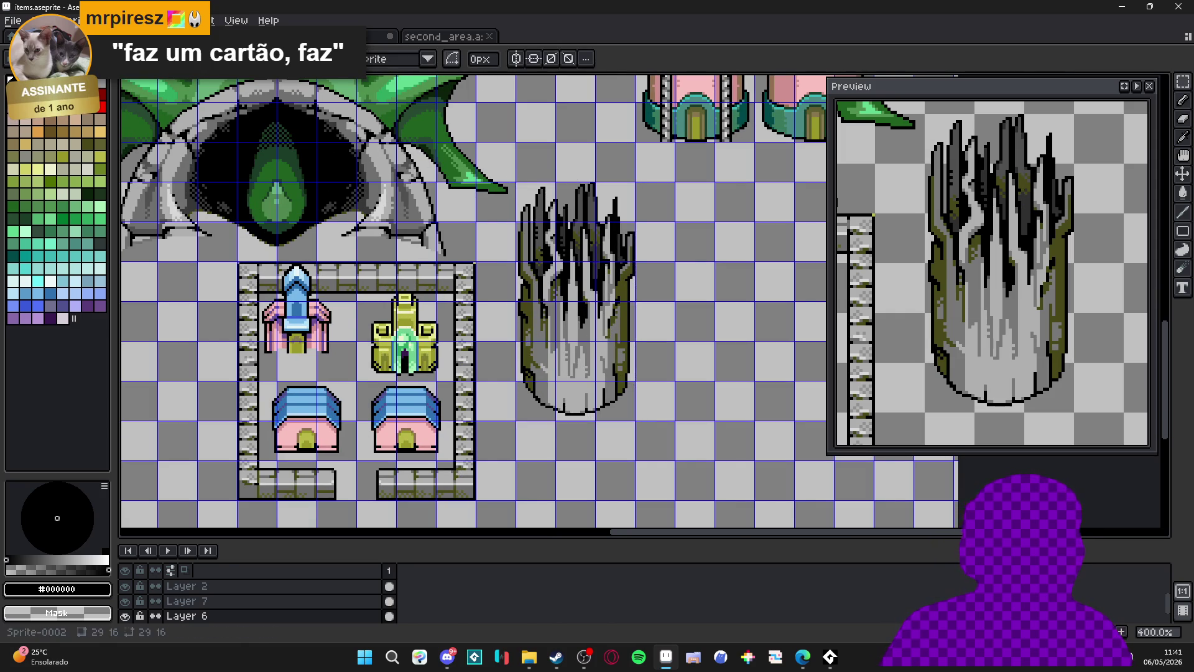
left_click(445, 36)
key("ctrl+Tab")
left_click(446, 38)
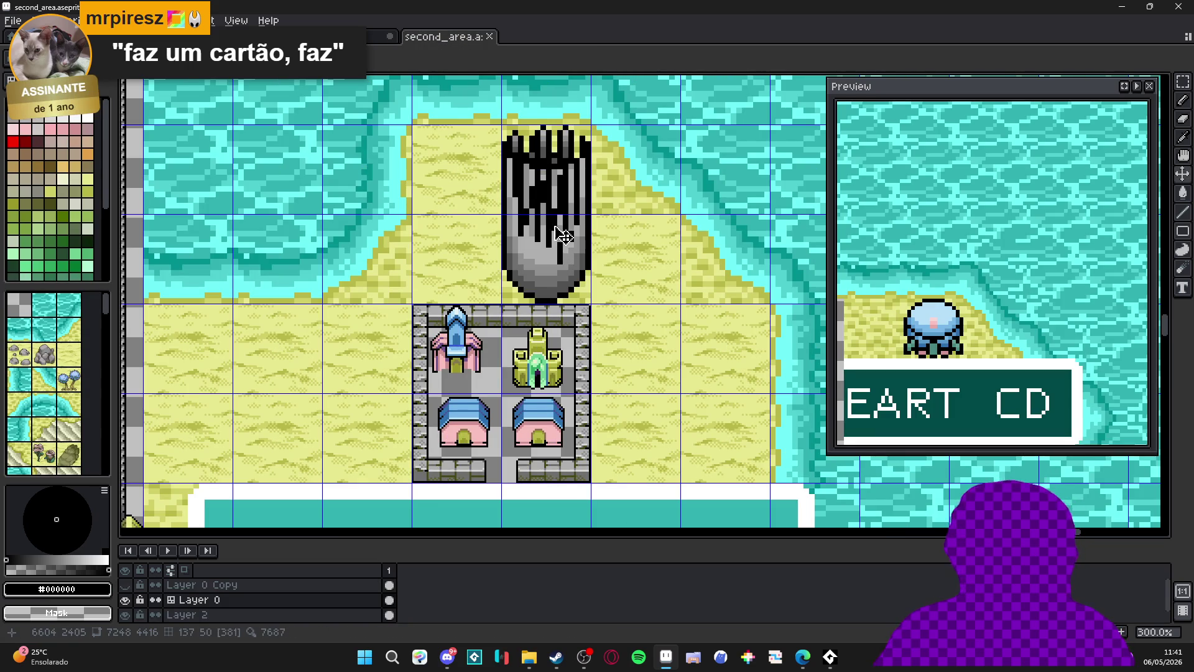
Delete the old stump tiles and paste the new stump into the empty slot.
key("m")
left_click_drag(548, 173, 522, 287)
key("Delete")
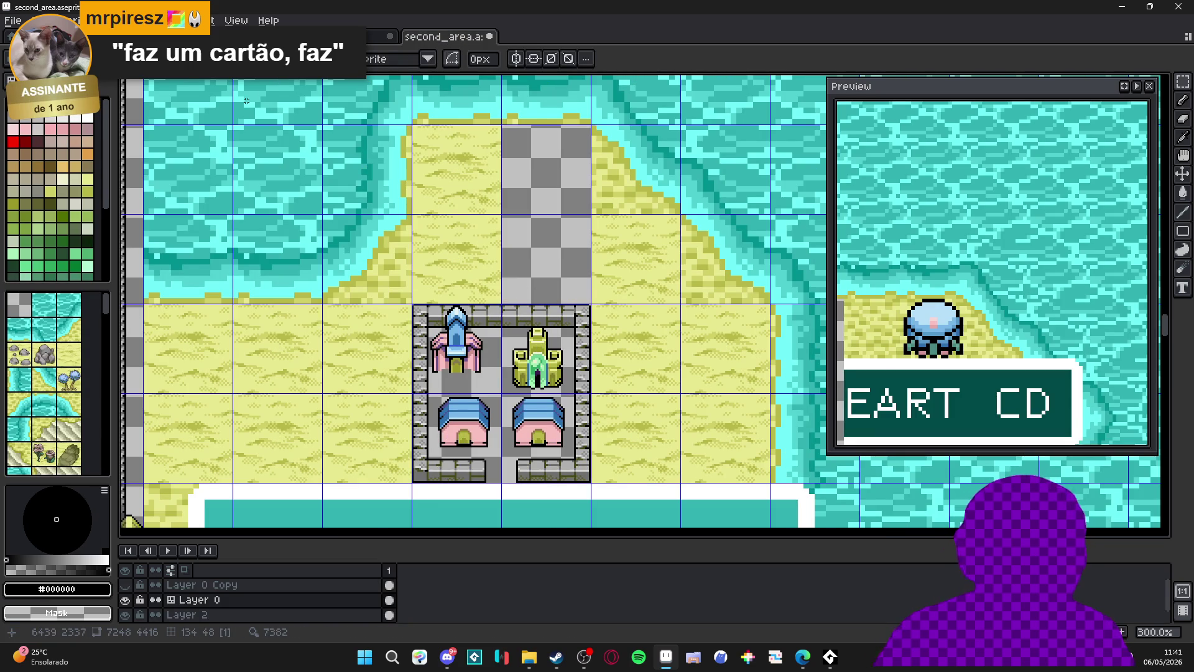
key("ctrl+v")
scroll(623, 258, "up", 1)
mouse_move(663, 314)
left_mouse_down()
mouse_move(531, 206)
mouse_move(554, 311)
left_mouse_up()
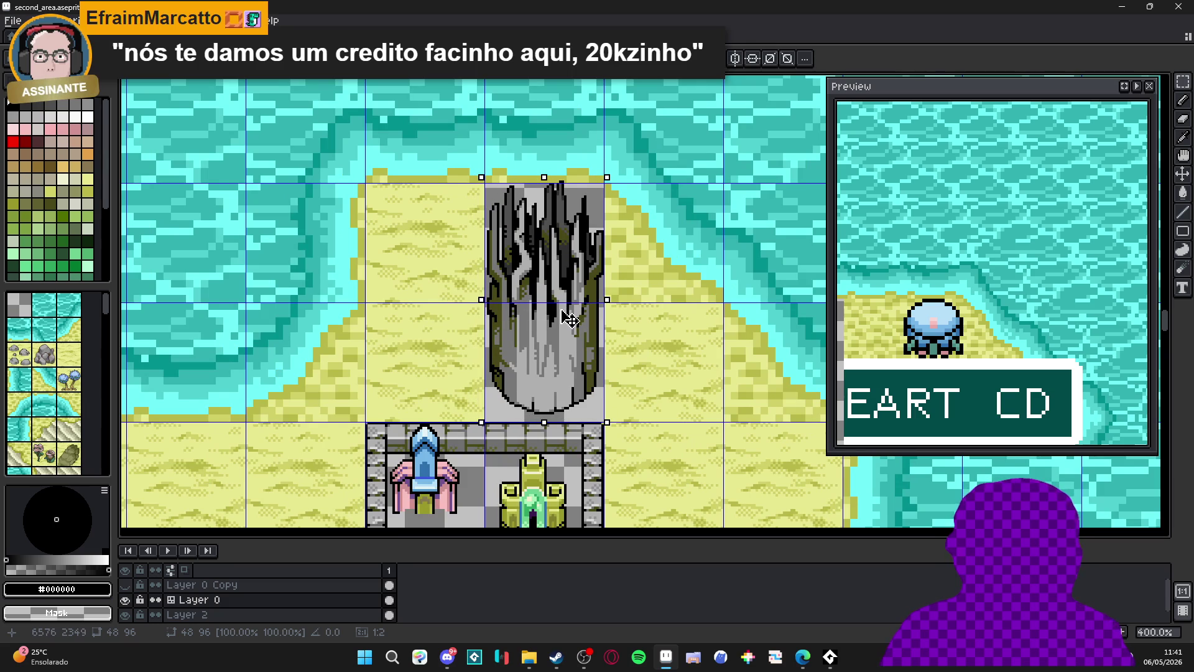
left_click_drag(570, 320, 570, 327)
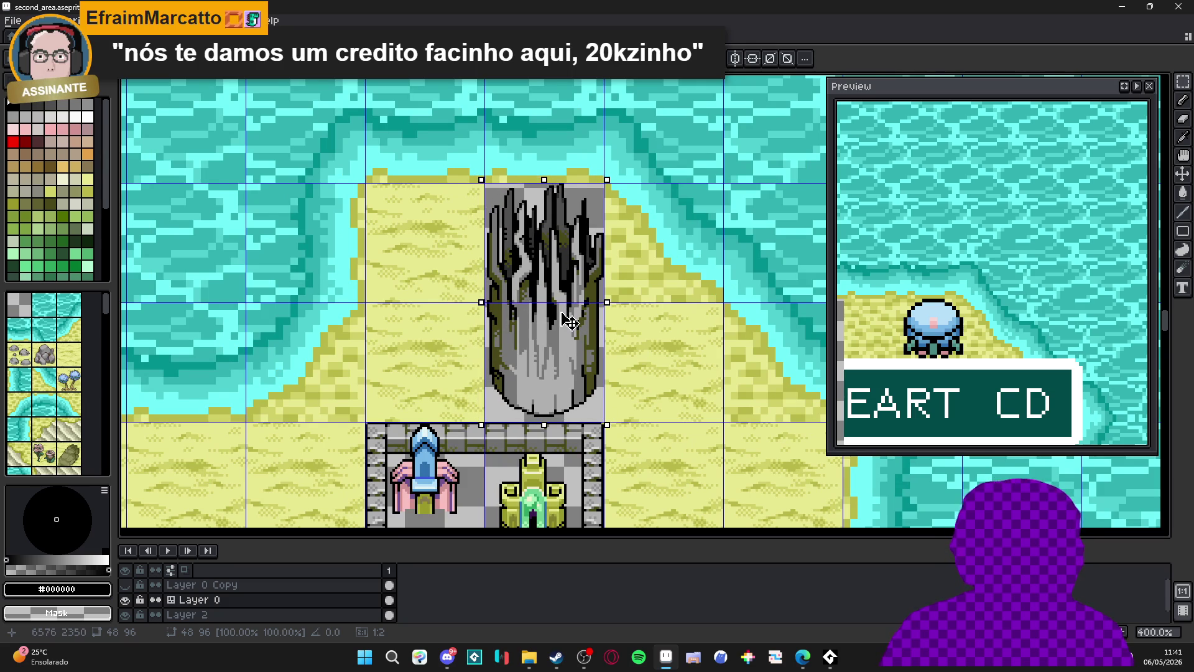
scroll(561, 348, "up", 1)
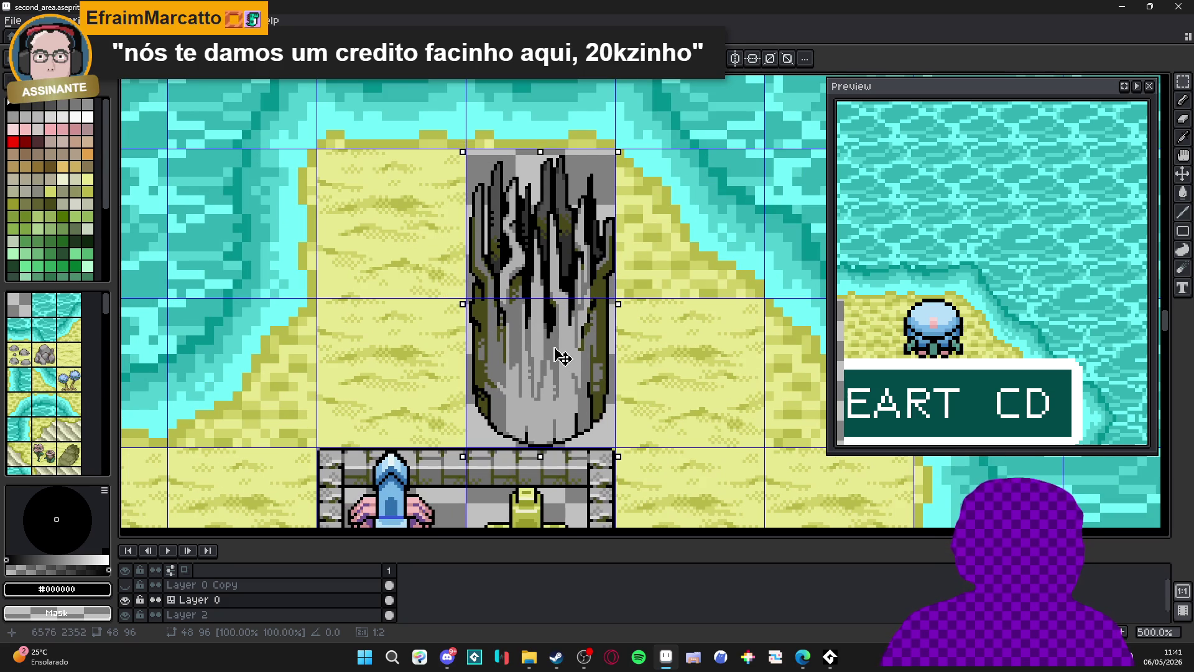
key("Return")
Save second_area, toggle Layer 0 Copy's visibility to compare, then go to Sprite-0002.
scroll(579, 297, "down", 3)
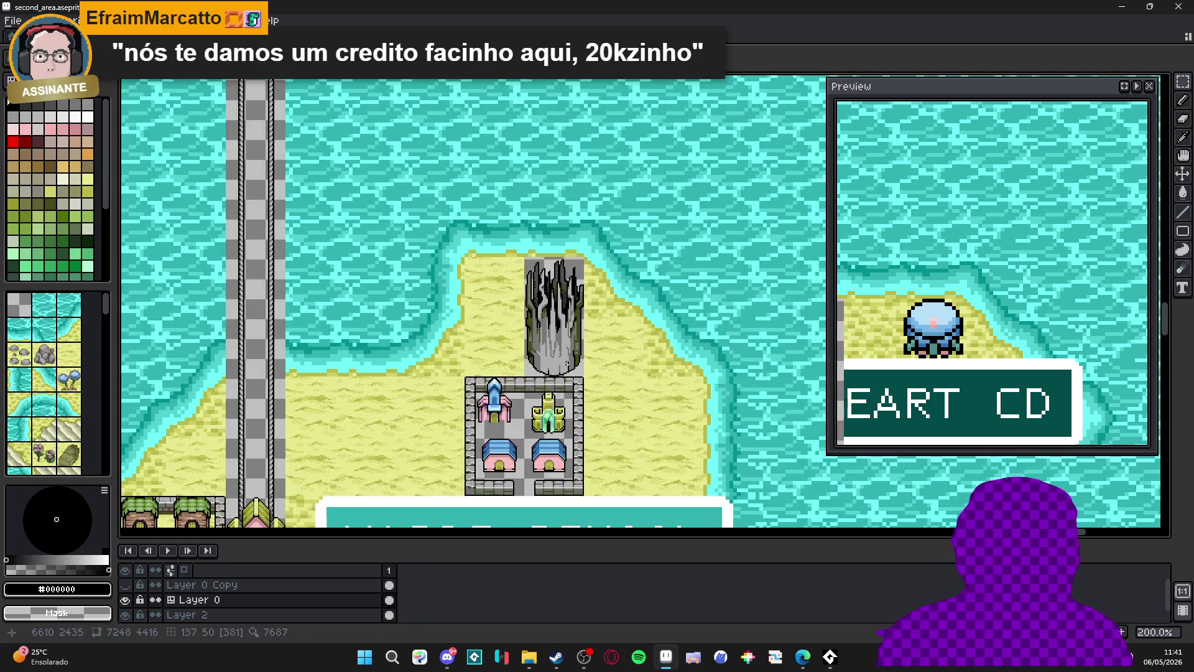
key("ctrl+s")
scroll(600, 276, "up", 1)
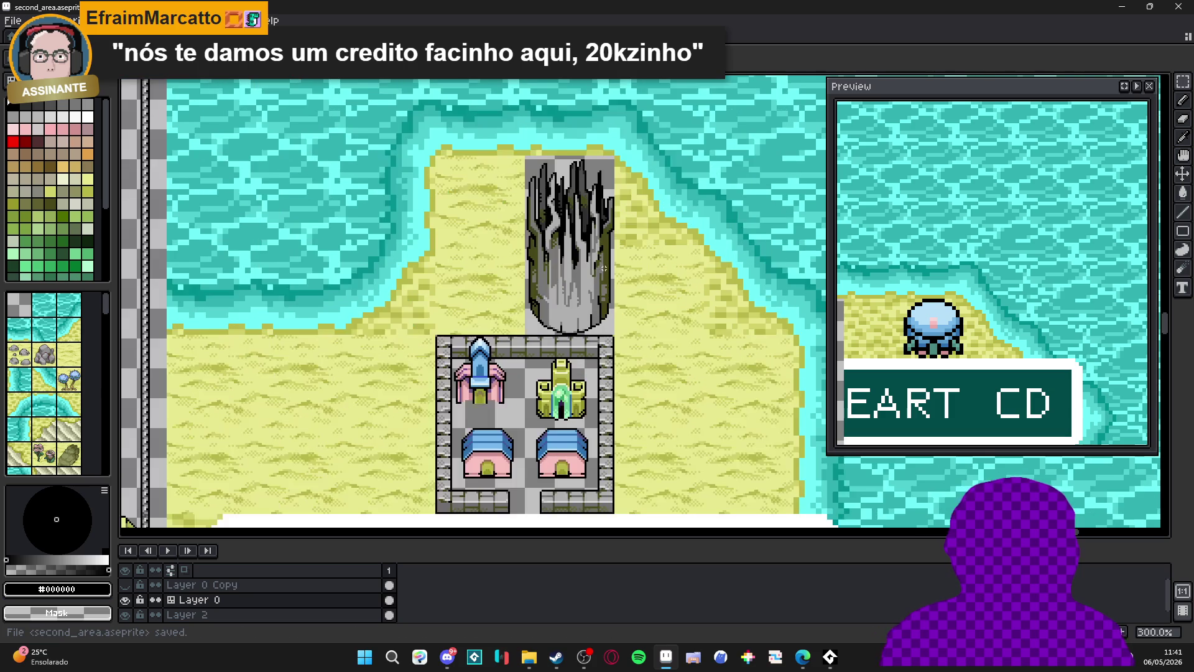
left_click(132, 585)
left_click(133, 586)
left_click(133, 586)
left_click(132, 585)
left_click_drag(472, 328, 501, 311)
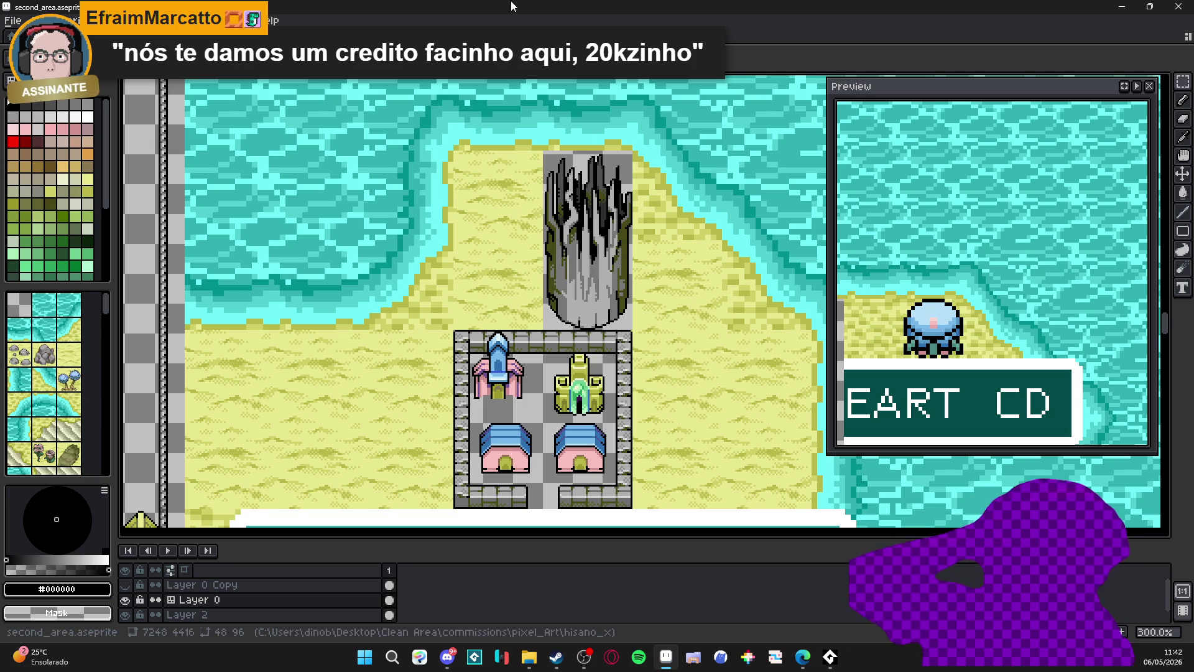
left_click(366, 28)
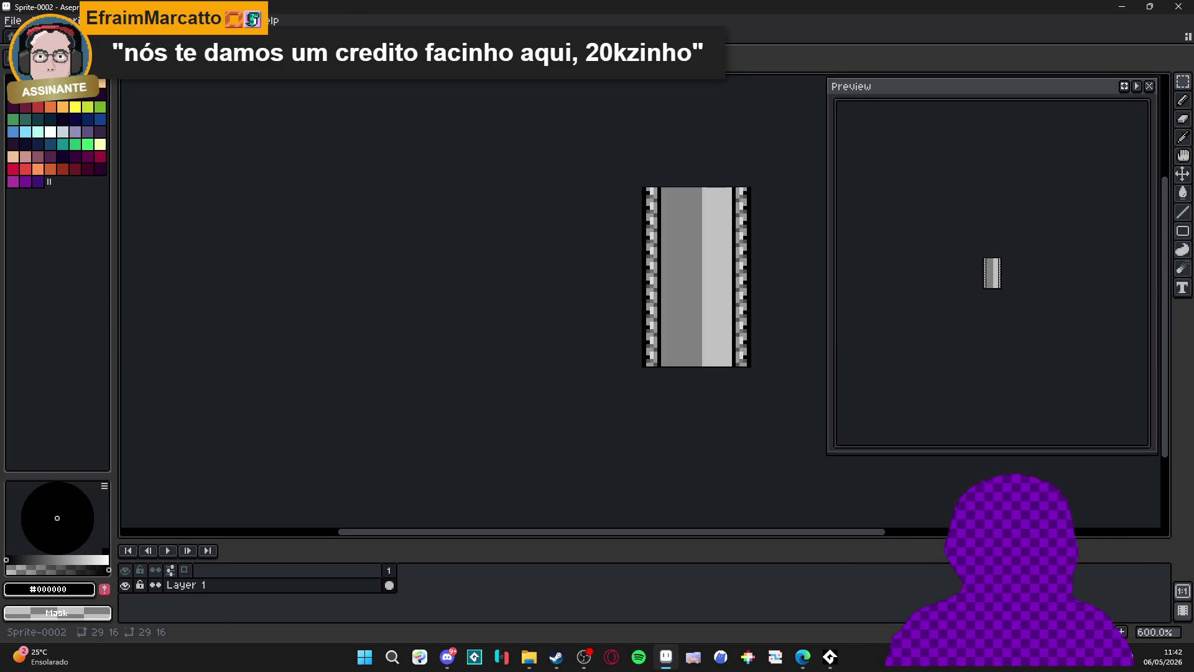
Hide the pixel grid on items.aseprite and save it.
key("ctrl+Tab")
key("ctrl+Tab")
key("ctrl+apostrophe")
key("ctrl+s")
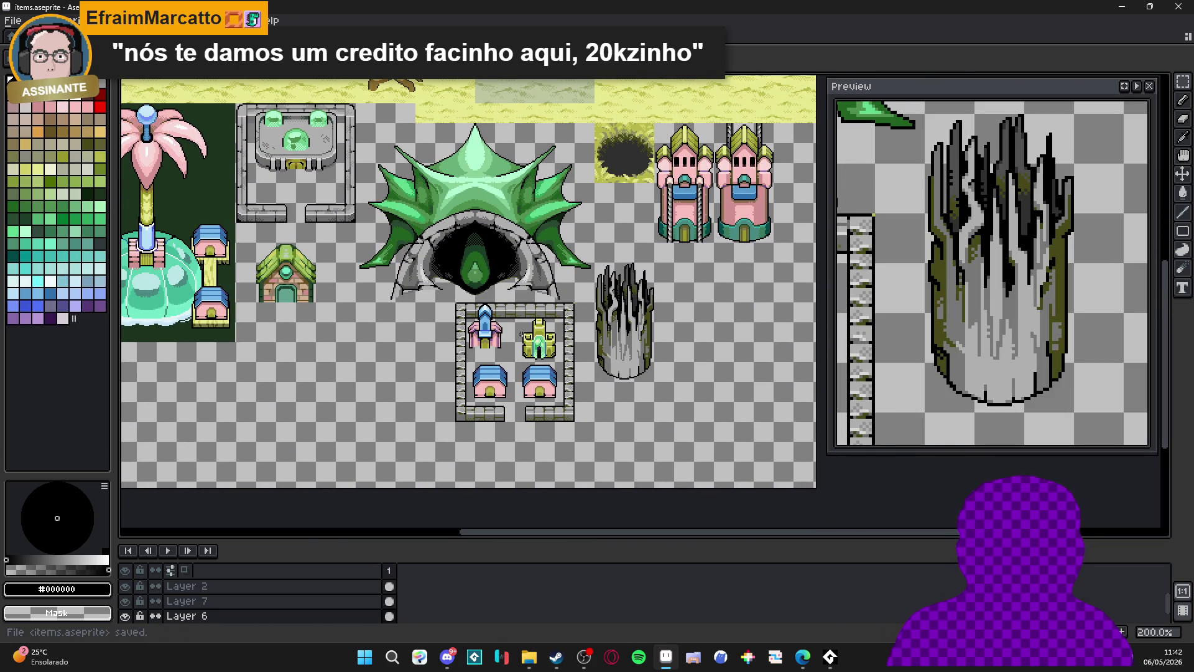
scroll(510, 324, "up", 2)
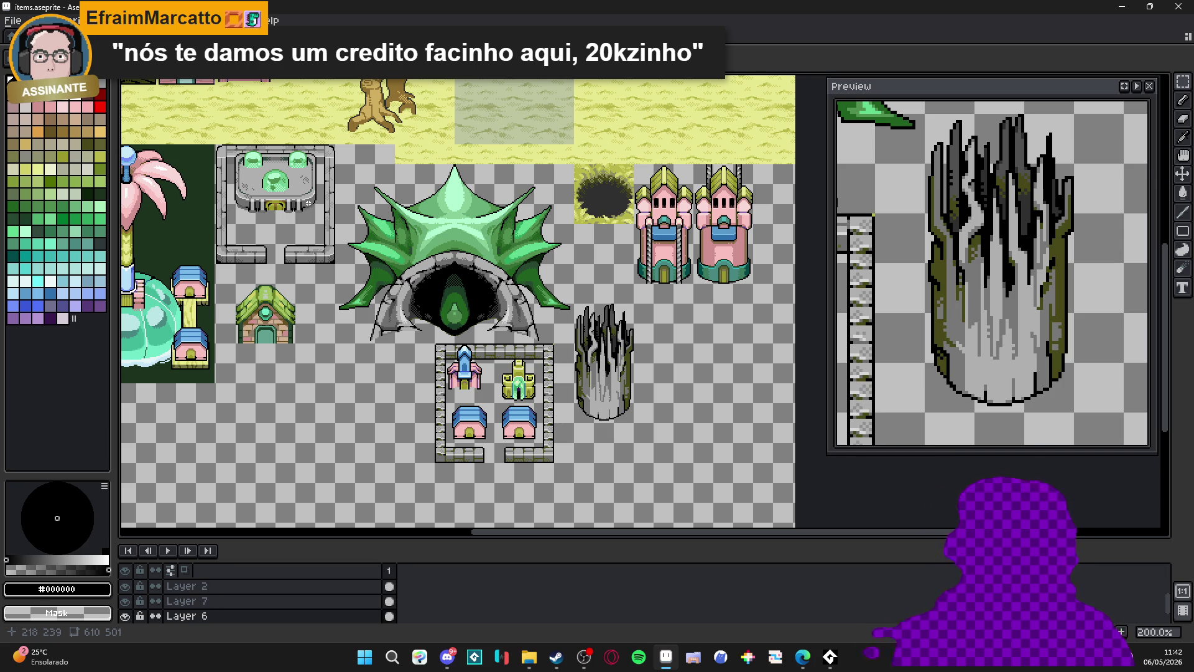
Check the Edge browser, then return to the second_area map in Aseprite.
key("alt+Tab")
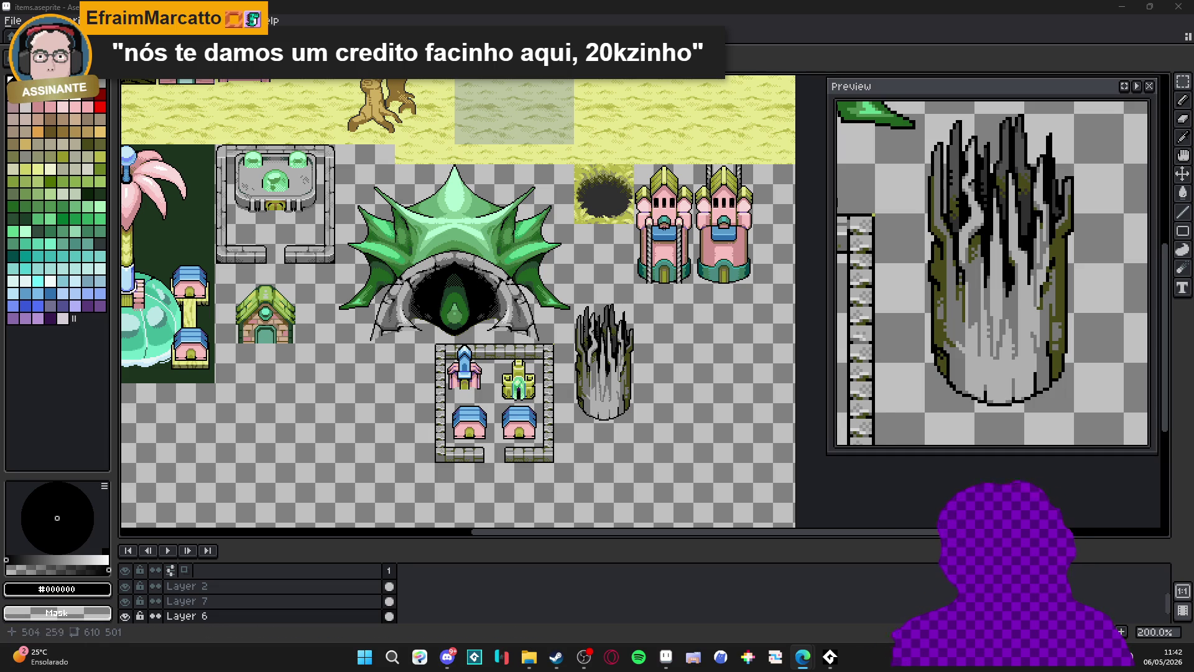
key("alt+Tab")
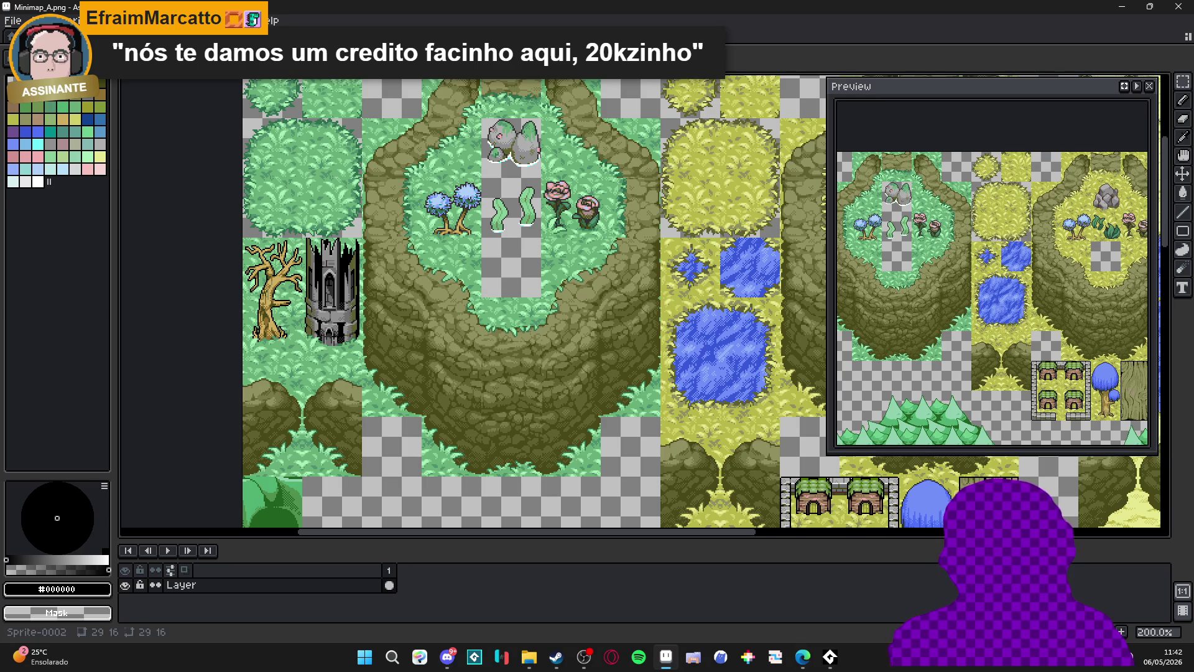
left_click(336, 36)
left_click(447, 36)
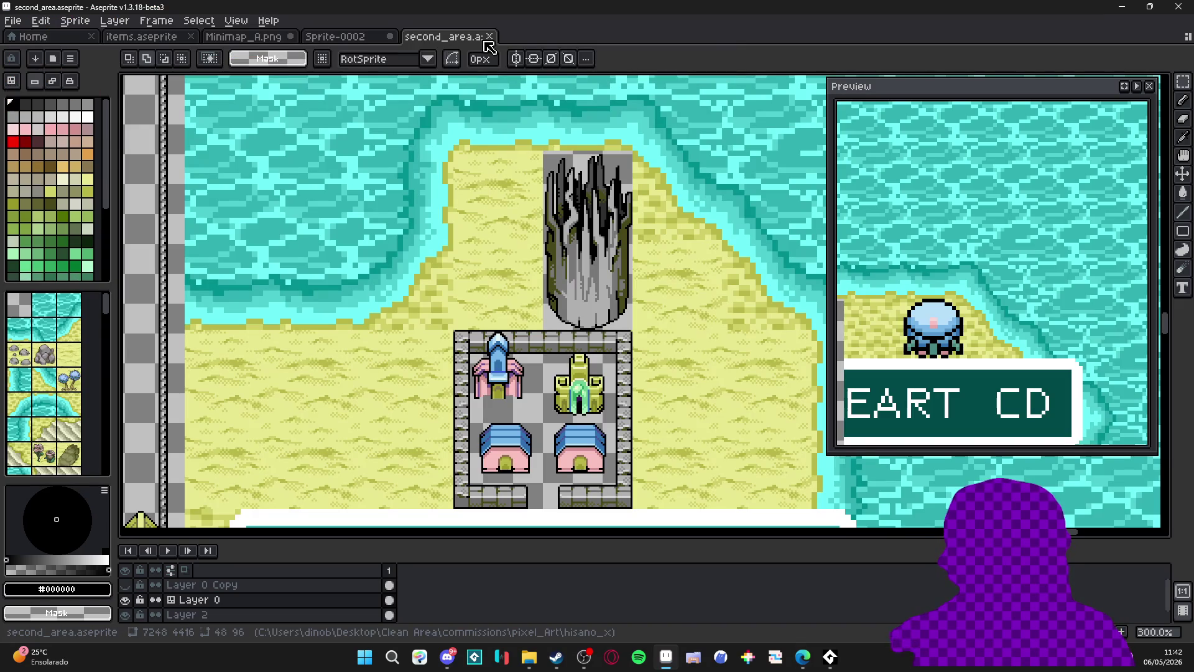
Cycle through the open documents and land back on the second_area map.
scroll(460, 321, "down", 1)
scroll(461, 321, "up", 1)
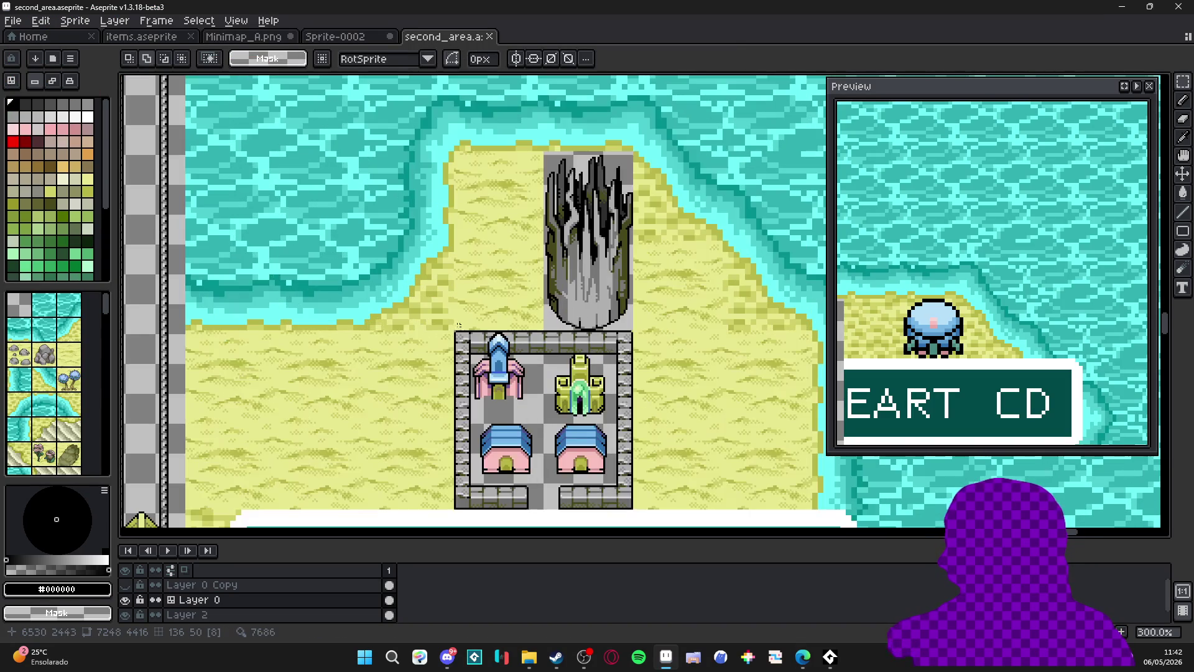
key("ctrl+shift+Tab")
key("ctrl+shift+Tab")
key("ctrl+shift+Tab")
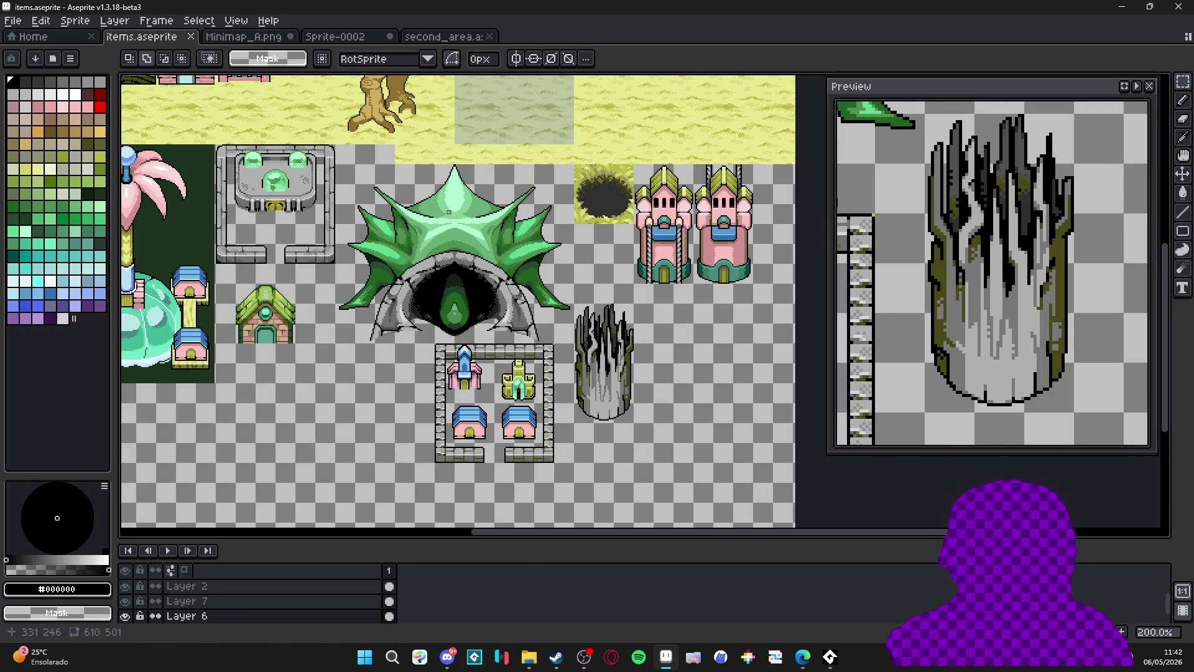
left_click(254, 39)
left_click(350, 41)
left_click(441, 38)
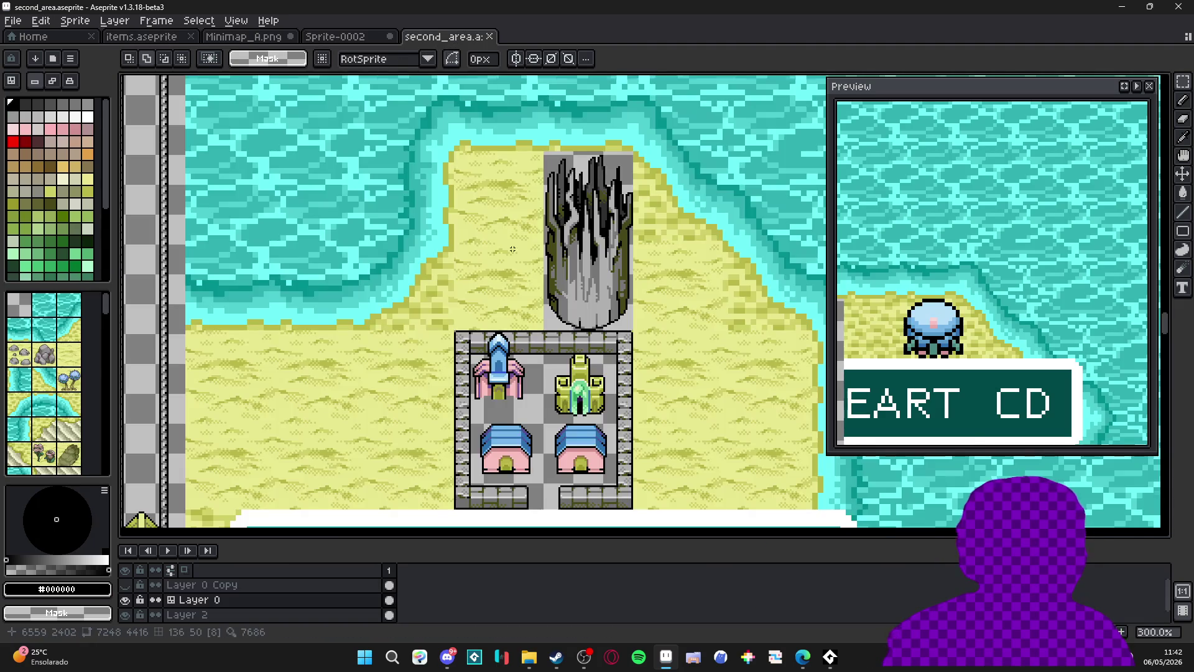
Pan and zoom to 200% on the striped sand patch north of Dasdan Island.
scroll(420, 282, "down", 3)
left_click_drag(420, 281, 572, 158)
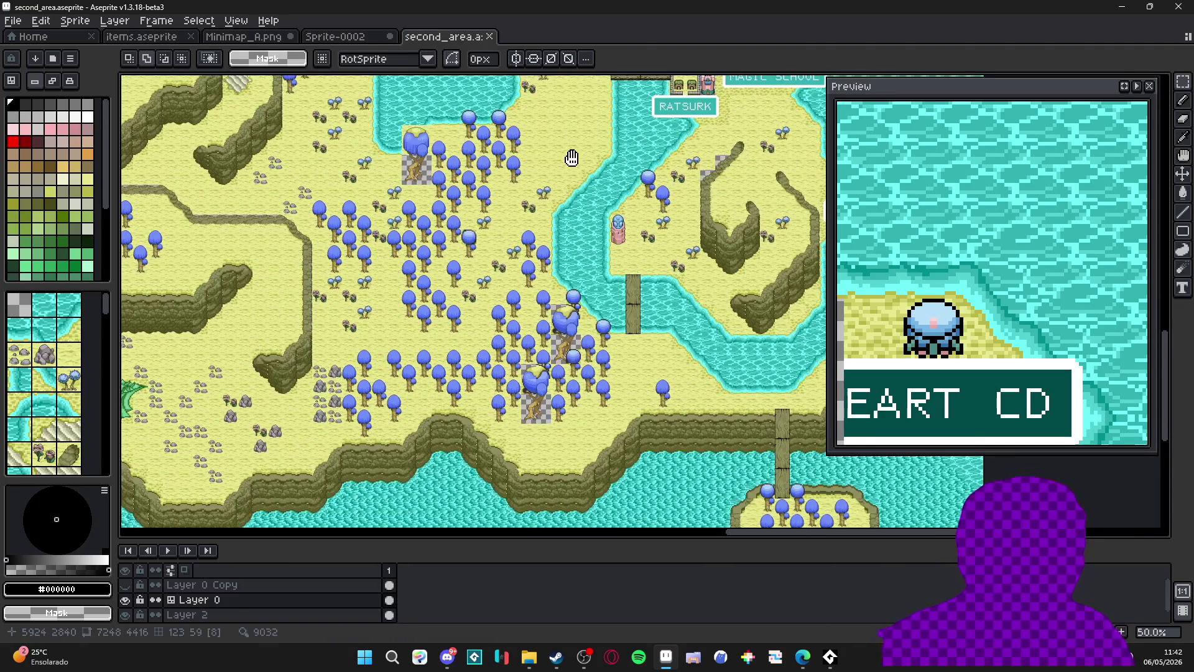
scroll(561, 247, "down", 4)
scroll(465, 331, "up", 2)
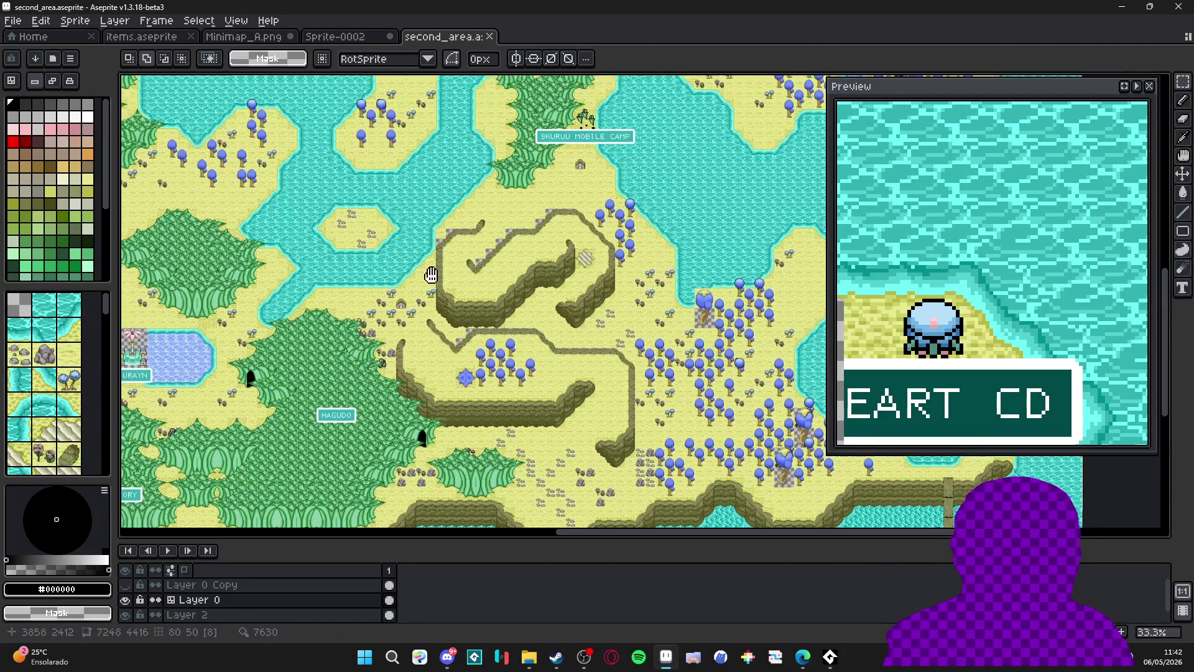
scroll(464, 331, "up", 5)
scroll(465, 331, "left", 5)
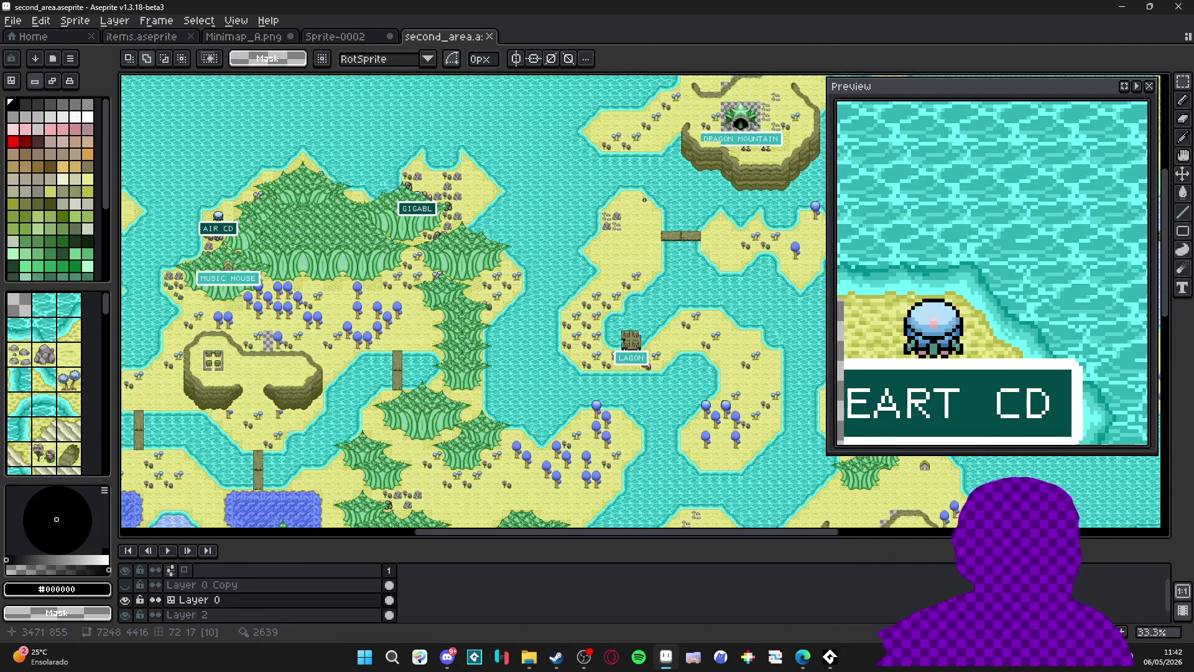
scroll(502, 344, "right", 10)
scroll(335, 333, "up", 3)
scroll(335, 333, "down", 3)
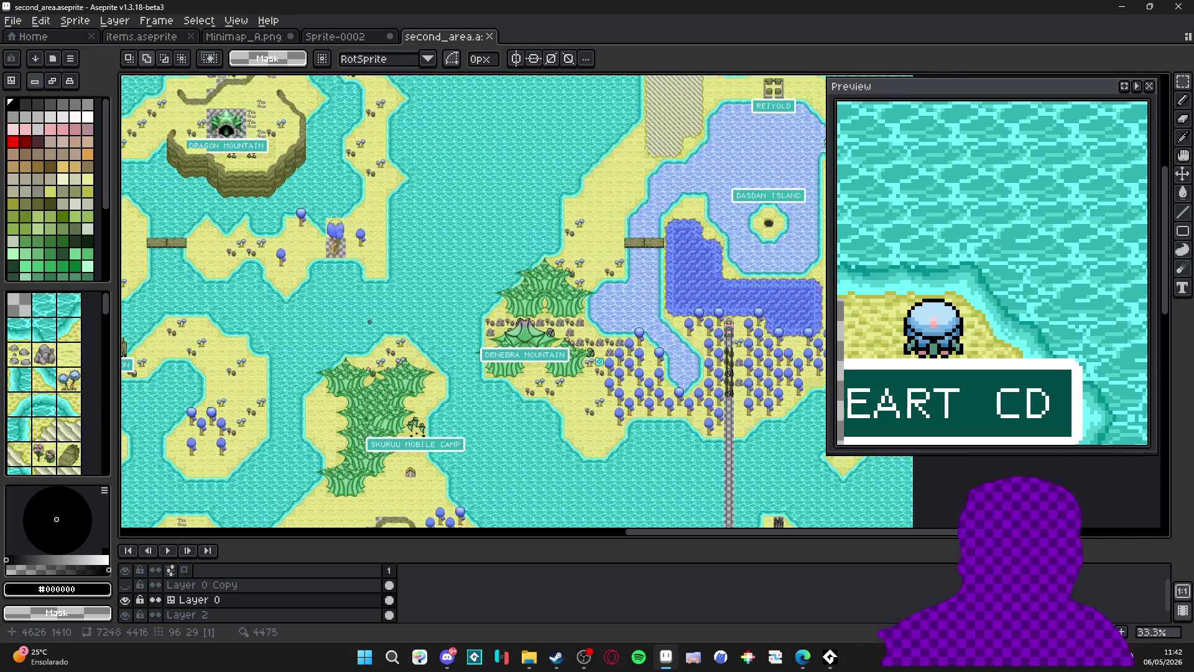
scroll(533, 261, "up", 6)
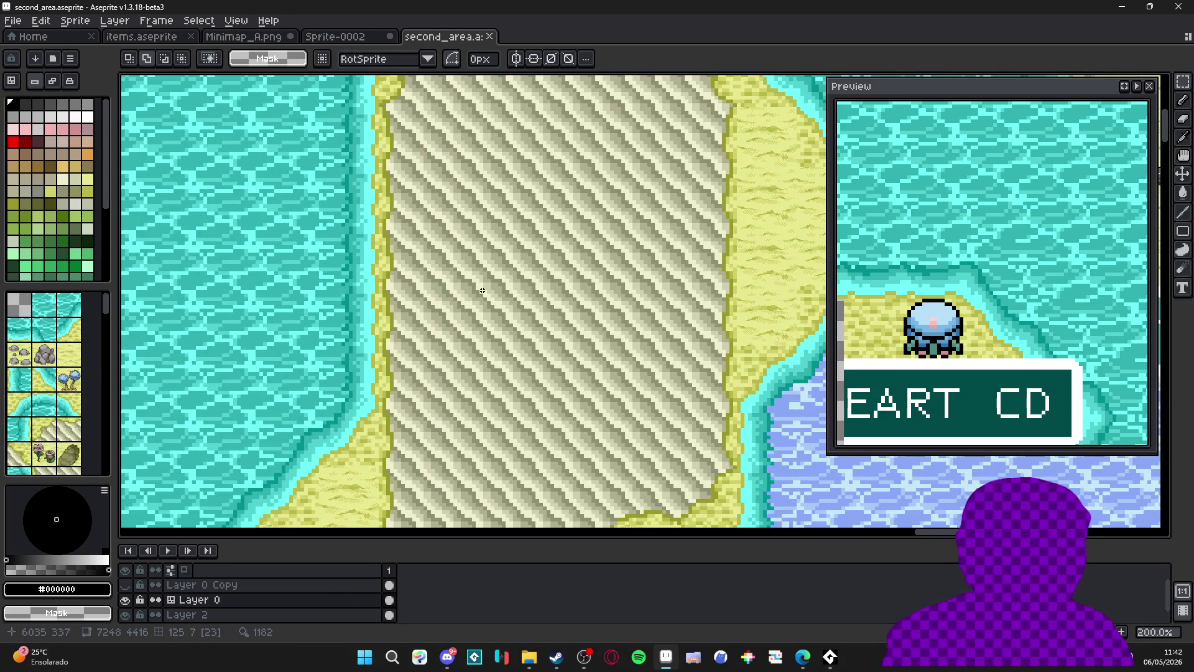
scroll(482, 291, "down", 1)
left_click_drag(503, 272, 496, 286)
Show the tile grid over the second_area map and briefly check Sprite-0002.
scroll(543, 247, "up", 1)
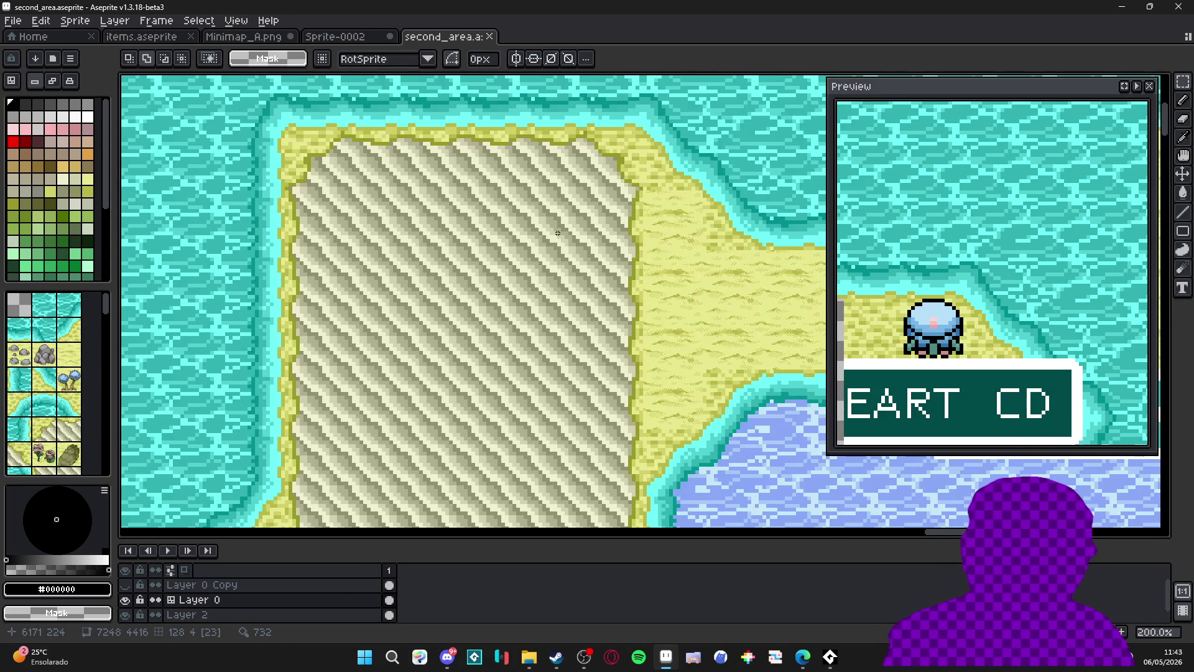
scroll(558, 233, "down", 1)
key("ctrl+apostrophe")
scroll(517, 287, "up", 1)
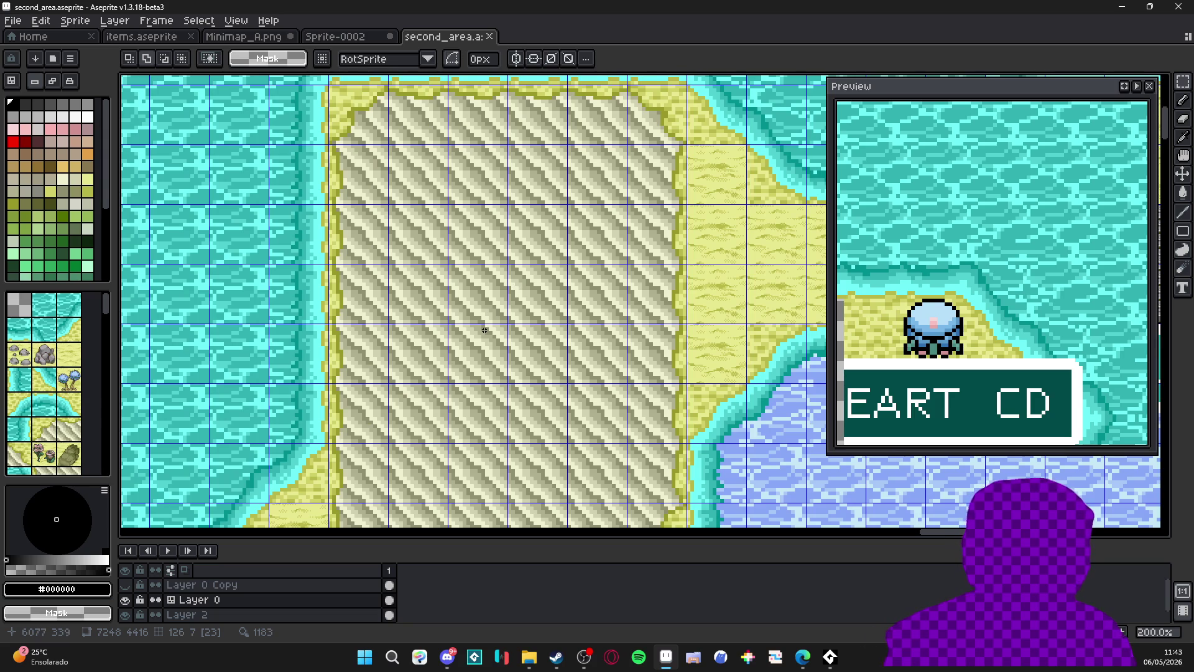
scroll(484, 330, "up", 1)
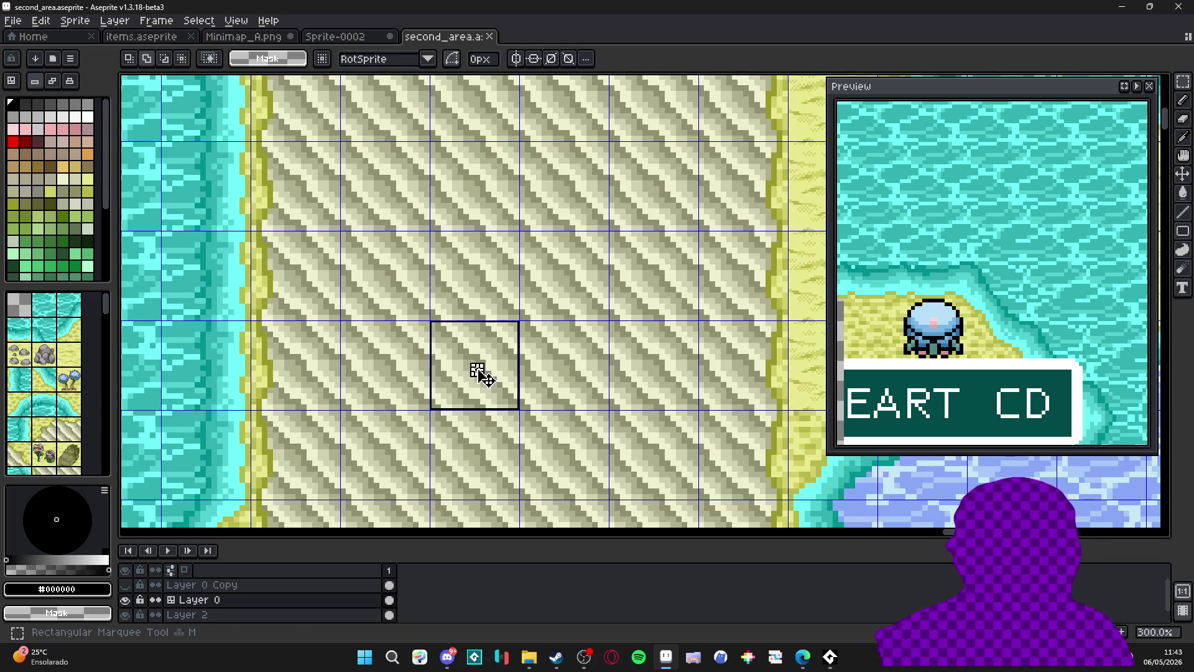
scroll(382, 318, "down", 3)
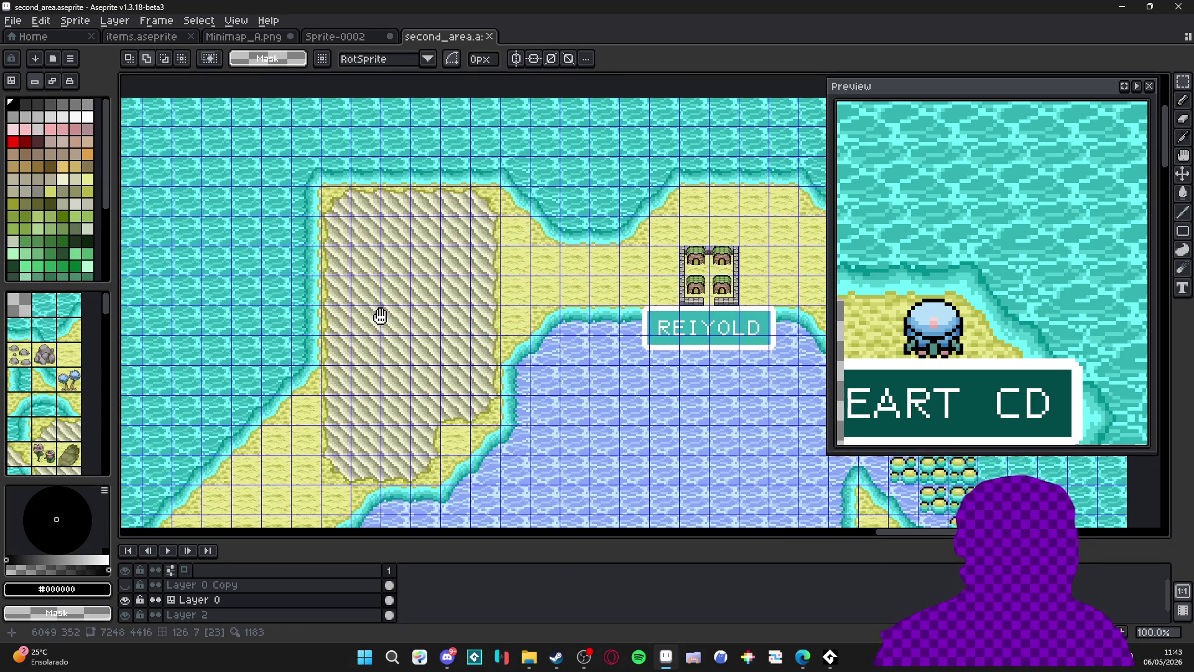
left_click(340, 38)
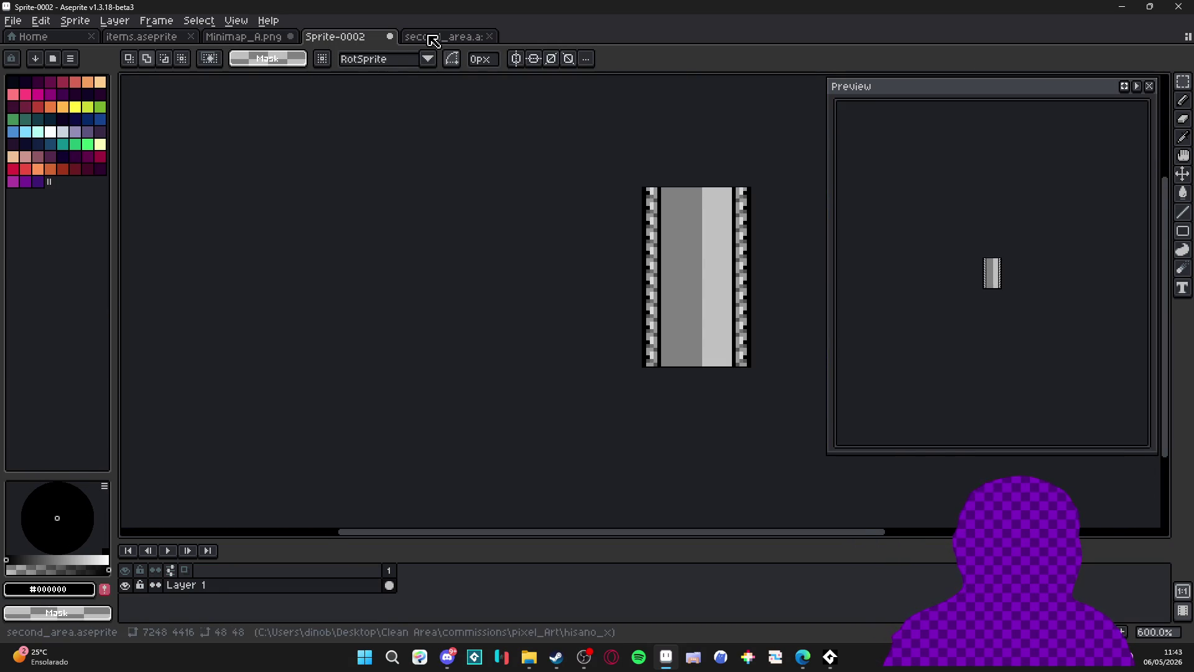
left_click(434, 38)
scroll(373, 281, "up", 5)
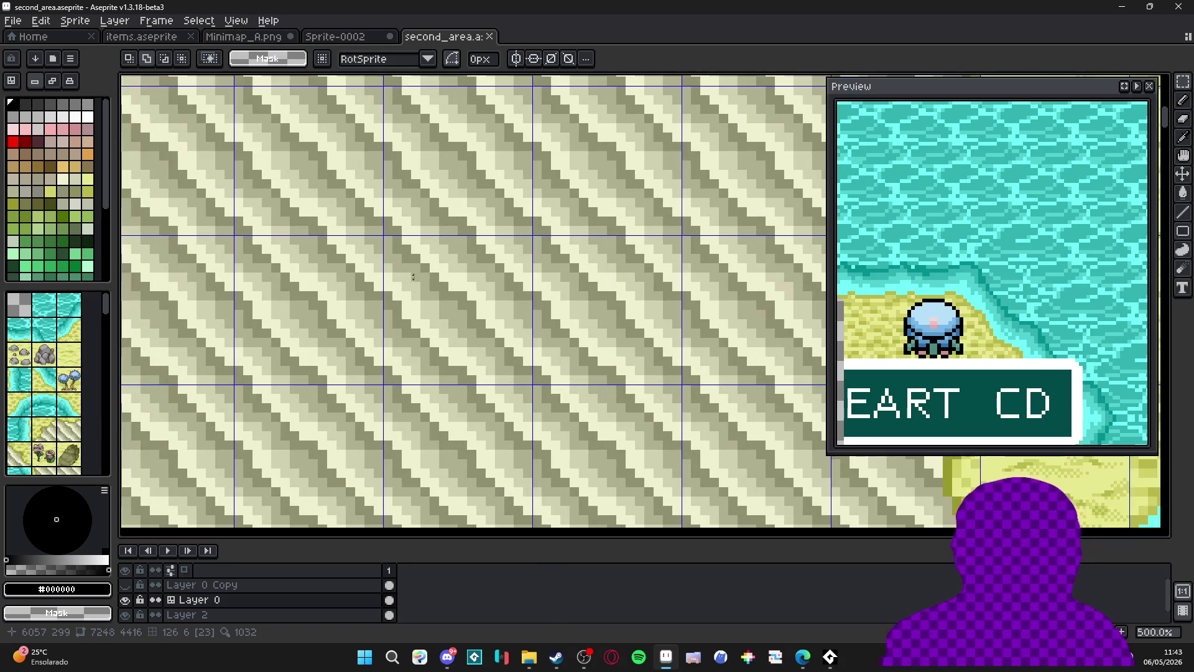
Rectangle-select one 48x48 striped sand tile on the map and copy it.
key("b")
left_click(427, 325, "alt")
scroll(427, 327, "down", 3)
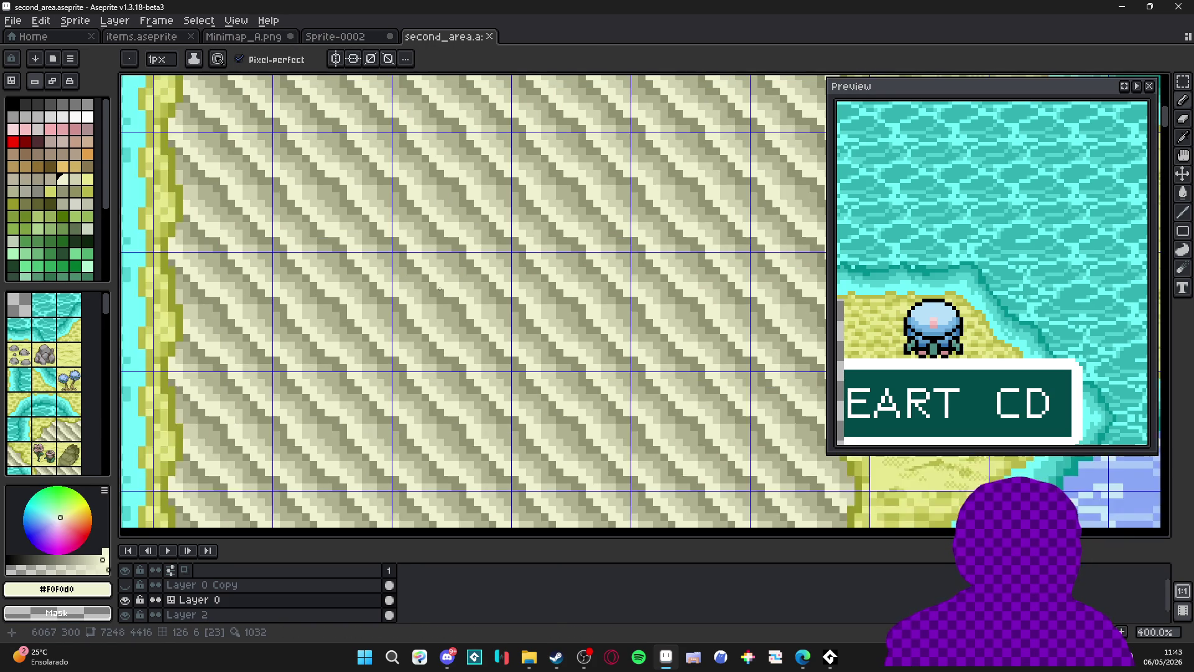
key("m")
left_click_drag(446, 299, 448, 301)
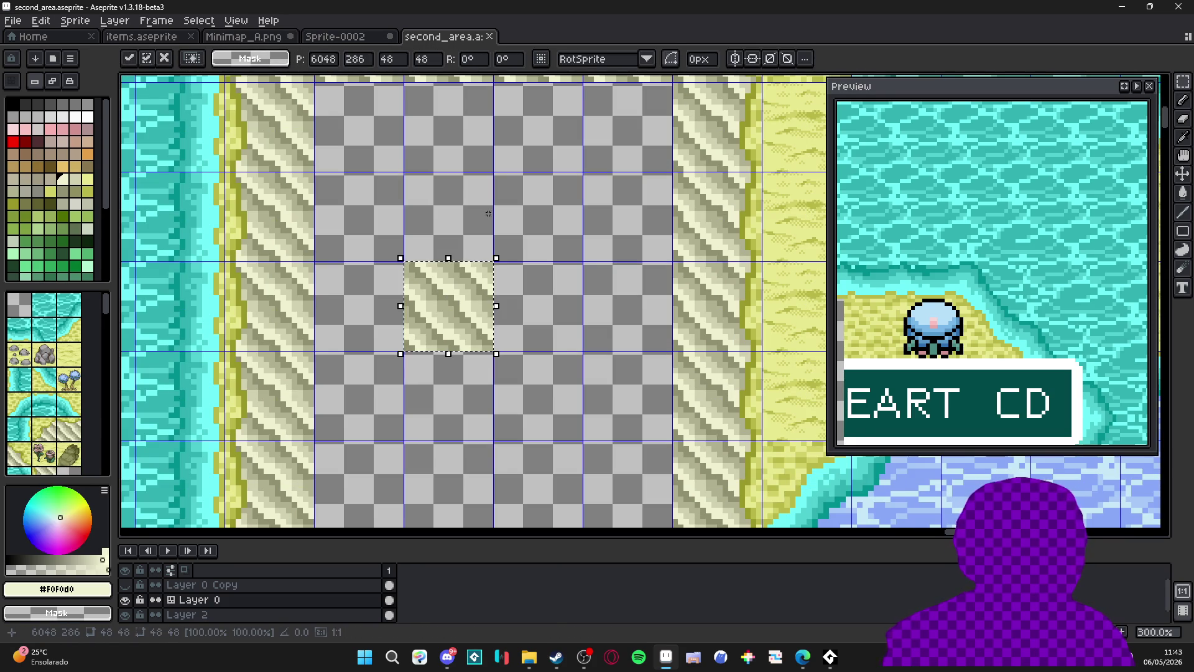
key("Return")
Dock items.aseprite in a side pane beside Minimap_A.png.
scroll(461, 228, "down", 2)
scroll(460, 229, "down", 2)
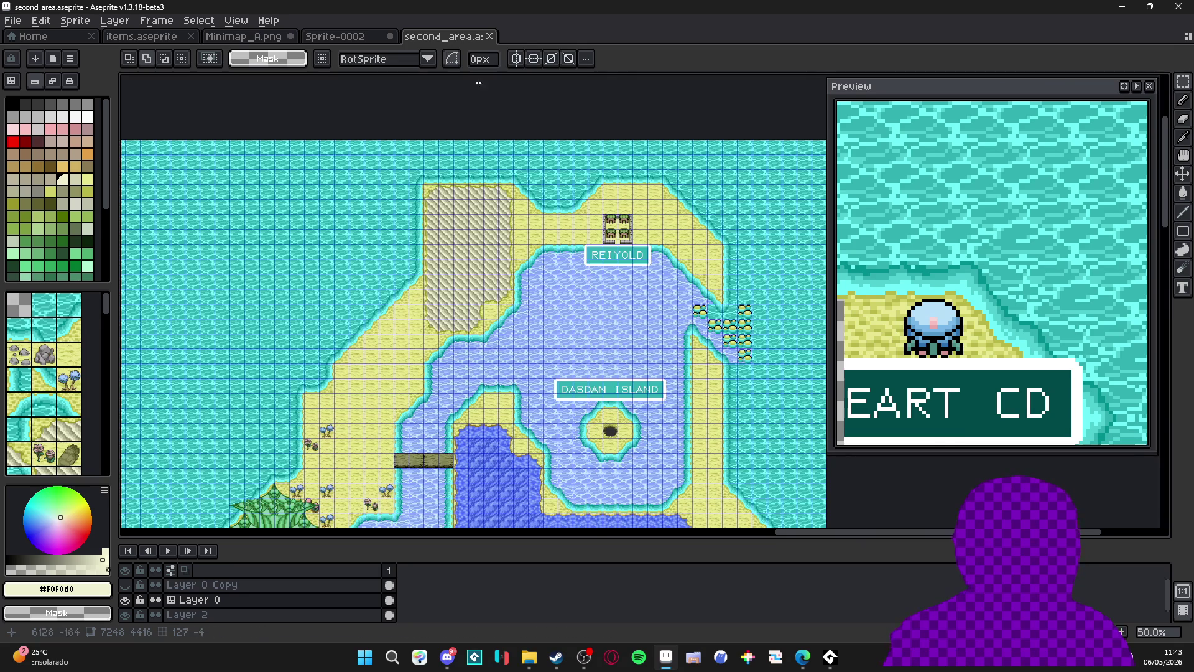
left_click(351, 38)
left_click(244, 38)
mouse_move(142, 38)
left_mouse_down()
mouse_move(121, 161)
mouse_move(138, 161)
mouse_move(149, 218)
mouse_move(240, 250)
mouse_move(224, 228)
left_mouse_up()
key("ctrl+Tab")
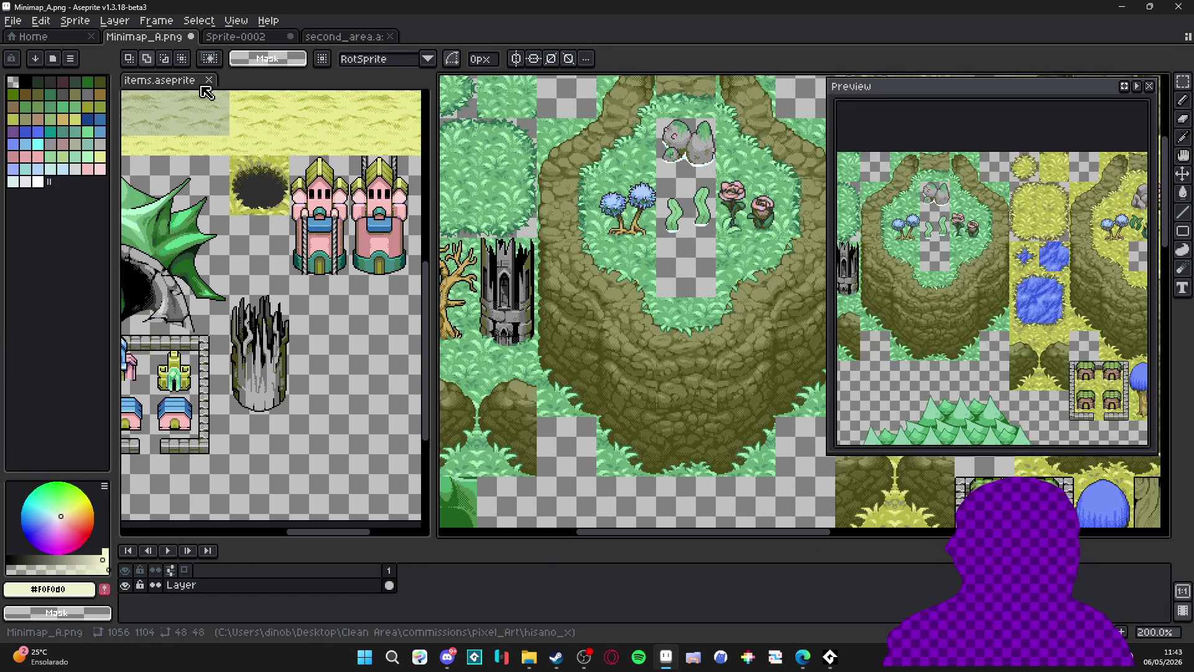
Create a new 48x48 sprite and paste the copied sand tile into it.
key("alt+f")
key("Down")
key("Return")
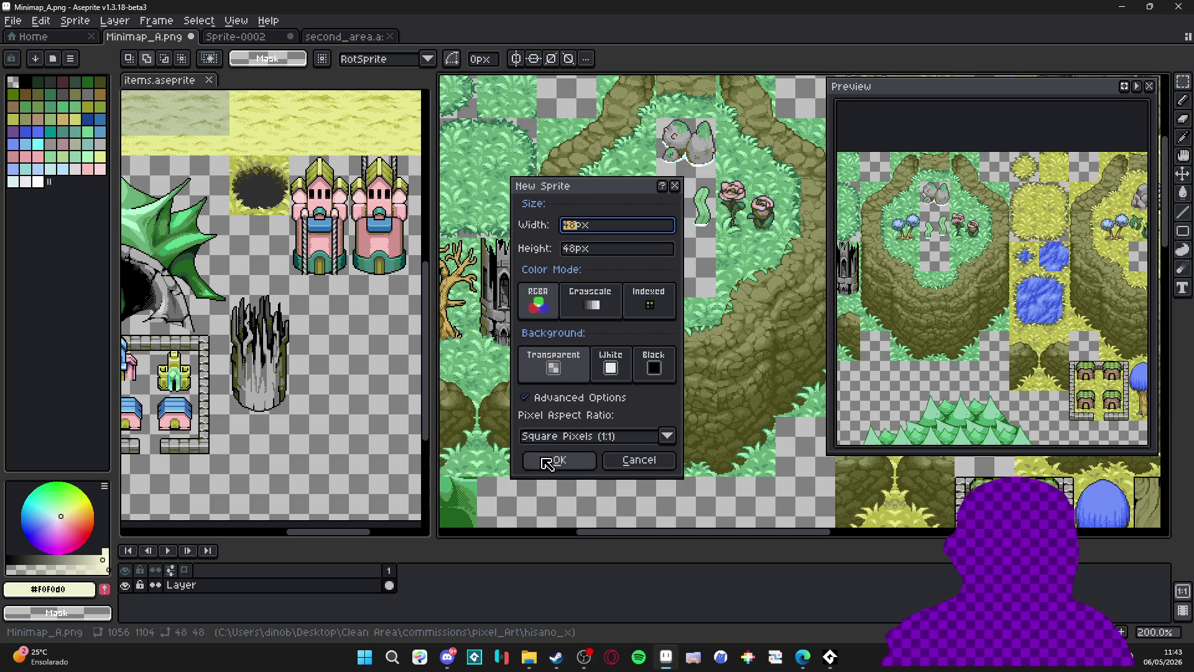
left_click(552, 459)
key("ctrl+v")
scroll(666, 297, "up", 2)
scroll(666, 297, "up", 1)
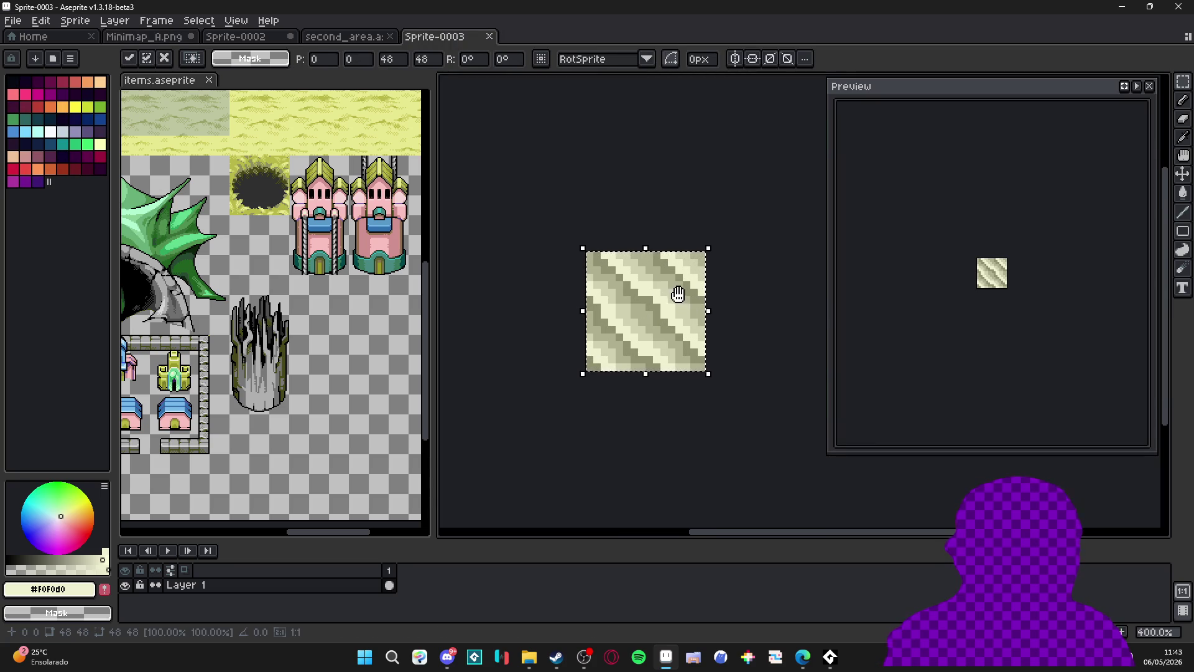
key("Return")
Recentre the new sand tile on the canvas and cancel the save prompt.
mouse_move(260, 342)
left_mouse_down()
mouse_move(301, 339)
mouse_move(277, 329)
left_mouse_up()
left_click_drag(641, 349, 602, 373)
left_click_drag(622, 310, 592, 286)
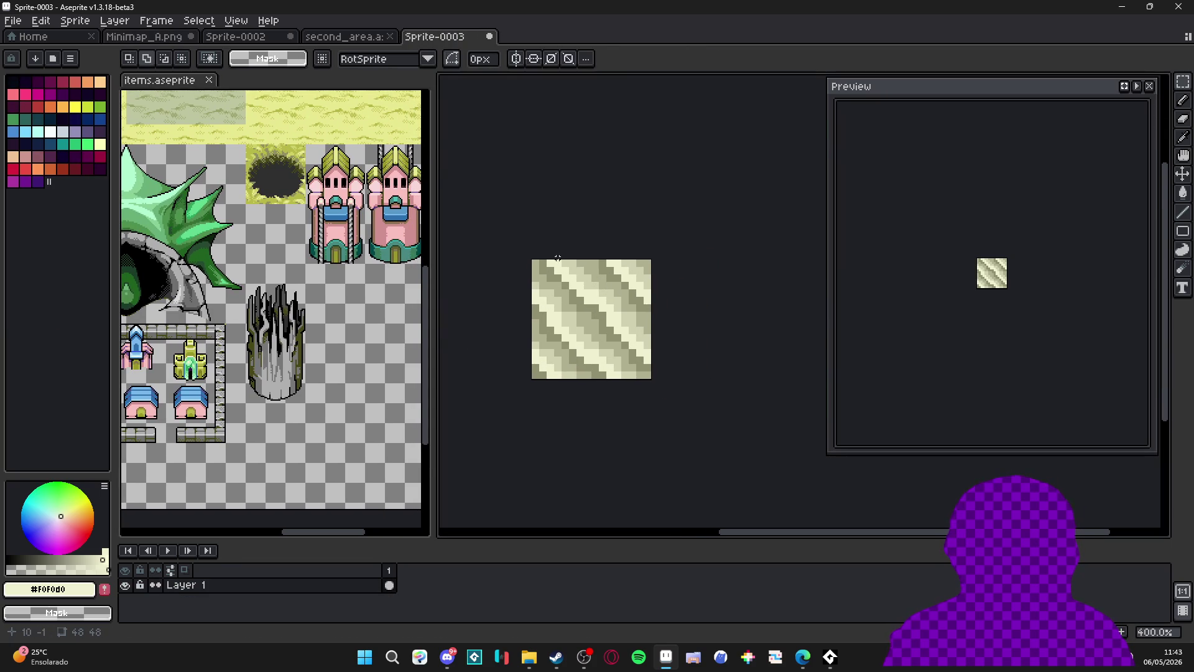
key("ctrl+s")
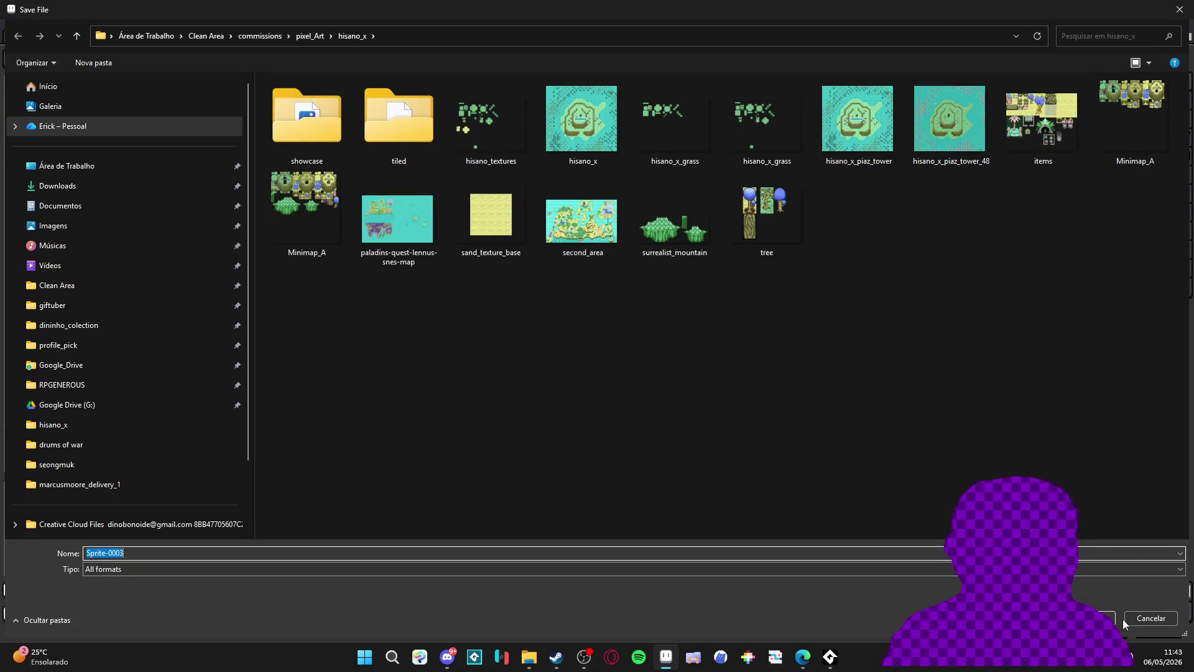
left_click(1157, 617)
Set Tiled Mode to both axes, centre the tiled canvas and close the floating Preview.
left_click(237, 20)
mouse_move(315, 128)
left_click(480, 144)
left_click_drag(568, 330, 638, 336)
left_click(1149, 87)
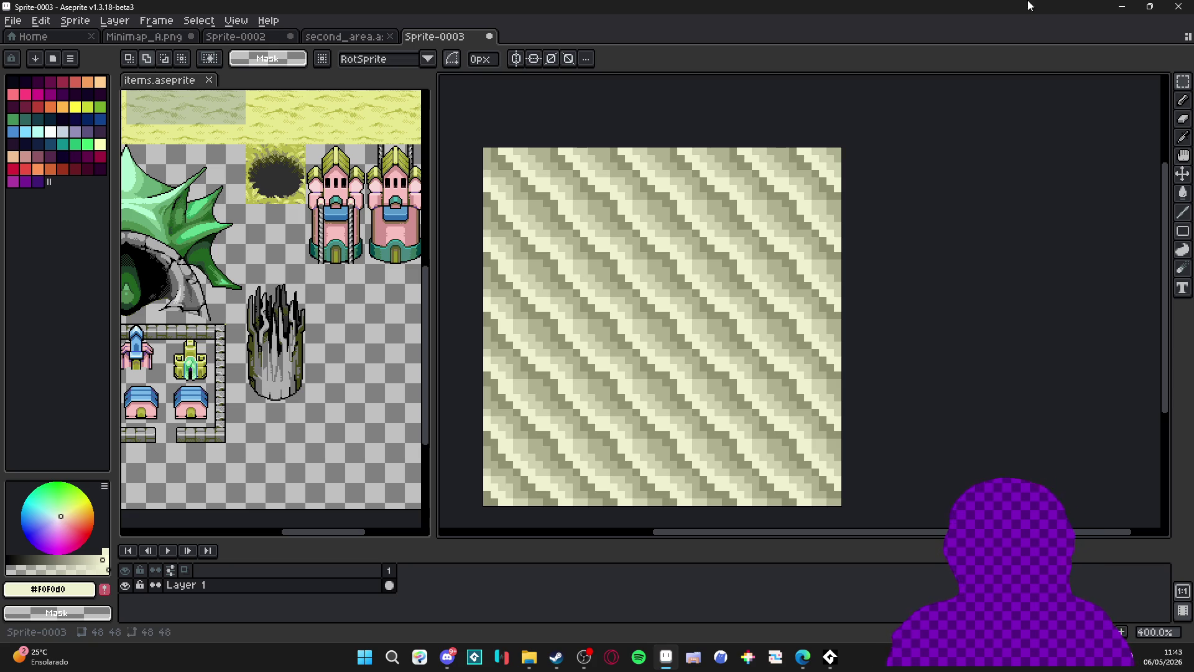
left_click_drag(658, 302, 677, 289)
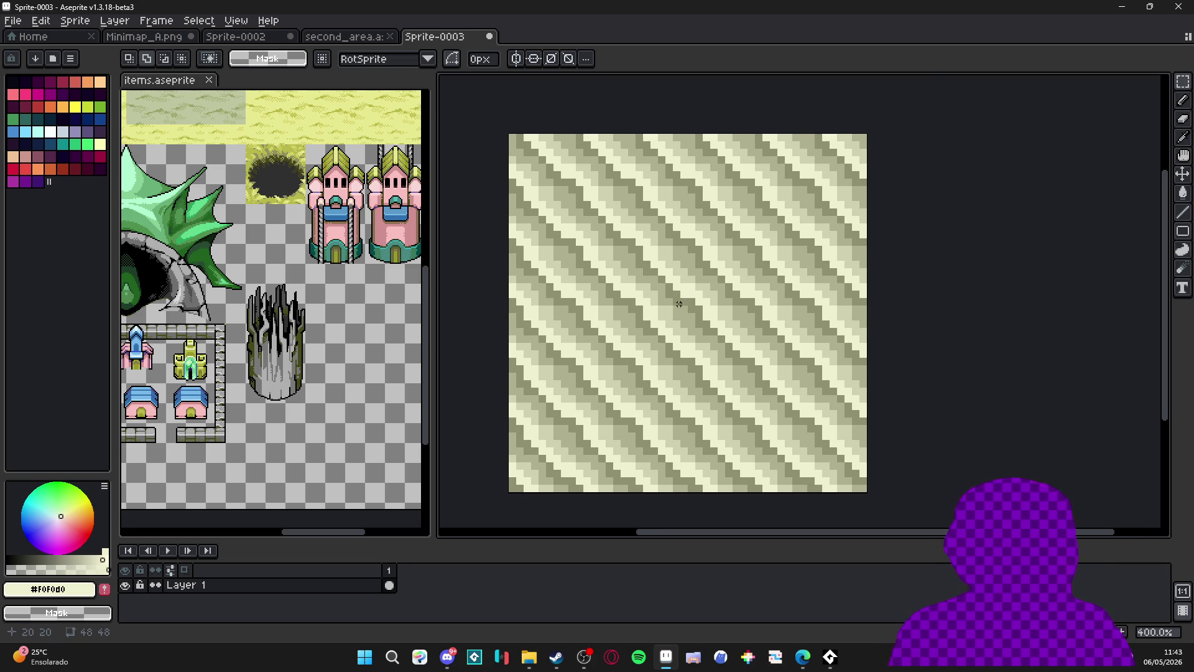
key("b")
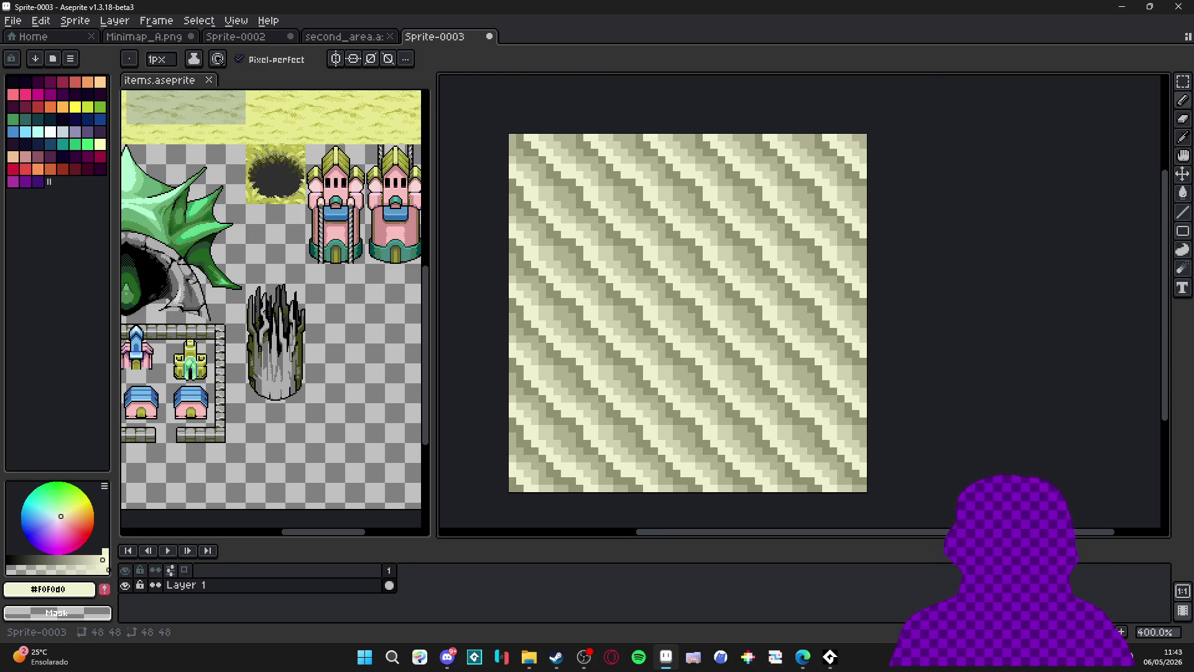
key("alt+Tab")
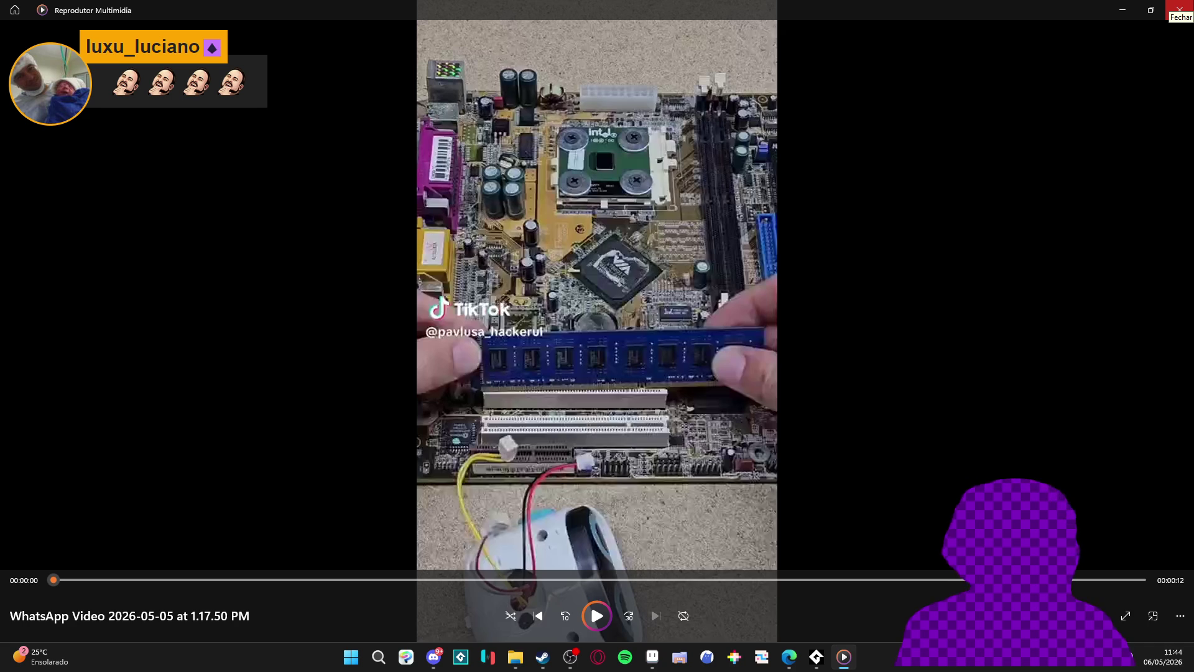
Close the media player video to get back to Aseprite's tiled sand sprite.
left_click(1180, 10)
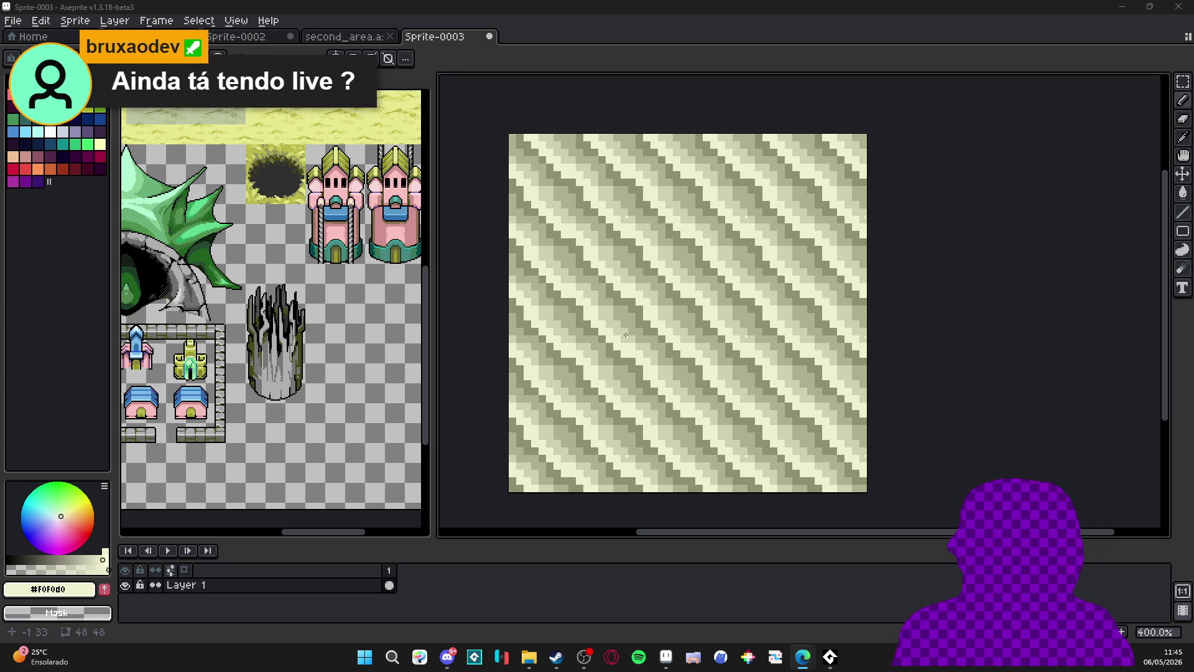
Sample the #b0b090 stripe colour from the tile and test, then undo, a corner dab.
left_click(632, 330, "alt")
left_click(645, 330, "alt")
left_click(631, 335)
scroll(640, 349, "up", 1)
key("ctrl+z")
Draw wavy #b0b090 shadow strokes across the tile, redrawing until the dune curve fits.
left_click_drag(670, 374, 597, 314)
key("ctrl+z")
mouse_move(685, 376)
left_mouse_down()
mouse_move(622, 349)
mouse_move(563, 256)
left_mouse_up()
key("ctrl+z")
left_click_drag(616, 320, 650, 346)
key("ctrl+z")
left_click_drag(722, 381, 744, 414)
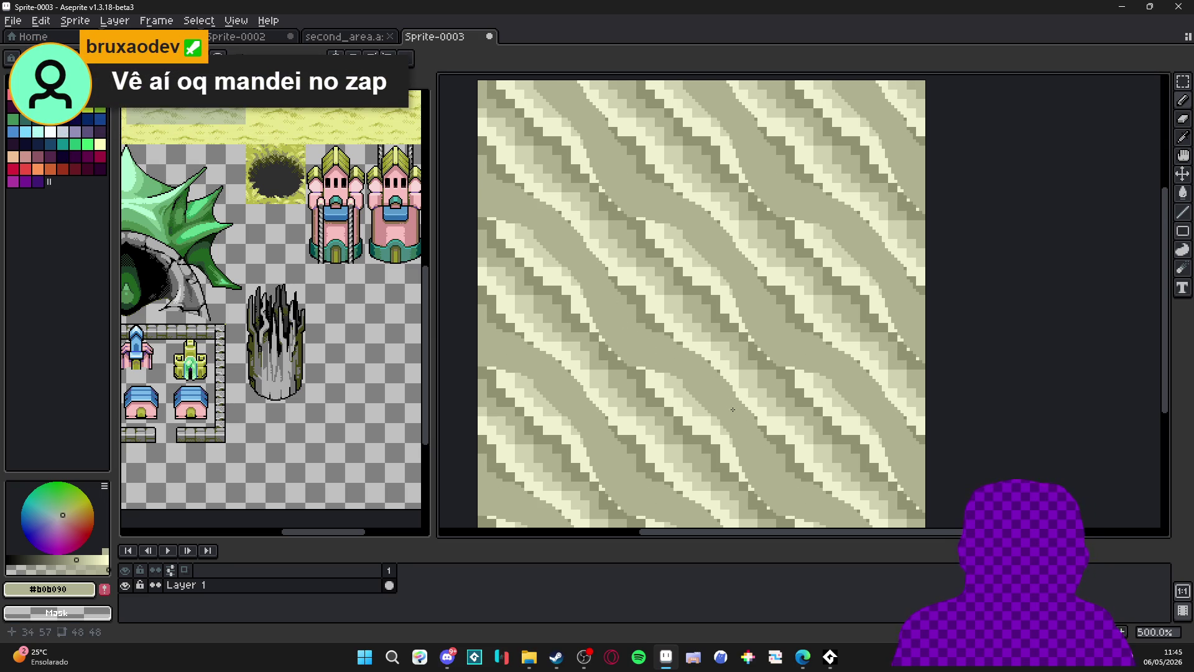
key("alt+Tab")
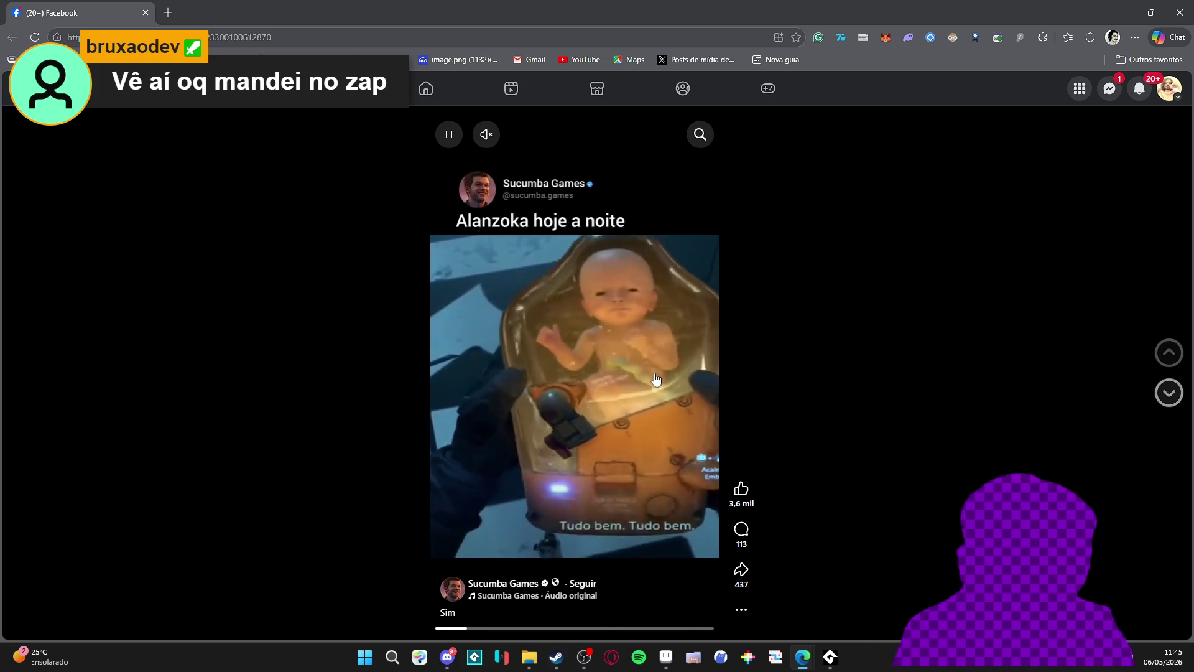
Pause the Facebook reel, unmute it at low volume and resume playback.
left_click(674, 408)
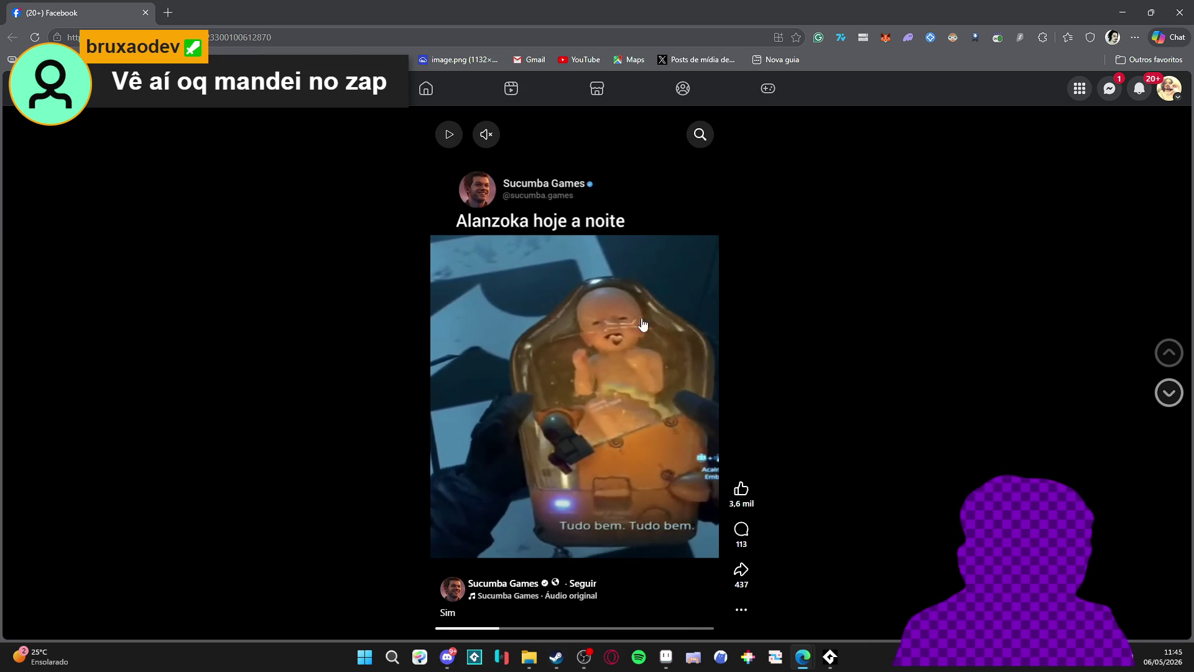
left_click(486, 135)
left_click(512, 136)
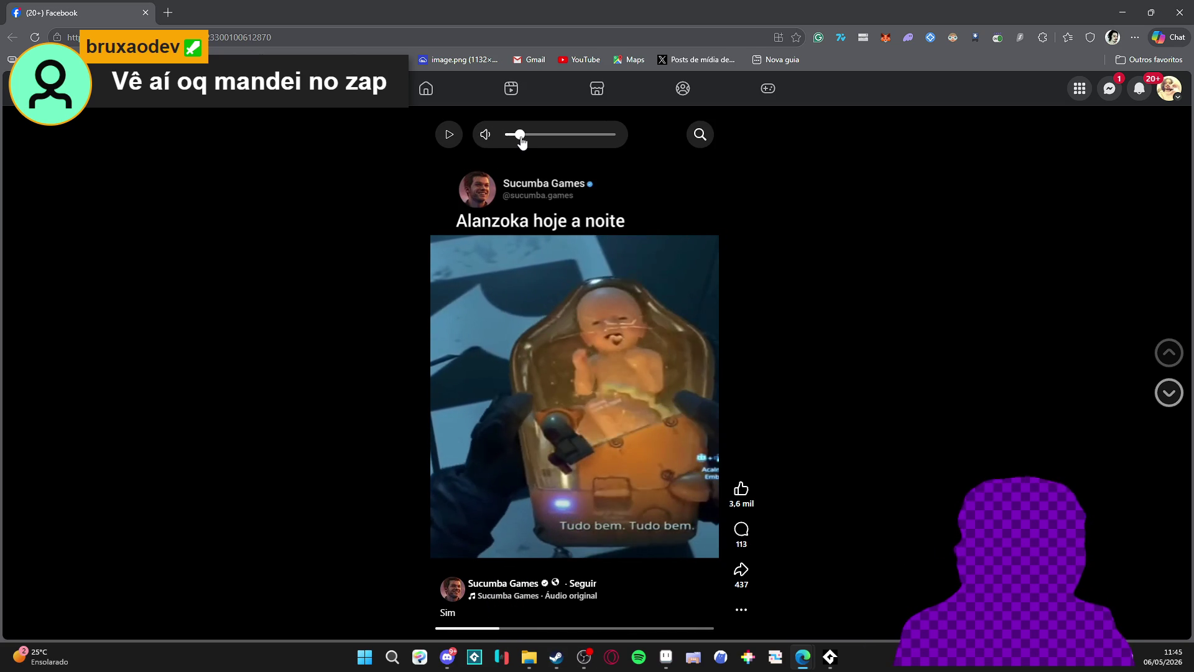
left_click(706, 395)
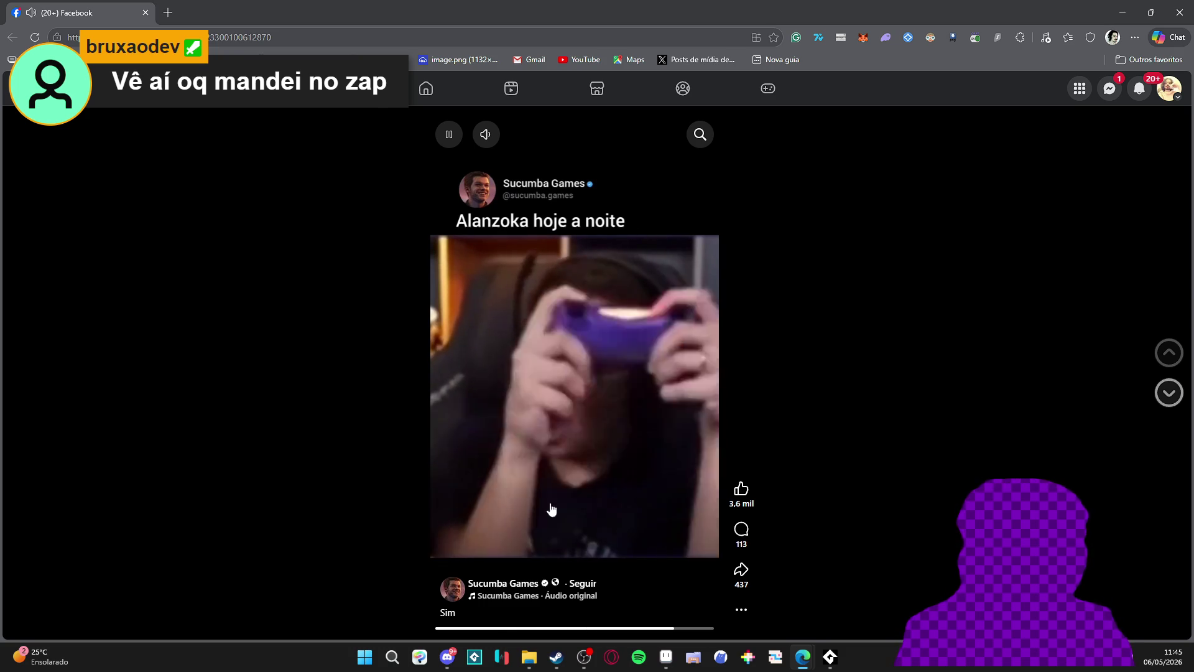
key("alt+Tab")
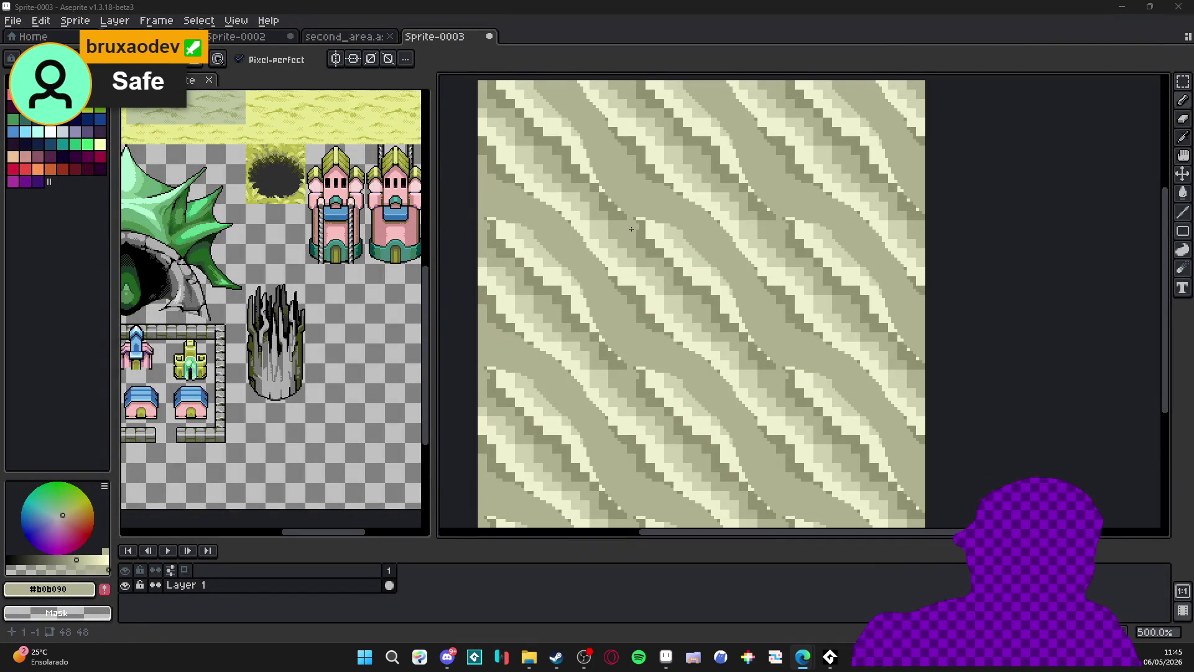
Paint #d0d0b0 and #f0f0d0 highlights and #909070 shadow pixels along a dune.
left_click(669, 396, "alt")
mouse_move(663, 392)
left_mouse_down()
mouse_move(667, 401)
mouse_move(603, 355)
left_mouse_up()
left_click(667, 402, "alt")
mouse_move(653, 420)
left_mouse_down()
mouse_move(669, 435)
mouse_move(709, 432)
mouse_move(693, 440)
left_mouse_up()
left_click(688, 426, "alt")
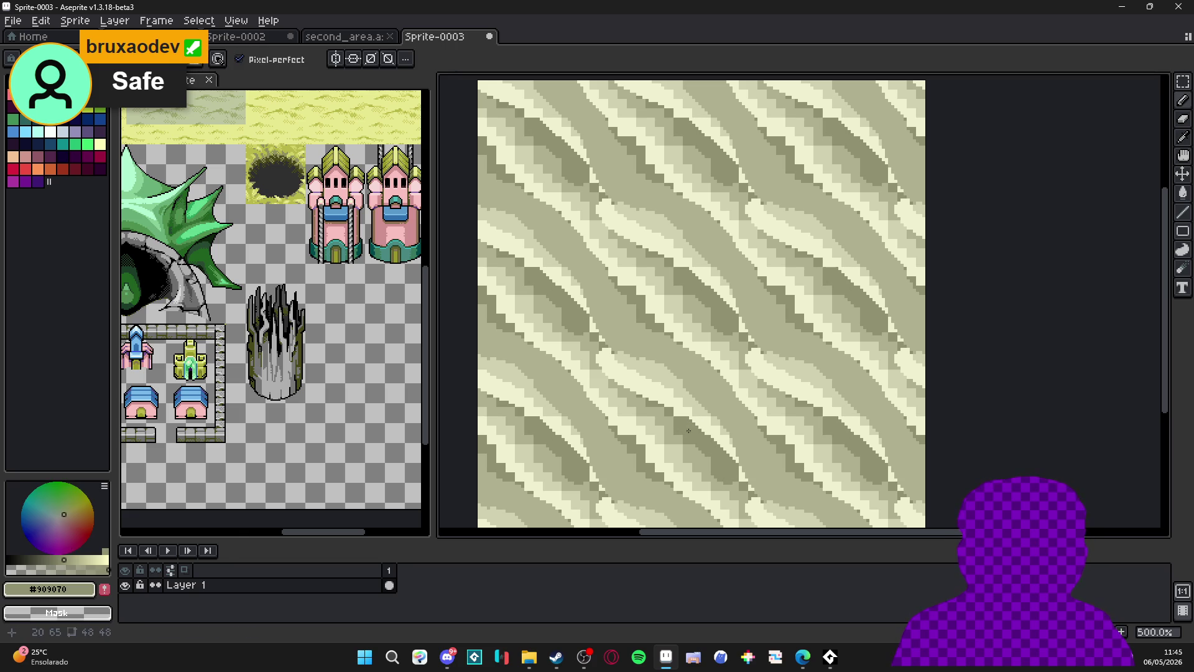
left_click_drag(656, 404, 659, 411)
Add more #d0d0b0 light pixels along the dune and touch up the strokes.
left_click(601, 327, "alt")
mouse_move(600, 327)
left_mouse_down()
mouse_move(547, 237)
mouse_move(544, 249)
left_mouse_up()
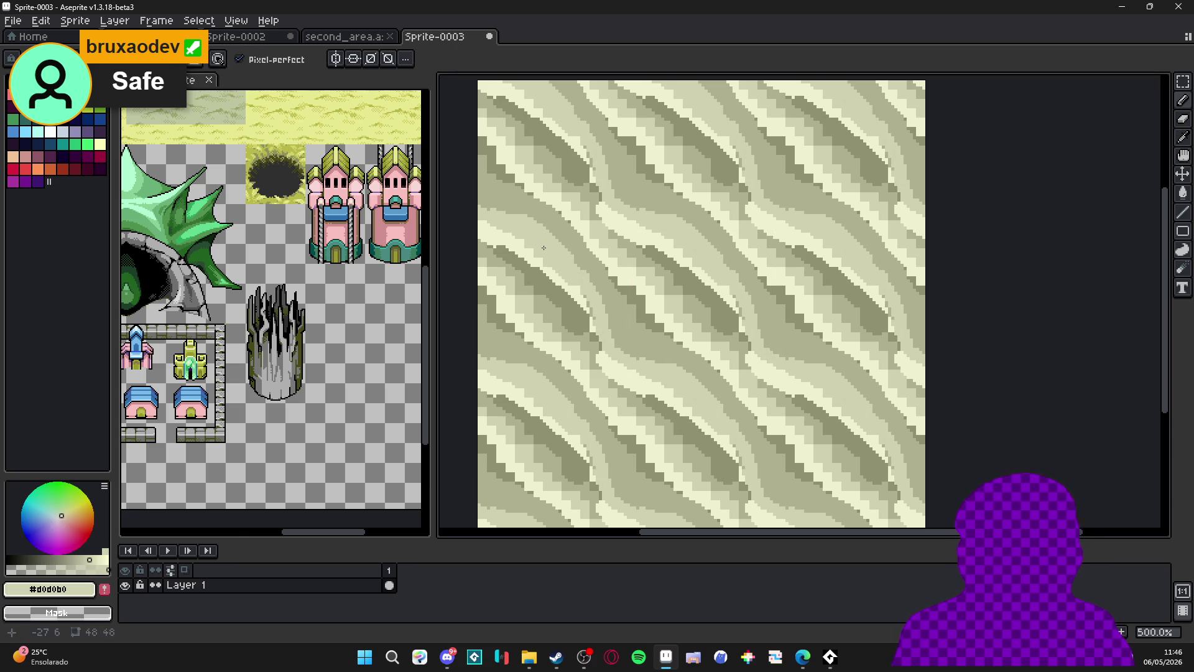
mouse_move(588, 333)
left_mouse_down()
mouse_move(600, 339)
mouse_move(517, 286)
mouse_move(528, 305)
mouse_move(517, 324)
mouse_move(585, 364)
mouse_move(637, 422)
left_mouse_up()
left_click(580, 344, "alt")
left_click(580, 345)
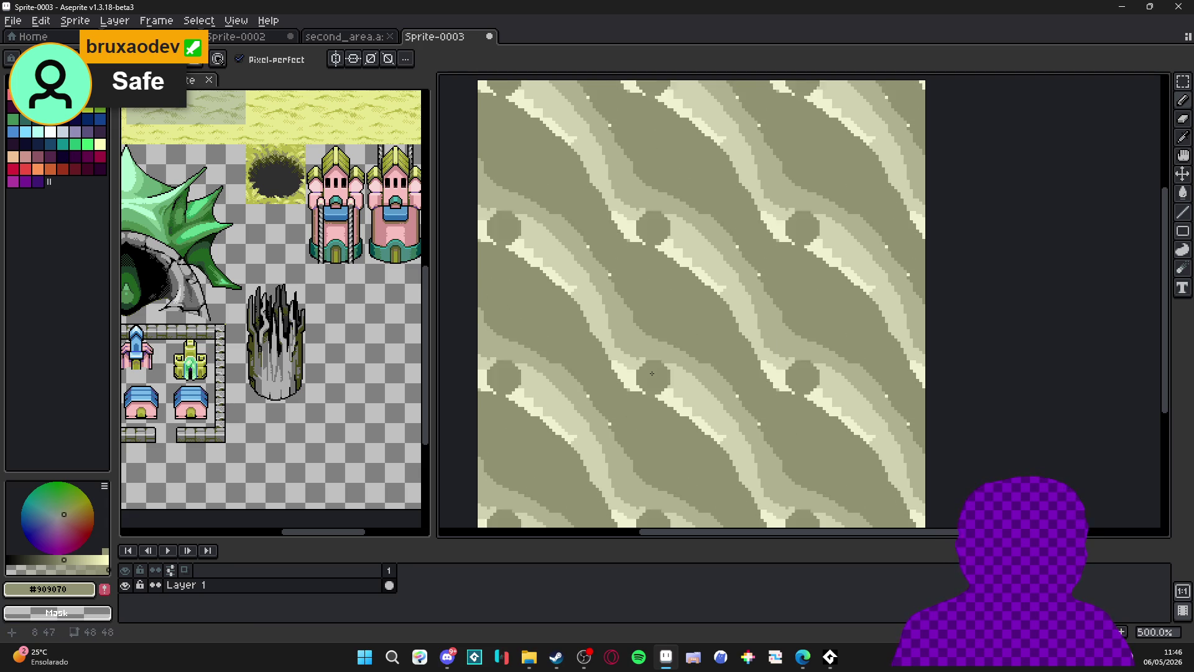
scroll(682, 230, "up", 2)
left_click(653, 240, "alt")
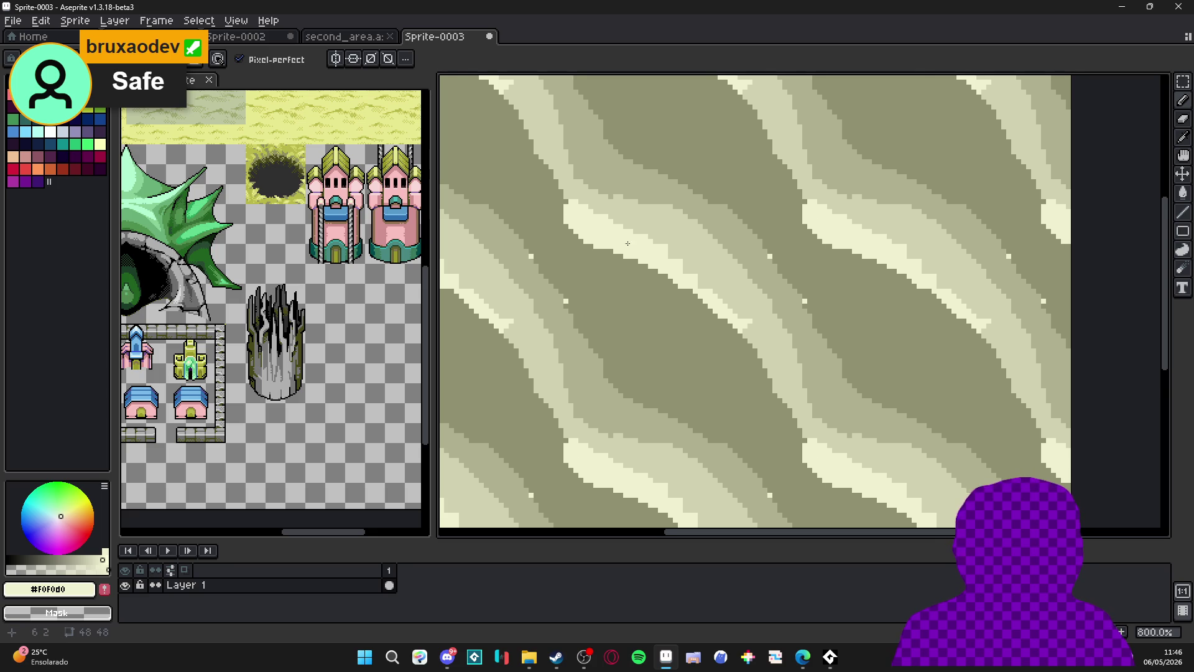
Try a light diagonal stroke along a sand band, then undo it.
scroll(684, 273, "down", 1)
scroll(720, 287, "up", 1)
left_click(720, 286, "alt")
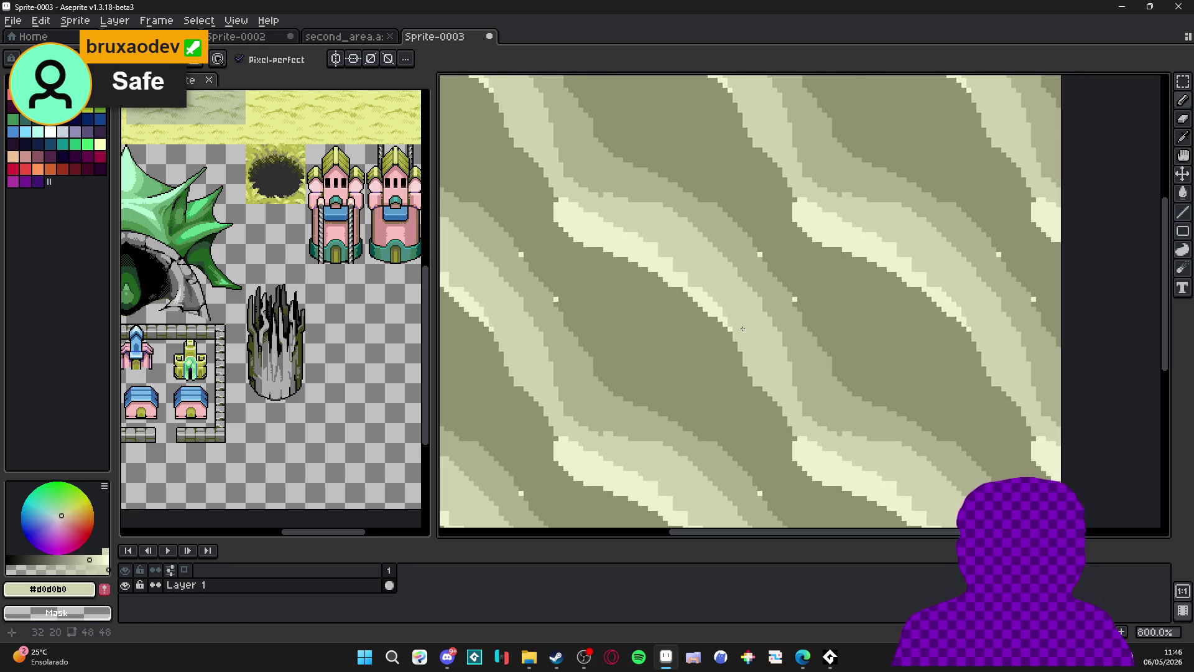
left_click_drag(764, 408, 710, 336)
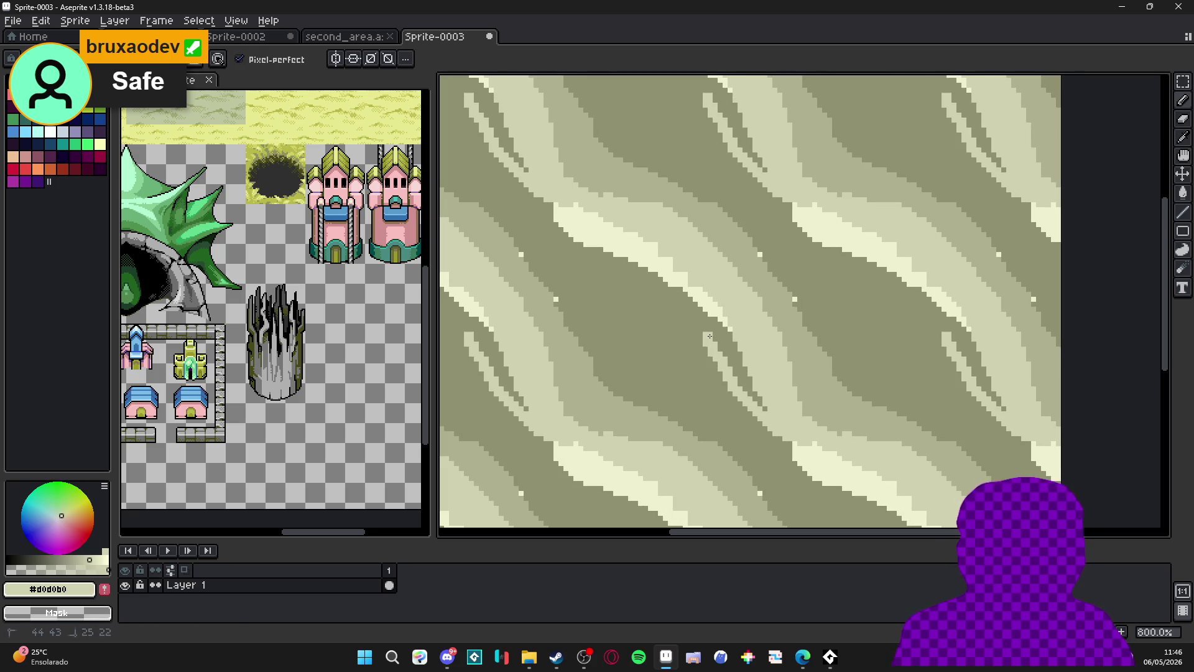
key("ctrl+z")
mouse_move(764, 410)
left_mouse_down()
mouse_move(703, 315)
mouse_move(727, 359)
left_mouse_up()
key("ctrl+z")
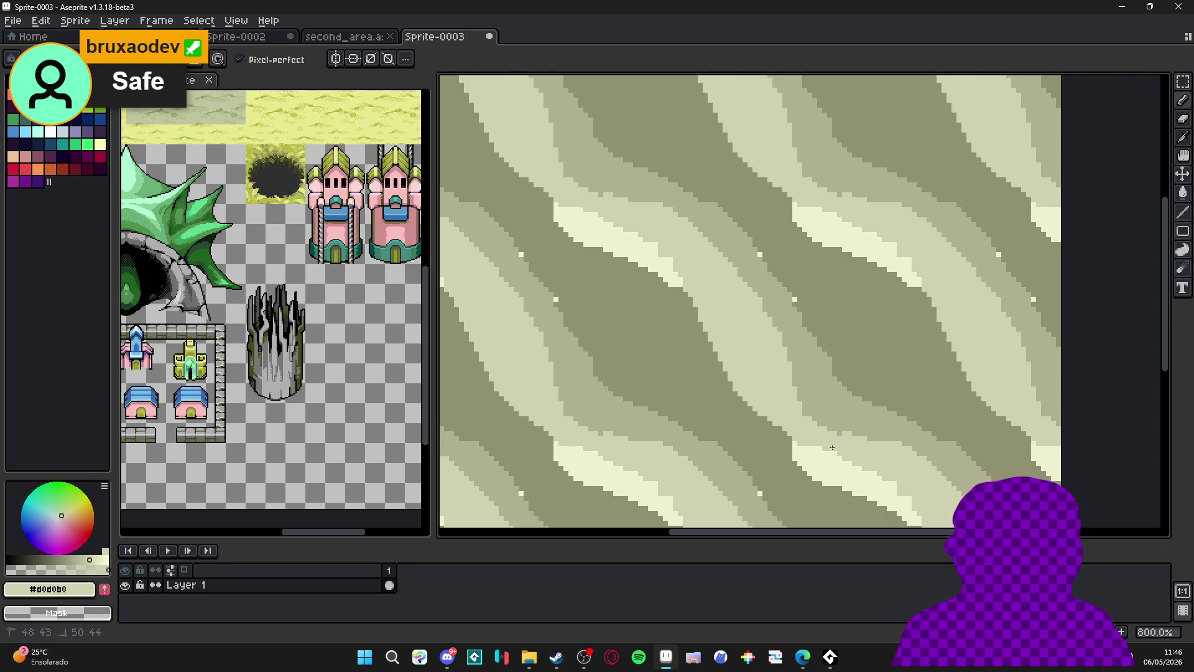
Paint darker and mid-tone pixels along the light stripe's edge.
scroll(677, 271, "up", 2)
scroll(677, 271, "left", 1)
left_click(672, 279, "alt")
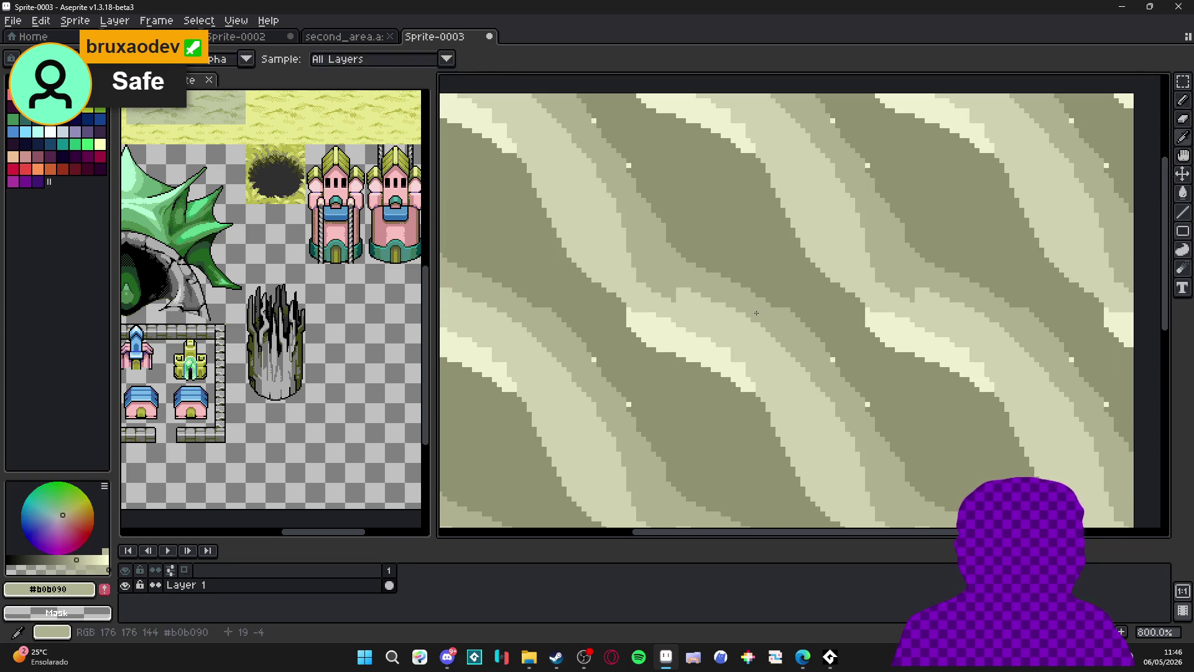
mouse_move(672, 279)
left_mouse_down()
mouse_move(782, 341)
mouse_move(756, 336)
left_mouse_up()
left_click(723, 304, "alt")
left_click(734, 314, "alt")
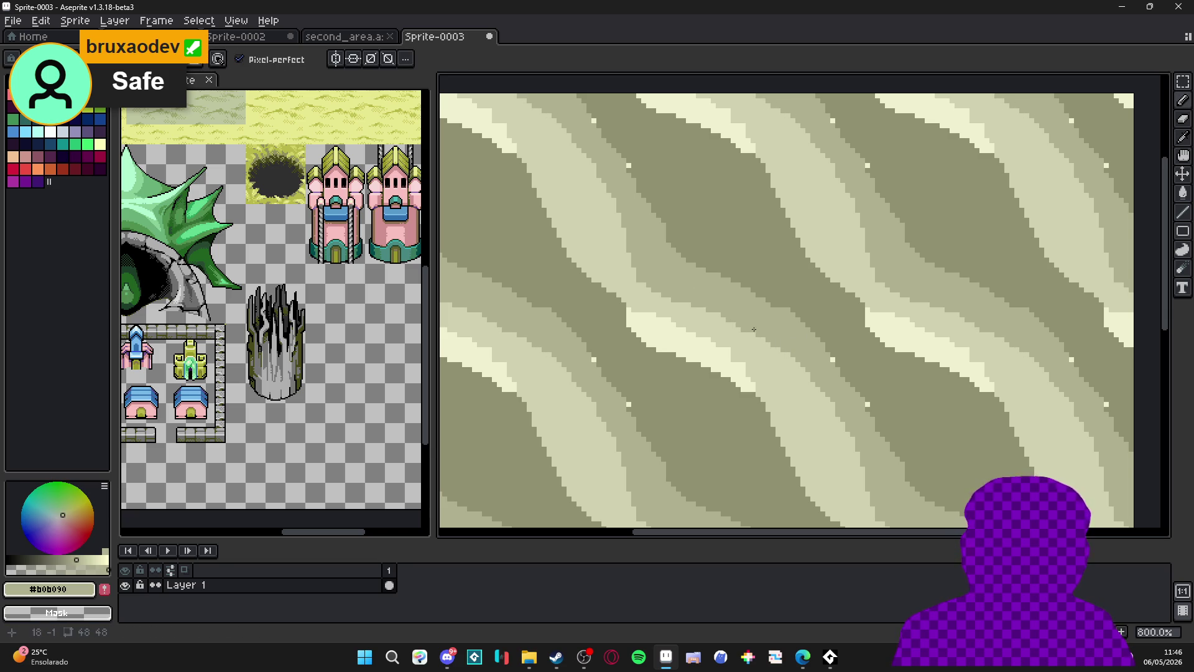
left_click(786, 361, "alt")
left_click_drag(681, 298, 642, 284)
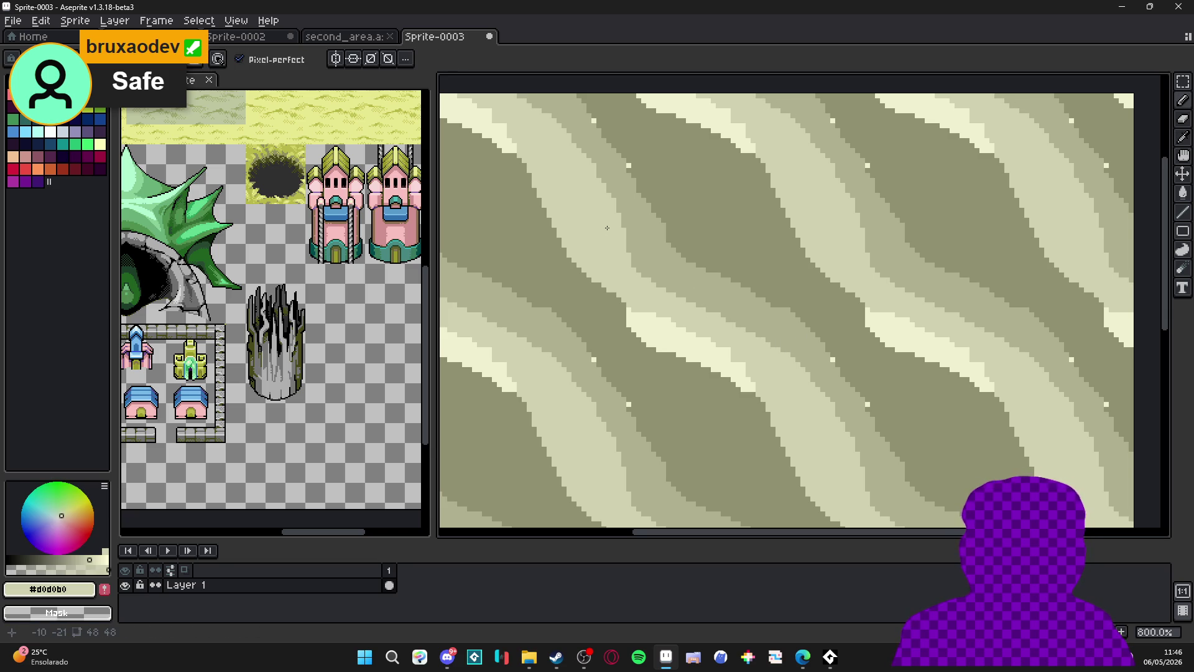
Shrink the pencil to 1 pixel and paint pale pixels along the band edge.
left_click_drag(607, 228, 722, 357)
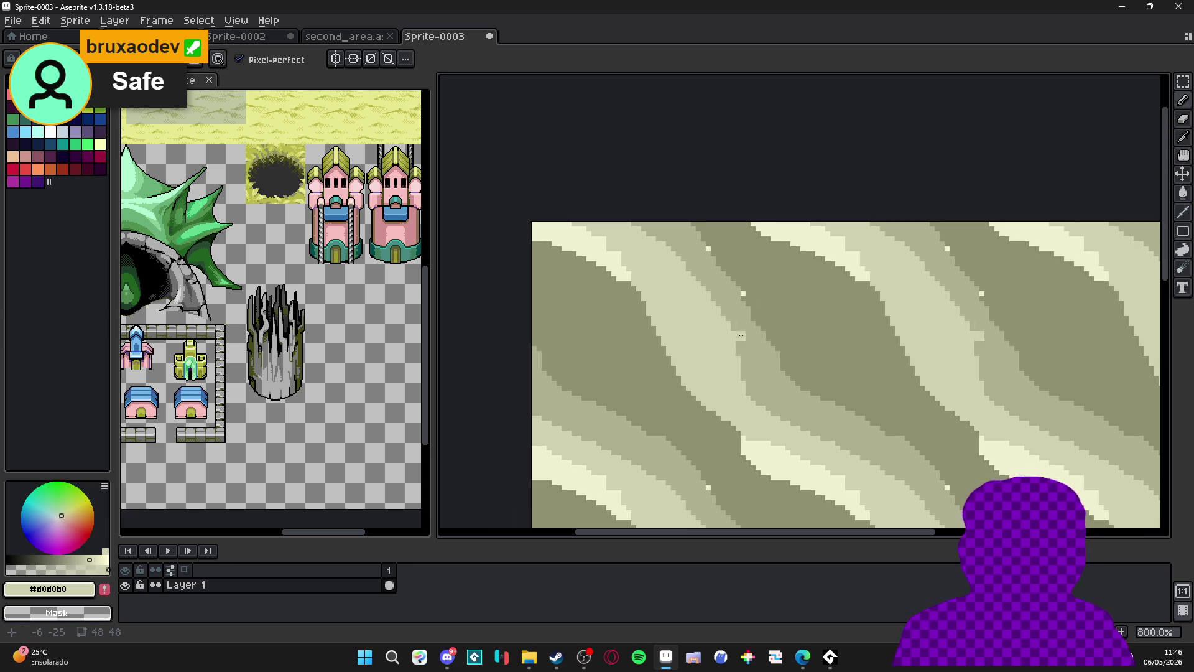
left_click(765, 269, "alt")
left_click(741, 307, "alt")
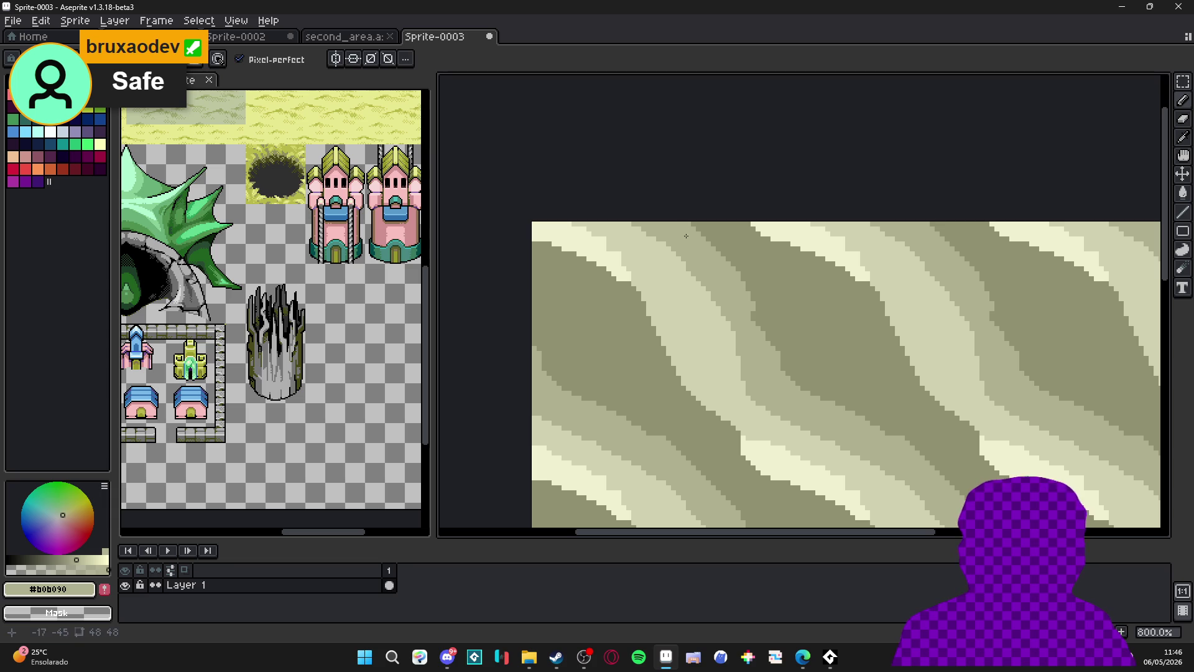
mouse_move(834, 495)
left_mouse_down()
mouse_move(714, 256)
mouse_move(625, 276)
left_mouse_up()
left_click(614, 249, "alt")
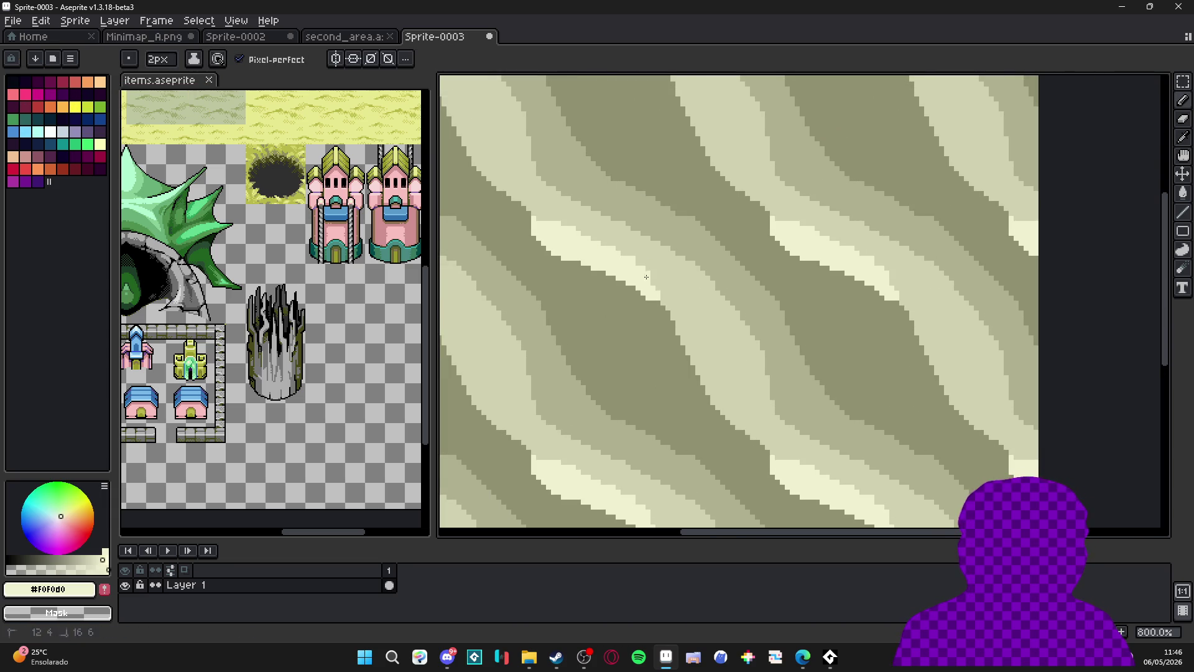
key("minus")
left_click_drag(681, 320, 685, 331)
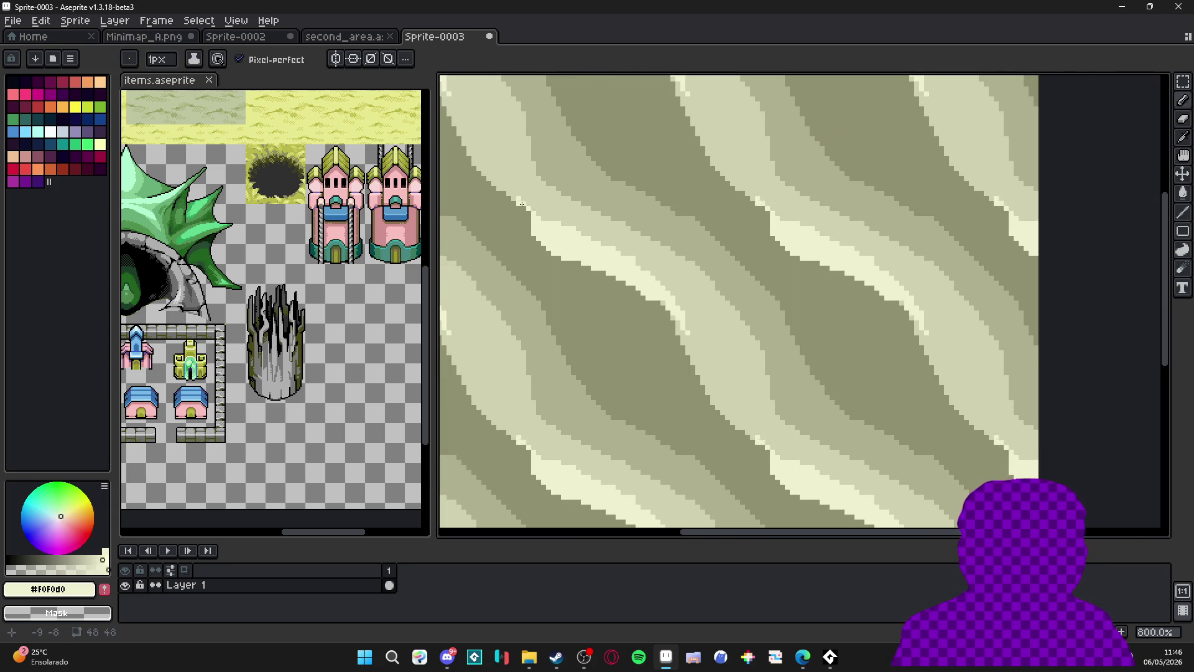
Add single pale pixels and a mid-tone pixel at the sand band edges.
scroll(667, 293, "down", 2)
scroll(667, 293, "down", 1)
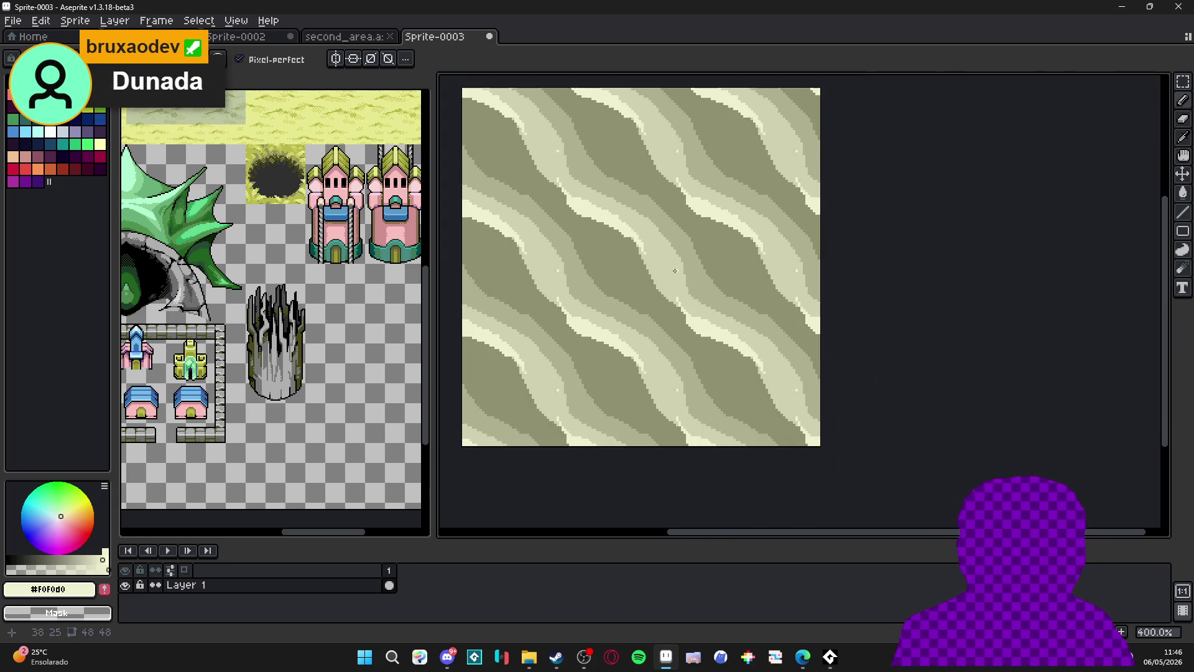
scroll(652, 292, "up", 2)
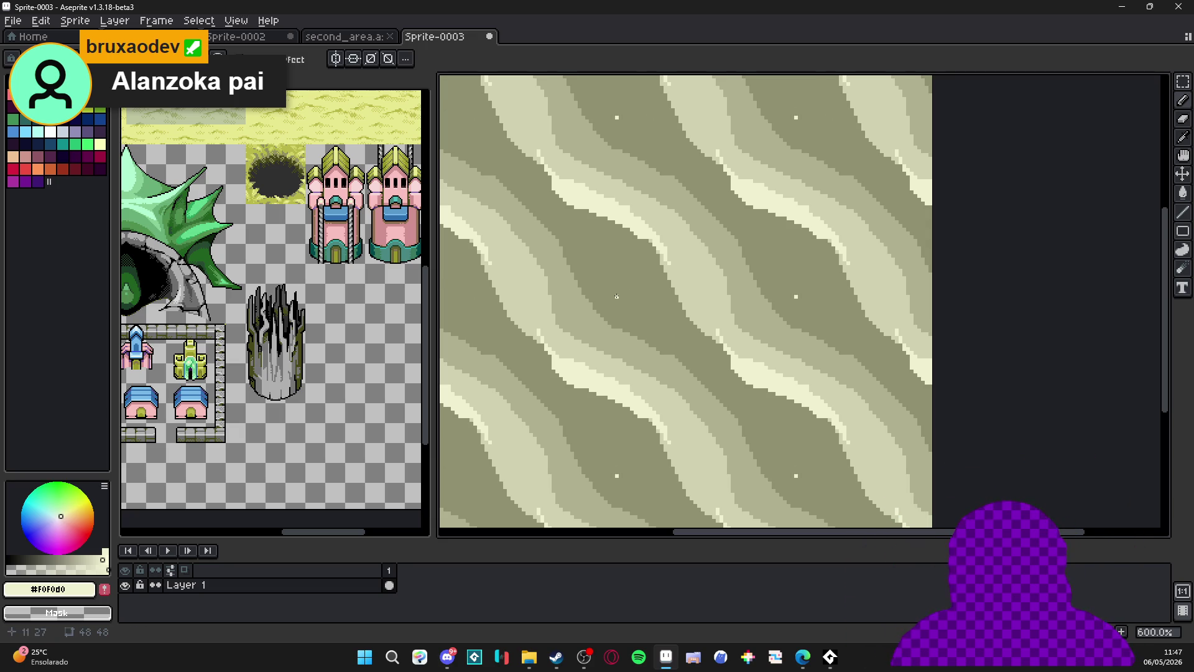
scroll(303, 242, "right", 3)
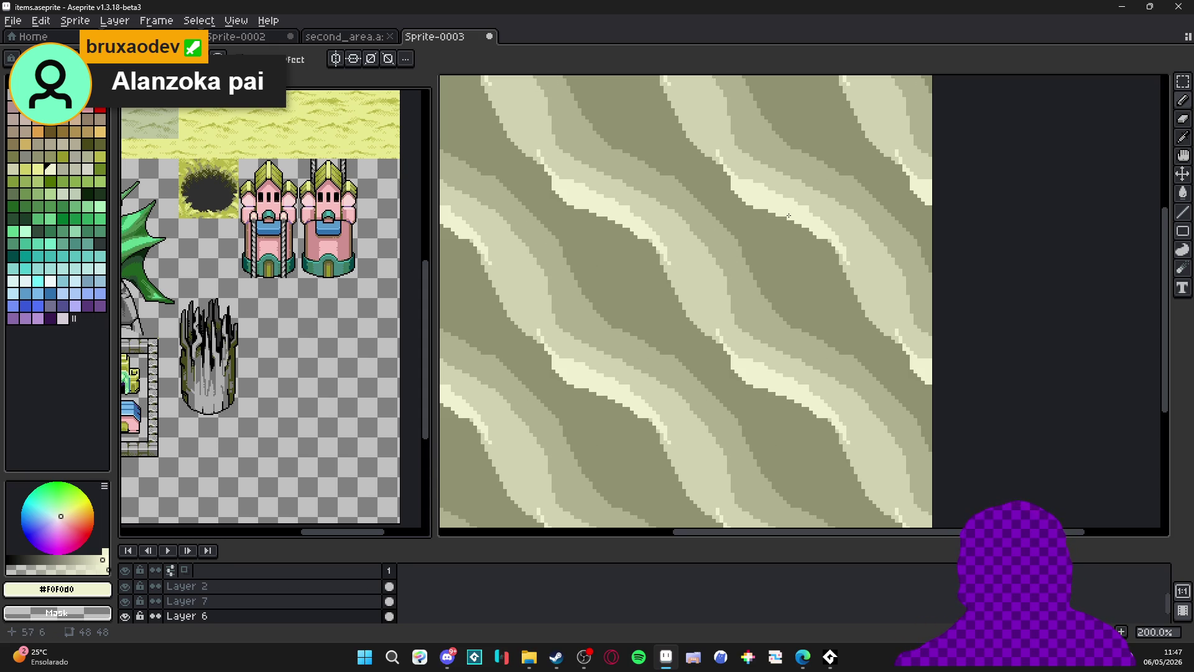
scroll(797, 309, "up", 8)
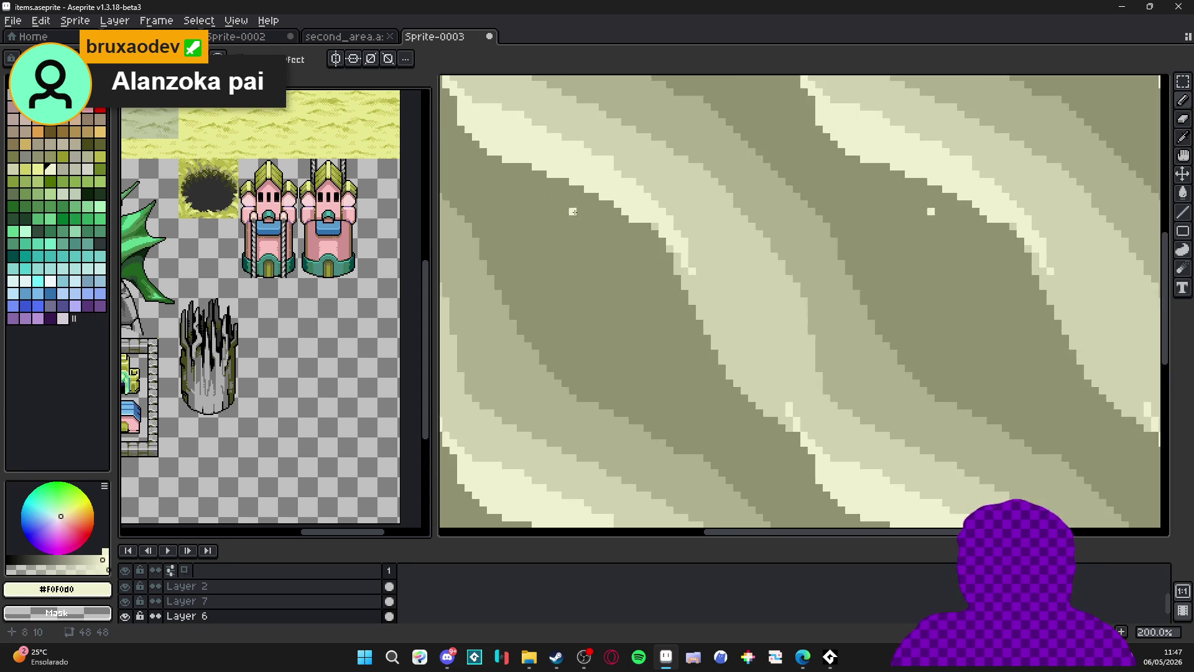
left_click(685, 240, "alt")
mouse_move(668, 210)
left_mouse_down()
mouse_move(760, 398)
mouse_move(744, 374)
left_mouse_up()
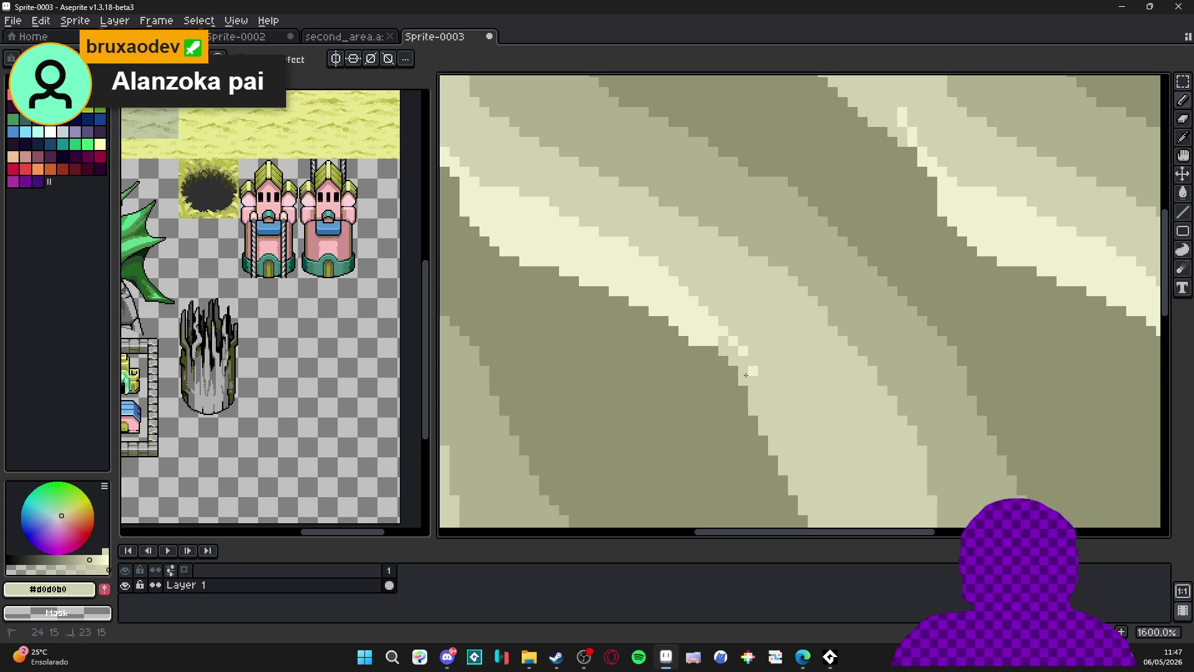
left_click(704, 346, "alt")
left_click(727, 357)
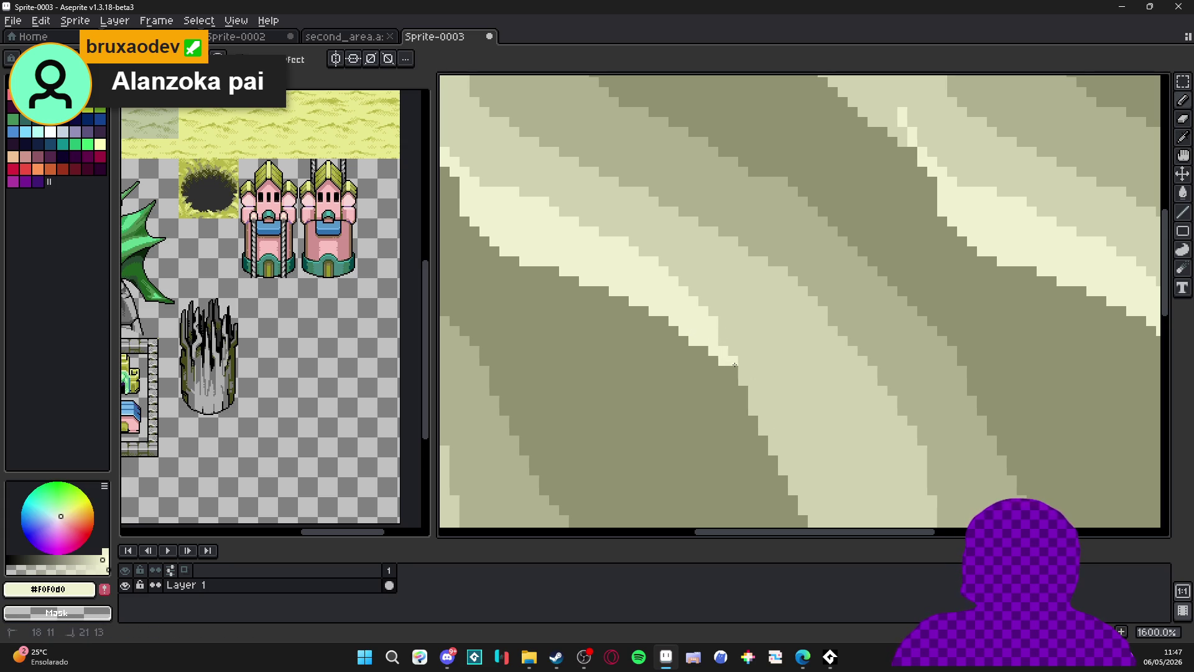
left_click(724, 343)
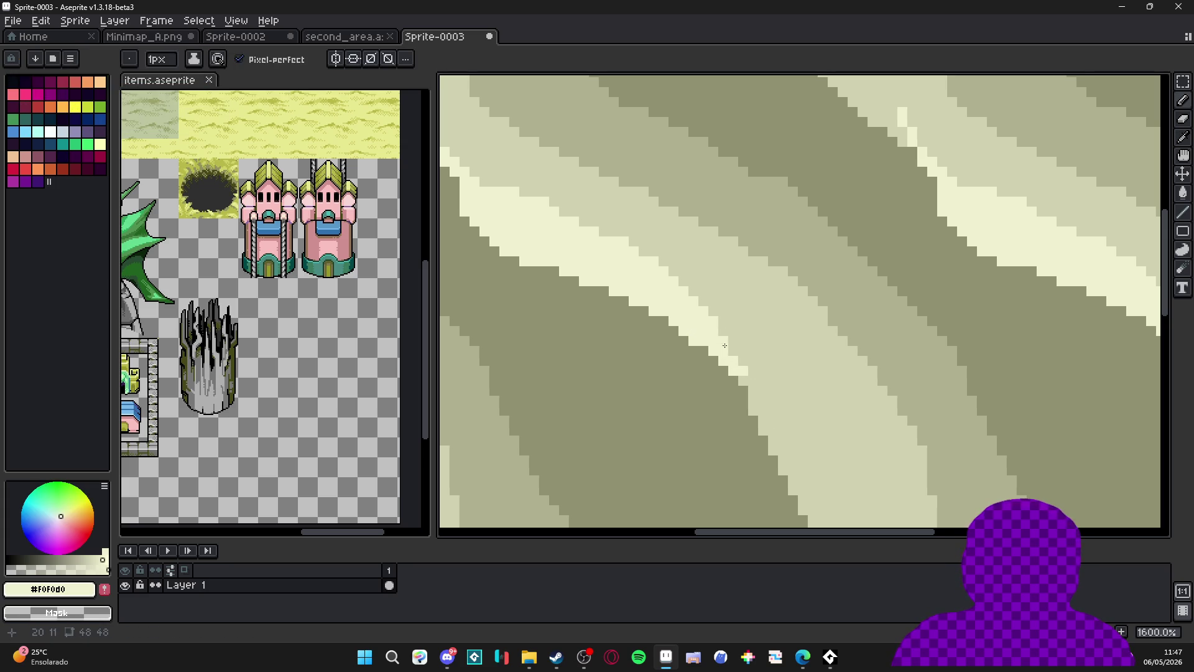
left_click(746, 398, "alt")
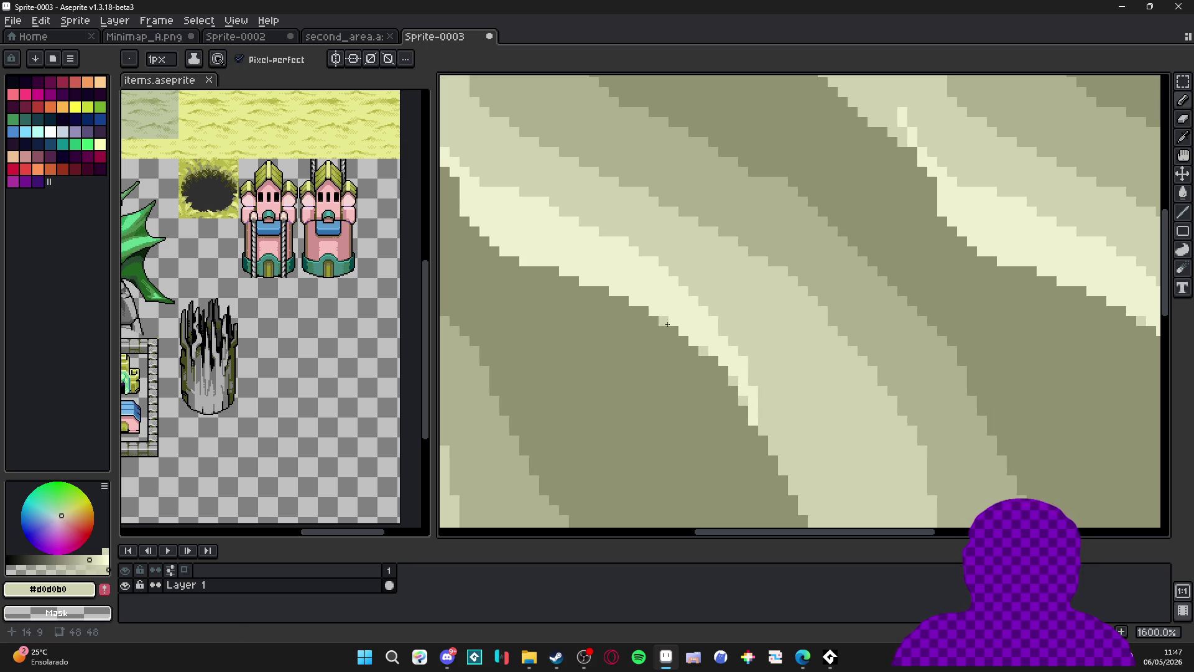
left_click(604, 291)
Sample the palest and mid sand tones from the tile for further touch-ups.
scroll(536, 275, "up", 3)
scroll(536, 275, "left", 3)
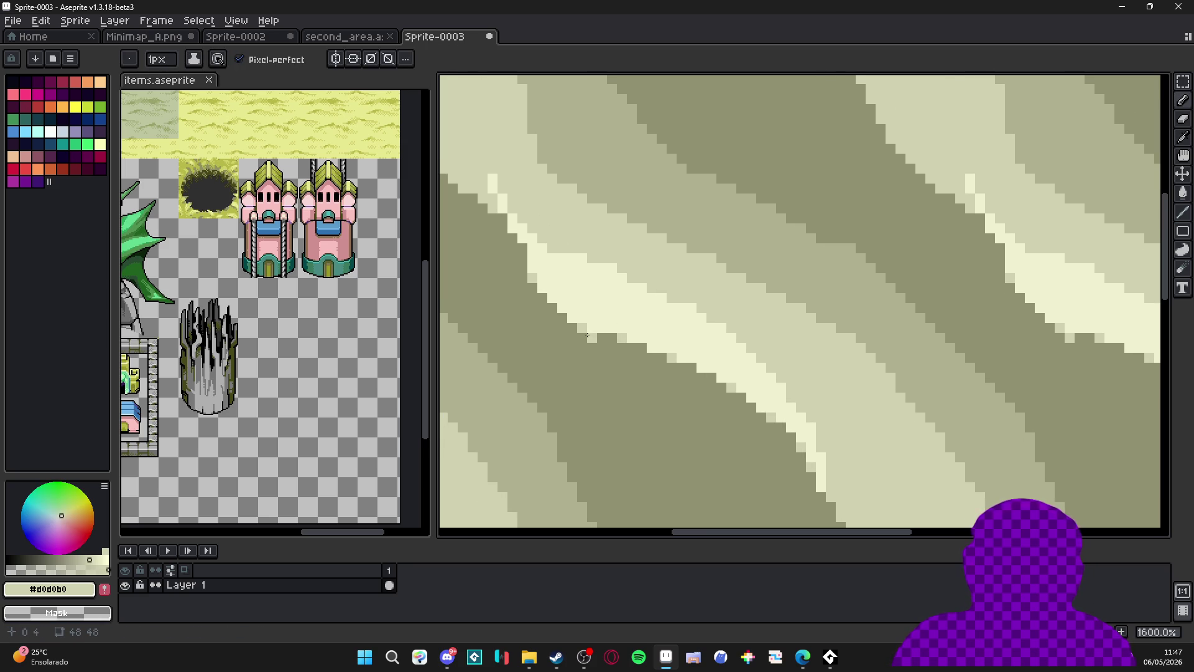
key("i")
key("b")
scroll(599, 321, "down", 3)
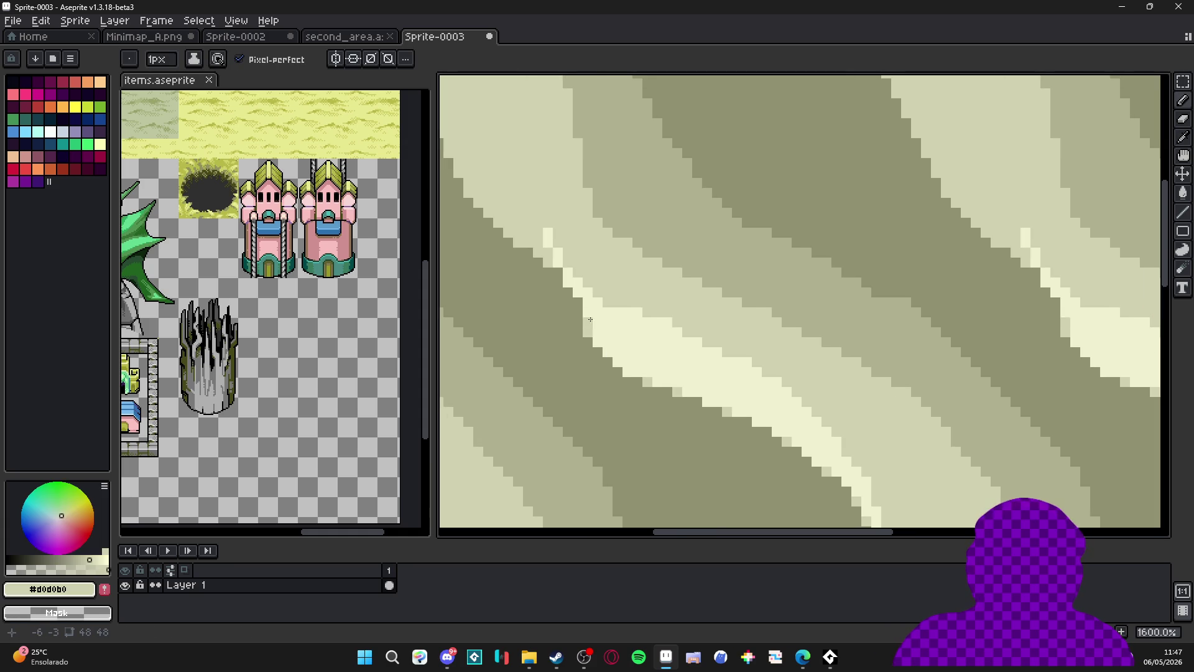
scroll(634, 357, "down", 1)
scroll(632, 330, "down", 3)
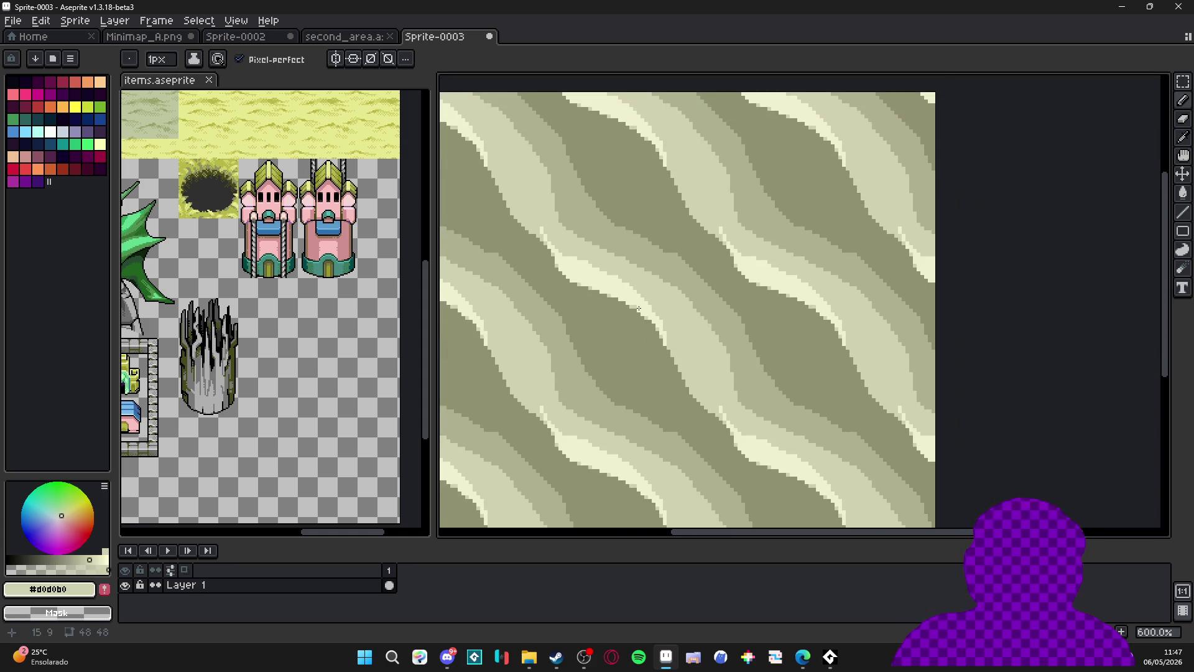
scroll(654, 323, "up", 2)
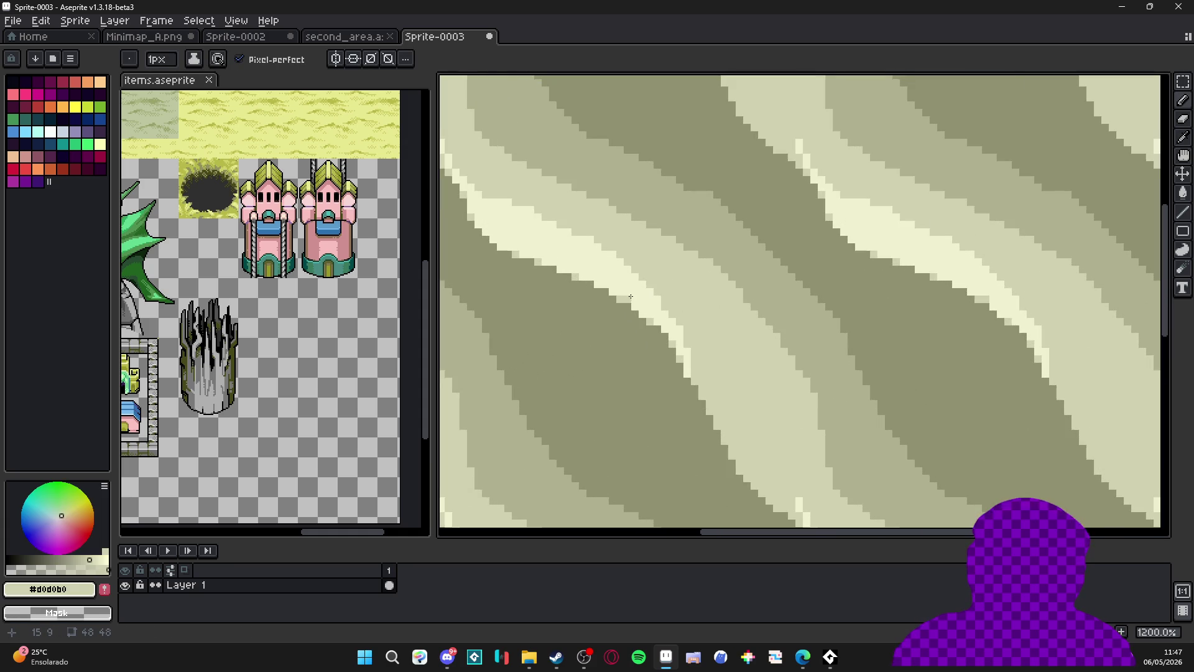
left_click(653, 250, "alt")
scroll(653, 249, "up", 2)
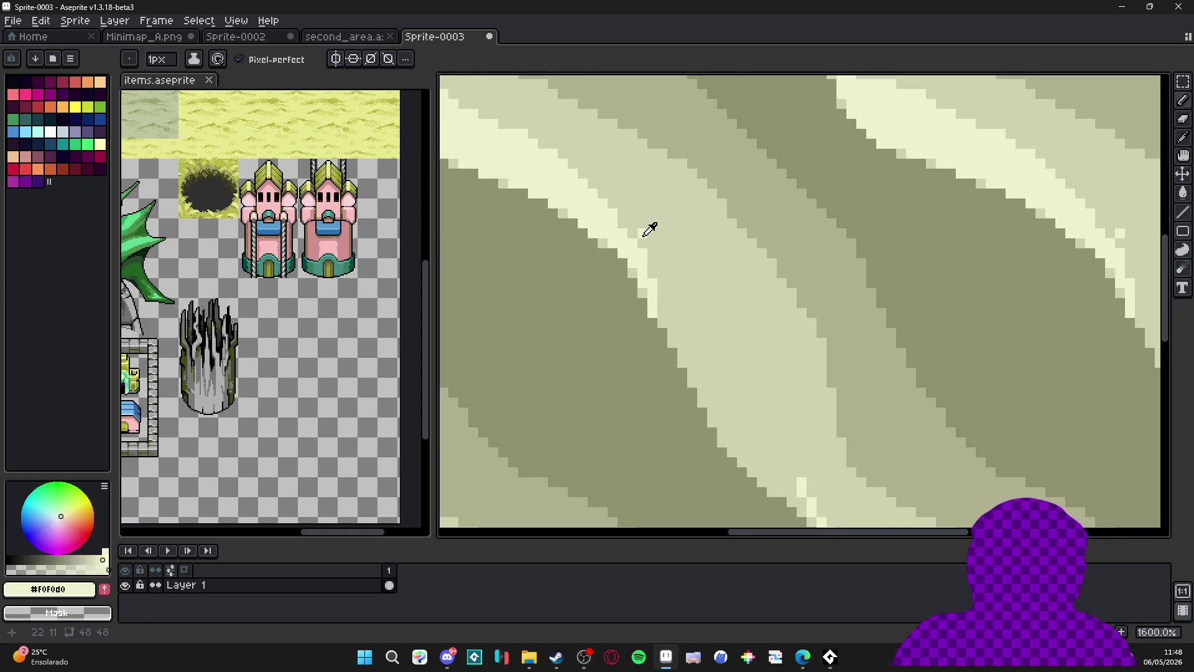
left_click(616, 224, "alt")
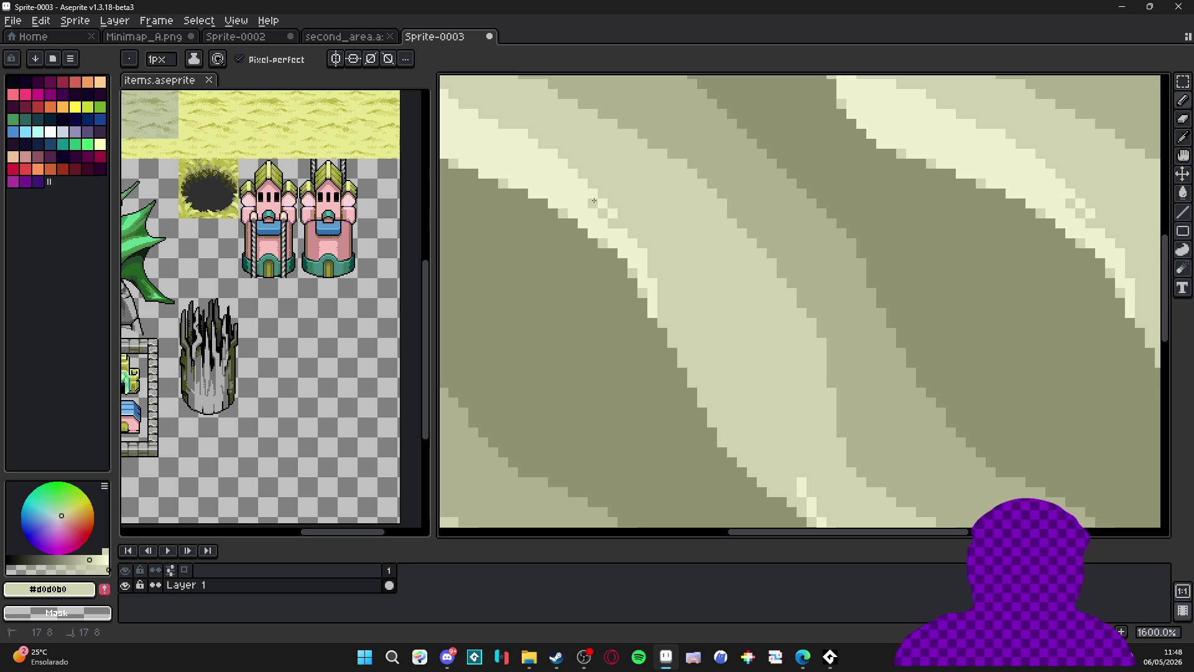
key("alt")
Place alternating pale pixels in a checker dither along the lightest band's edge.
left_click(609, 203, "alt")
left_click(623, 212)
left_click(594, 174)
left_click(582, 164)
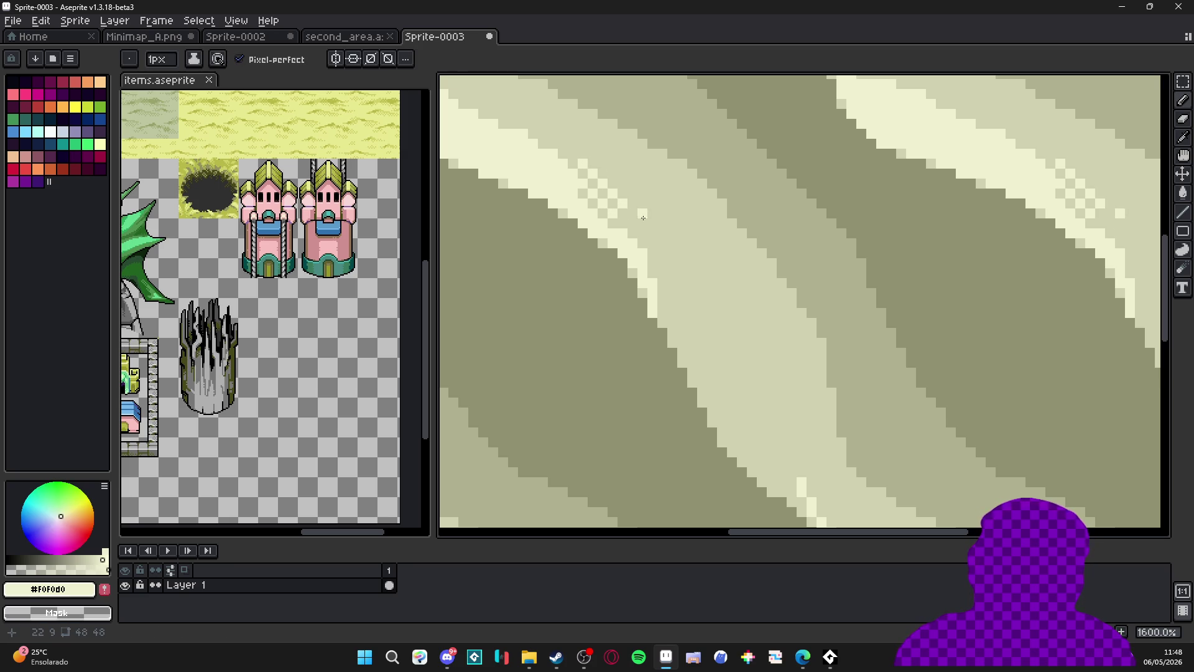
left_click(652, 242)
left_click(662, 253)
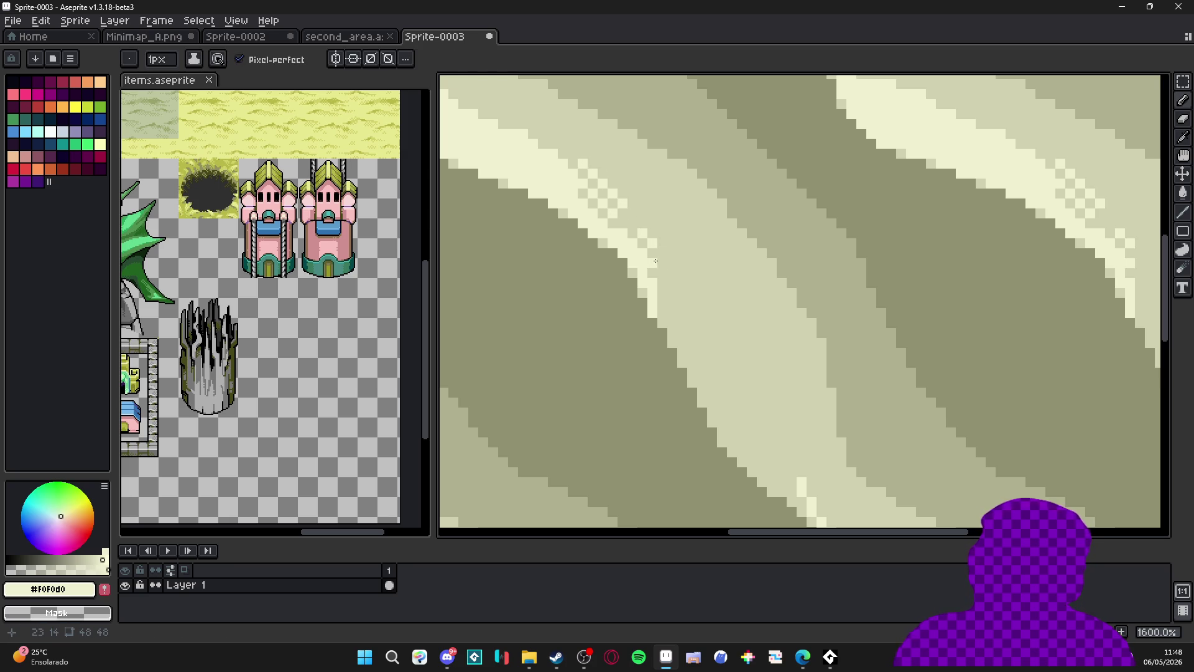
left_click(664, 291)
left_click(663, 303)
left_click(672, 302)
left_click(672, 293)
Zoom out and open the F7 Preview to check the whole tile.
scroll(729, 334, "down", 1)
scroll(729, 334, "down", 3)
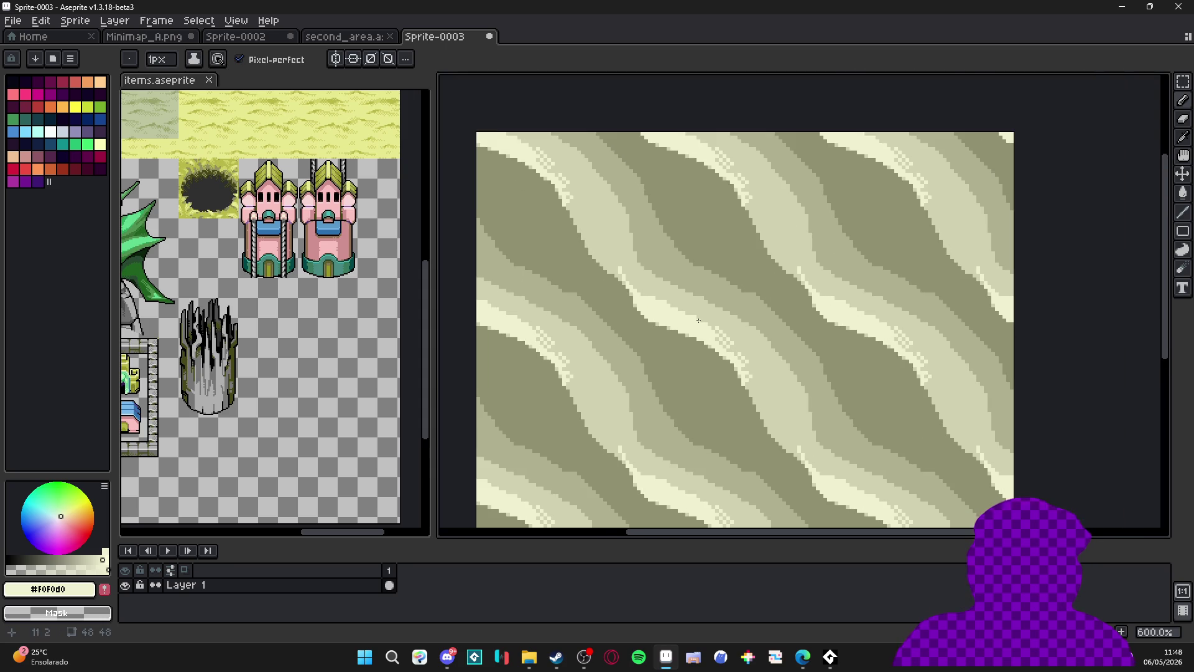
scroll(642, 235, "down", 1)
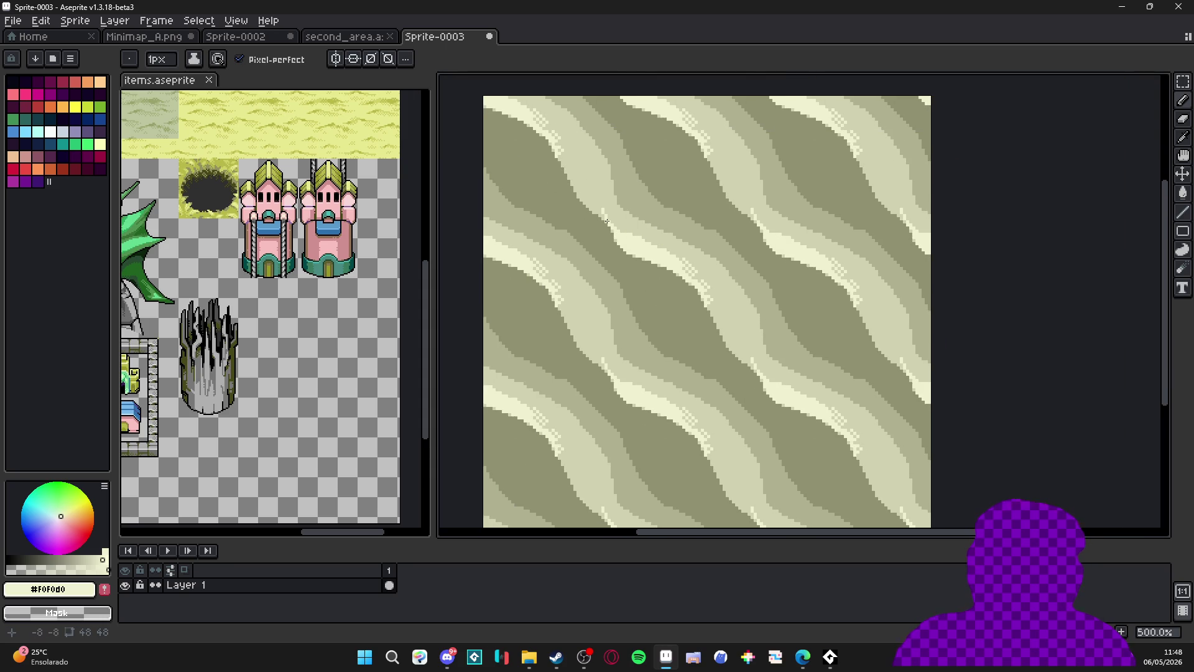
scroll(637, 250, "up", 2)
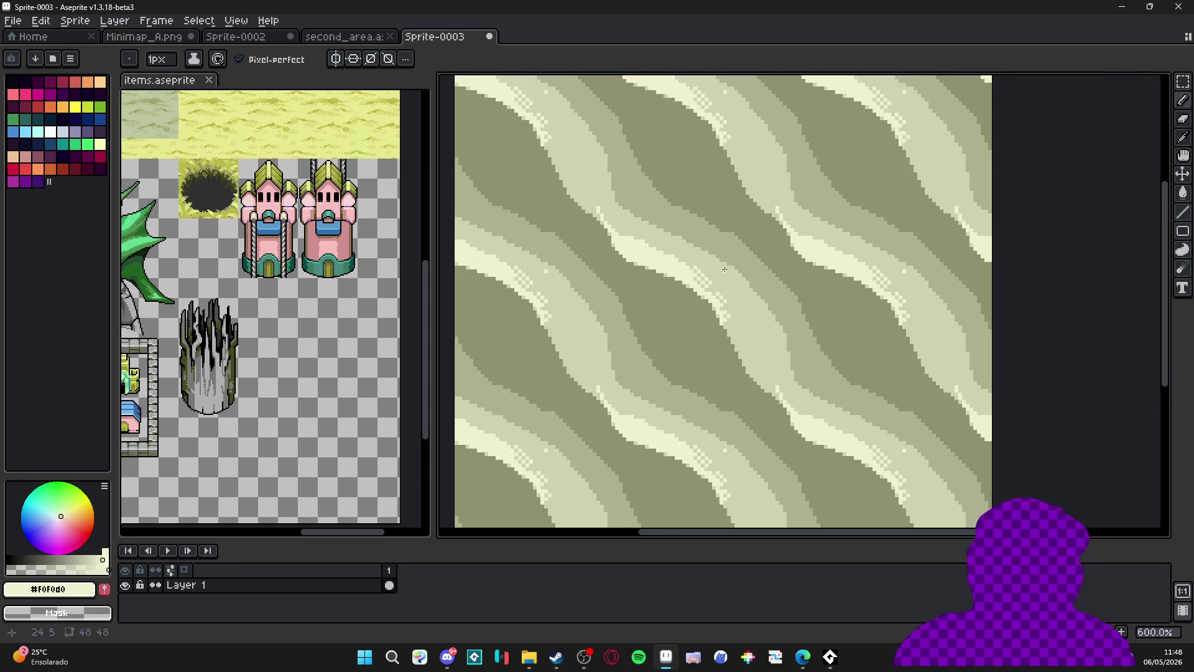
scroll(711, 263, "down", 2)
key("F7")
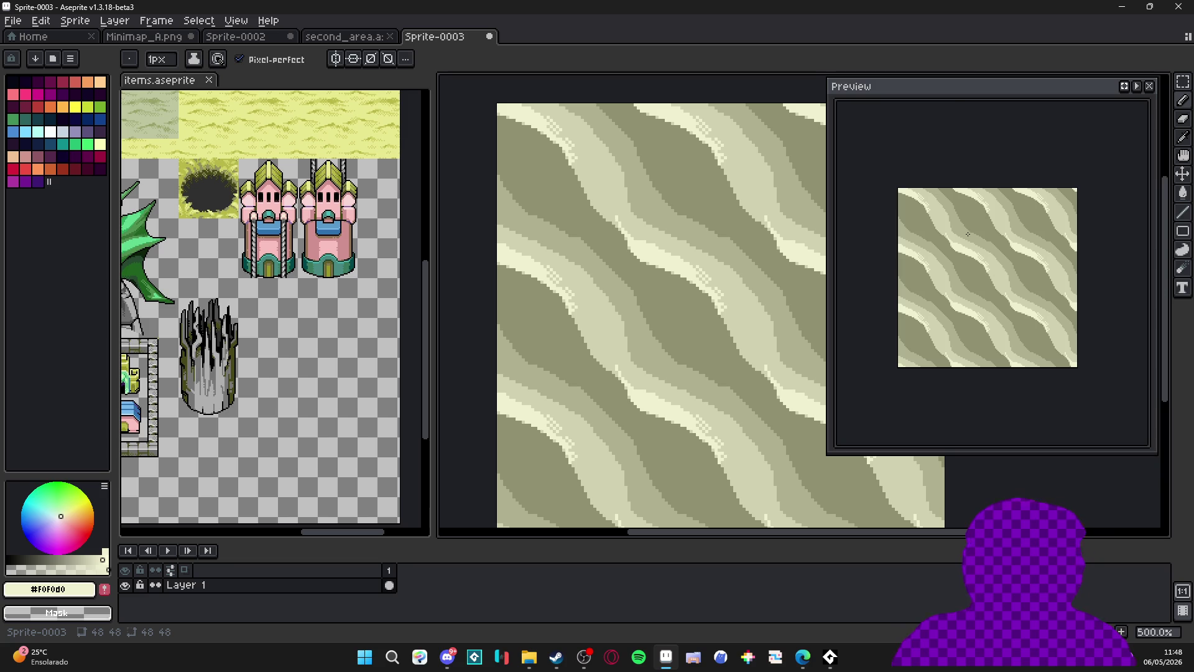
Move the Preview window off the canvas, pick #b0b090, and draw mid-tone streaks in the dark band.
left_click_drag(952, 105, 1021, 96)
scroll(707, 240, "up", 1)
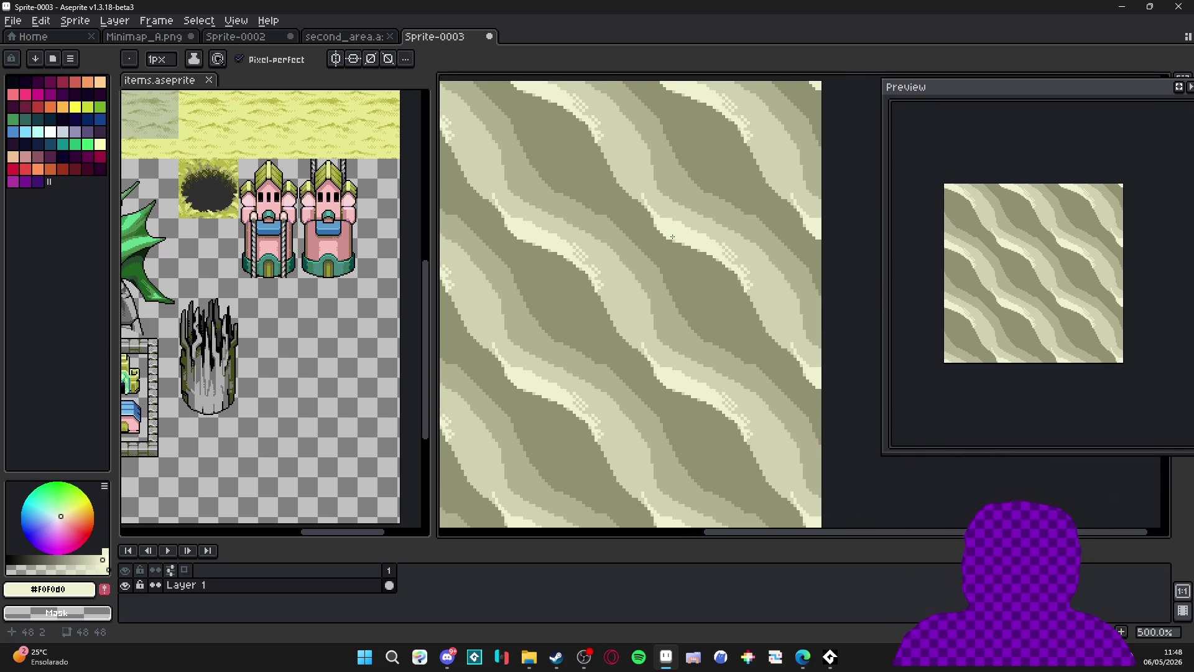
scroll(670, 291, "up", 1)
left_click(644, 283, "alt")
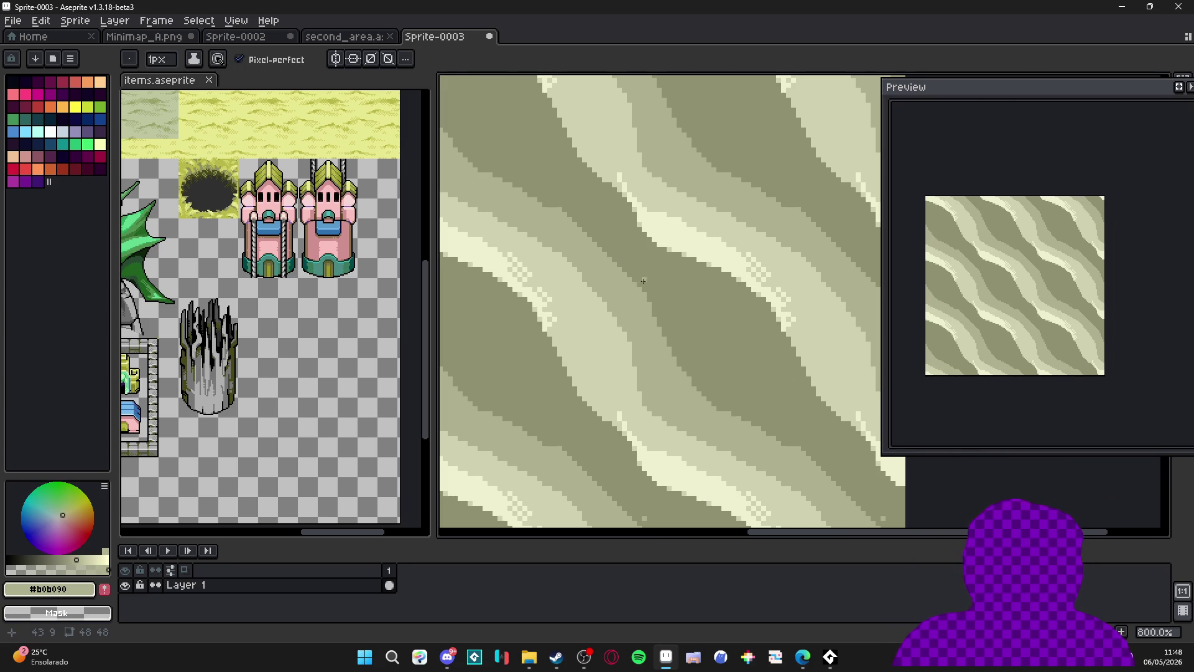
mouse_move(641, 287)
left_mouse_down()
mouse_move(694, 306)
mouse_move(663, 294)
mouse_move(693, 319)
mouse_move(607, 250)
left_mouse_up()
left_click_drag(691, 308, 728, 358)
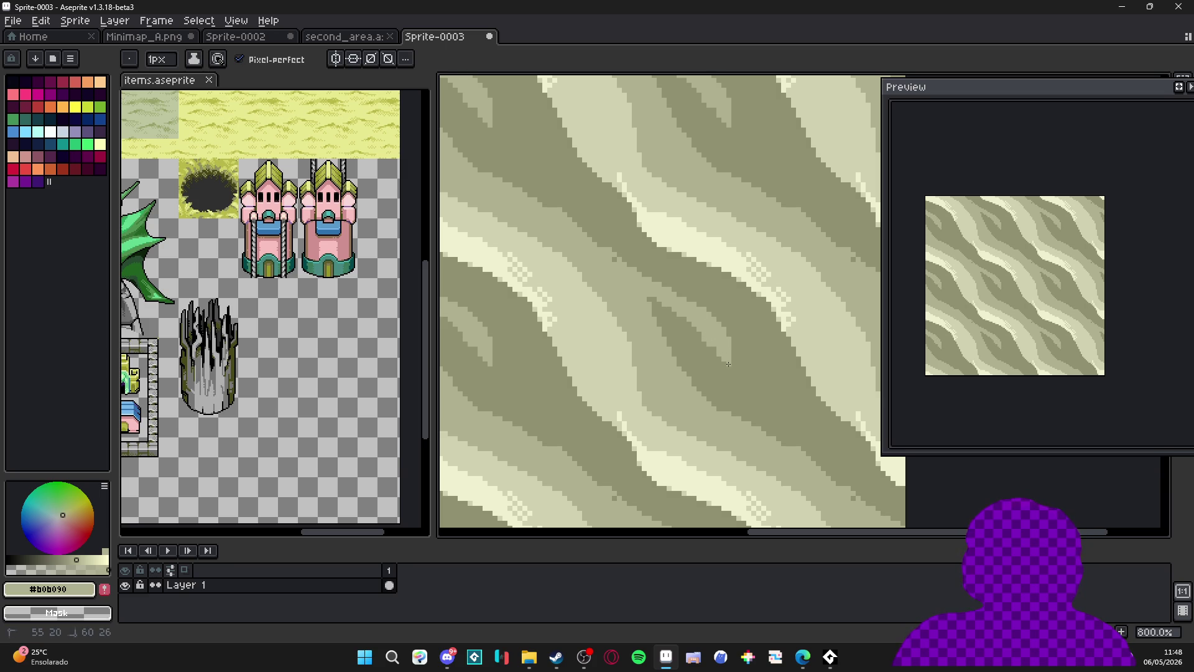
Extend the mid-tone streaks diagonally down the dune band, then pick the darker #909070 shade.
mouse_move(729, 359)
left_mouse_down()
mouse_move(733, 378)
mouse_move(799, 414)
left_mouse_up()
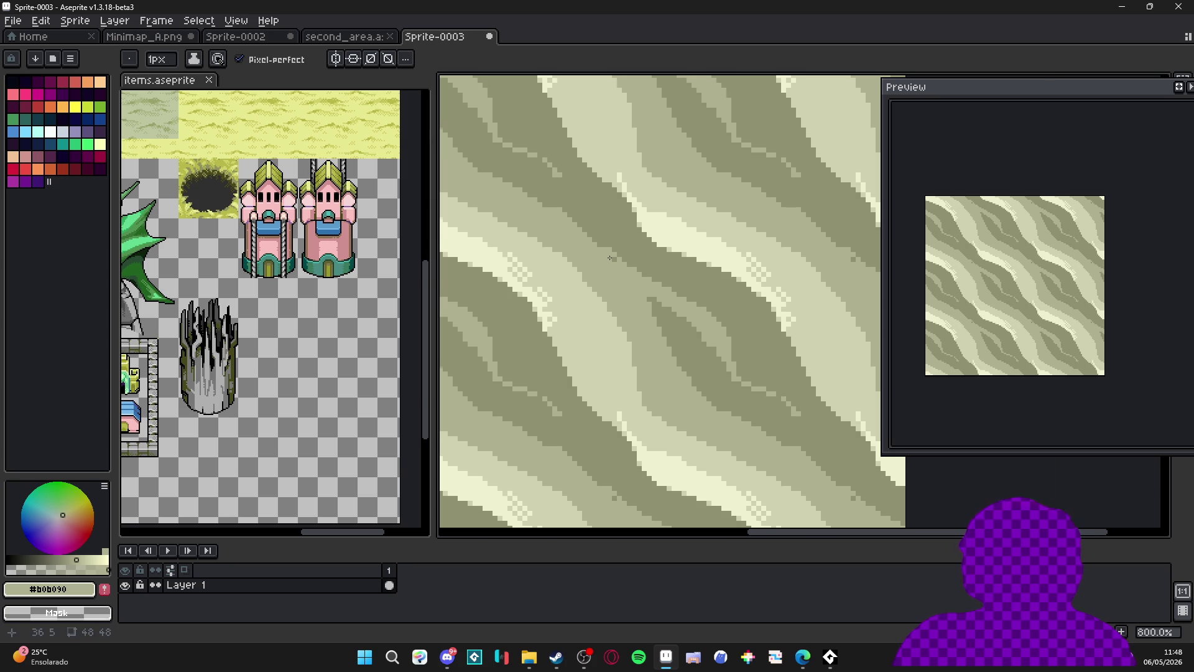
scroll(609, 258, "up", 2)
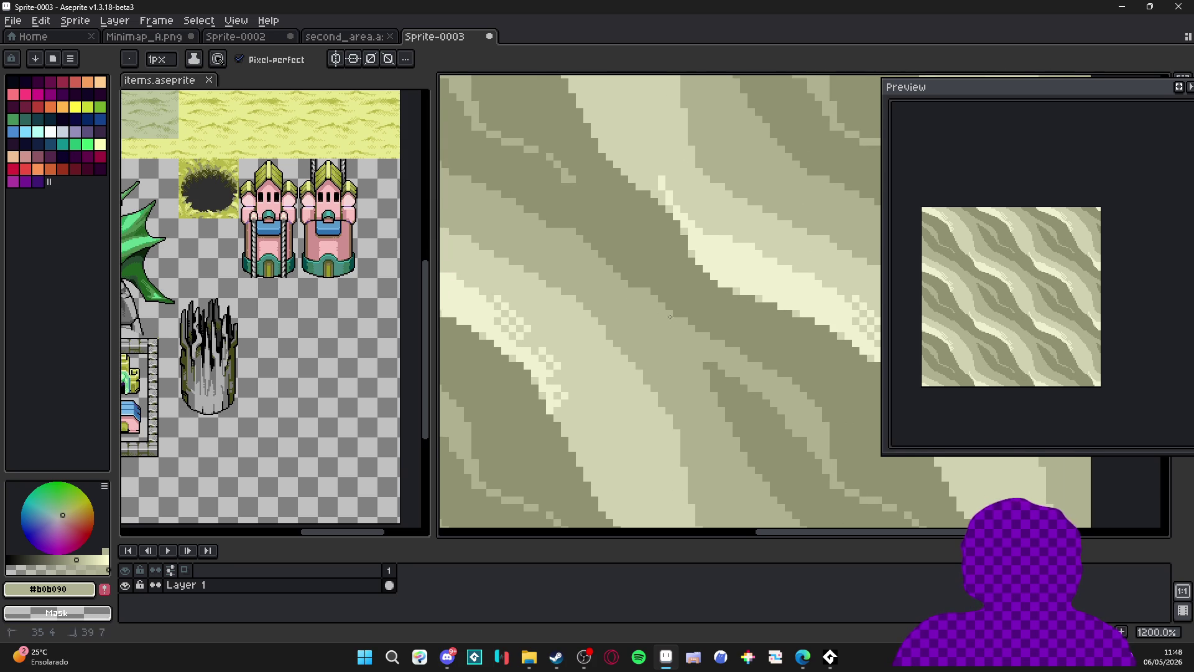
left_click_drag(684, 313, 704, 334)
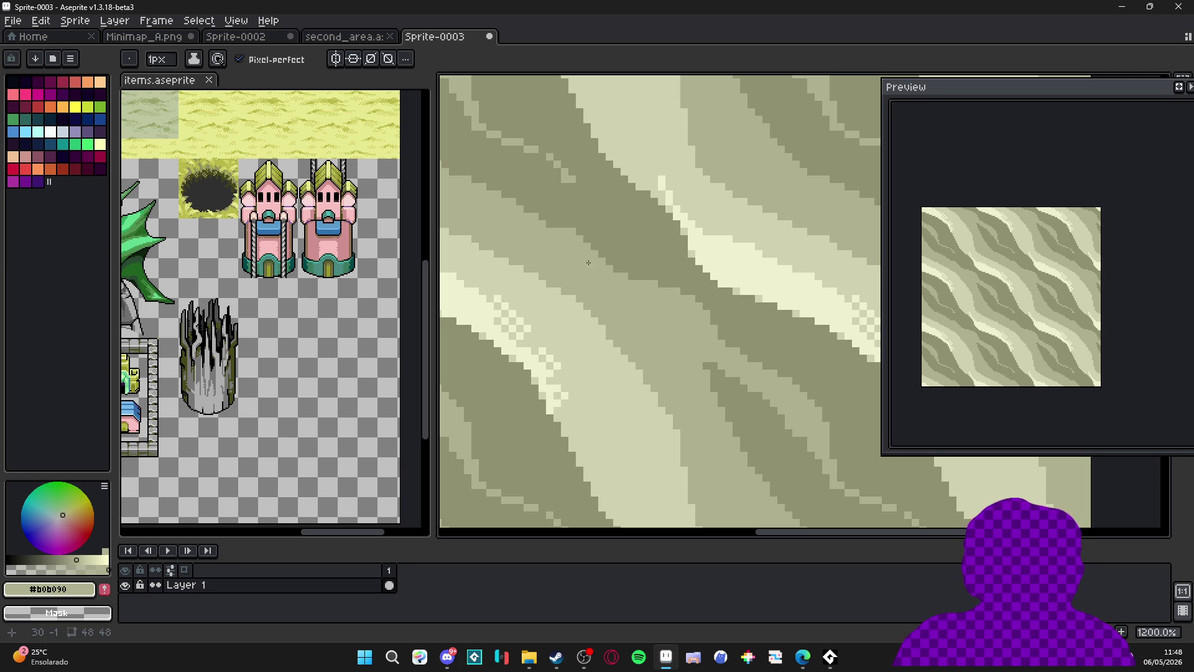
scroll(616, 266, "up", 1)
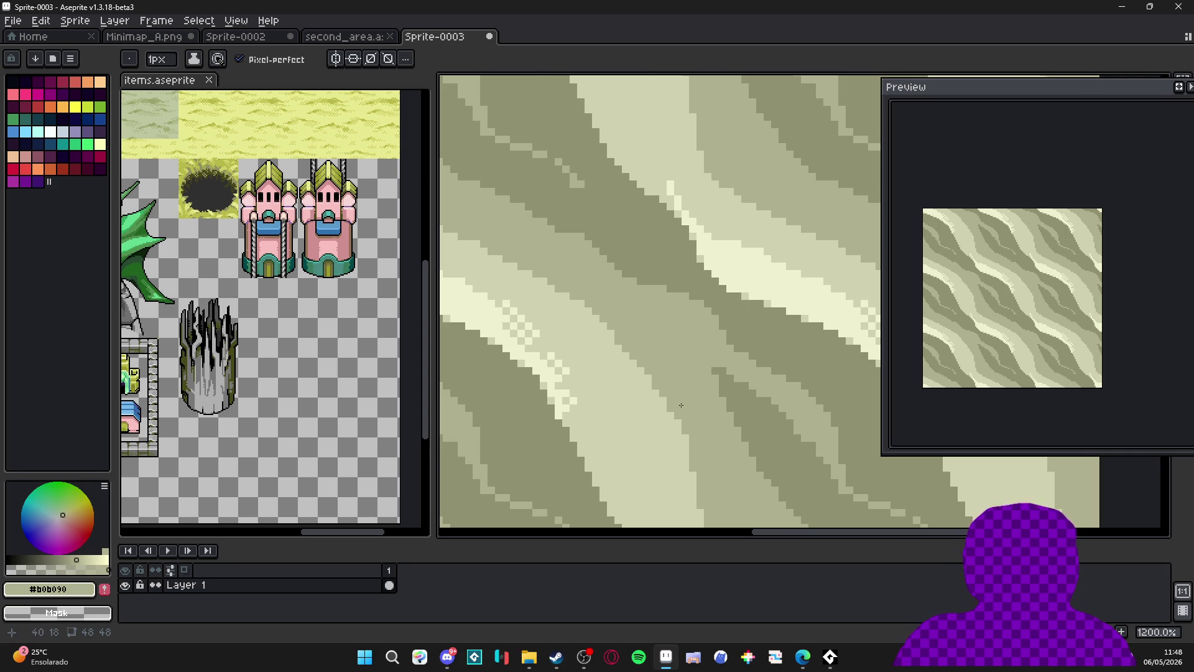
scroll(684, 407, "down", 5)
scroll(684, 407, "right", 5)
left_click(599, 260, "alt")
Extend the dark #909070 streak down-right and repaint stray pixels with #b0b090.
left_click_drag(588, 279, 602, 298)
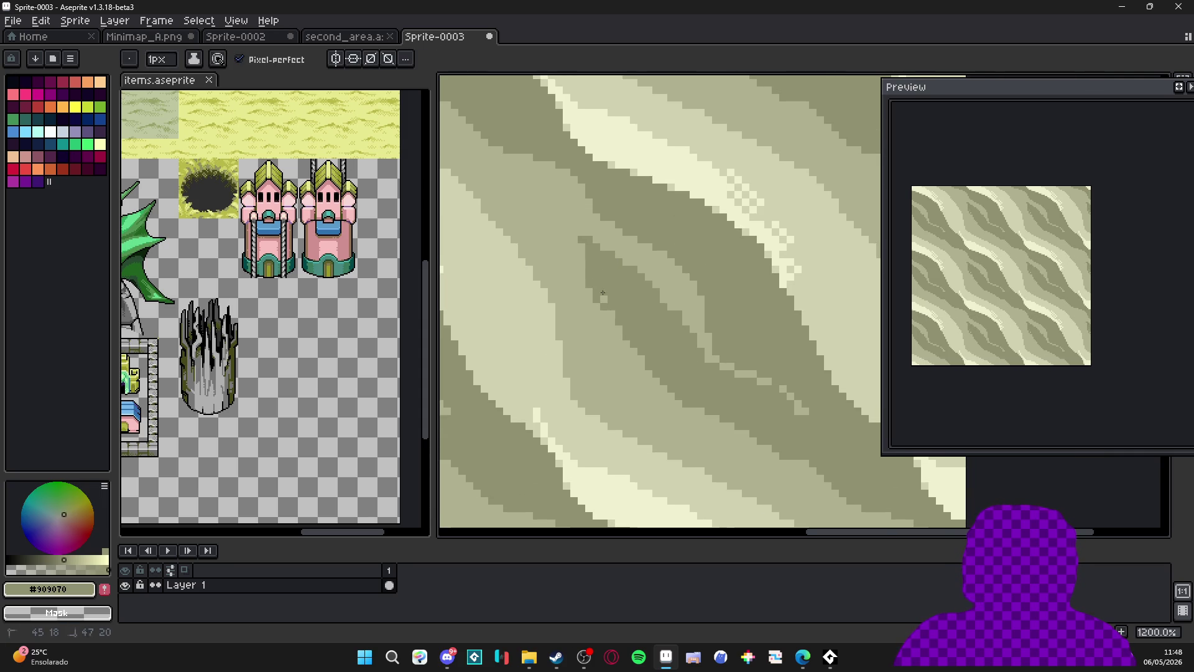
mouse_move(582, 248)
left_mouse_down()
mouse_move(594, 301)
mouse_move(620, 337)
left_mouse_up()
left_click(591, 314, "alt")
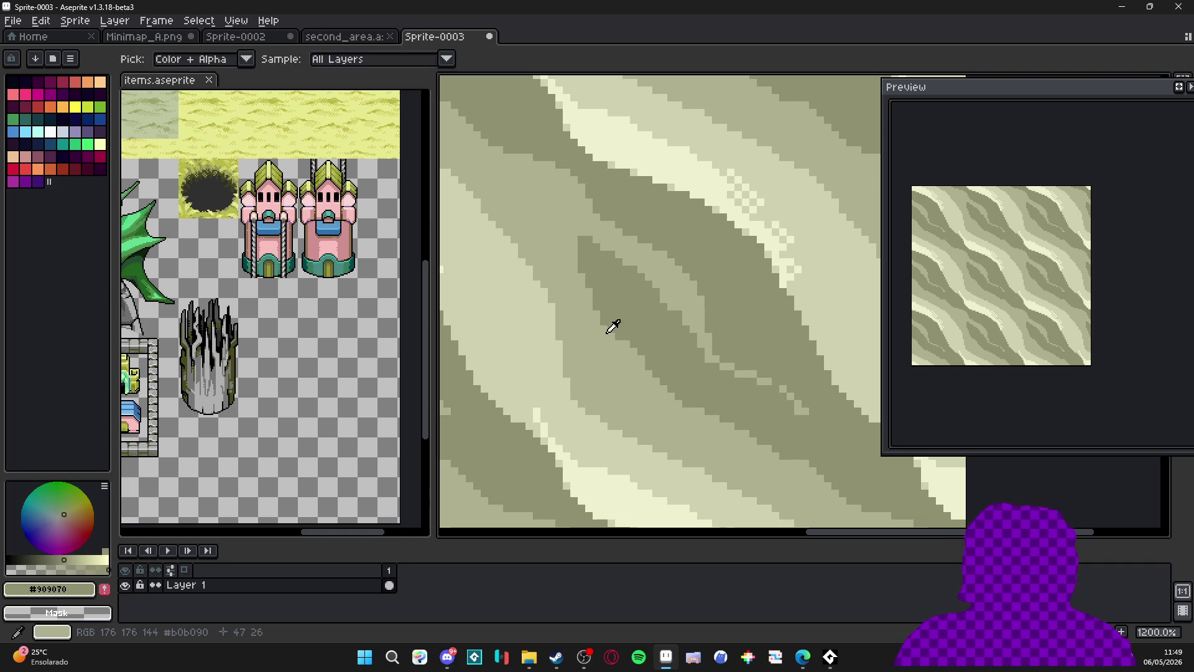
left_click(628, 330, "alt")
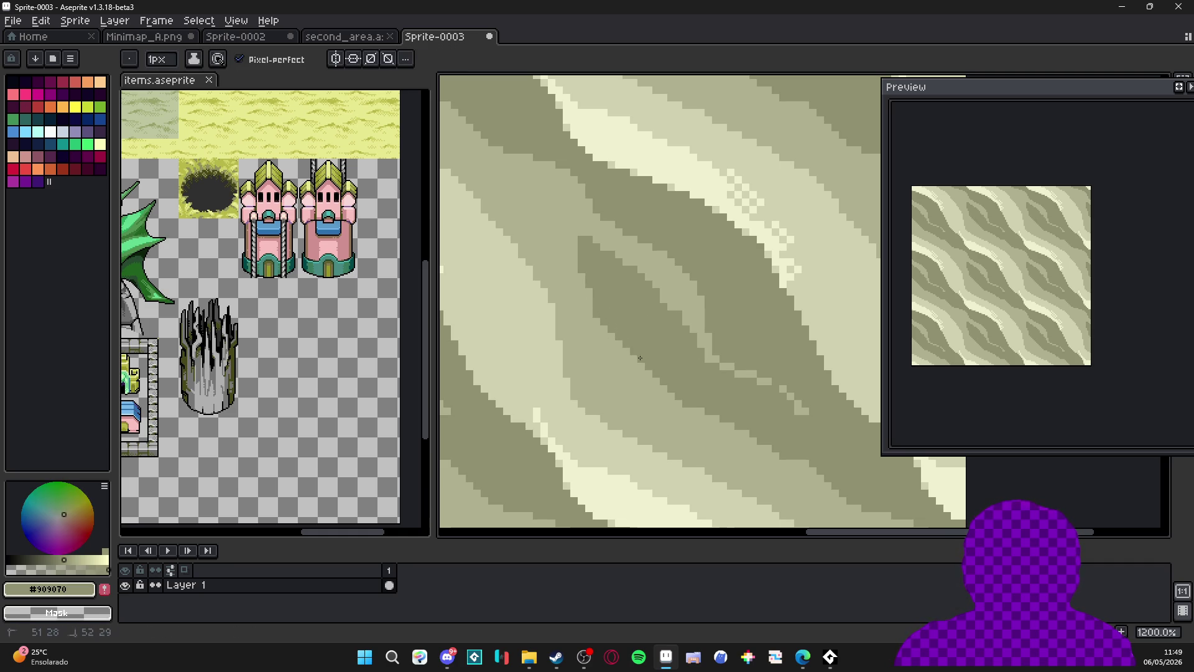
left_click(626, 337, "alt")
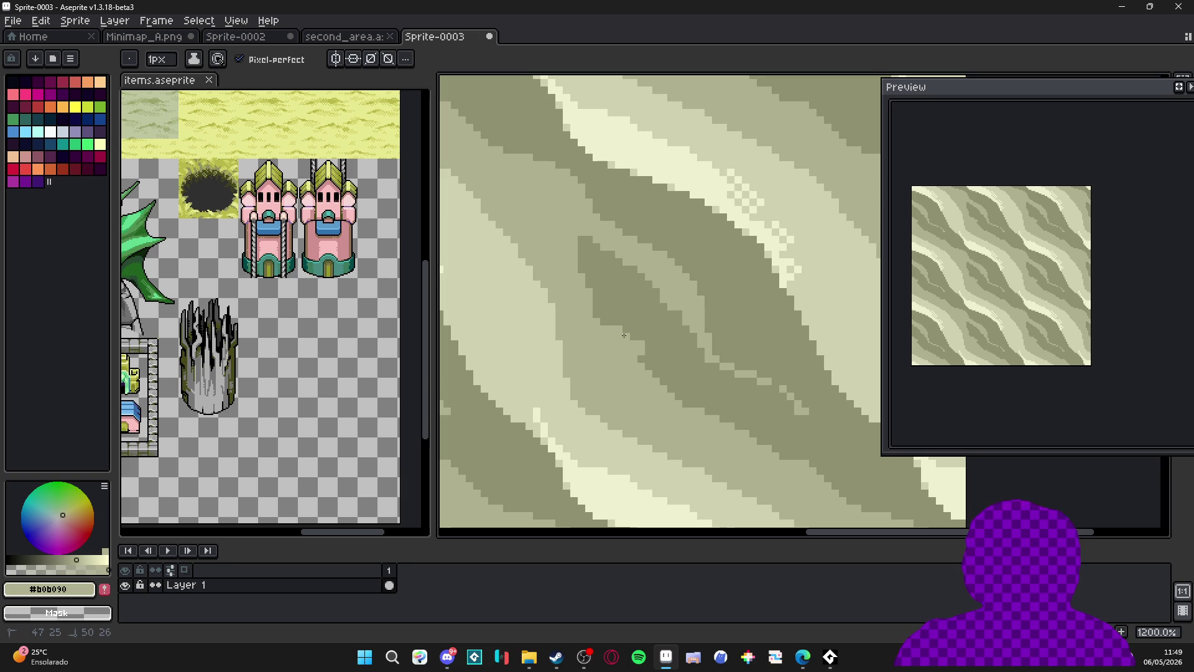
left_click_drag(651, 358, 660, 367)
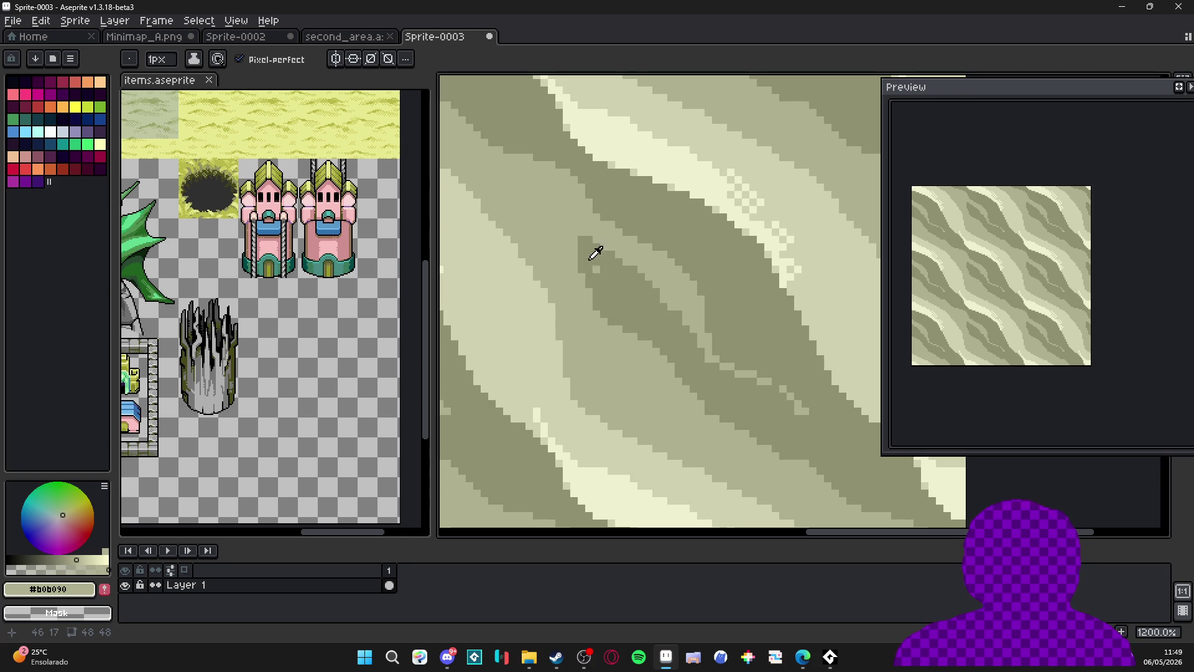
Add single dark #909070 pixels along the streak's upper end, then turn the checker pixels into a brush.
left_click(569, 234, "alt")
left_click(568, 240)
left_click(572, 224)
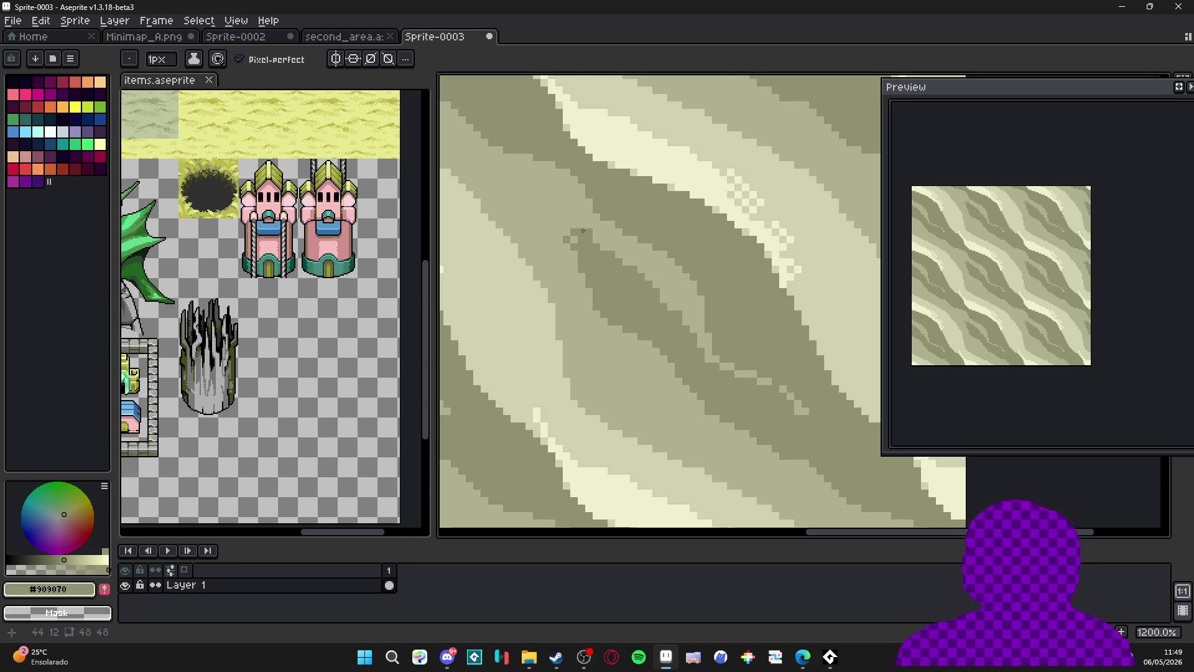
scroll(576, 226, "up", 1)
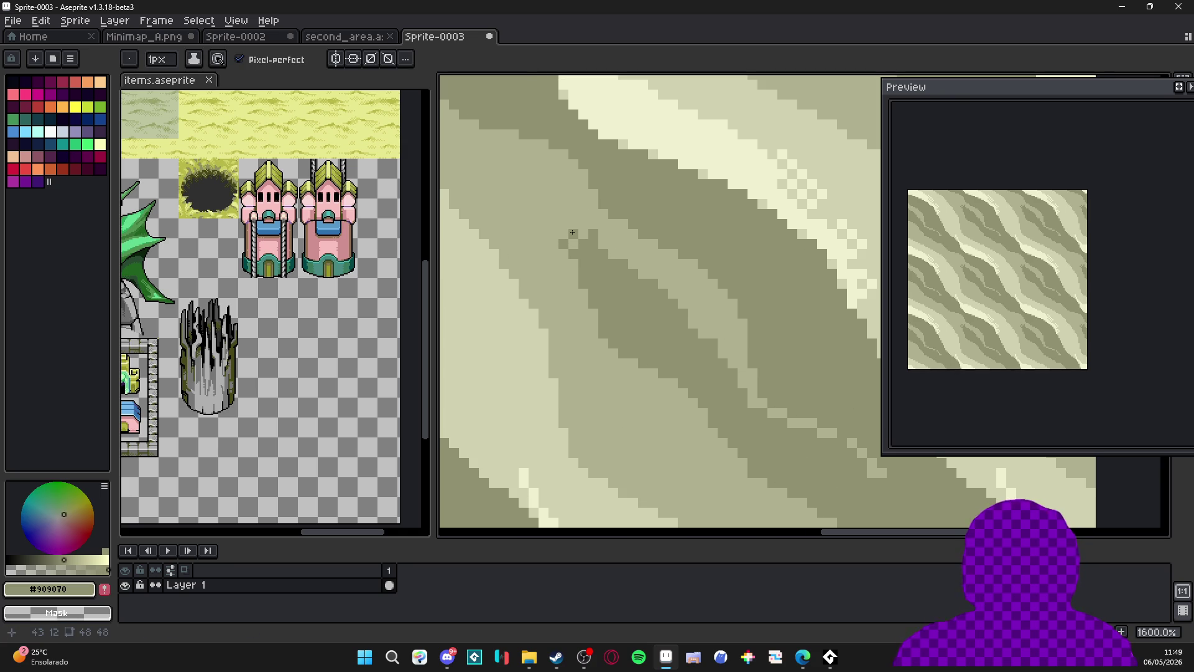
key("ctrl+b")
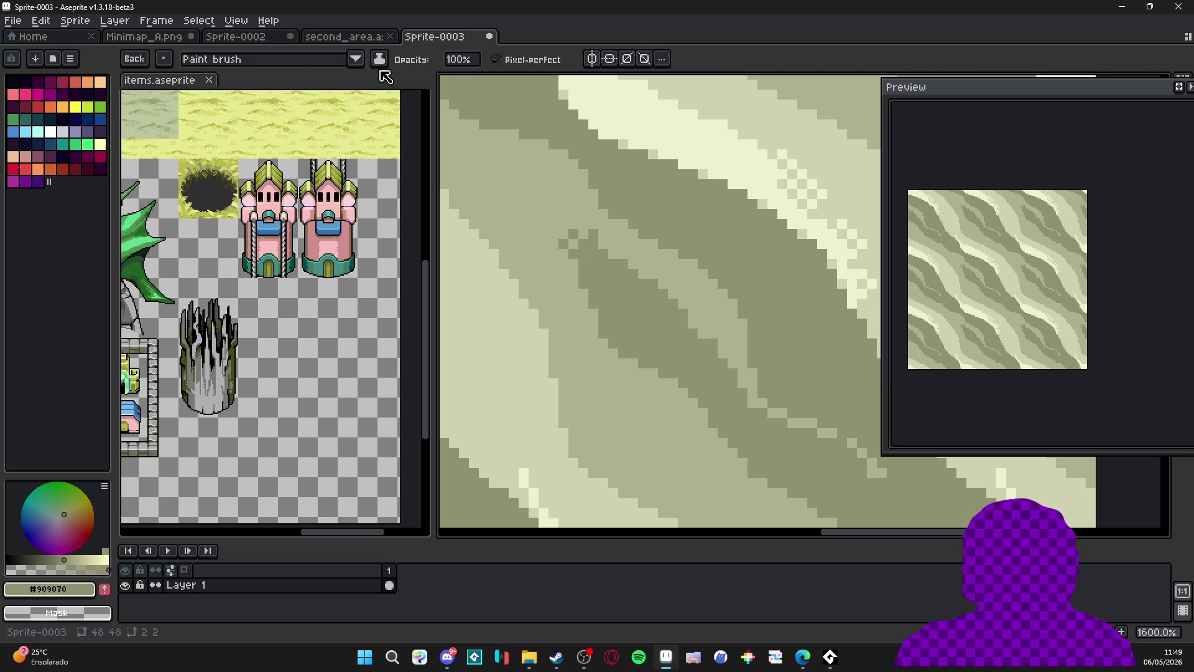
Set the brush to Pattern mode aligned to source and paint checker dither along the band edge.
left_click(350, 60)
left_click(318, 80)
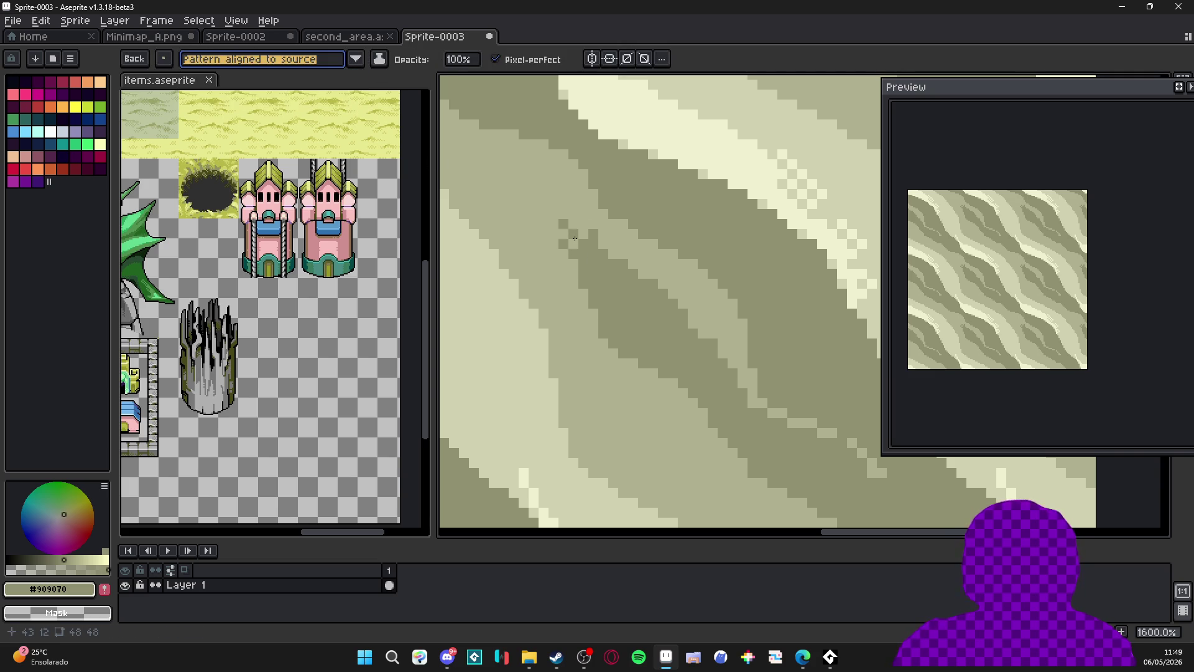
left_click_drag(565, 223, 553, 211)
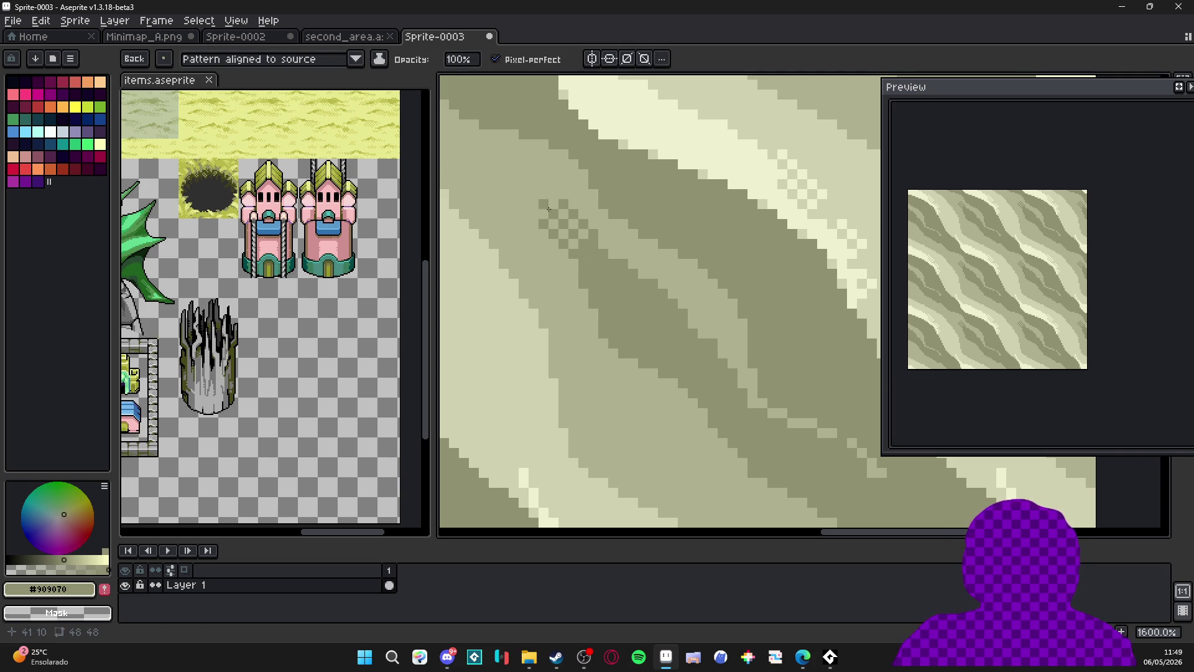
left_click(561, 269)
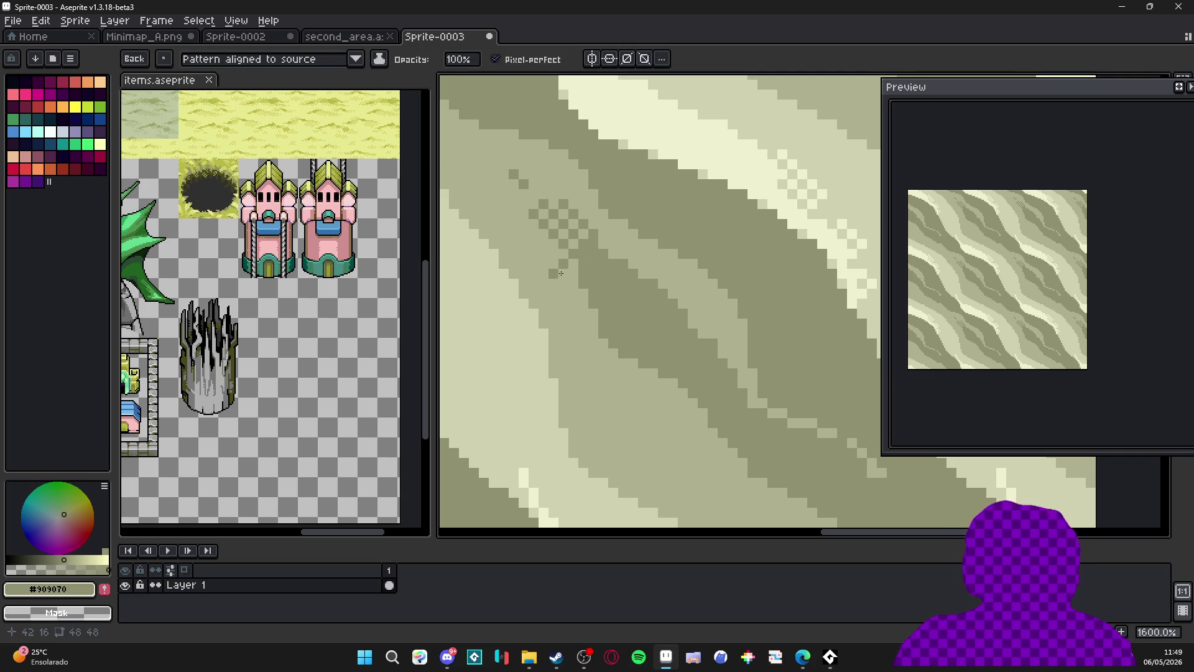
left_click(553, 254)
left_click_drag(569, 277, 594, 324)
left_click(608, 327)
left_click(595, 339)
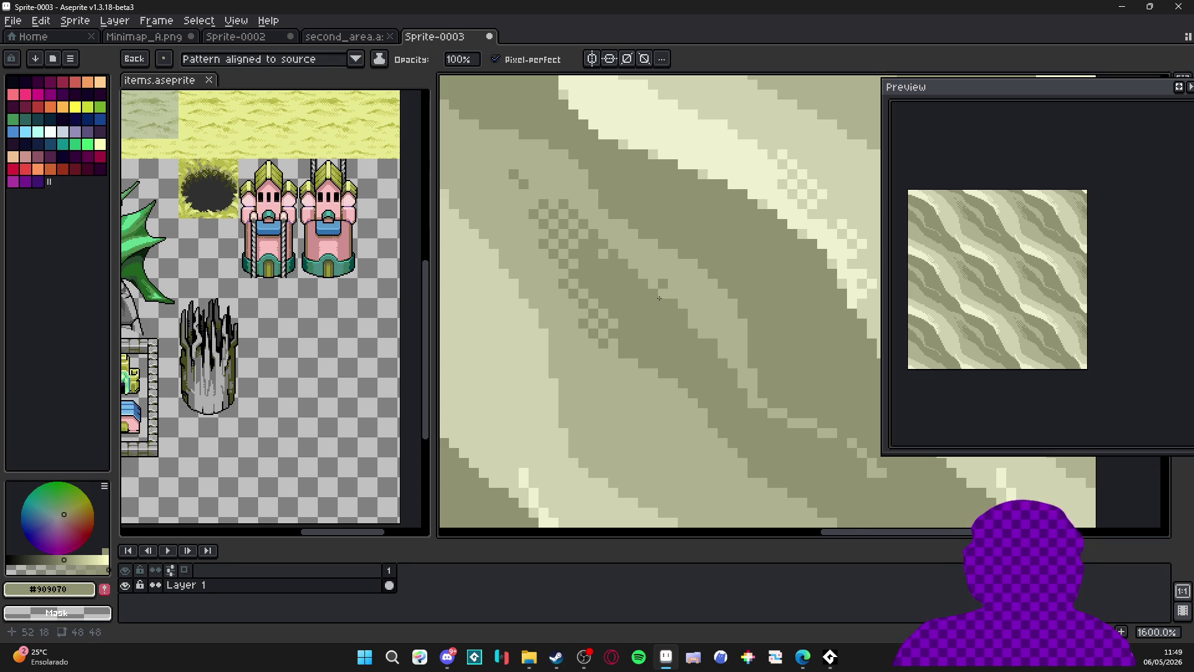
Touch up individual dither pixels, darkening some and restoring light ones to break the pattern.
scroll(658, 267, "down", 3)
scroll(684, 293, "up", 3)
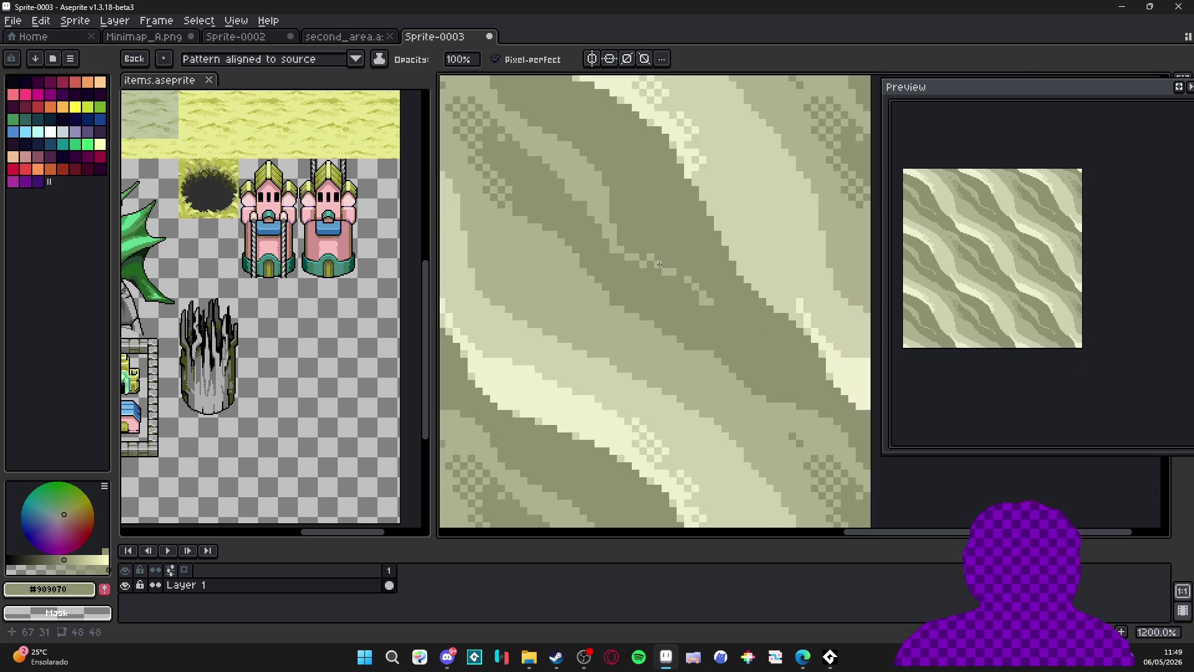
left_click(620, 253)
right_click(599, 243)
right_click(610, 234)
right_click(638, 242)
left_click(678, 273)
right_click(678, 263)
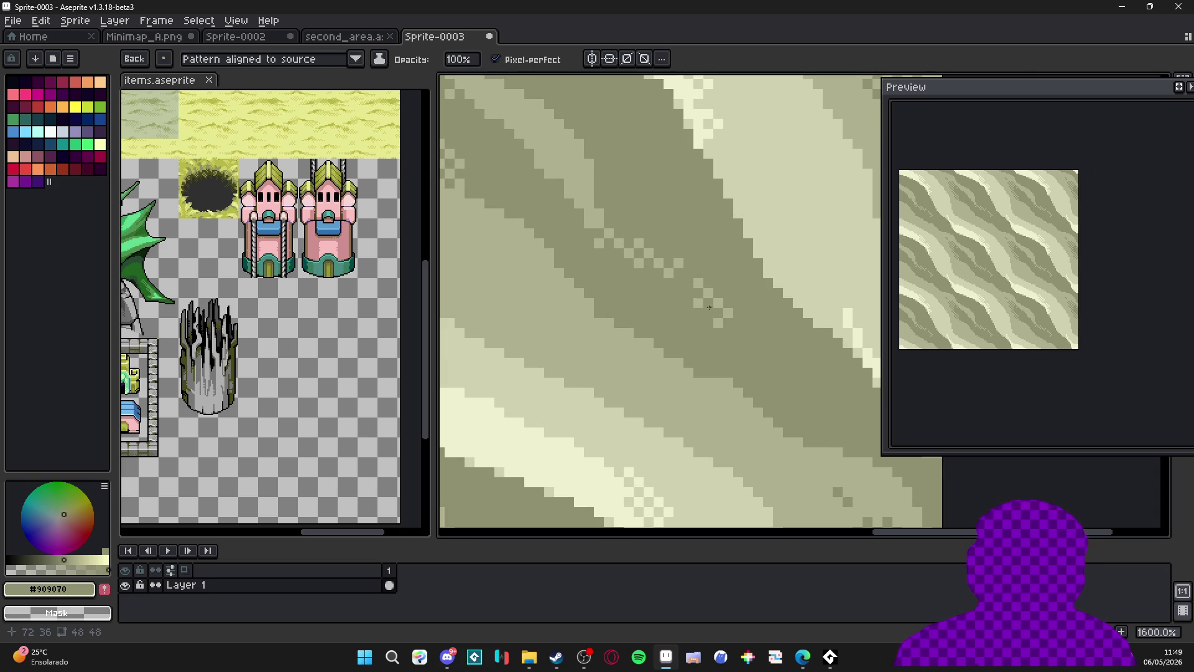
scroll(596, 208, "up", 2)
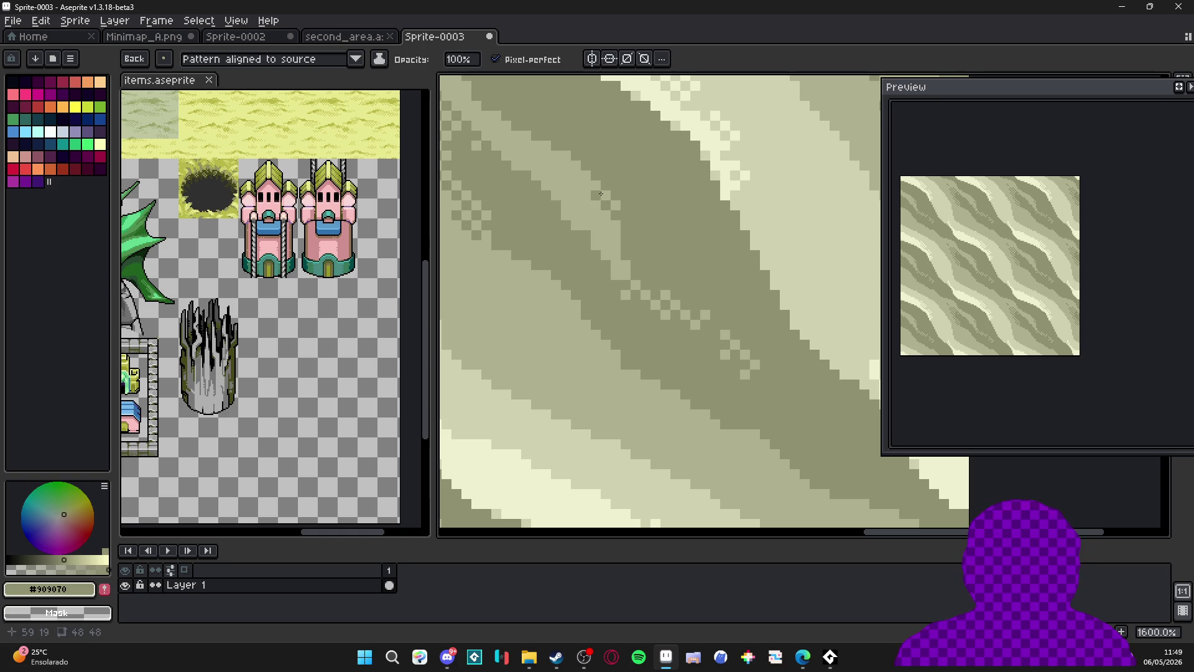
mouse_move(607, 188)
left_mouse_down()
mouse_move(672, 284)
mouse_move(597, 224)
mouse_move(673, 309)
left_mouse_up()
Paint checker dither on another band edge, then pick the pale #d0d0b0 sand shade.
mouse_move(625, 251)
left_mouse_down()
mouse_move(653, 298)
mouse_move(639, 346)
mouse_move(657, 371)
mouse_move(692, 377)
mouse_move(627, 343)
left_mouse_up()
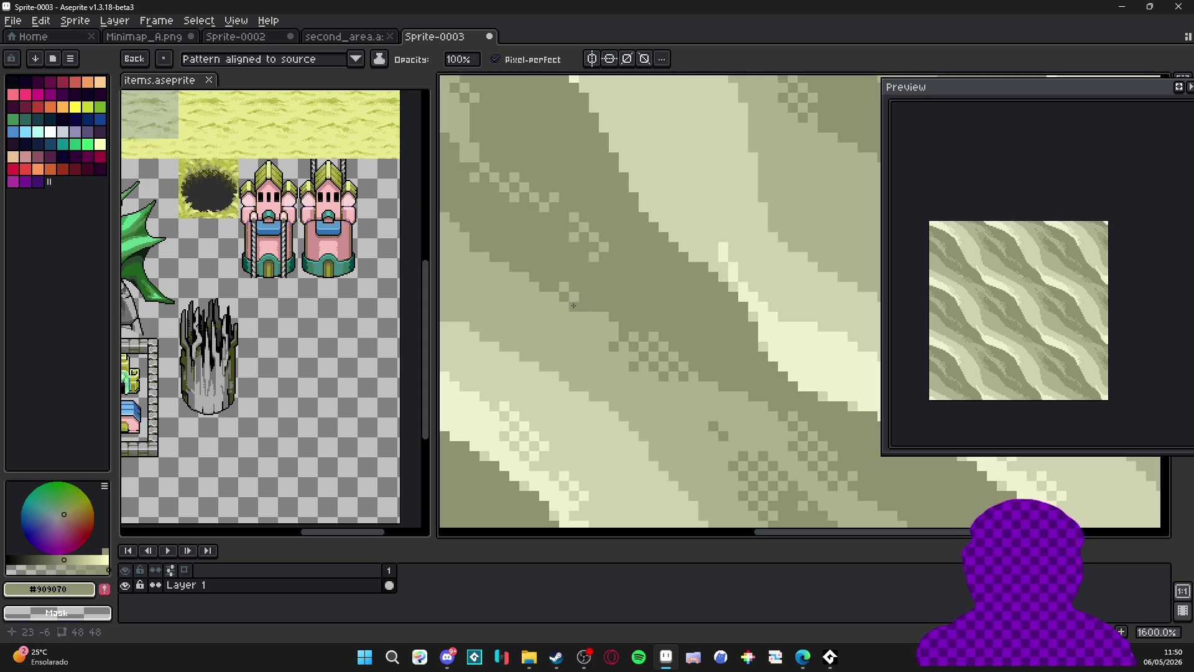
left_click_drag(558, 302, 540, 283)
scroll(598, 312, "down", 5)
scroll(635, 286, "down", 1)
scroll(660, 305, "up", 2)
left_click(677, 308, "alt")
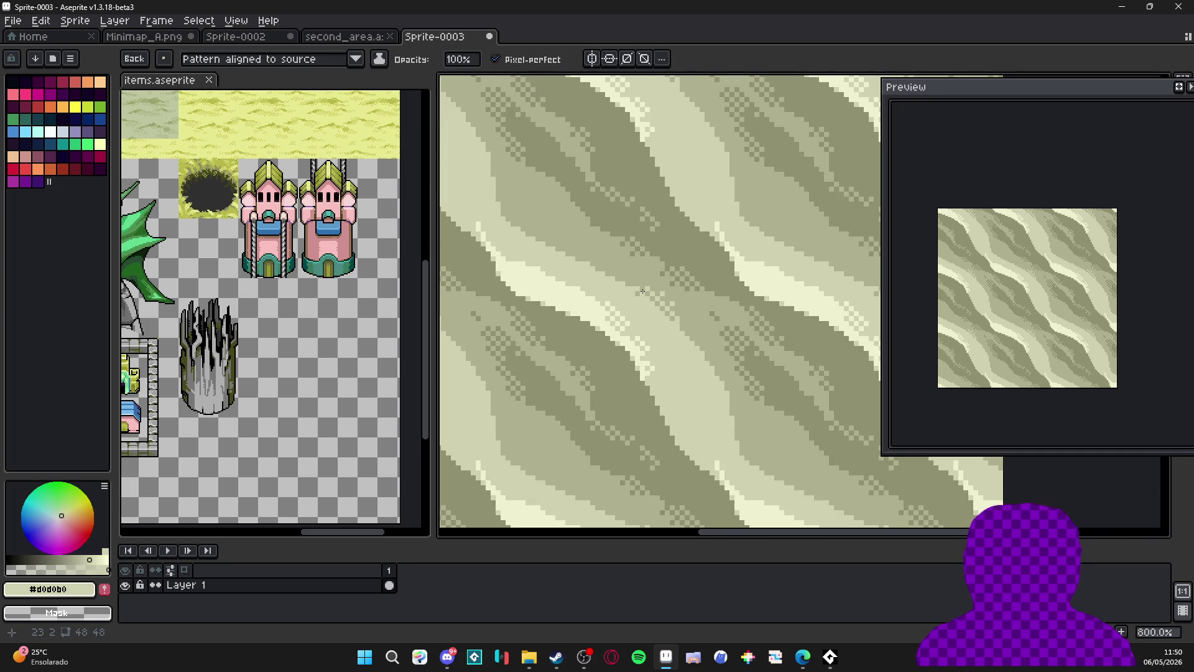
scroll(668, 322, "up", 1)
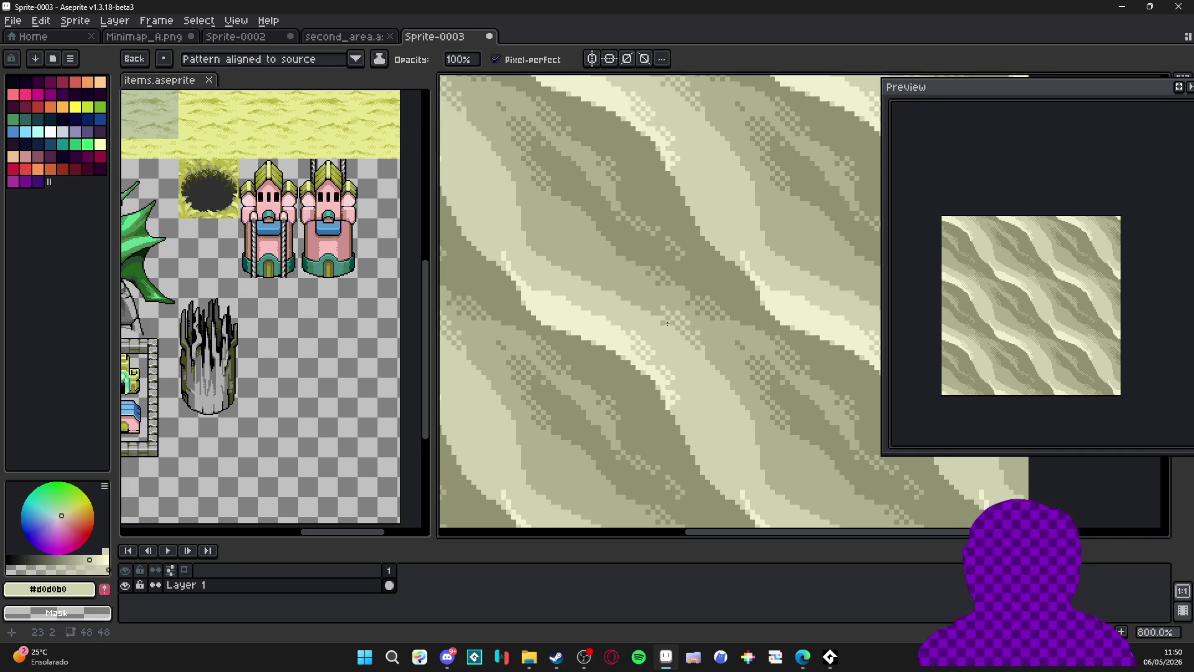
scroll(603, 322, "up", 3)
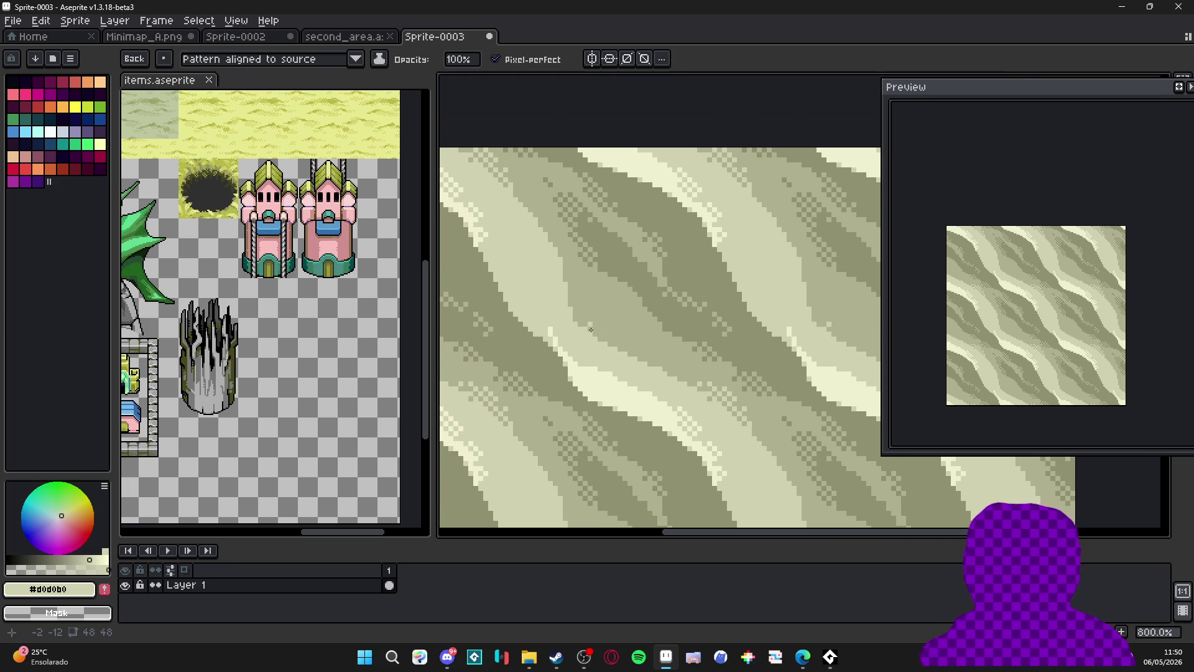
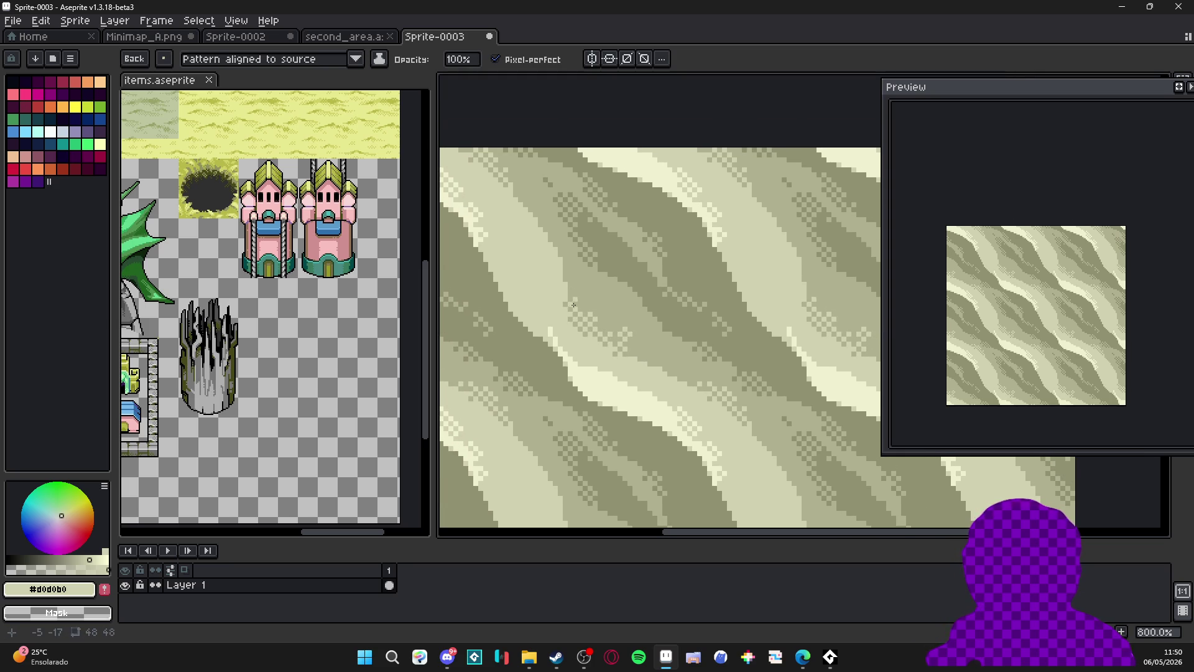
Sample the tile's mid olive, dark olive and pale band colours, settling on the pale band colour.
left_click_drag(585, 310, 592, 312)
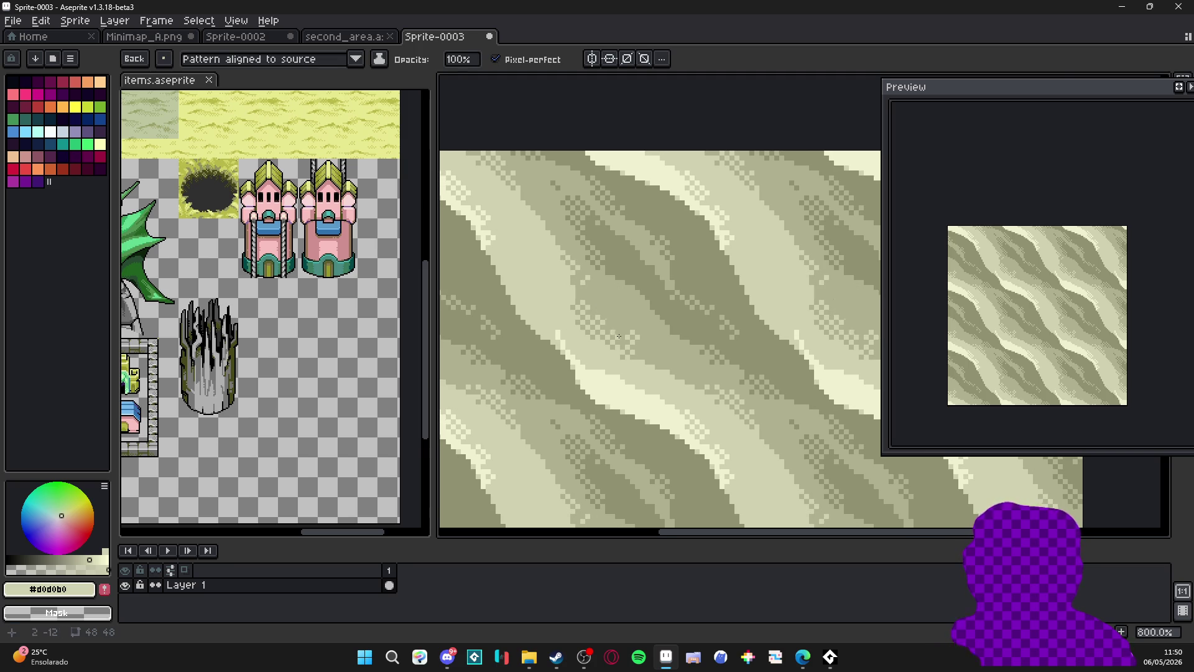
scroll(632, 297, "down", 3)
scroll(666, 349, "down", 2)
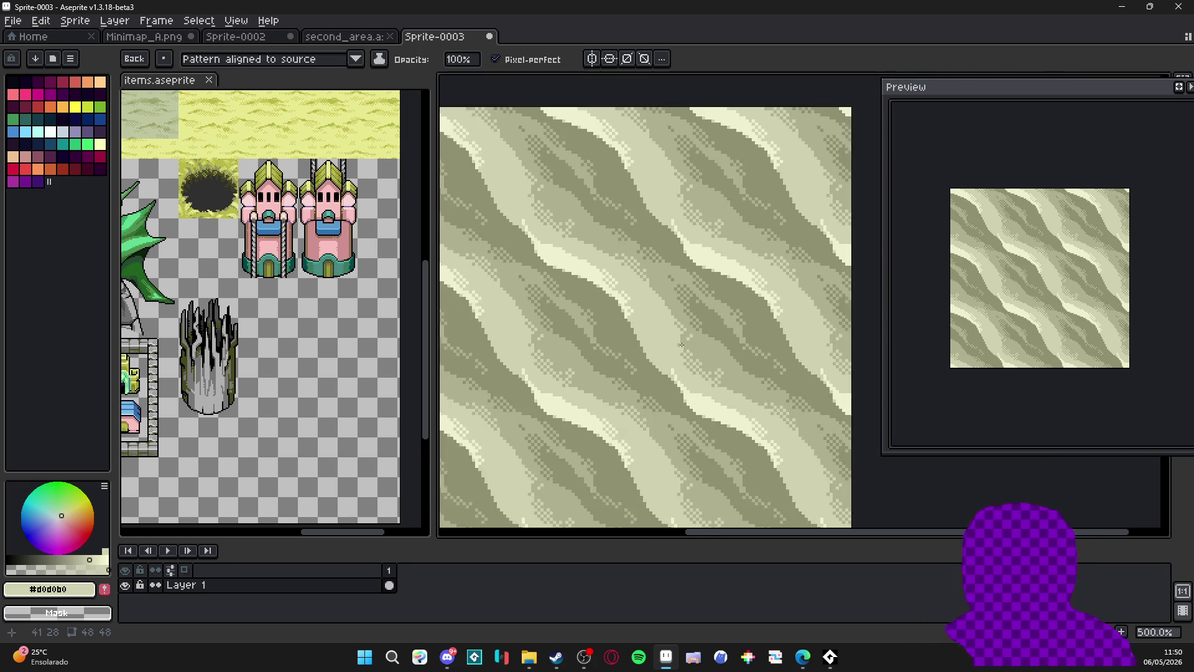
scroll(678, 342, "up", 1)
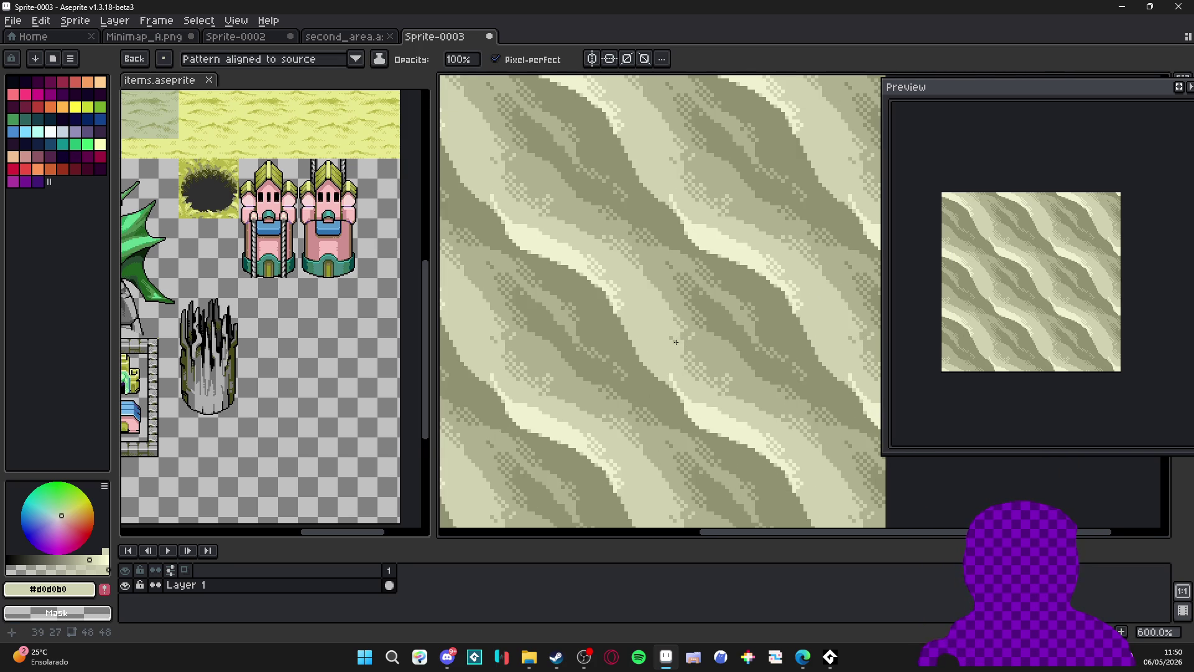
scroll(635, 334, "up", 1)
scroll(657, 367, "down", 1)
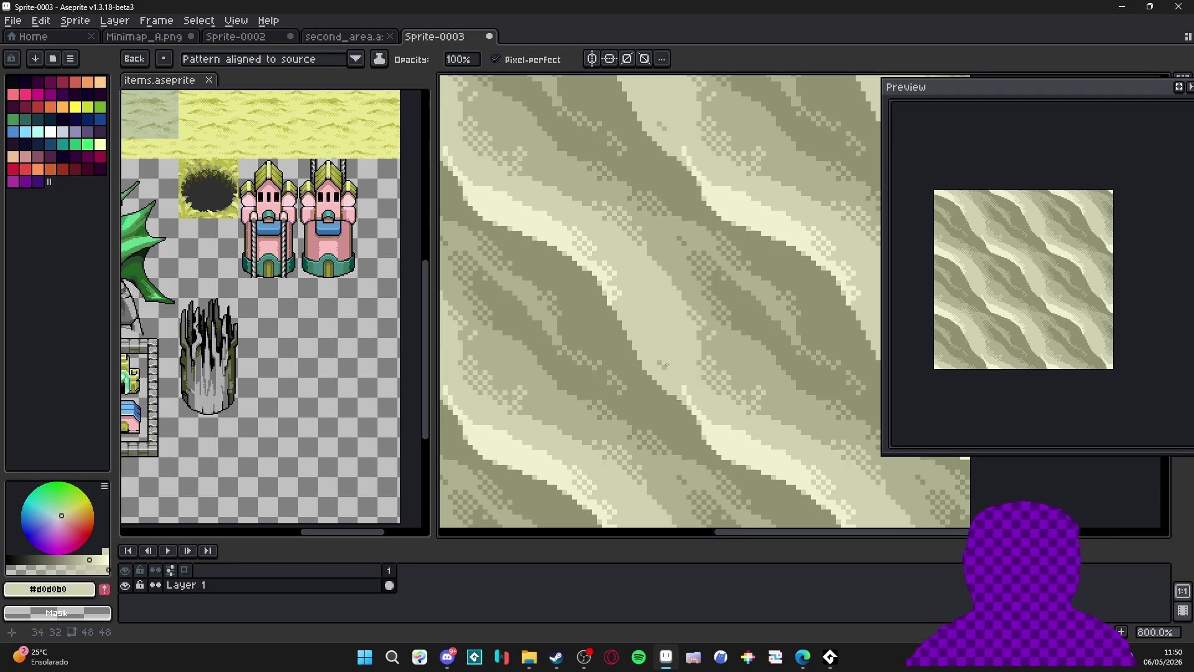
left_click(722, 347, "alt")
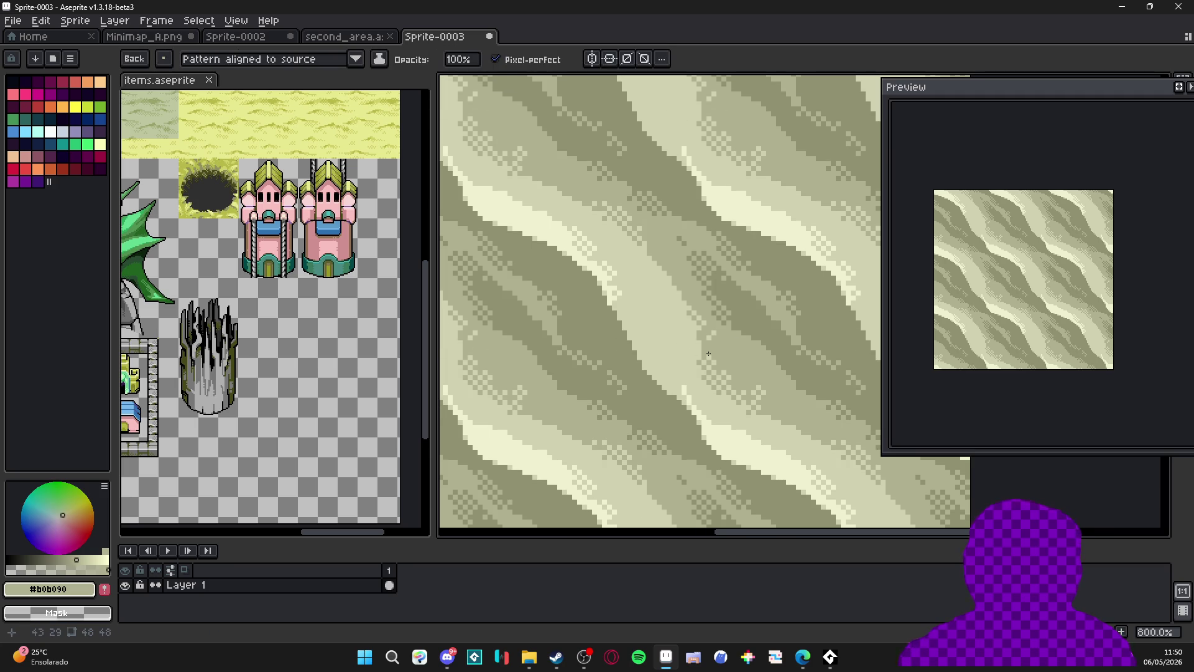
right_click(655, 350, "alt")
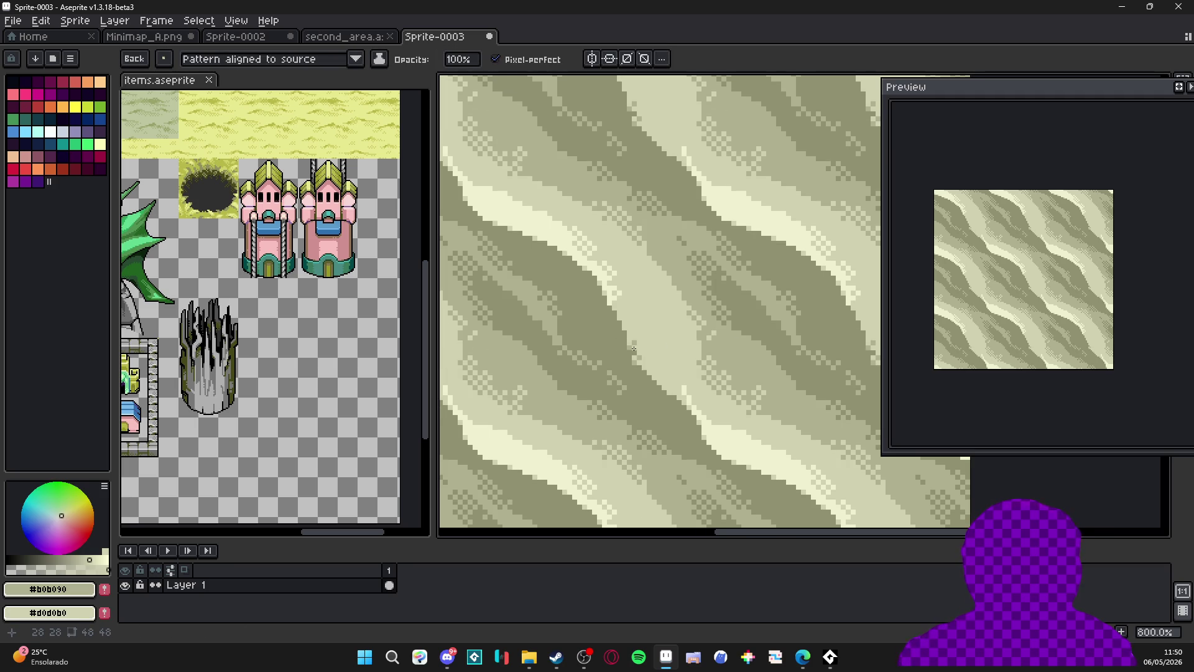
right_click(634, 355, "alt")
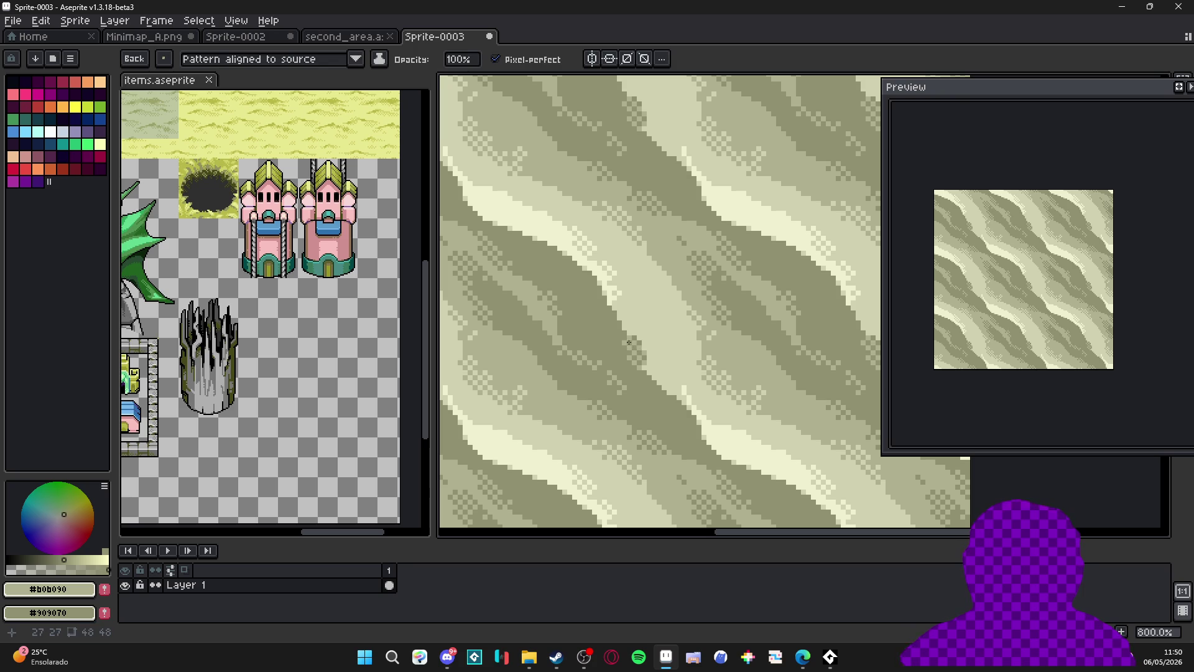
left_click(637, 369)
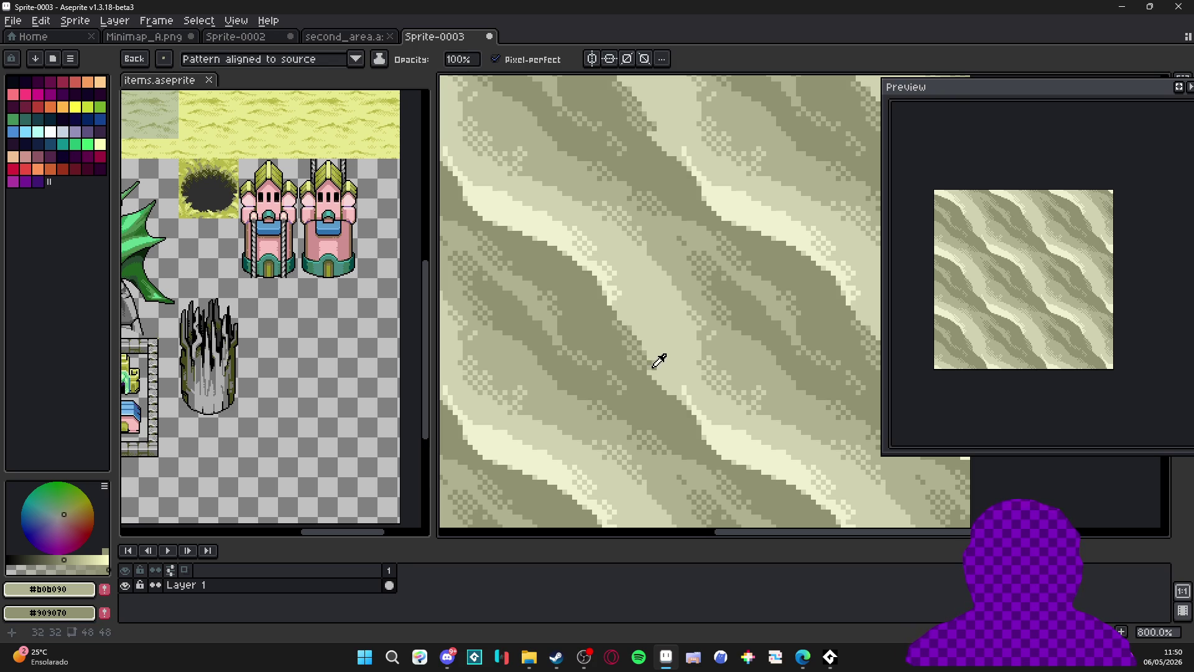
left_click(649, 367, "alt")
Retouch pixels along the dithered olive band edges of the tile.
left_click(620, 322)
left_click_drag(643, 359, 645, 370)
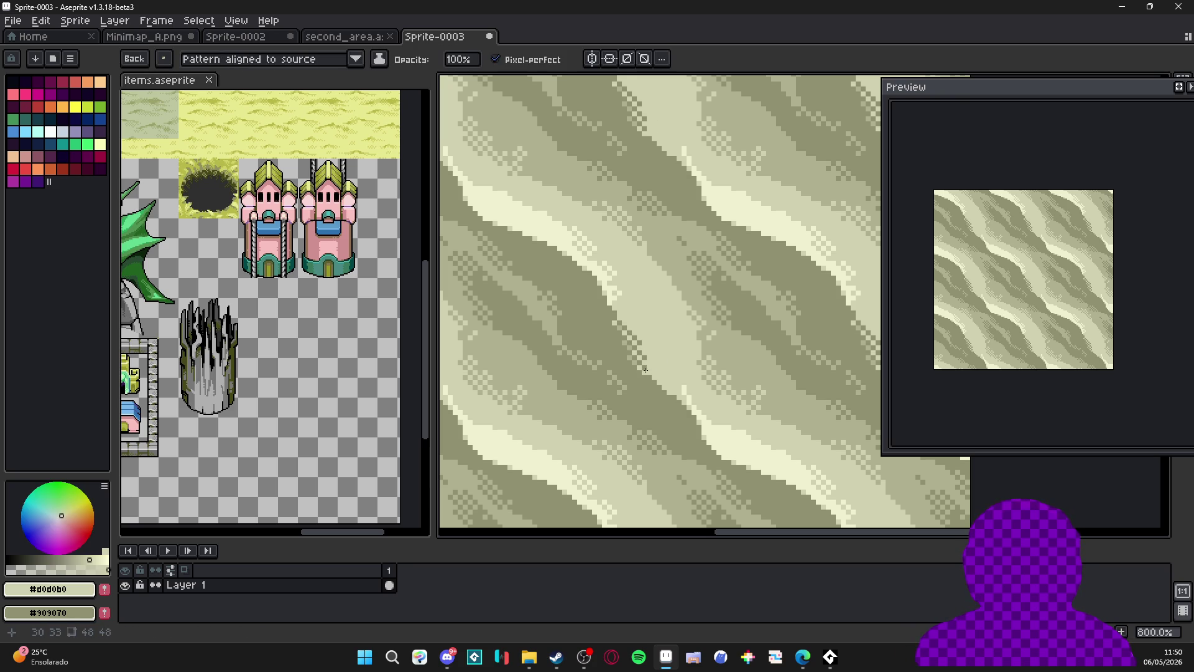
left_click(664, 384)
left_click_drag(608, 319, 620, 319)
left_click_drag(579, 264, 612, 306)
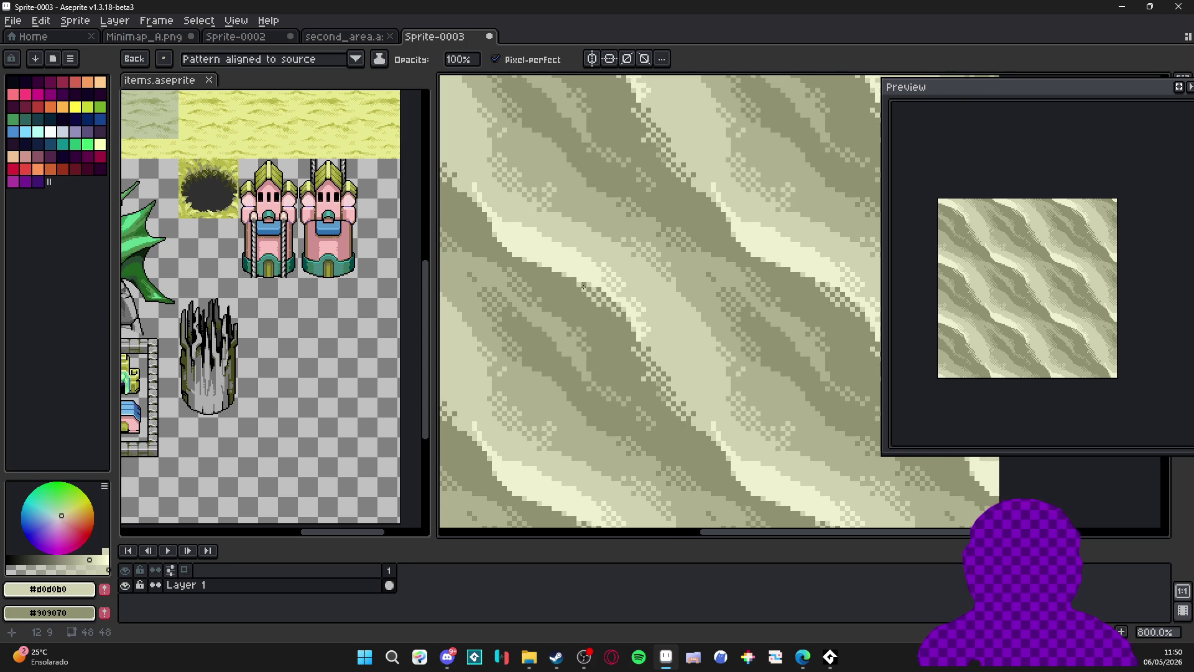
Add bright #F0F0D0 cream highlight pixels along the dither.
left_click(601, 274, "alt")
mouse_move(594, 289)
left_mouse_down()
mouse_move(612, 306)
mouse_move(600, 293)
mouse_move(616, 296)
mouse_move(568, 280)
left_mouse_up()
left_click(583, 282)
scroll(568, 280, "down", 4)
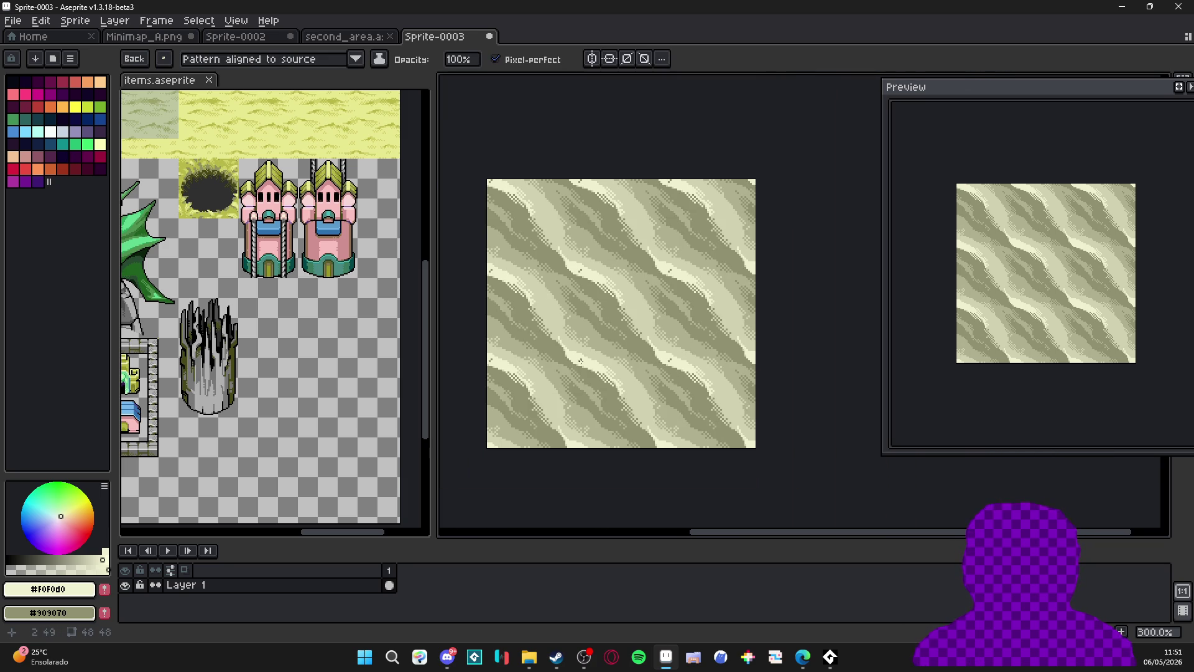
Draw light pixels and a diagonal stroke inside the pale band using the pale band colour.
scroll(581, 361, "down", 1)
scroll(588, 355, "up", 5)
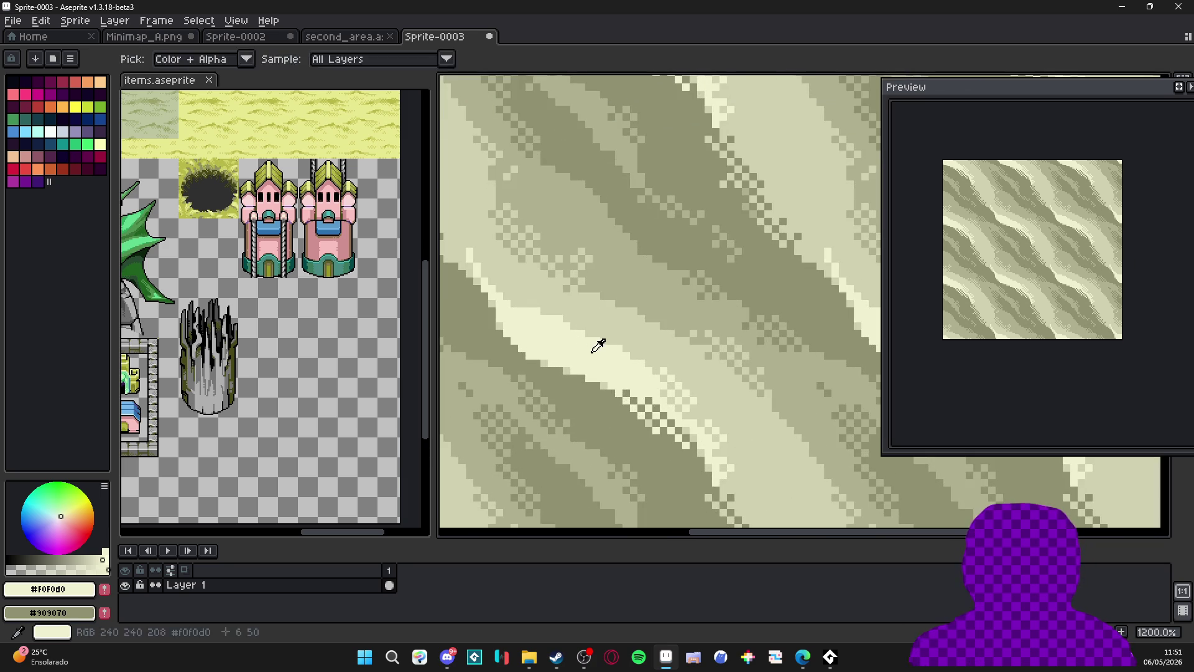
right_click(608, 336, "alt")
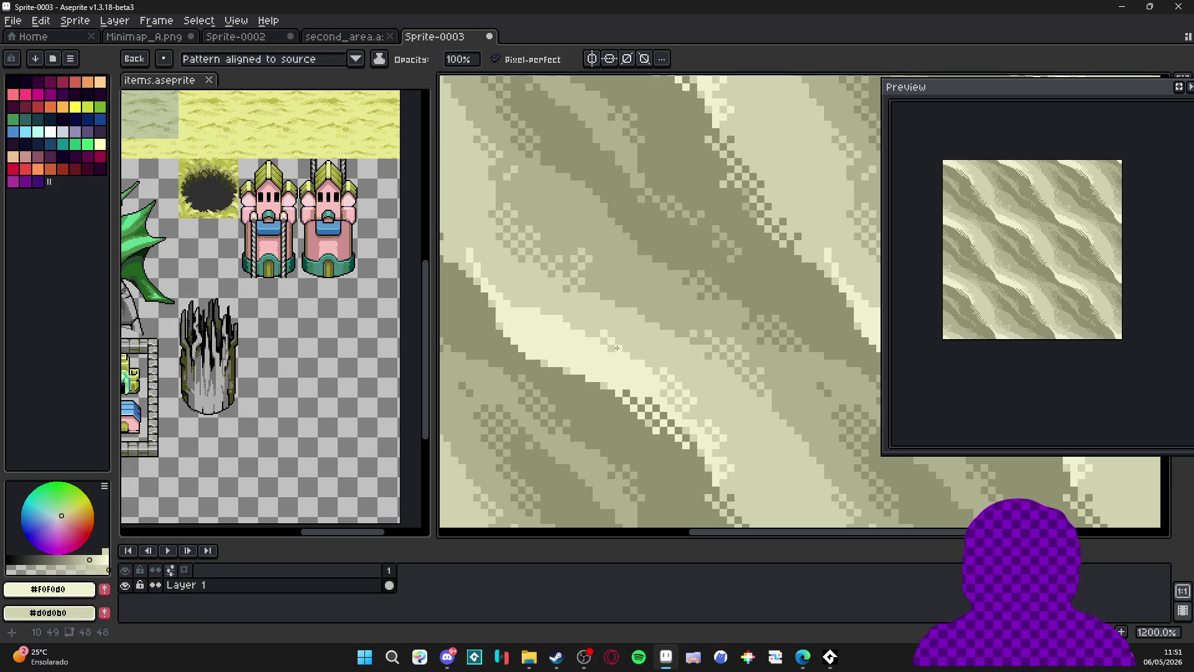
mouse_move(607, 336)
left_mouse_down()
mouse_move(560, 319)
mouse_move(583, 357)
left_mouse_up()
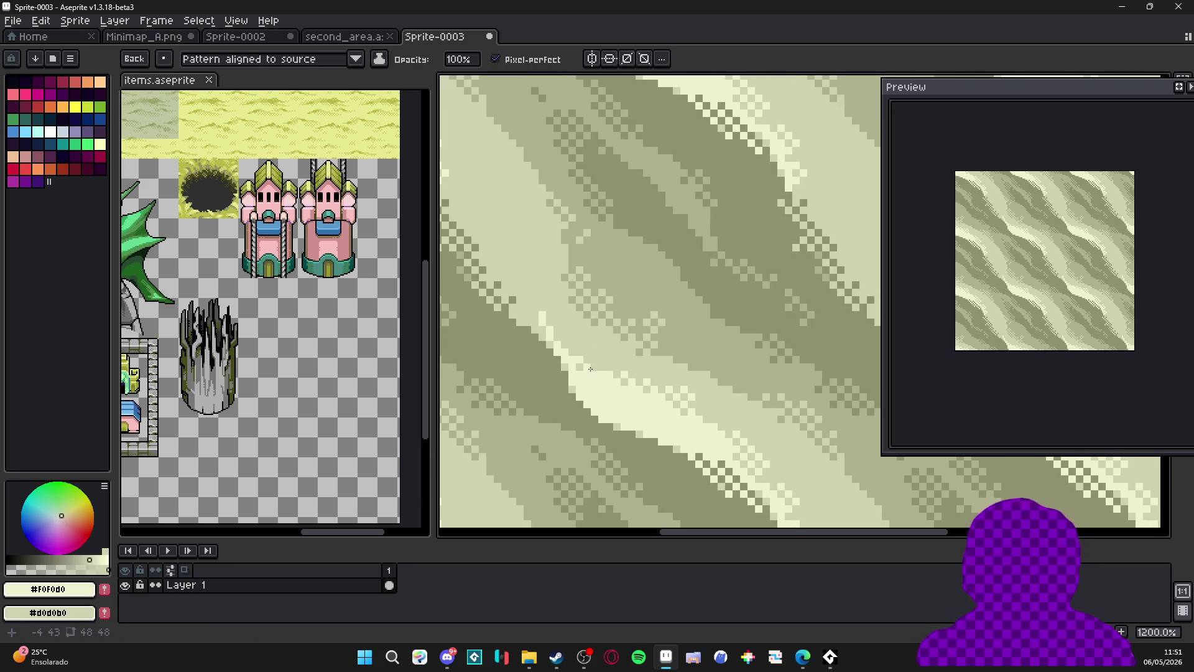
left_click_drag(543, 327, 574, 360)
Check the tiled preview and sample the mid olive and dark olive shades as colours.
scroll(595, 352, "down", 6)
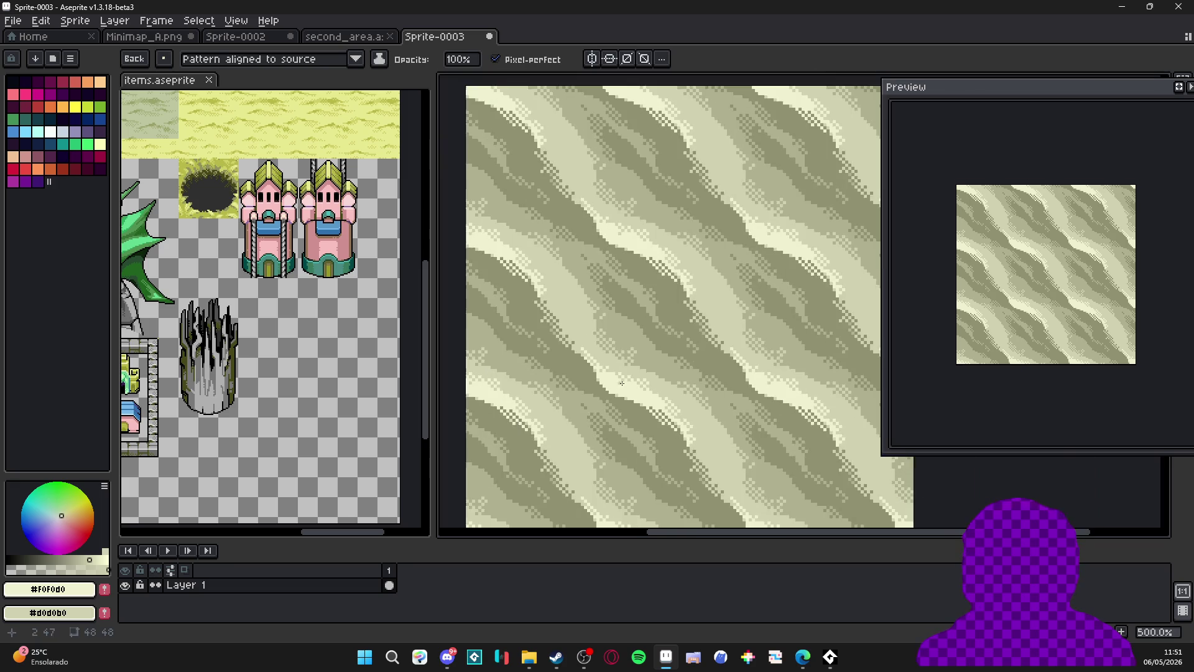
scroll(649, 380, "up", 4)
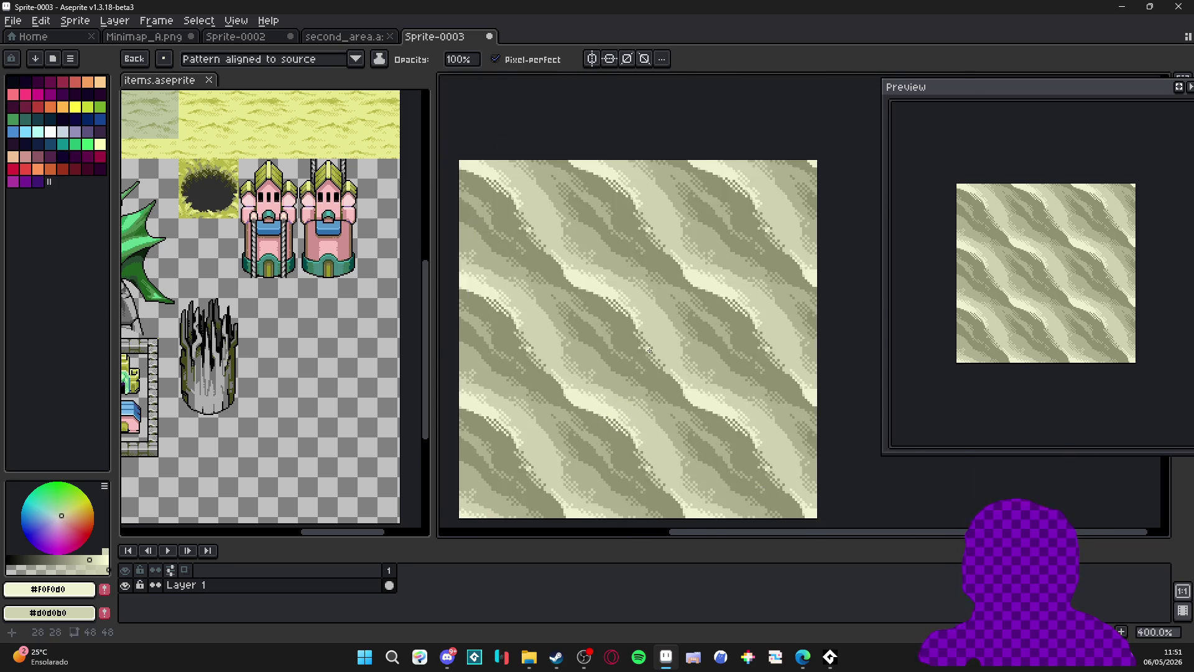
left_click(659, 333, "alt")
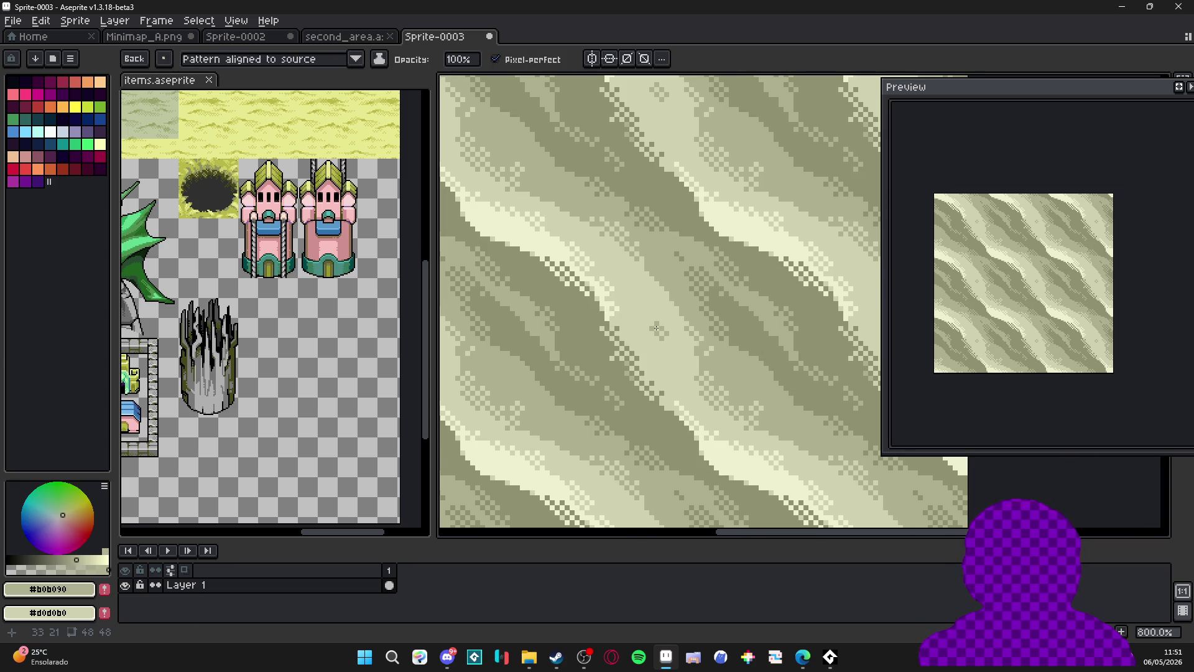
key("alt")
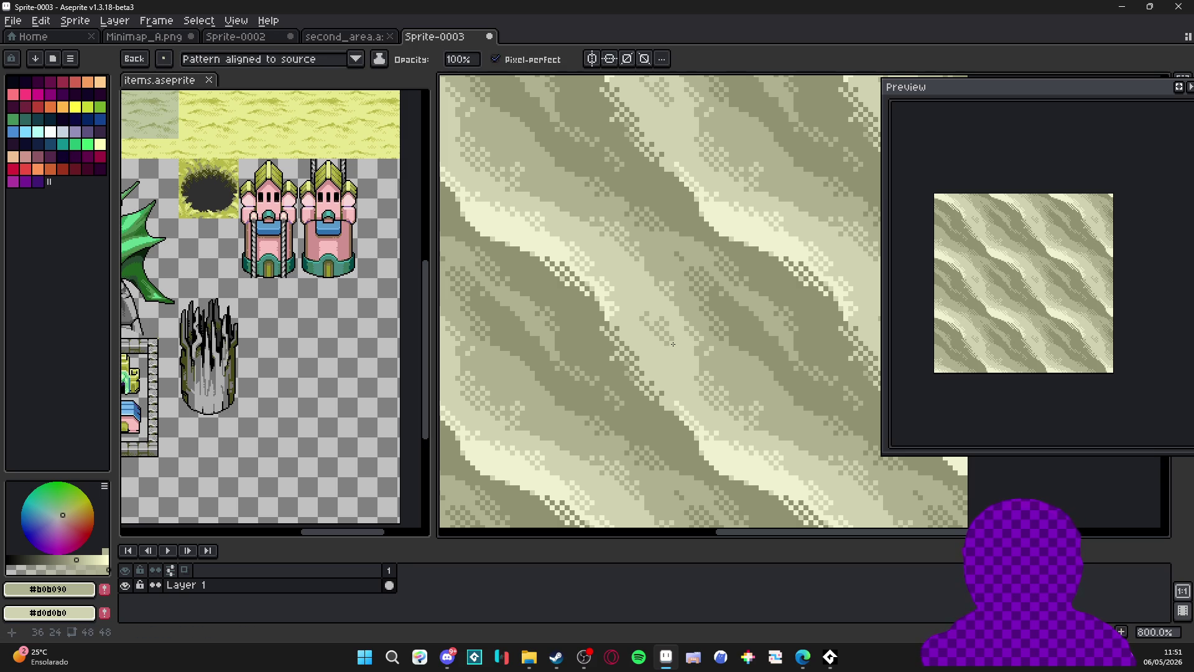
scroll(678, 367, "down", 3)
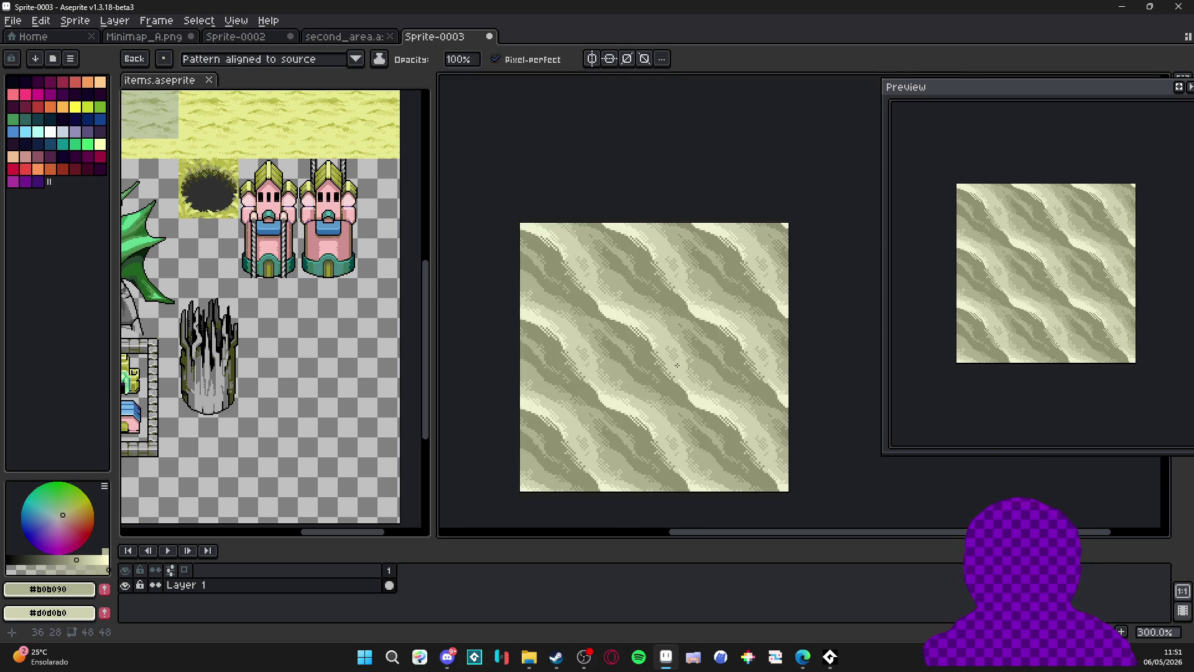
scroll(685, 367, "up", 1)
scroll(681, 367, "down", 2)
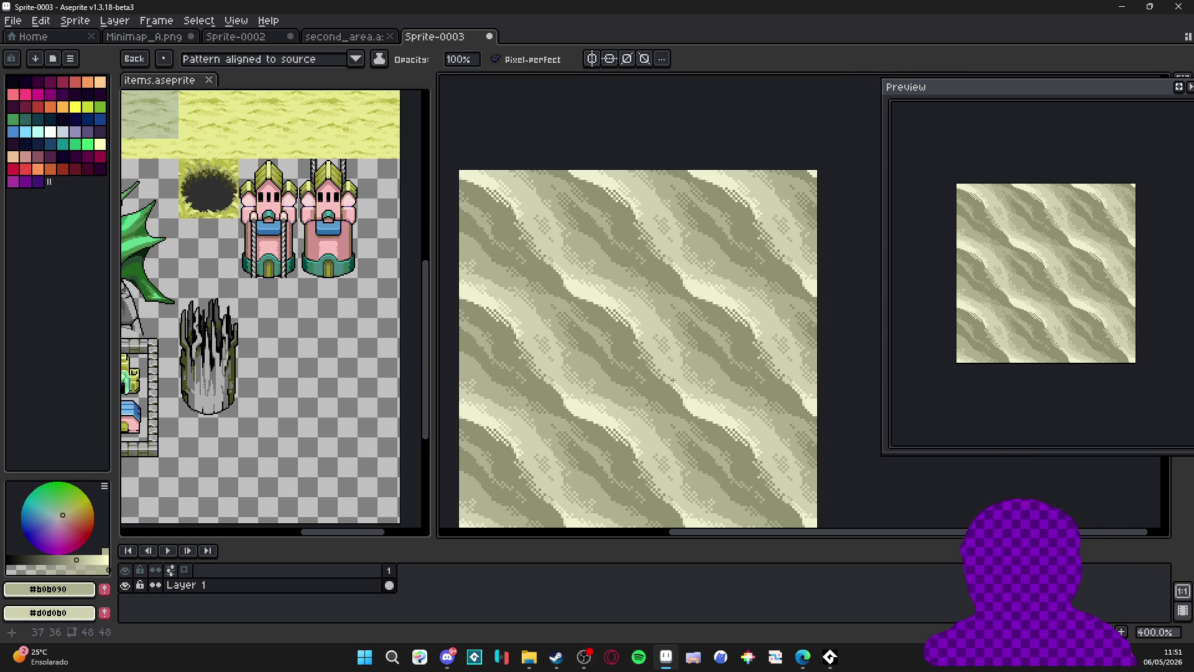
scroll(652, 371, "up", 4)
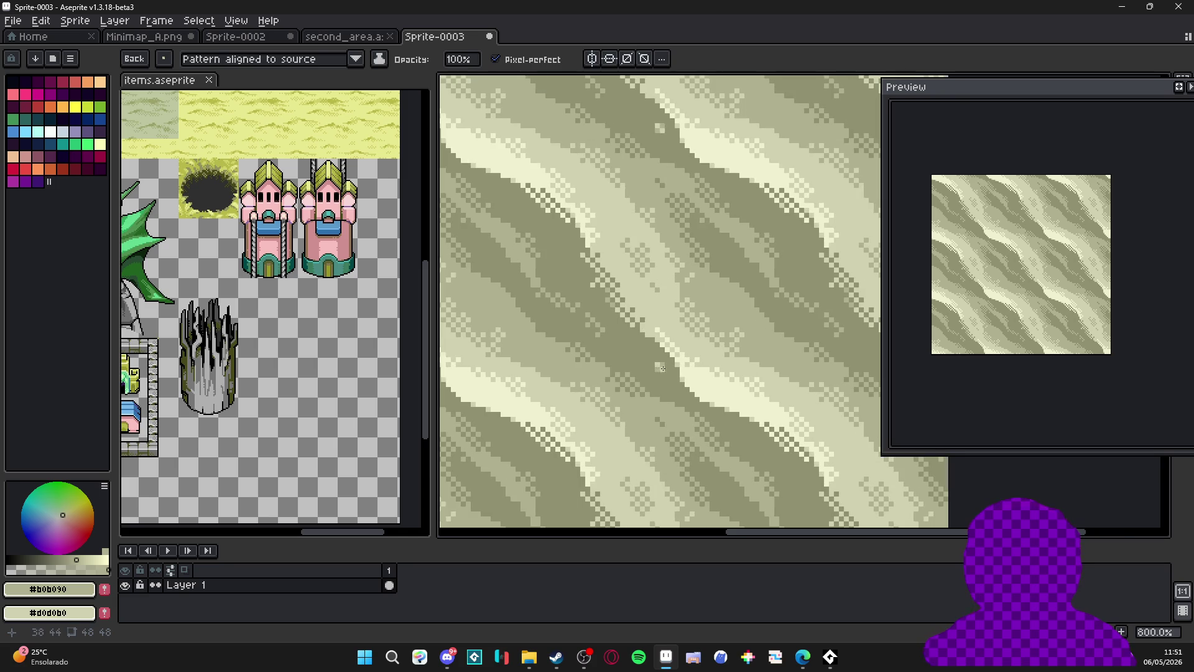
right_click(661, 375, "alt")
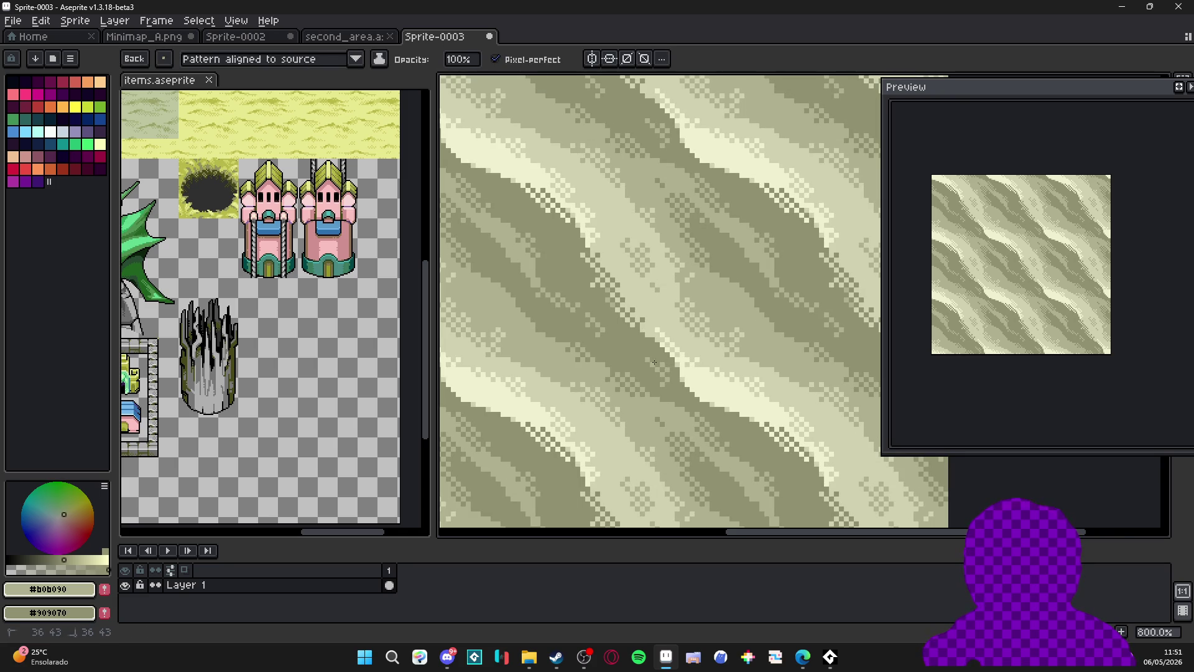
scroll(655, 362, "down", 4)
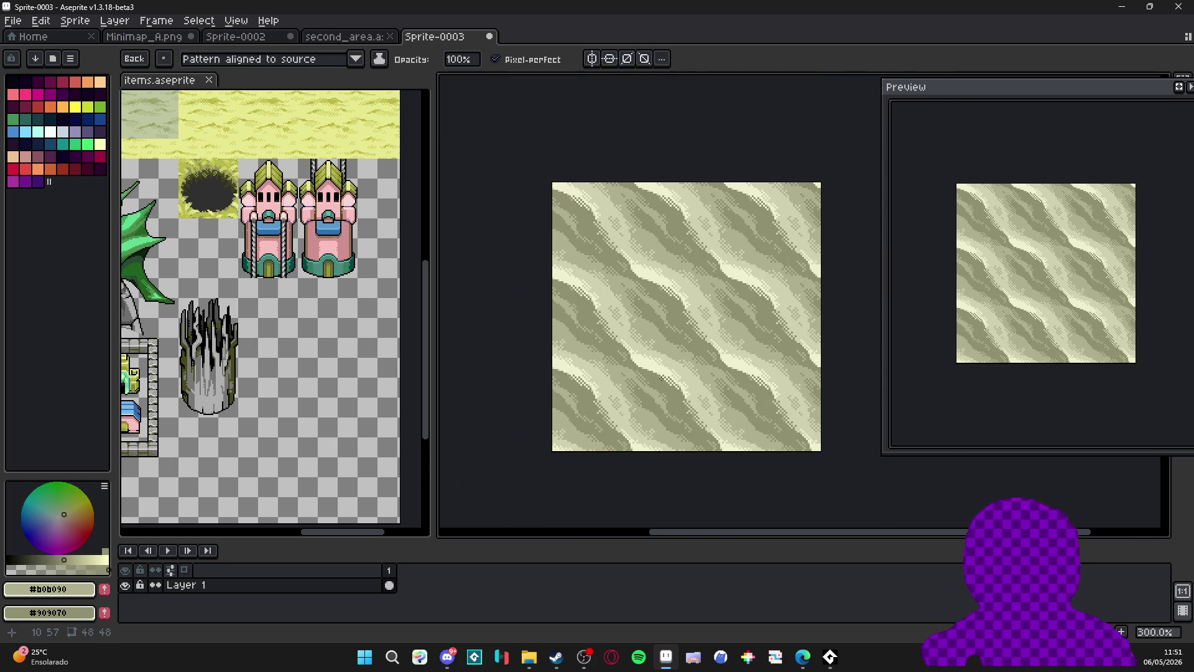
scroll(664, 379, "down", 1)
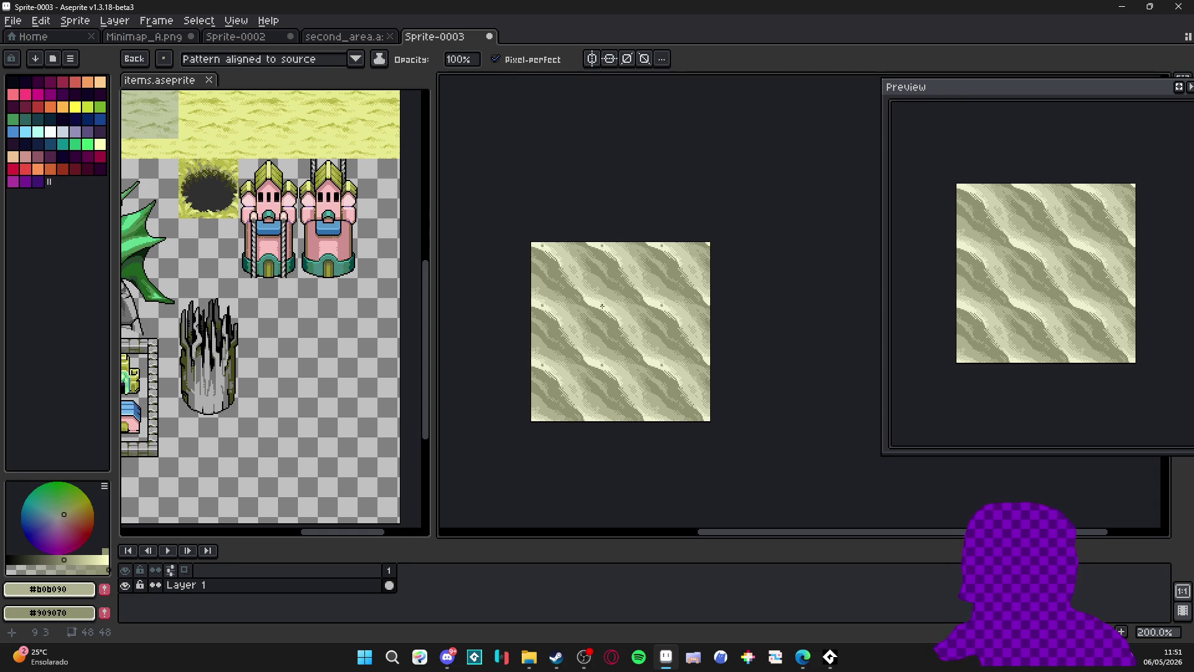
scroll(634, 275, "up", 1)
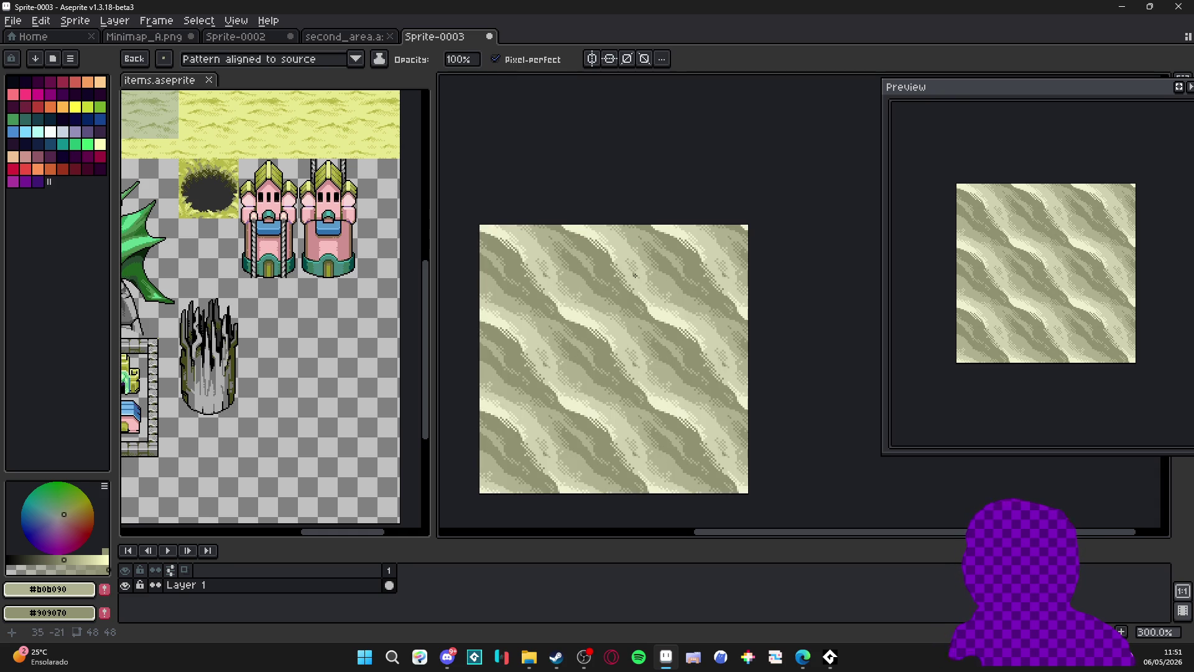
Add a bright highlight dot and stroke up the band, then shrink the brush to 1 px.
left_click_drag(634, 275, 666, 237)
scroll(672, 237, "down", 1)
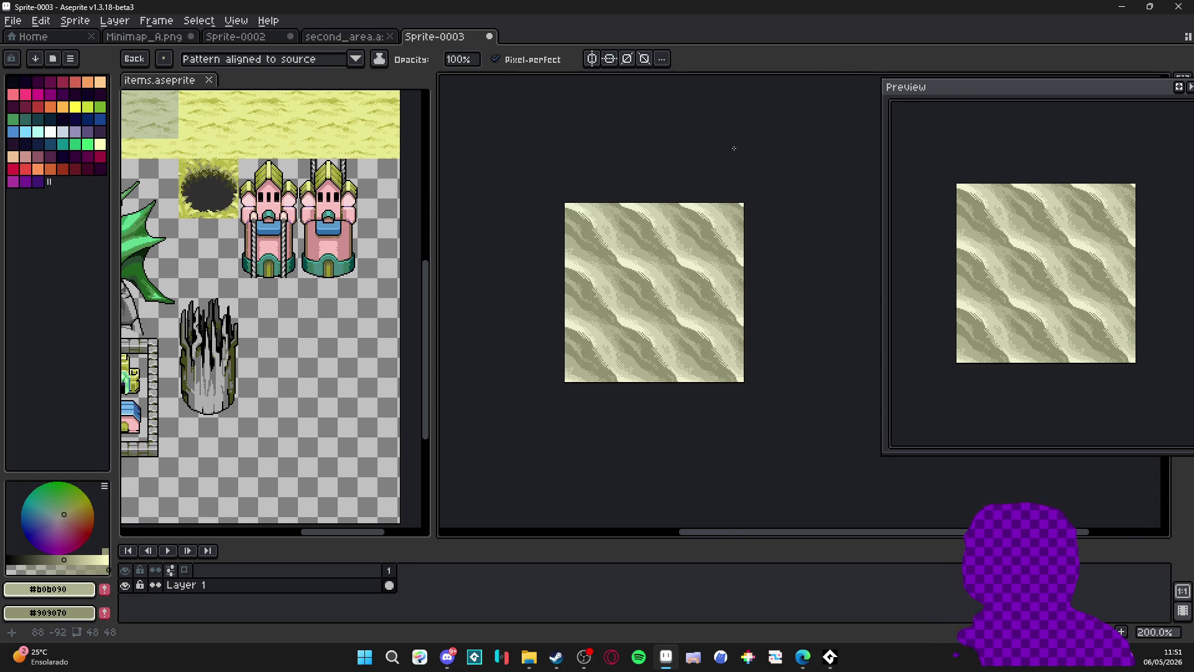
scroll(648, 256, "up", 4)
left_click(551, 313, "alt")
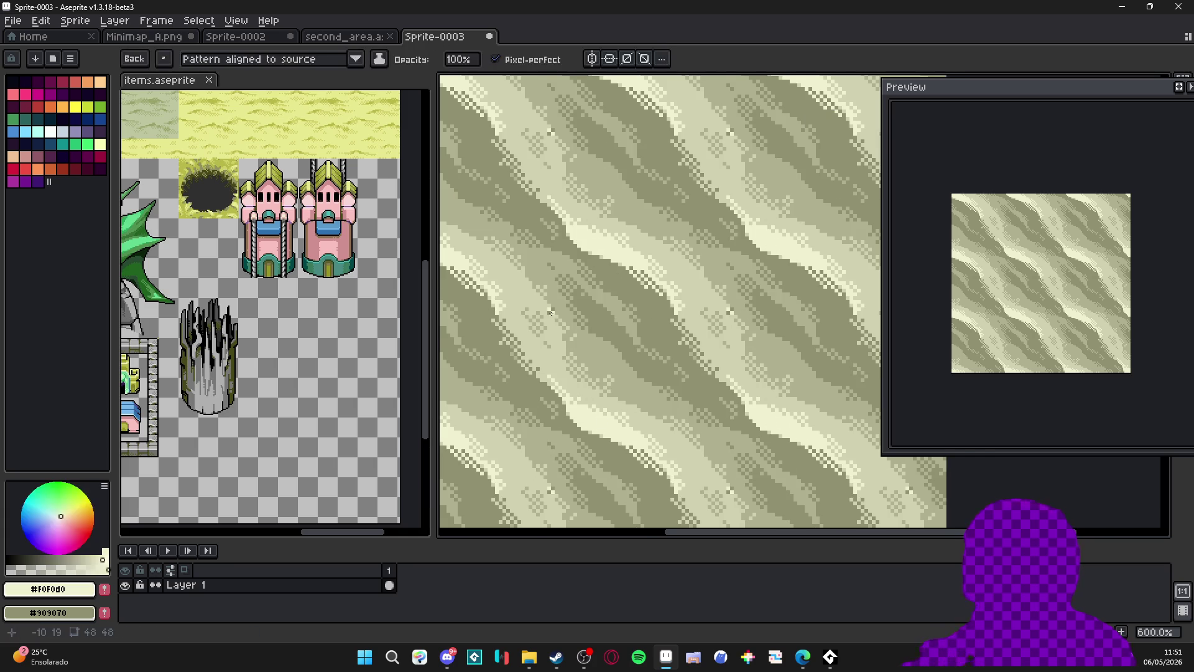
scroll(554, 314, "up", 4)
left_click(569, 320)
mouse_move(569, 319)
left_mouse_down()
mouse_move(535, 297)
mouse_move(534, 281)
left_mouse_up()
key("minus")
Place a single bright highlight pixel on the pale band.
left_click(522, 280, "alt")
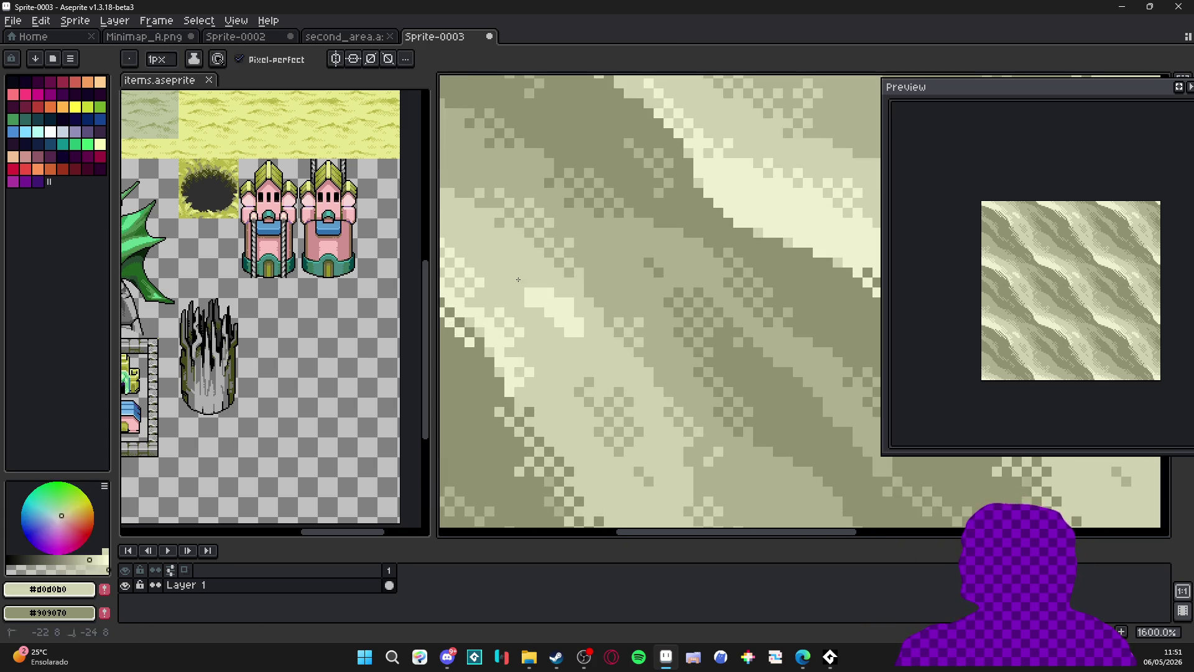
left_click(528, 279, "alt")
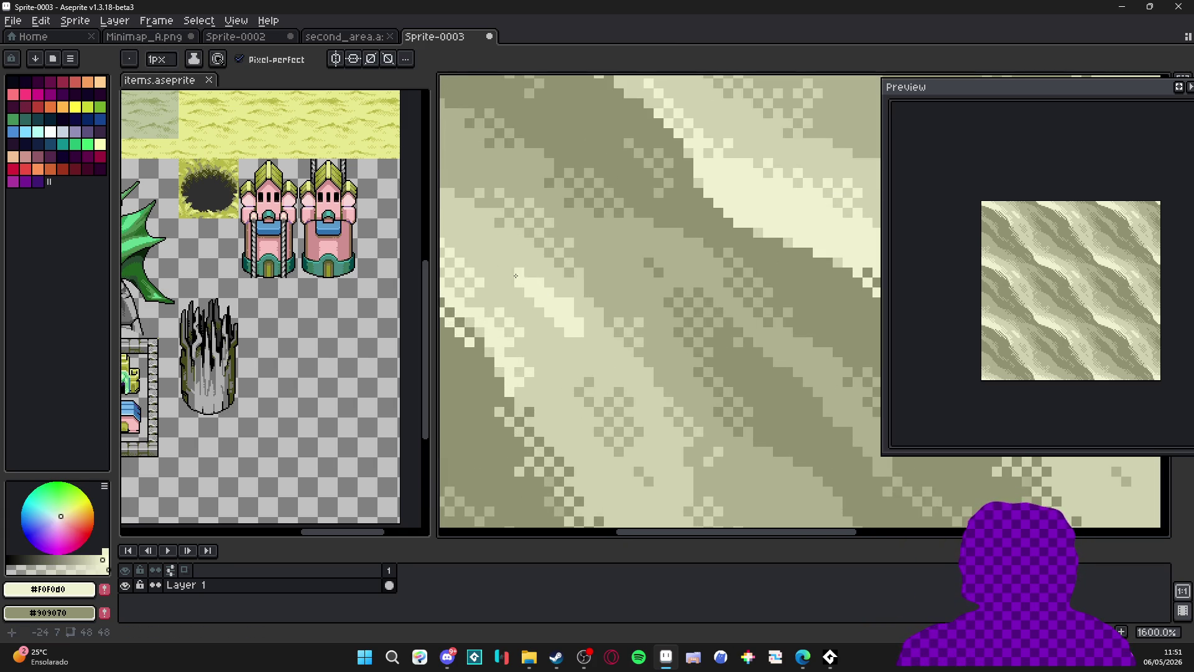
left_click(514, 272)
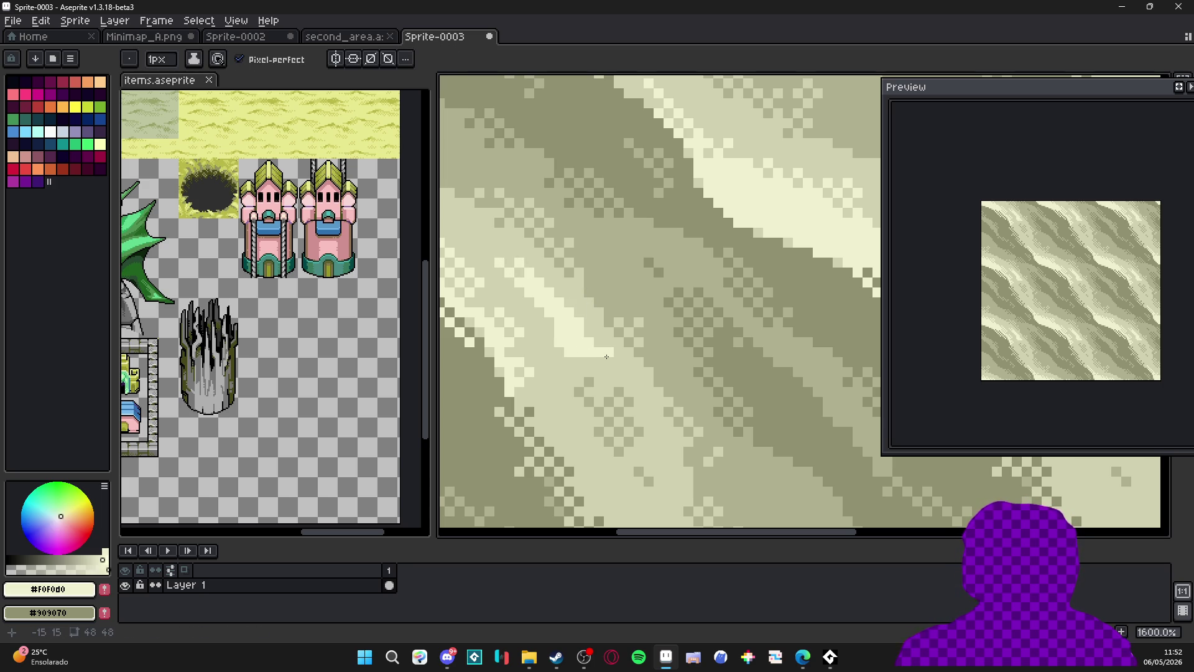
Sample the #b0b090 olive from the tile and shift the view right.
left_click(611, 315, "alt")
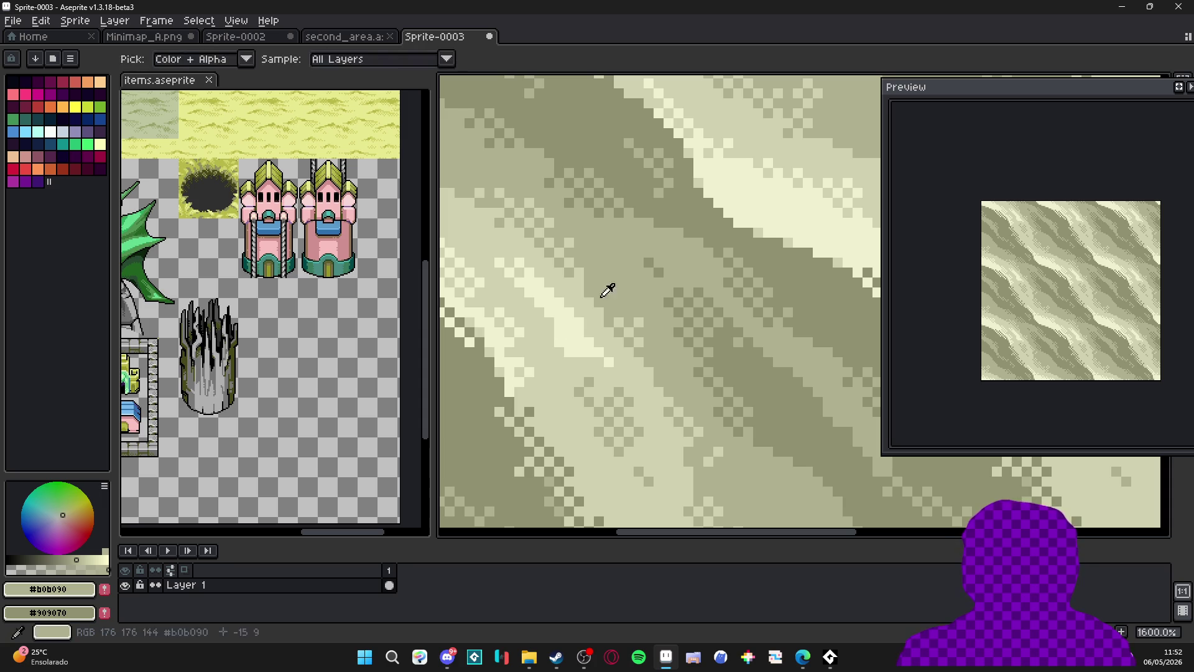
scroll(544, 324, "up", 1)
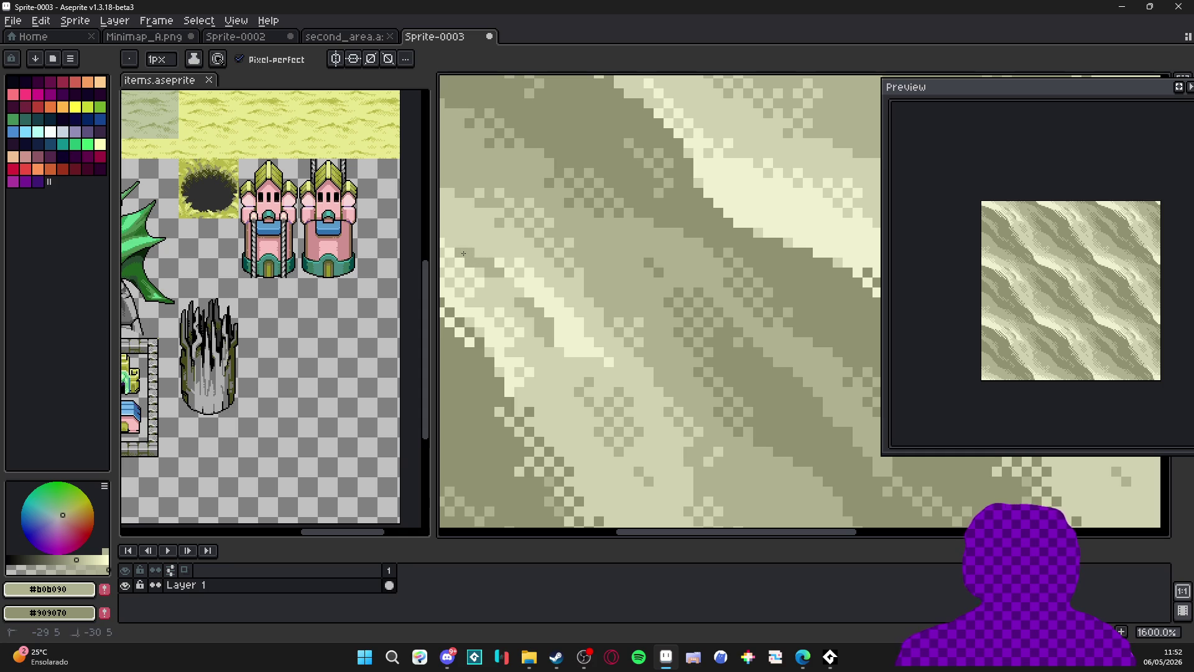
scroll(556, 288, "down", 1)
left_click_drag(556, 288, 591, 290)
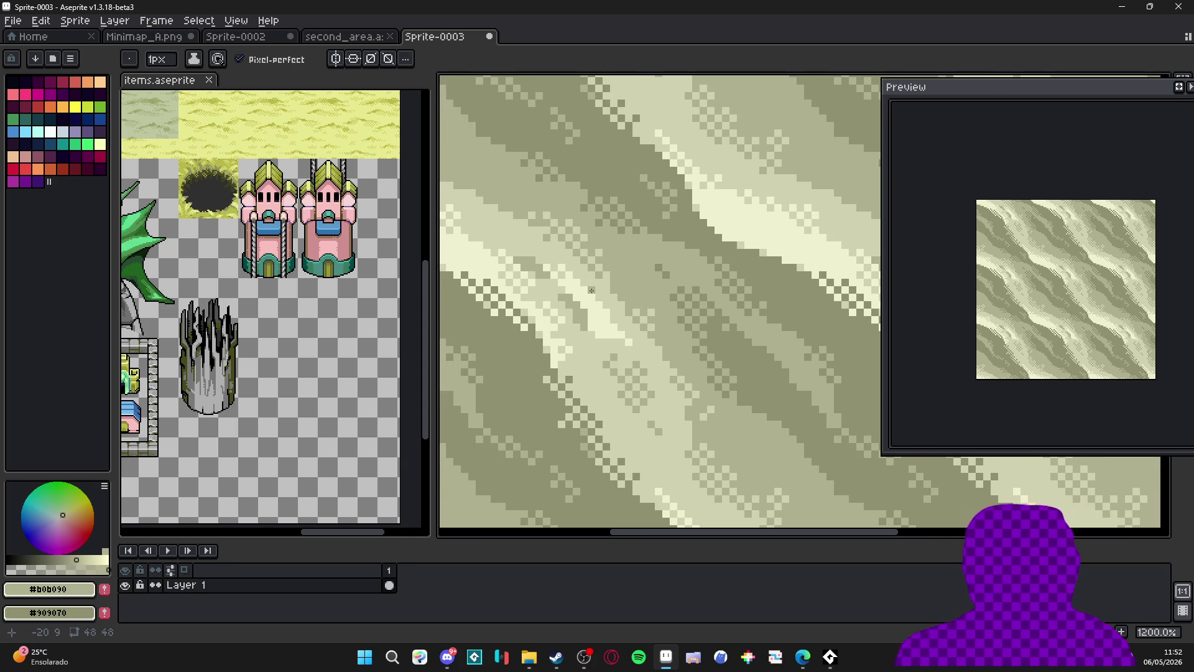
left_click(803, 657)
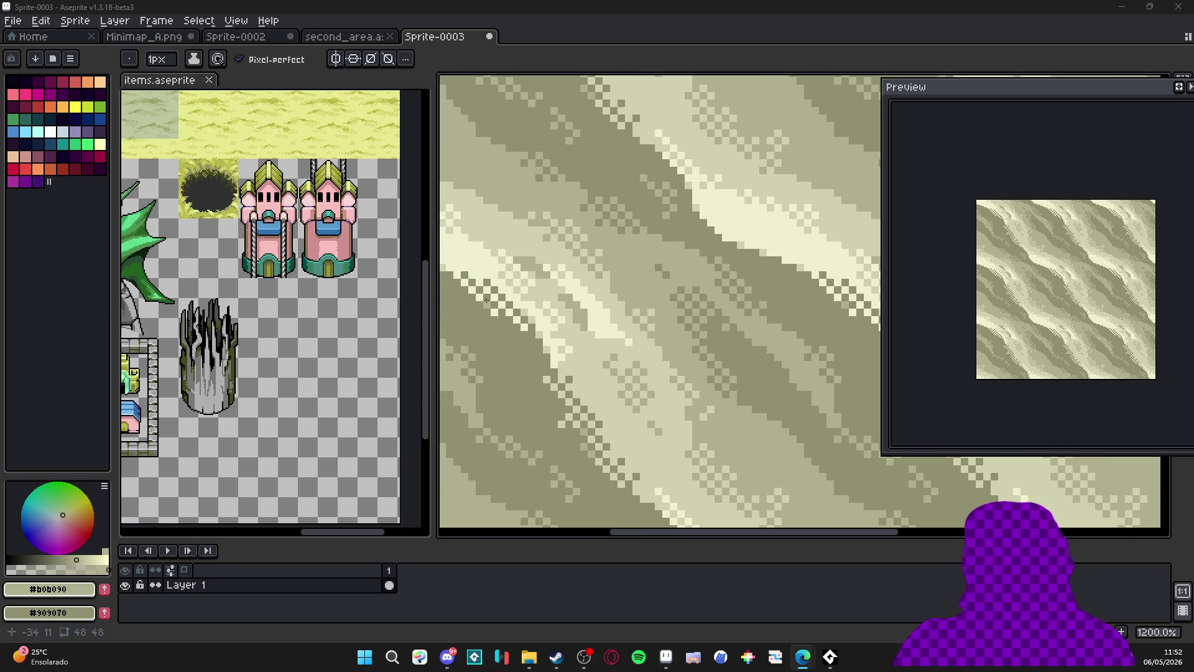
scroll(653, 288, "down", 4)
scroll(653, 288, "down", 1)
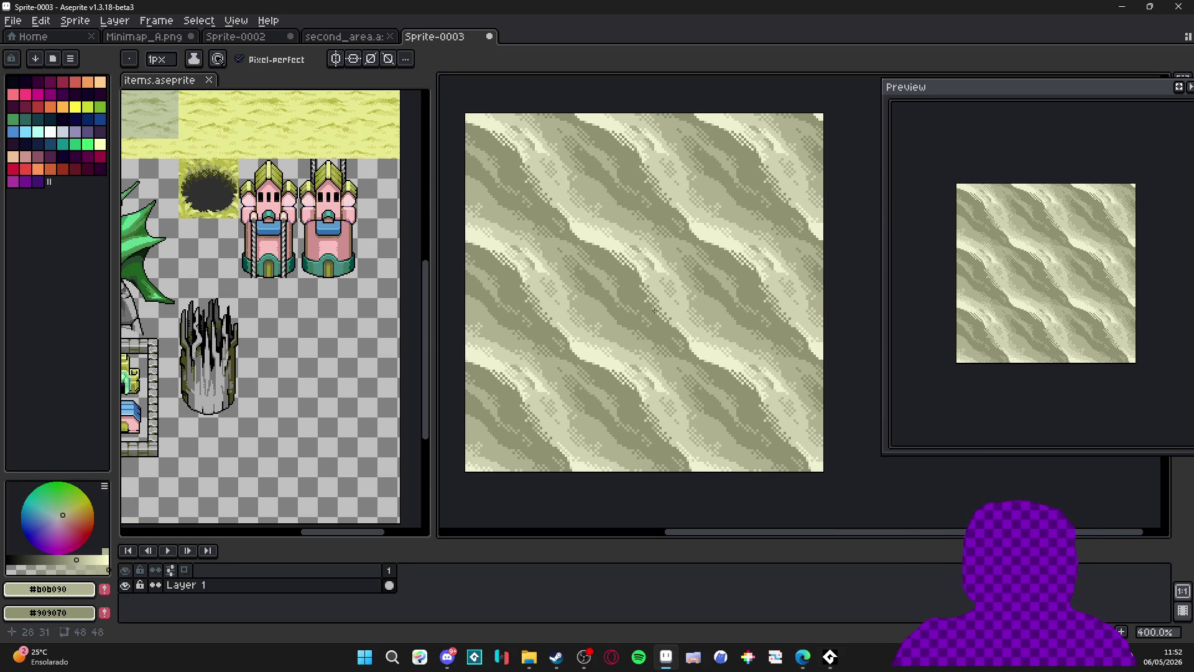
scroll(578, 324, "up", 4)
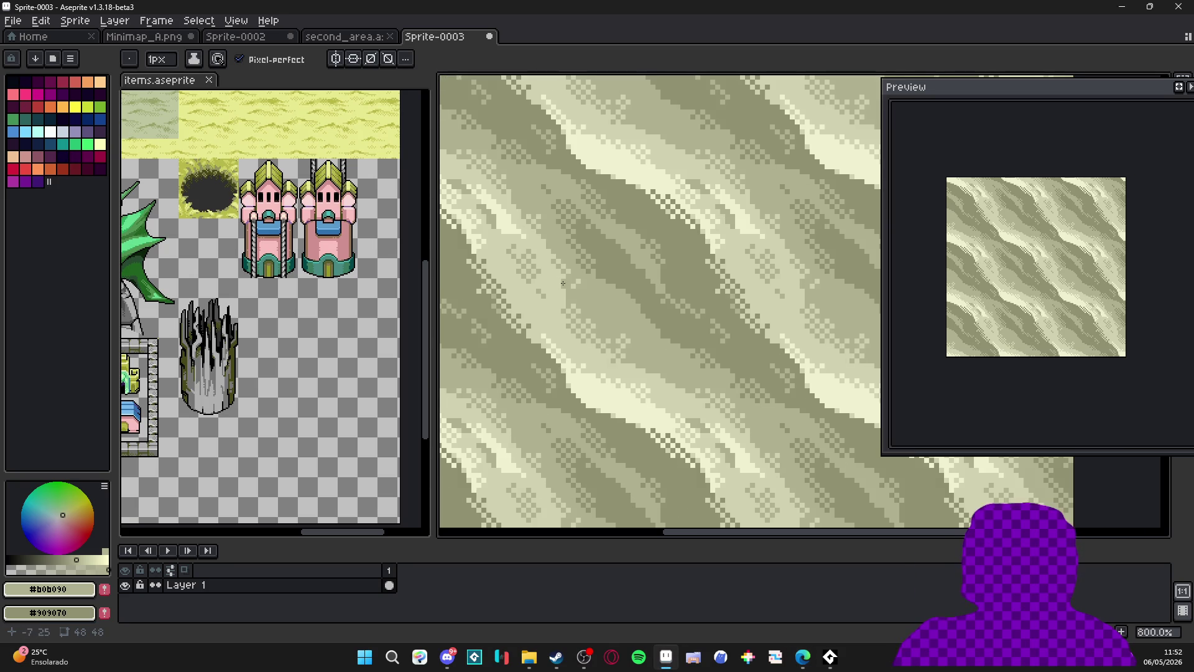
Sample the lightest #F0F0D0 and then the #d0d0b0 light band colour.
left_click(520, 221, "alt")
scroll(539, 261, "up", 1)
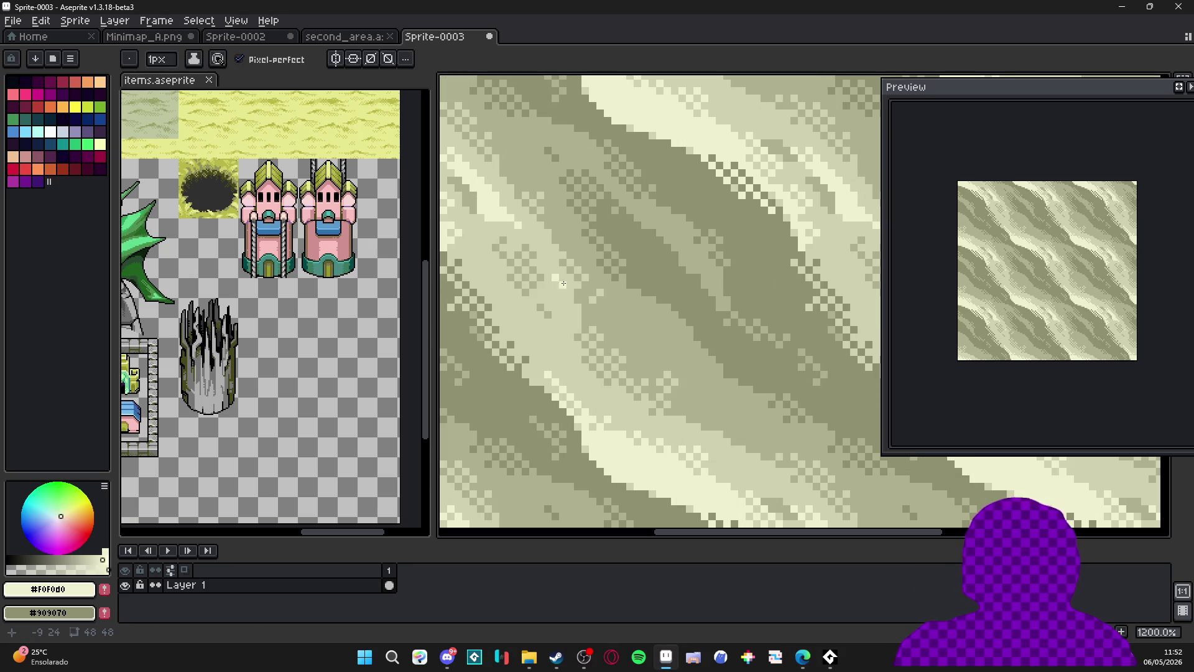
scroll(564, 299, "down", 4)
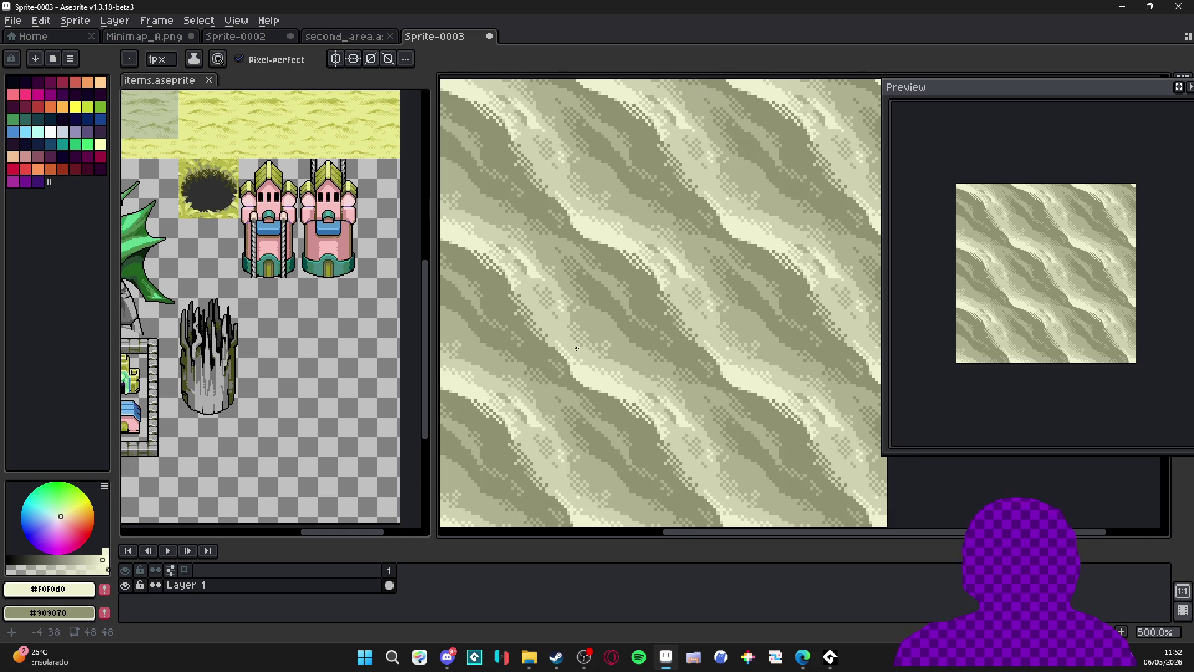
left_click_drag(576, 349, 549, 318)
scroll(557, 361, "up", 4)
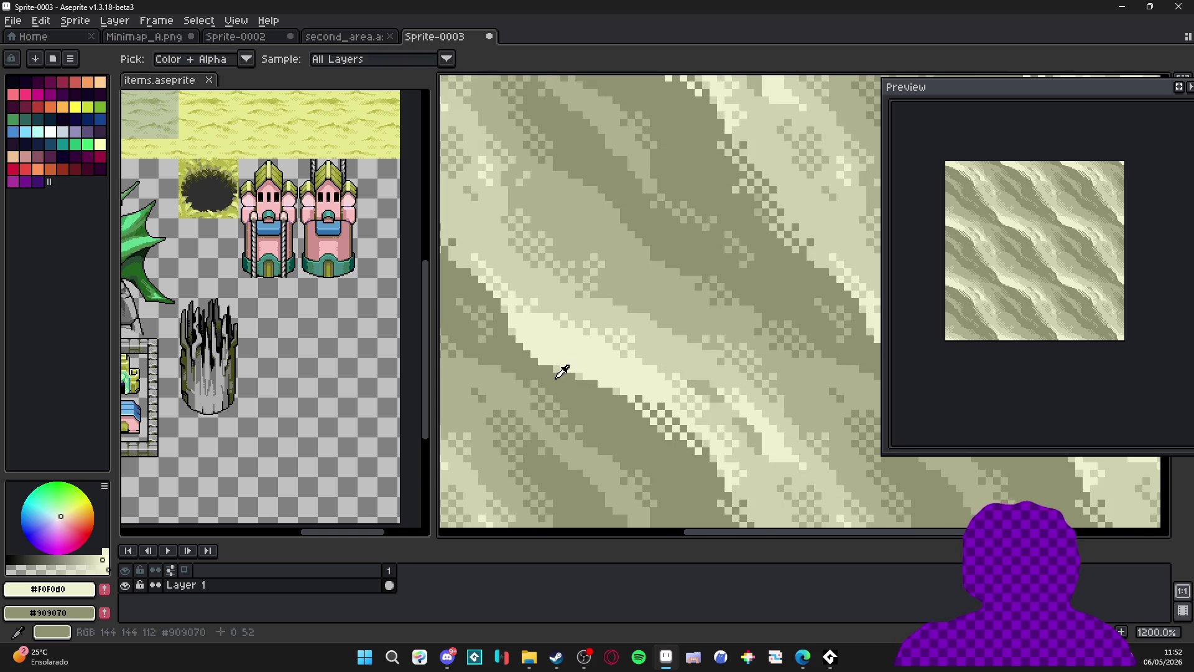
left_click(549, 365, "alt")
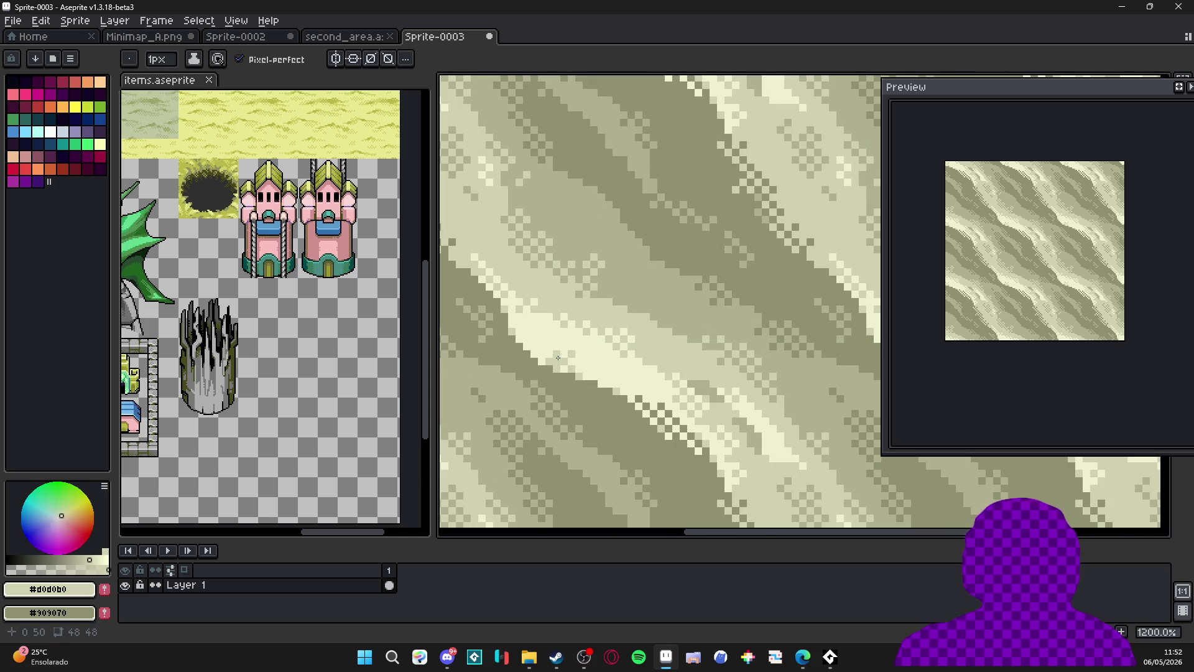
Sample the #b0b090 olive again and select the entire tile for copying.
scroll(585, 355, "down", 6)
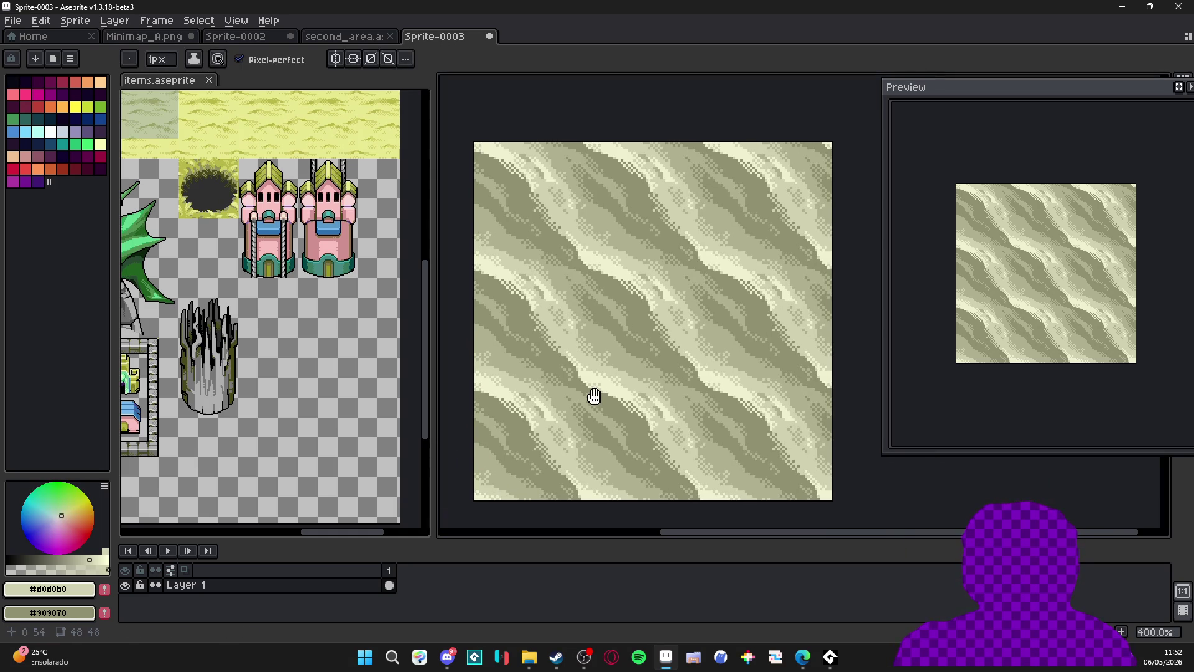
left_click_drag(624, 315, 625, 322)
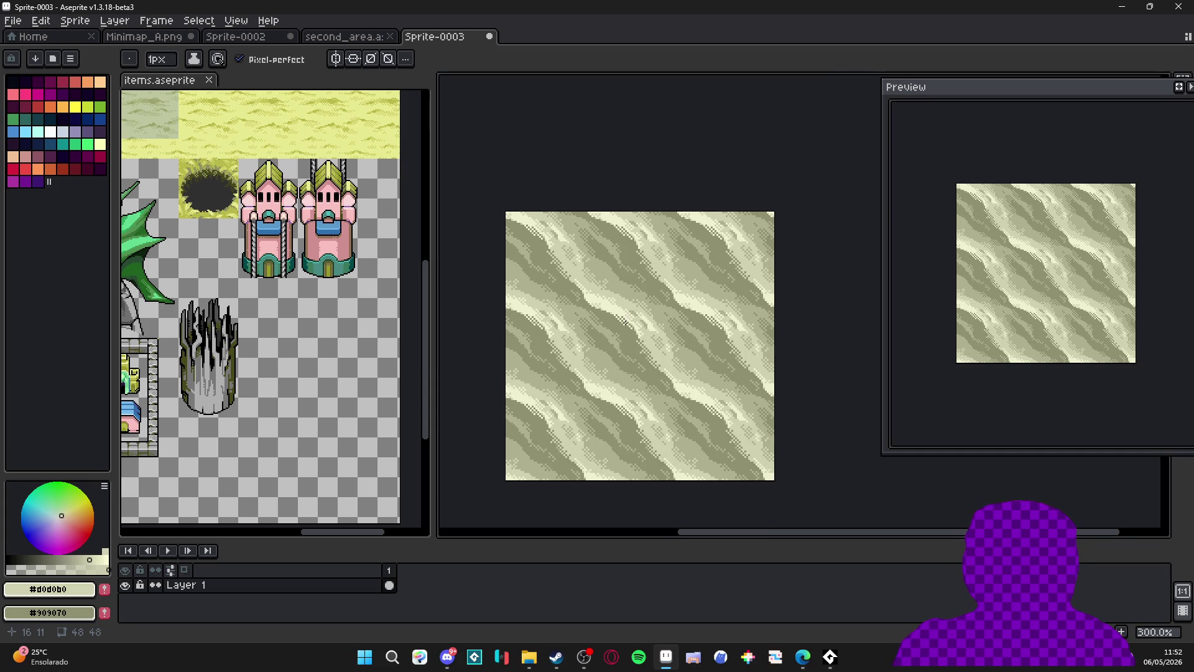
scroll(579, 431, "up", 4)
left_click(584, 418, "alt")
left_click(573, 429, "alt")
left_click(576, 440, "alt")
key("ctrl+a")
Repaint dark #909070 pixels along a band edge, then switch to the second_area document.
scroll(577, 451, "down", 4)
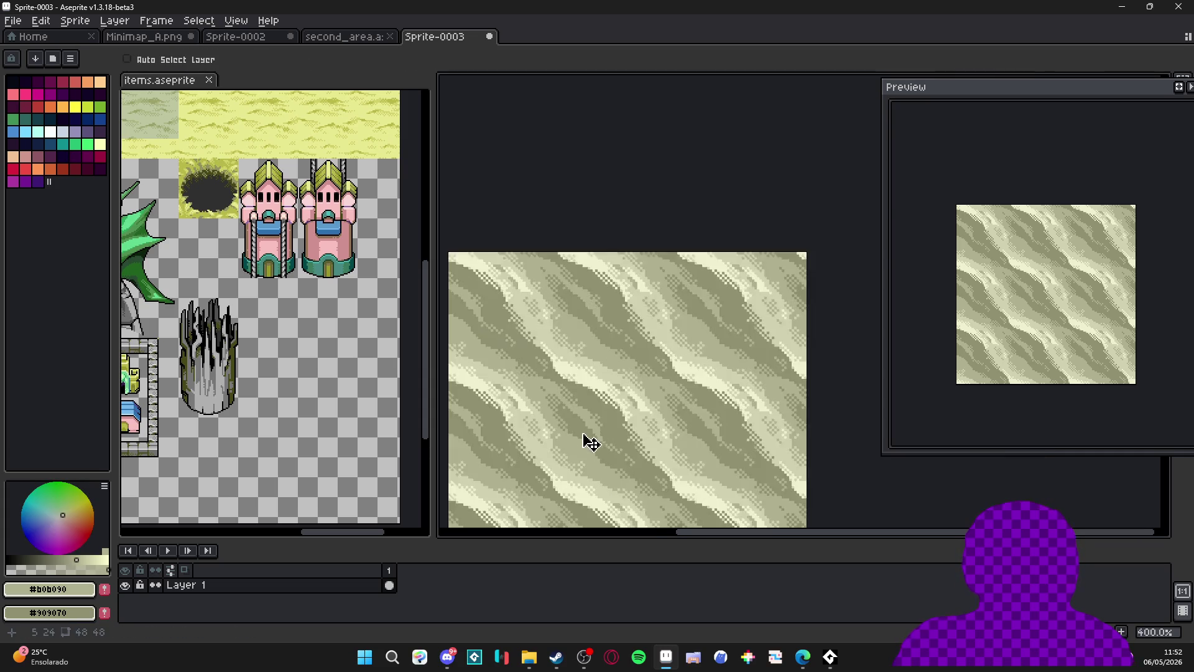
scroll(634, 339, "down", 1)
scroll(635, 339, "up", 1)
left_click_drag(636, 331, 634, 317)
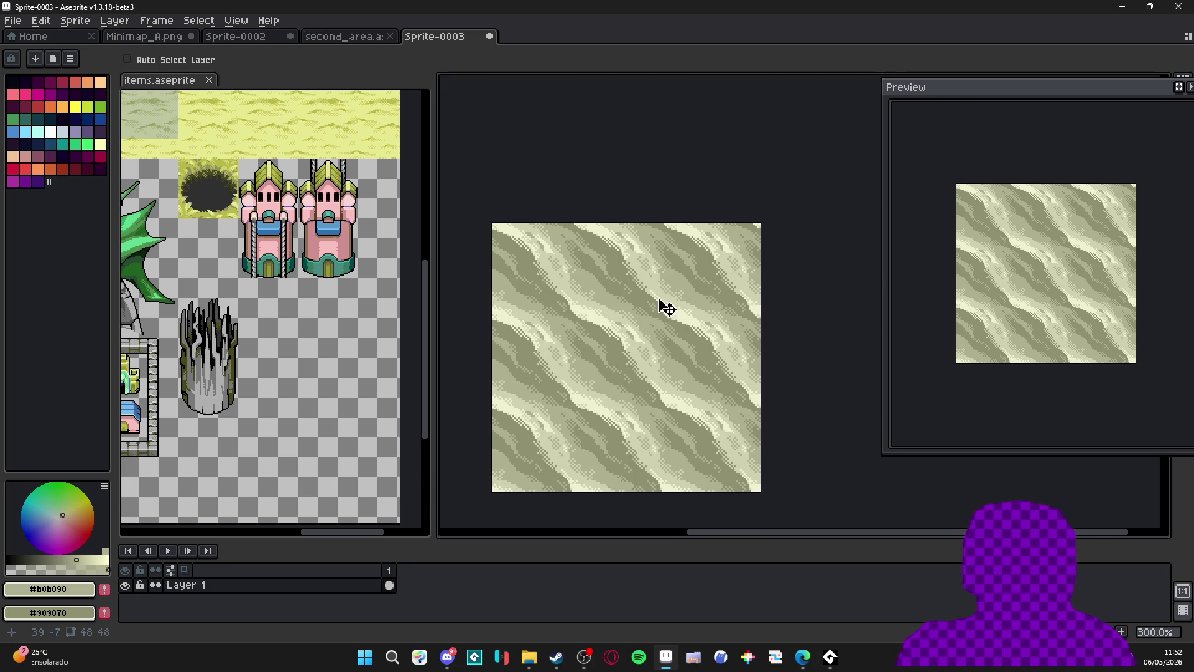
scroll(696, 384, "up", 3)
key("i")
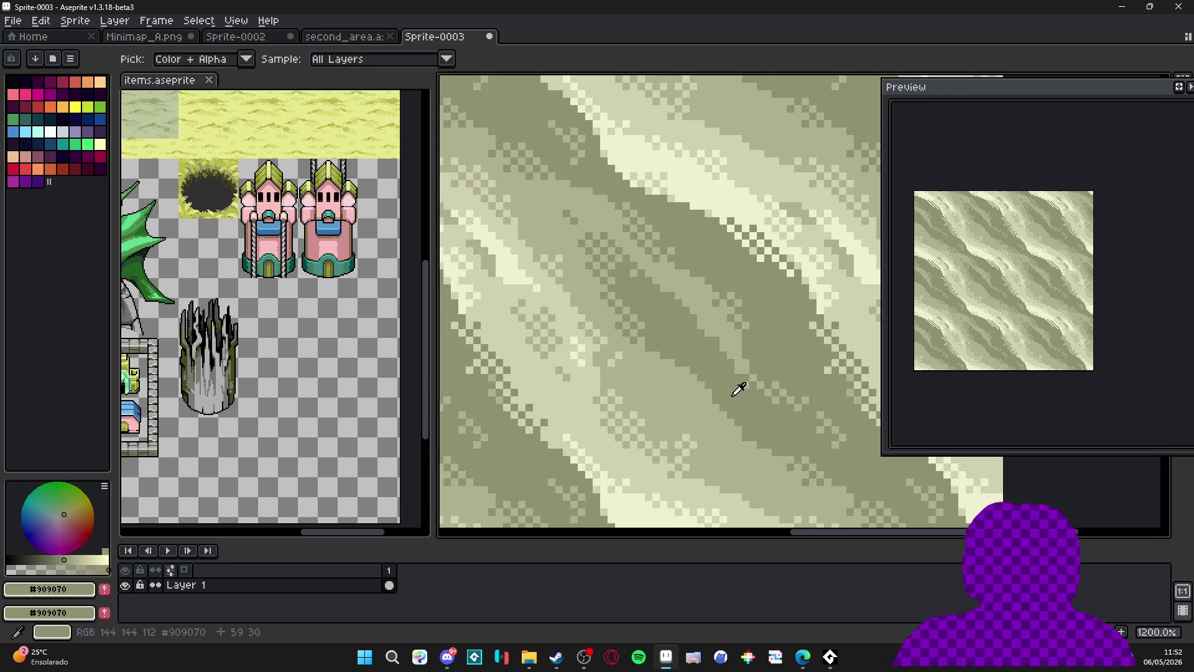
left_click(741, 389)
scroll(712, 413, "up", 5)
key("b")
mouse_move(712, 426)
left_mouse_down()
mouse_move(698, 383)
mouse_move(679, 371)
left_mouse_up()
left_click_drag(720, 429, 689, 428)
scroll(672, 417, "down", 8)
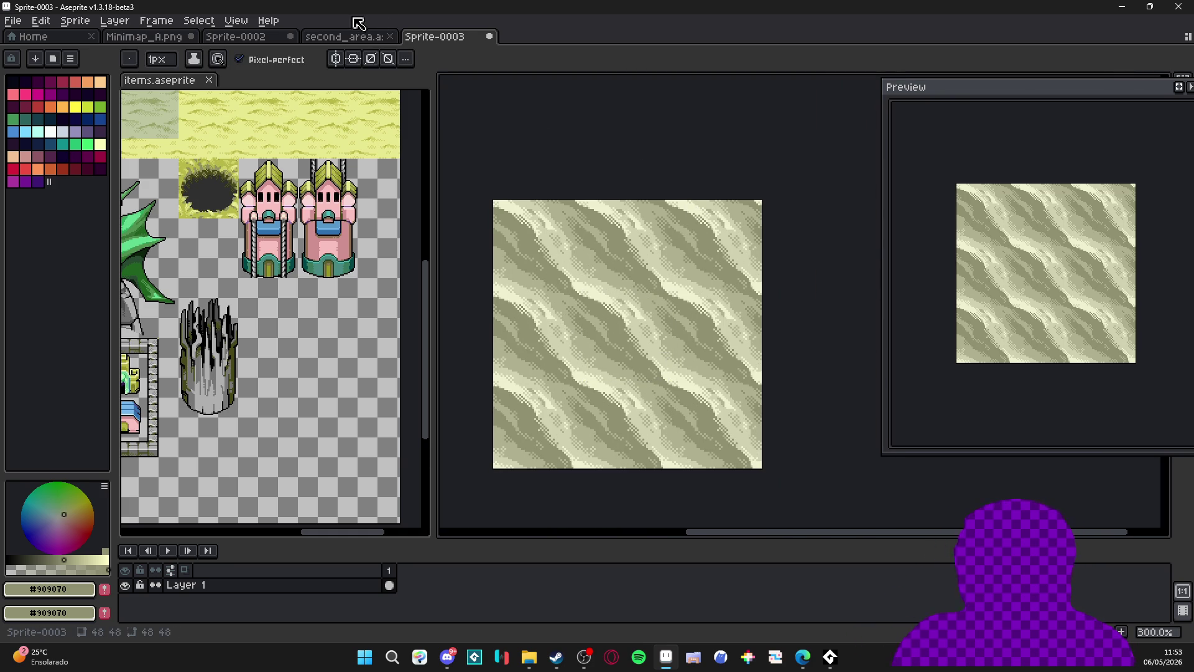
left_click(344, 37)
Paste the sand tile into the second_area map and commit it on a sand cell.
scroll(560, 258, "up", 5)
key("v")
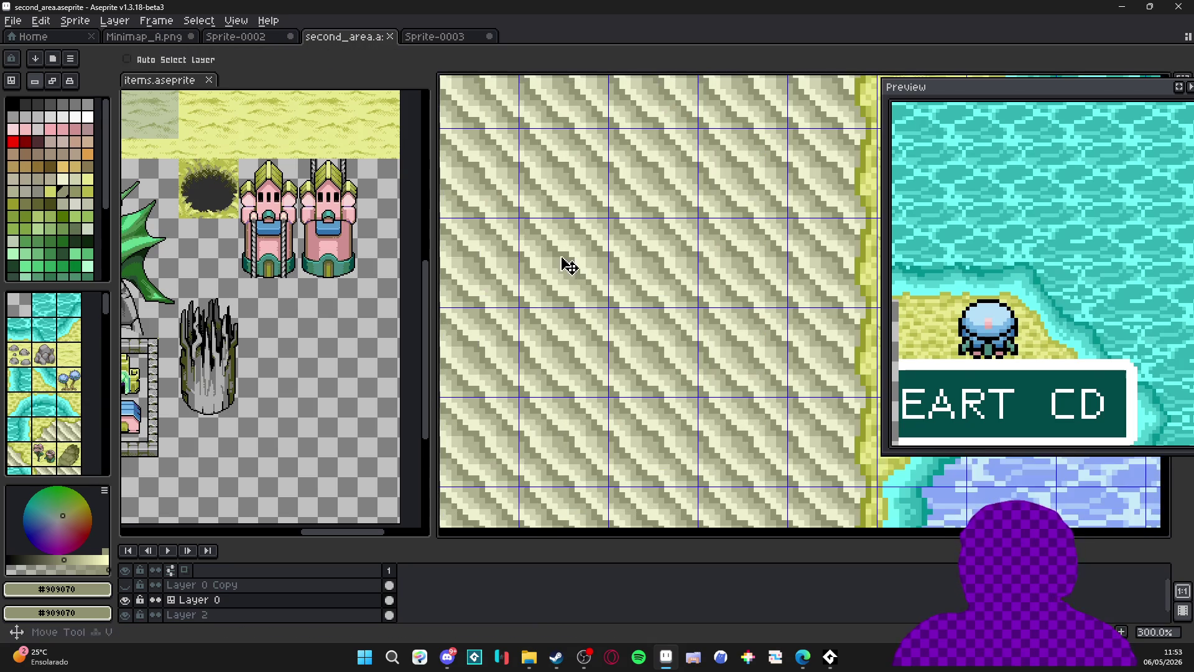
key("ctrl+v")
scroll(803, 298, "up", 2)
mouse_move(858, 334)
left_mouse_down()
mouse_move(501, 286)
mouse_move(709, 414)
mouse_move(624, 357)
mouse_move(651, 375)
left_mouse_up()
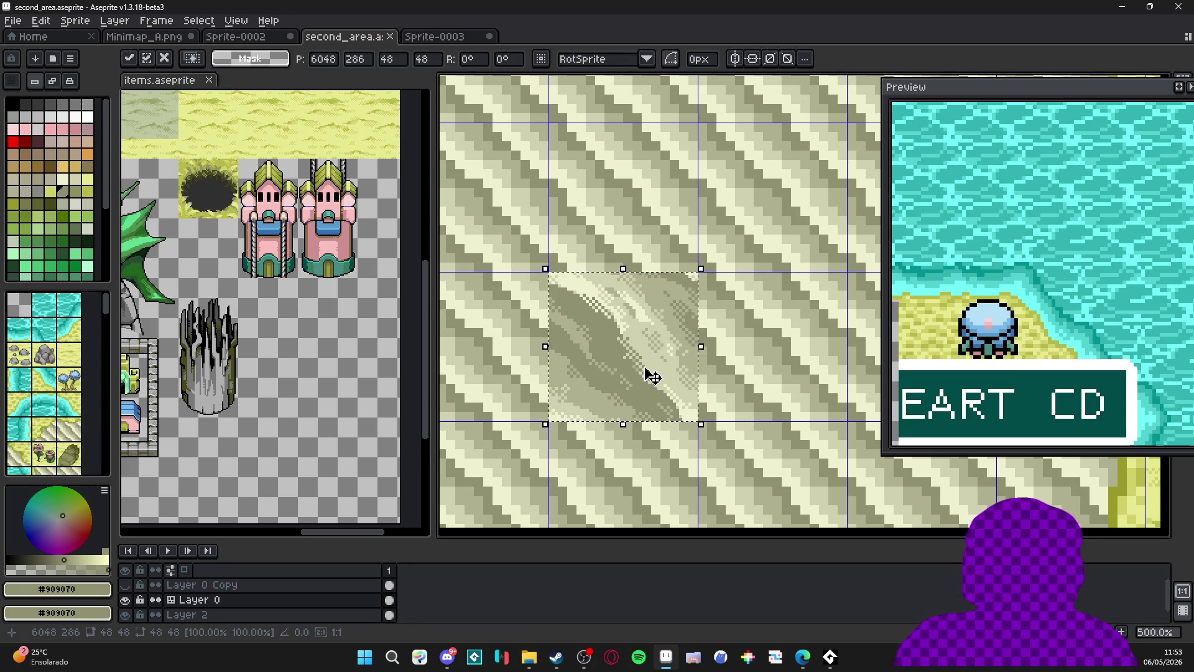
key("Return")
Pan over the sand patch, REIYOLD, DASDAN ISLAND and the trees, then focus the items sheet.
scroll(647, 371, "down", 3)
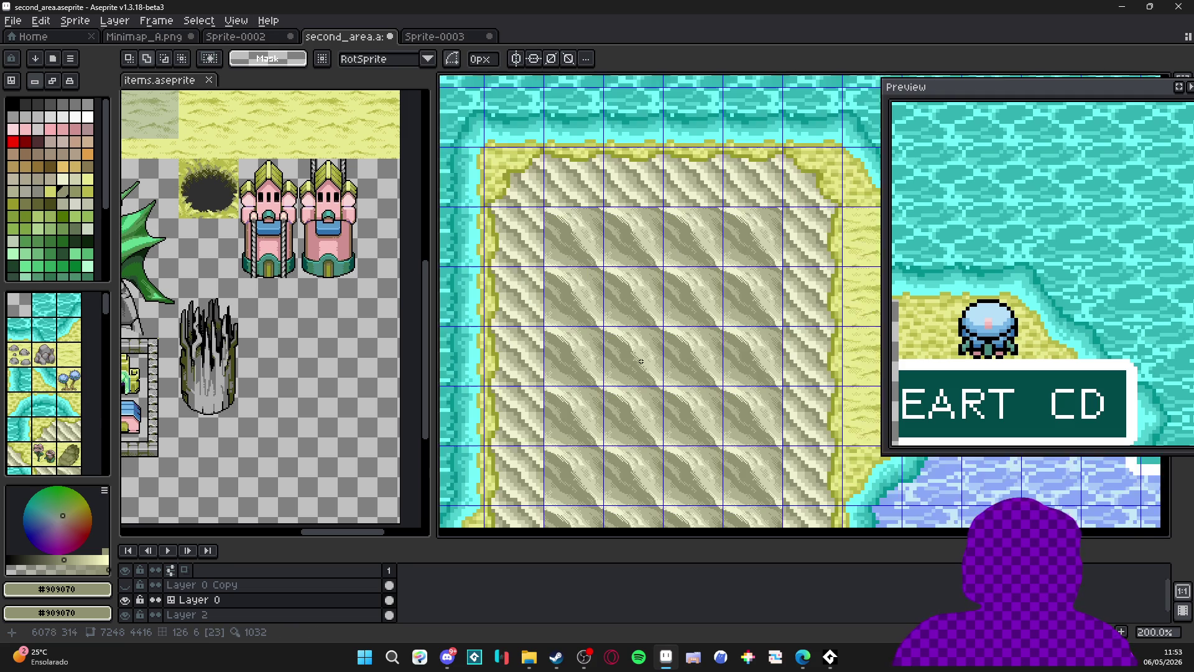
scroll(640, 359, "up", 2)
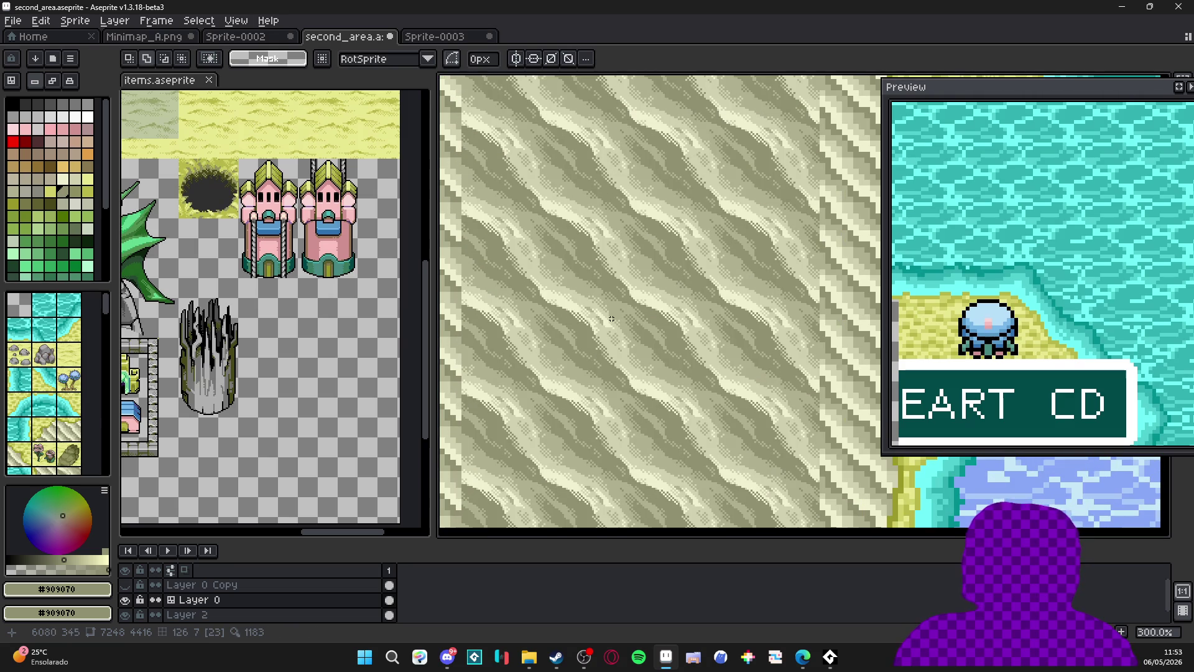
scroll(619, 323, "down", 1)
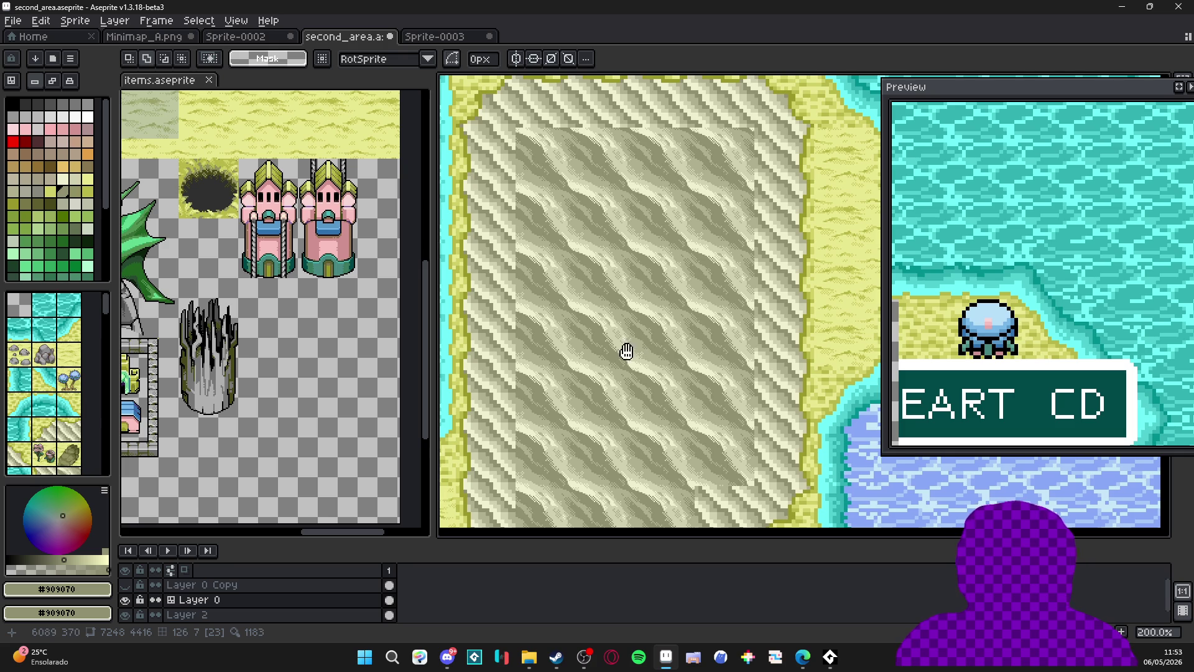
left_click_drag(626, 351, 650, 370)
scroll(651, 314, "down", 1)
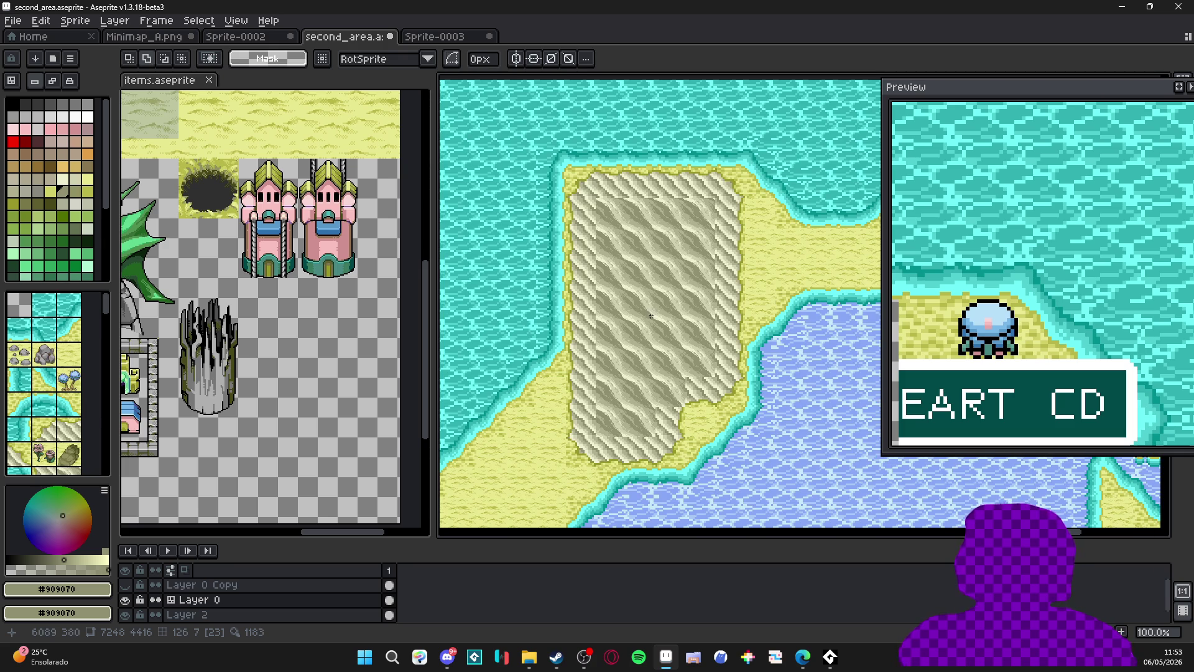
mouse_move(486, 376)
left_mouse_down()
mouse_move(547, 347)
mouse_move(587, 280)
left_mouse_up()
scroll(567, 326, "down", 1)
left_click_drag(598, 352, 588, 279)
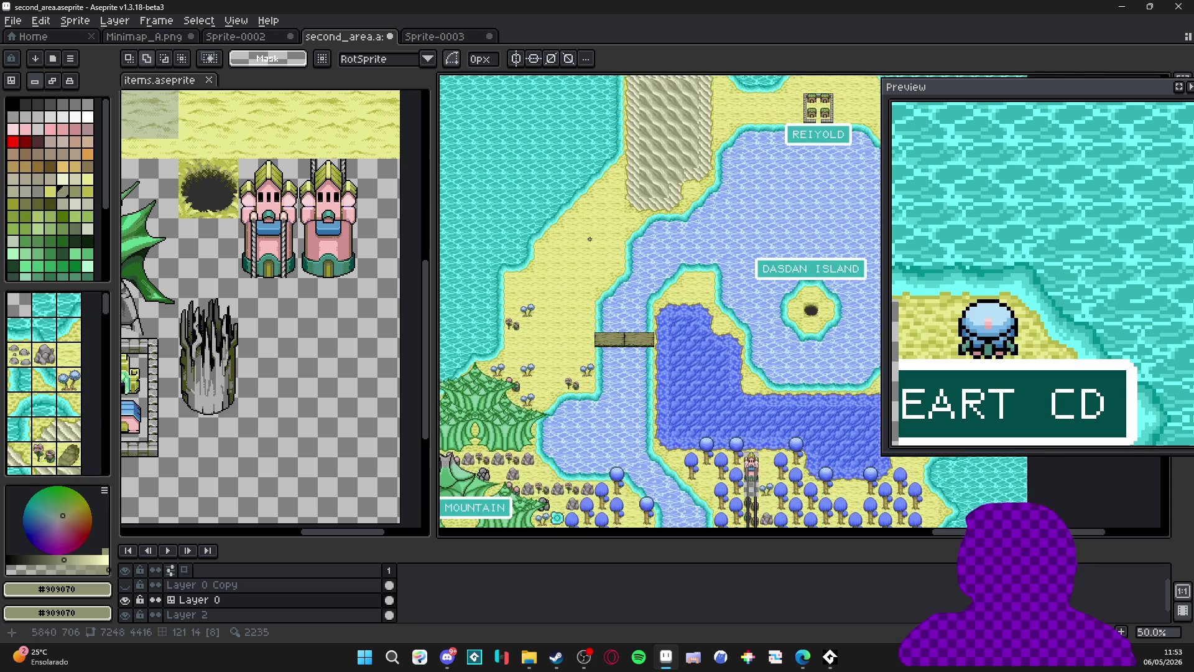
left_click_drag(598, 352, 590, 279)
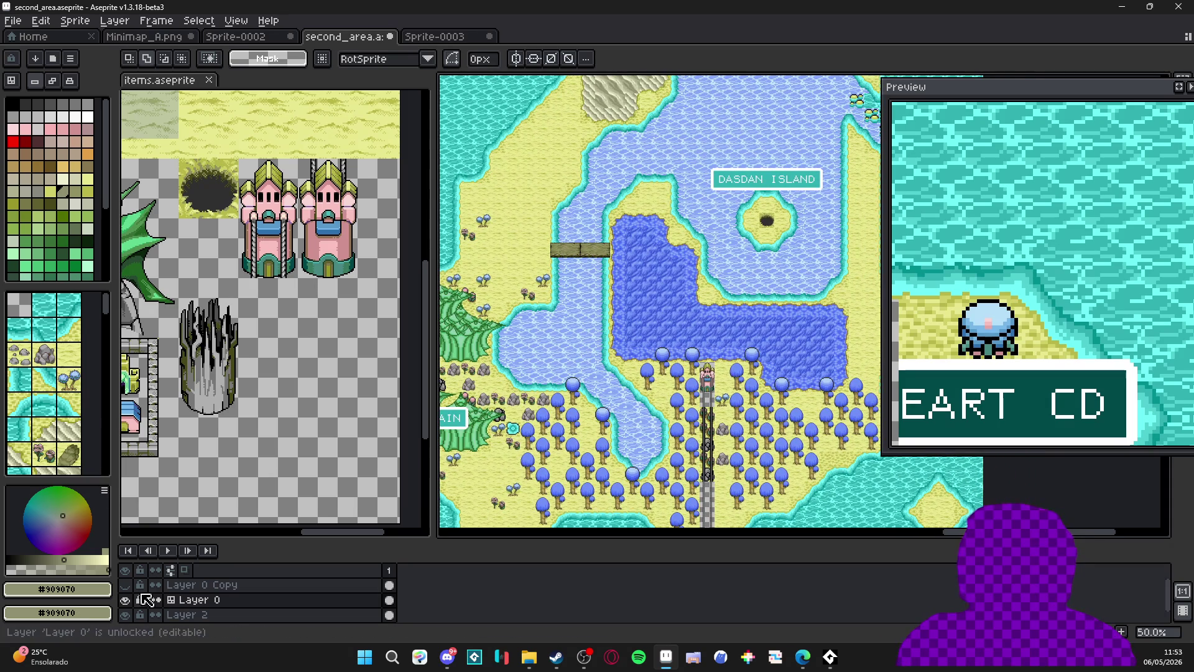
mouse_move(695, 410)
left_mouse_down()
mouse_move(635, 300)
mouse_move(623, 206)
left_mouse_up()
left_click_drag(213, 308, 264, 311)
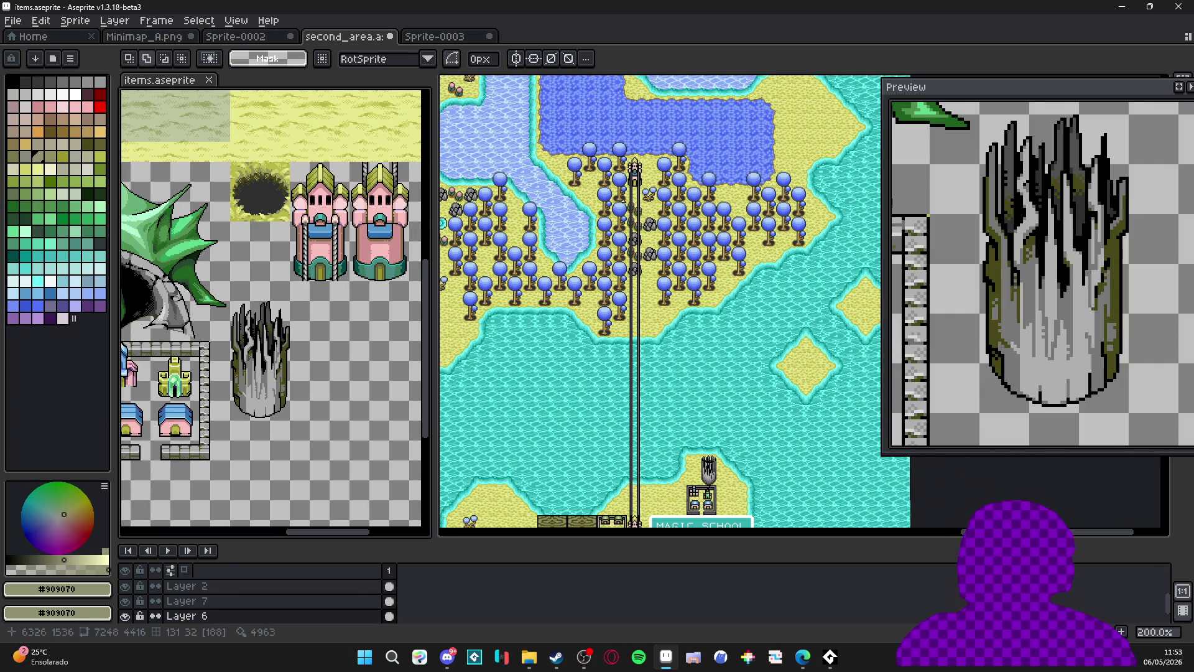
Paste the sand tile into the items sheet below the pink castles and commit it.
left_click_drag(529, 155, 591, 379)
left_click_drag(622, 206, 697, 355)
left_click_drag(313, 388, 273, 395)
key("ctrl+v")
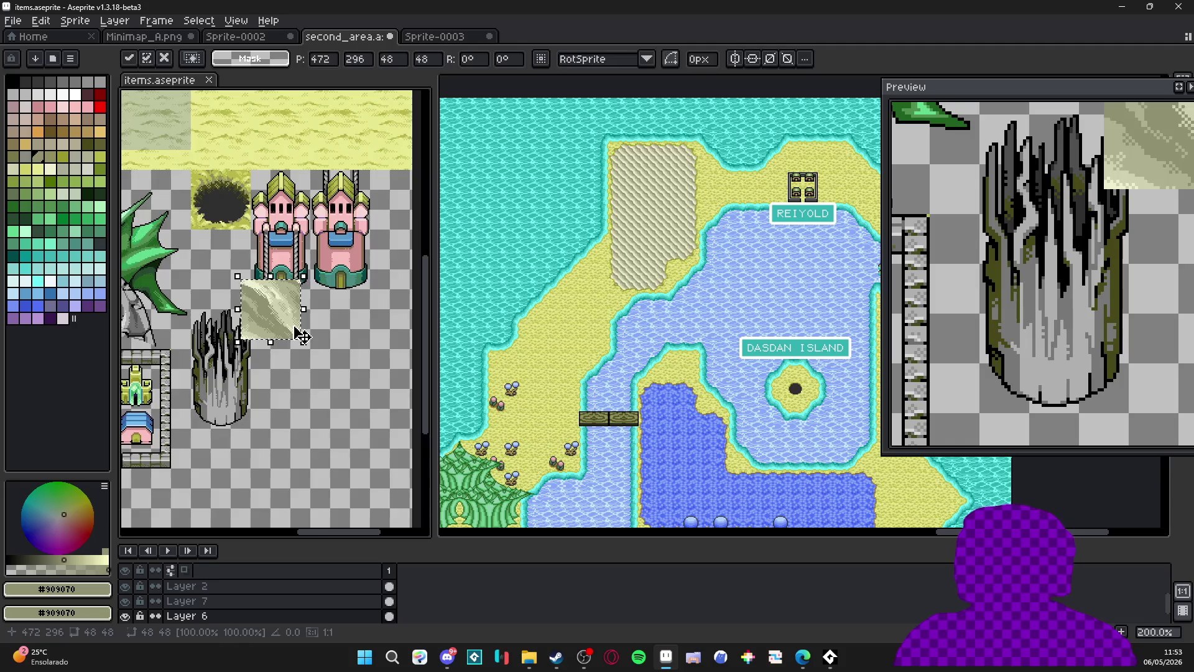
scroll(287, 320, "up", 3)
mouse_move(278, 311)
left_mouse_down()
mouse_move(338, 392)
mouse_move(287, 326)
left_mouse_up()
key("Return")
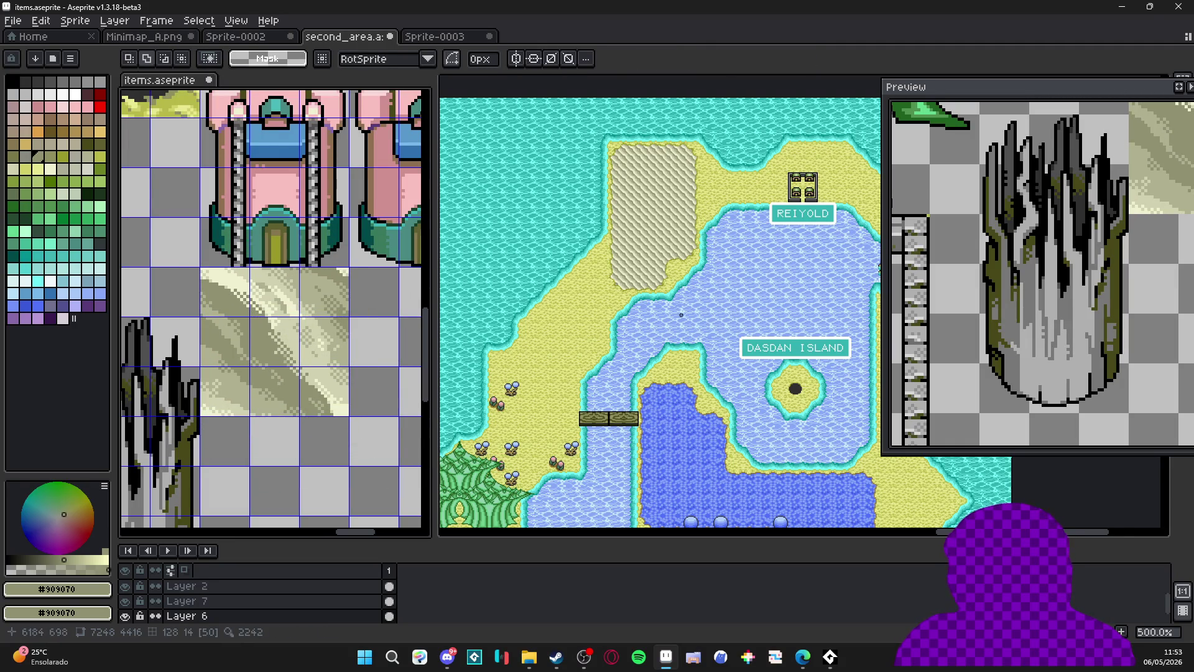
Hide the Layer 0 Copy layer to compare the map.
scroll(563, 386, "down", 2)
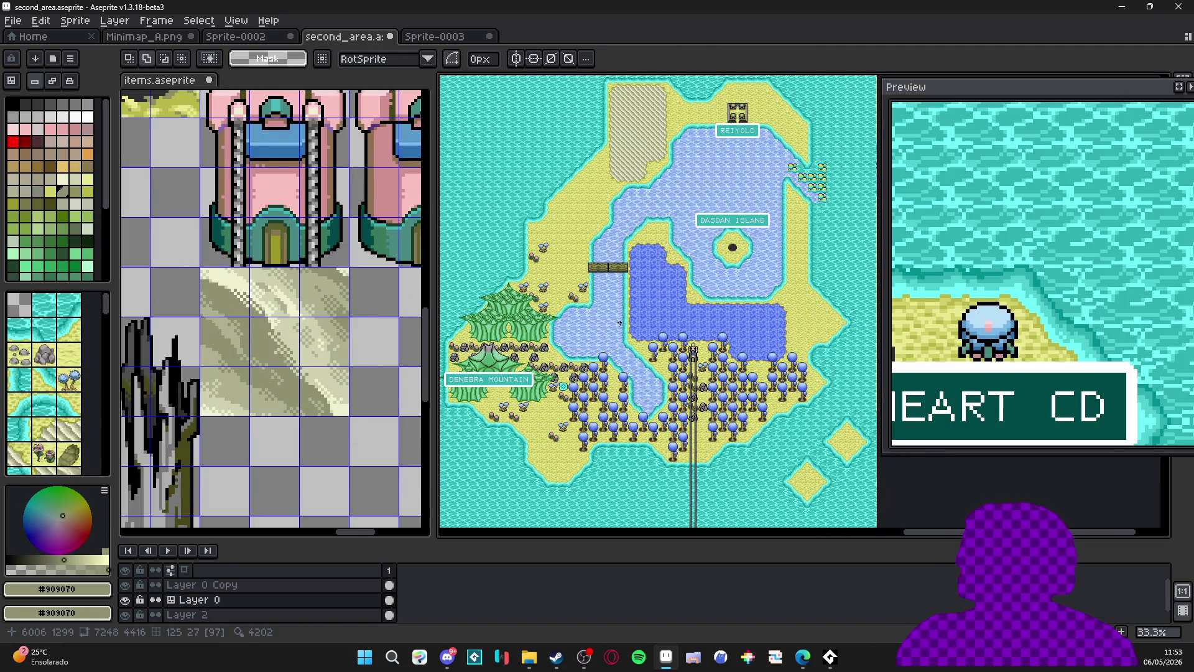
scroll(675, 260, "up", 3)
scroll(690, 356, "down", 3)
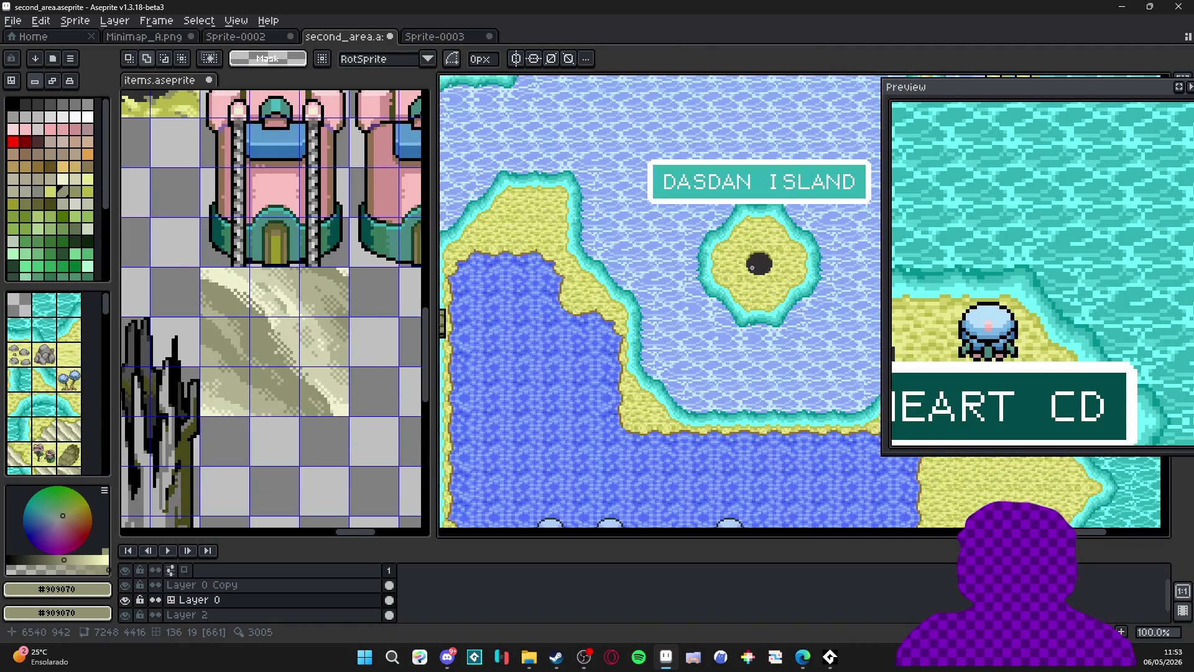
mouse_move(691, 357)
left_mouse_down()
mouse_move(679, 395)
mouse_move(681, 365)
left_mouse_up()
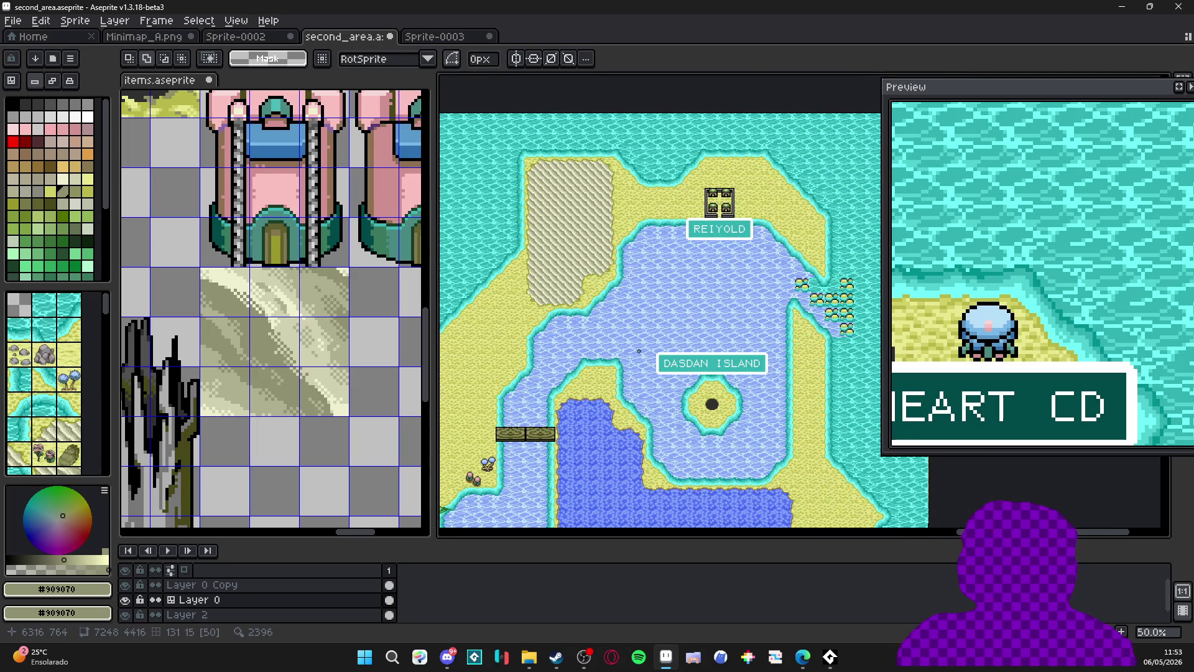
left_click(126, 586)
Pan down the map to inspect the southern trees.
left_click_drag(591, 415, 640, 309)
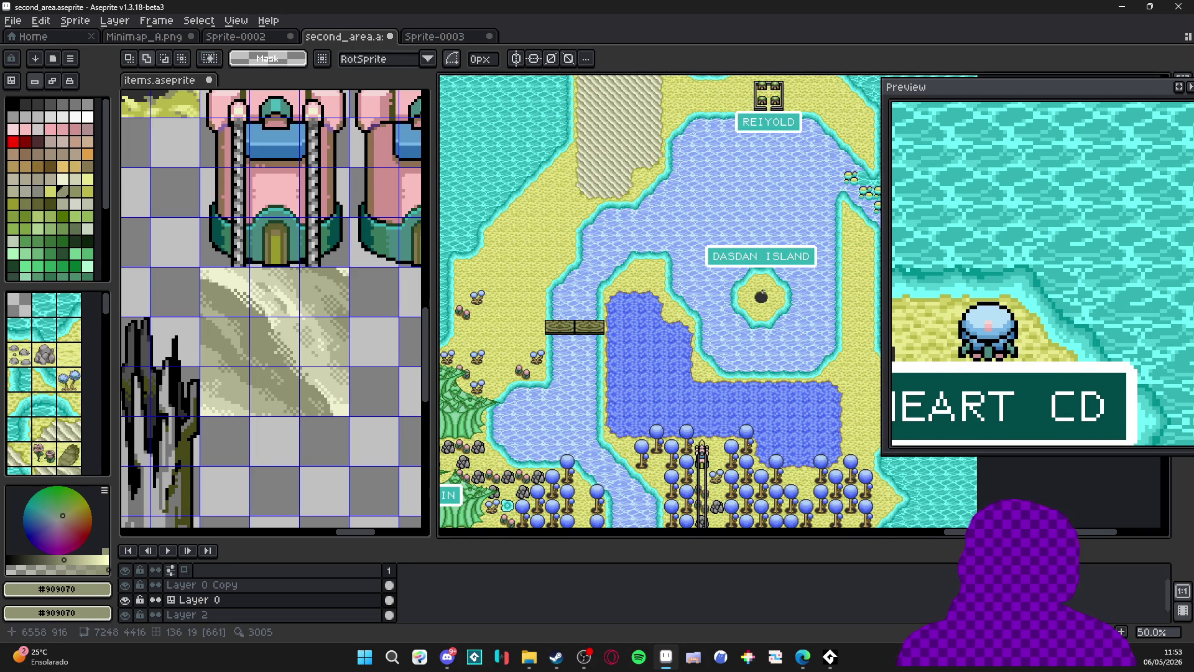
scroll(764, 293, "down", 1)
scroll(672, 143, "up", 1)
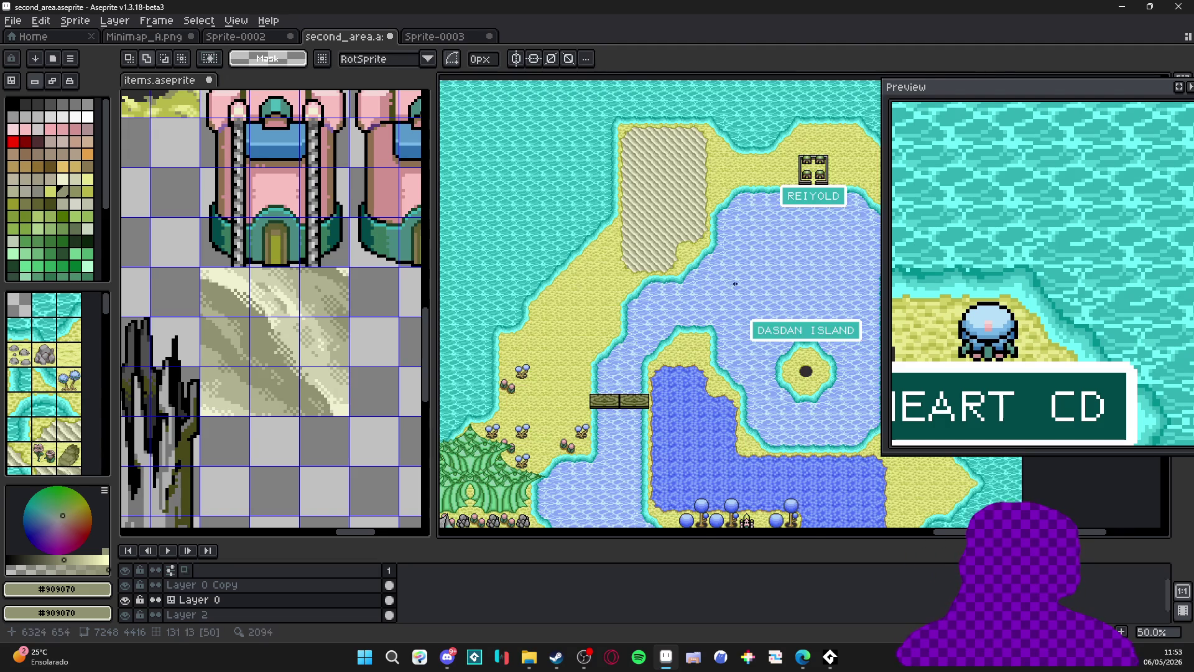
scroll(705, 404, "up", 1)
scroll(705, 404, "down", 1)
left_click_drag(705, 404, 676, 277)
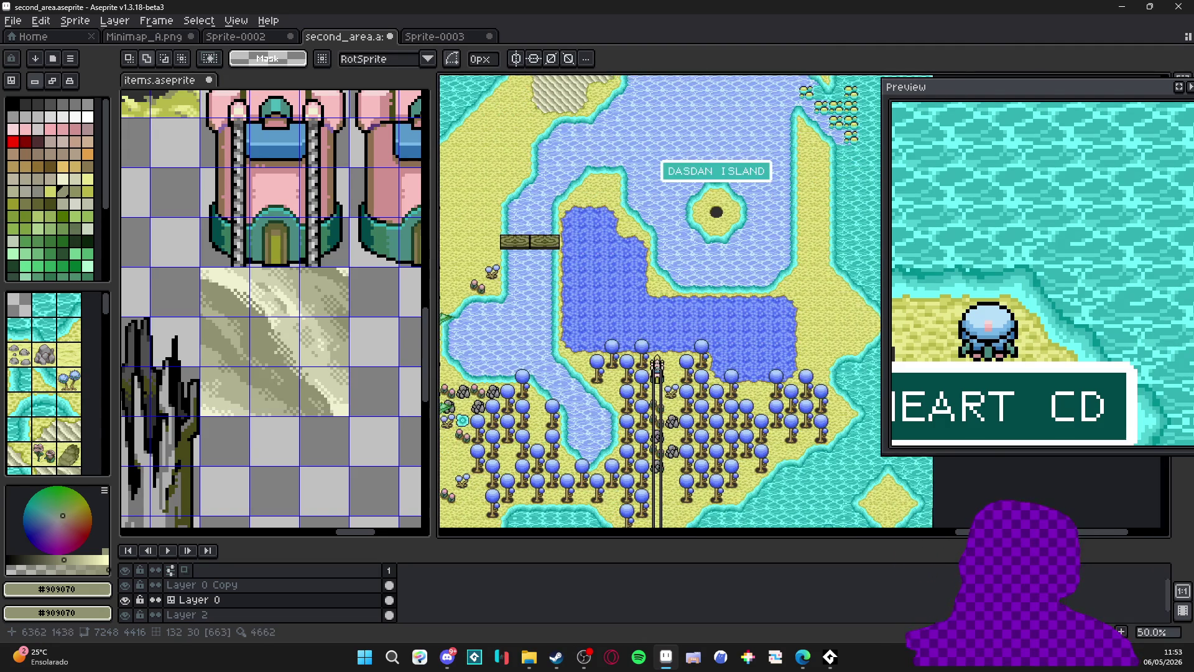
mouse_move(619, 428)
left_mouse_down()
mouse_move(686, 213)
mouse_move(748, 227)
mouse_move(649, 176)
mouse_move(598, 119)
left_mouse_up()
scroll(702, 381, "up", 1)
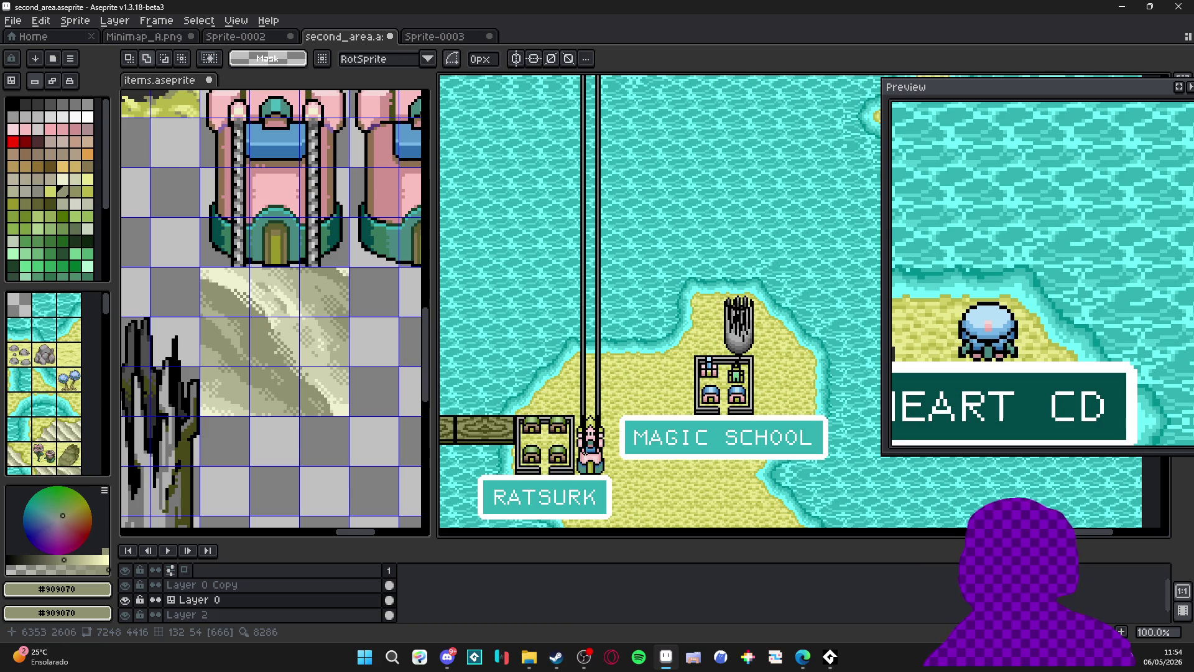
scroll(621, 434, "down", 1)
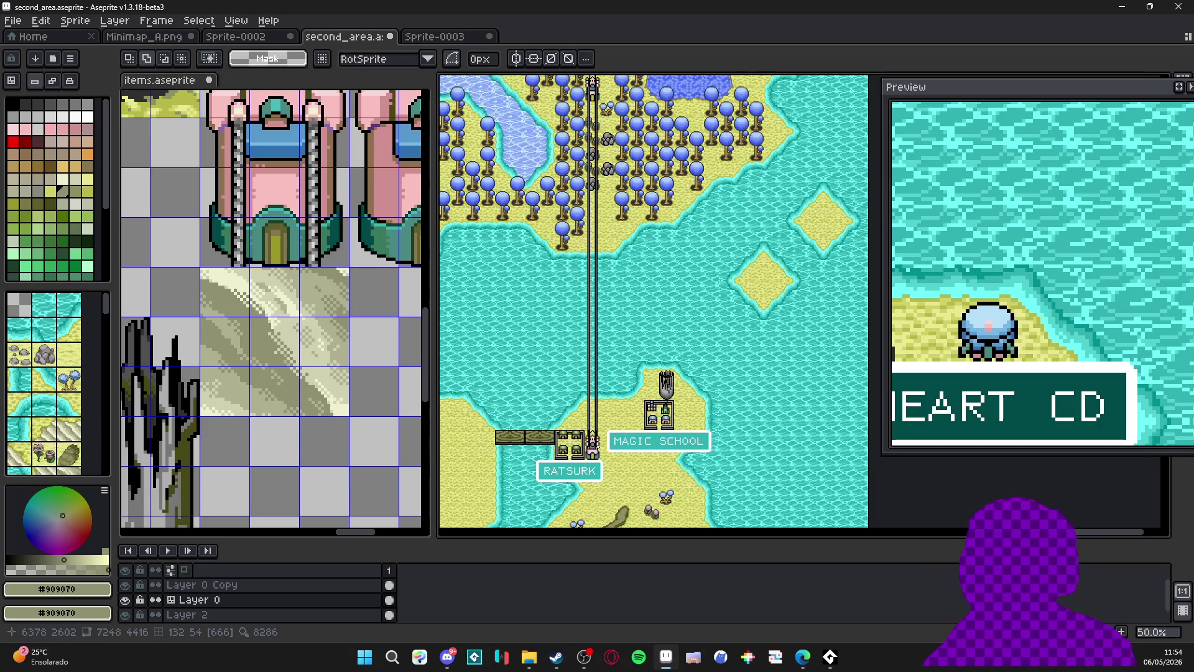
scroll(621, 434, "down", 1)
scroll(362, 391, "down", 2)
scroll(363, 391, "down", 1)
Look over the items sheet and pan the map around Reiyold.
left_click_drag(363, 390, 270, 359)
scroll(250, 278, "down", 1)
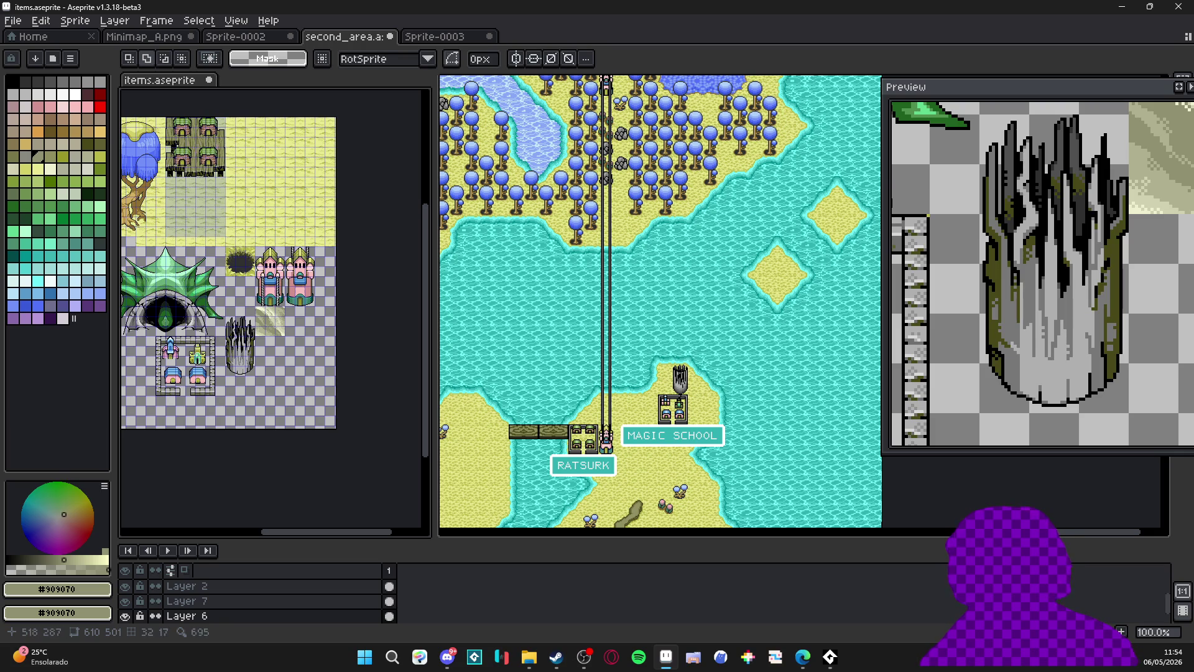
scroll(649, 300, "down", 1)
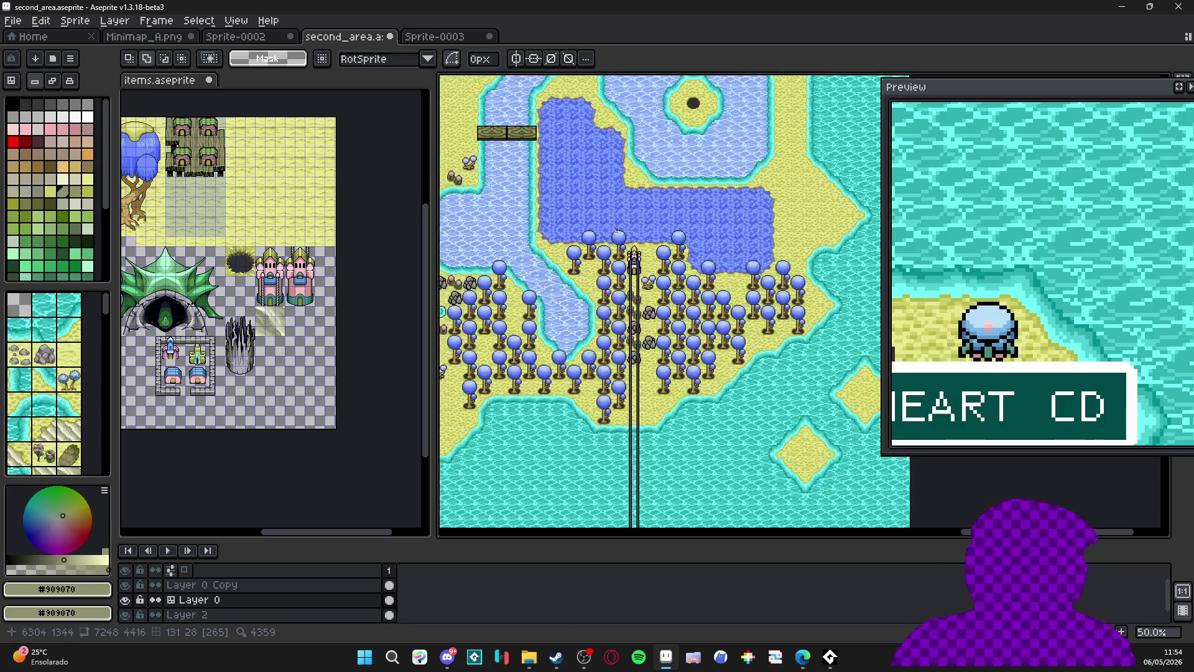
scroll(649, 300, "up", 5)
left_click_drag(649, 300, 607, 328)
scroll(640, 247, "up", 1)
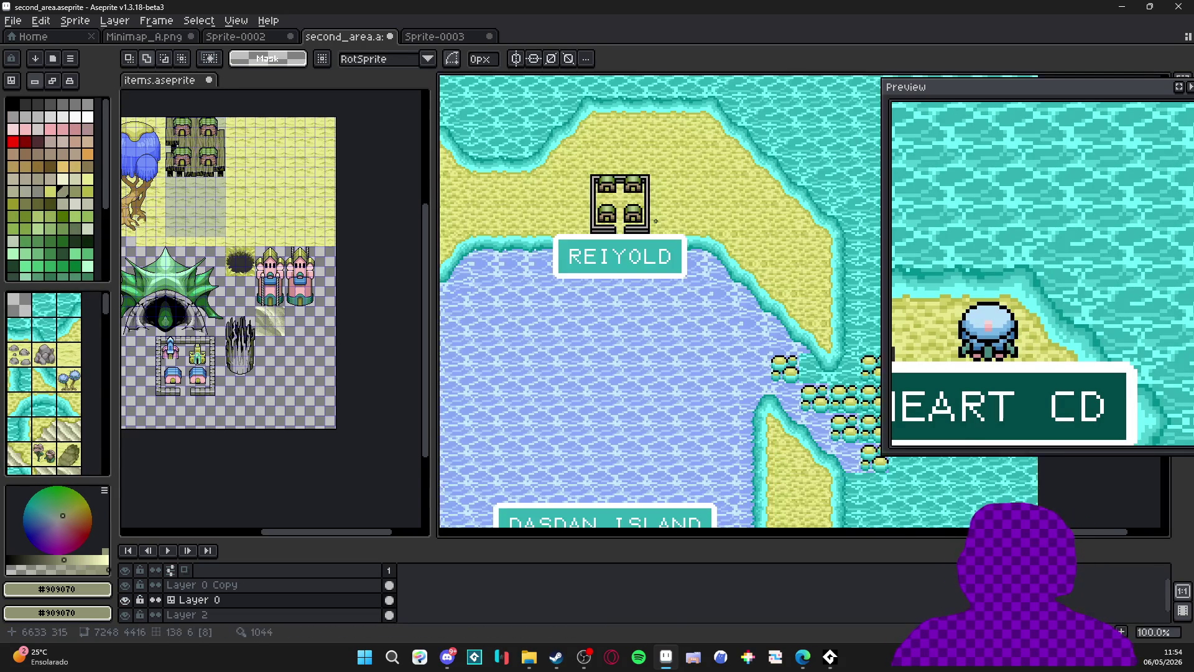
scroll(639, 245, "down", 1)
scroll(649, 269, "up", 1)
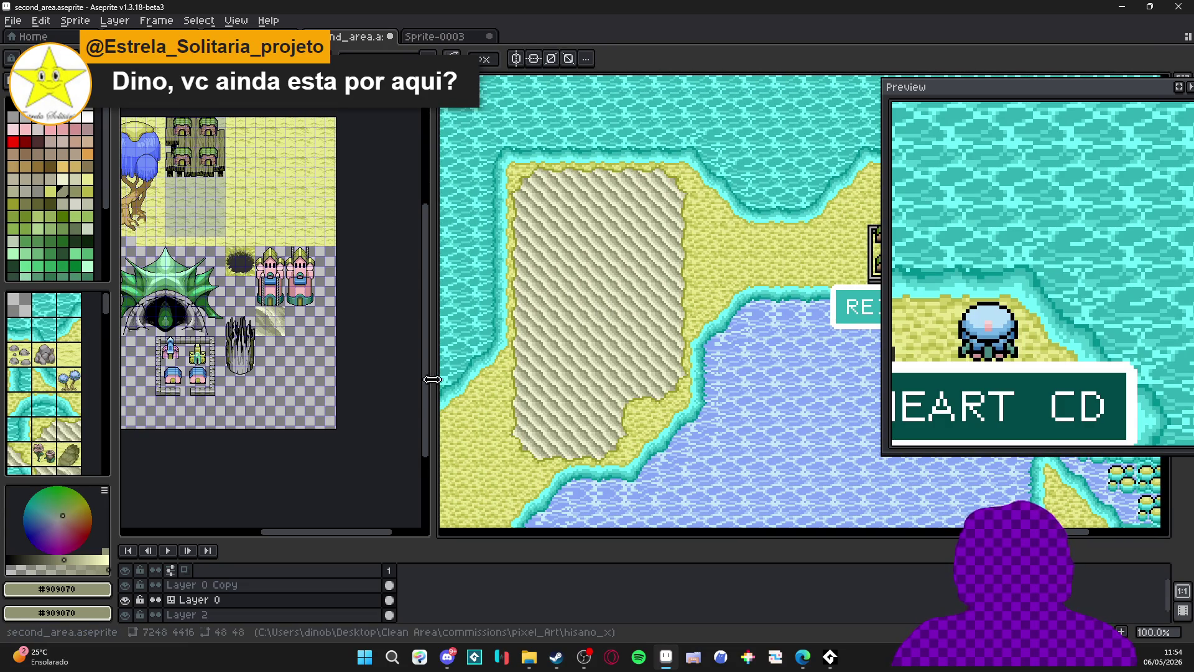
Widen the map canvas, make Layer 0 Copy the active layer, and open Windows search.
mouse_move(435, 386)
left_mouse_down()
mouse_move(296, 381)
mouse_move(346, 379)
left_mouse_up()
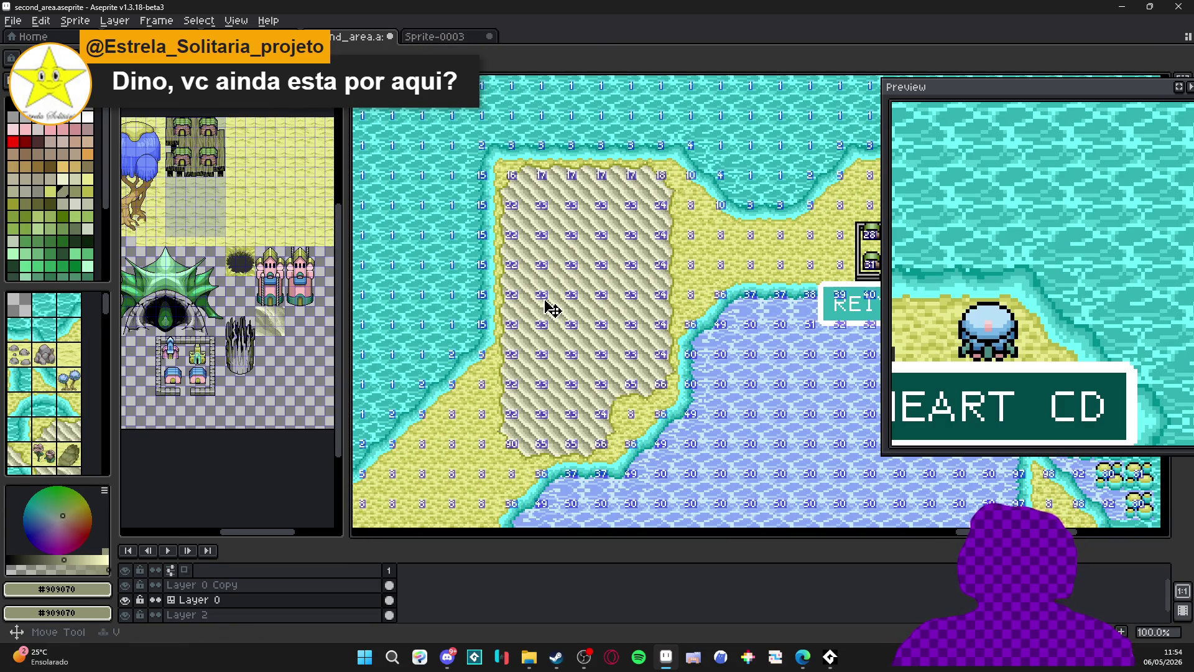
left_click(211, 586)
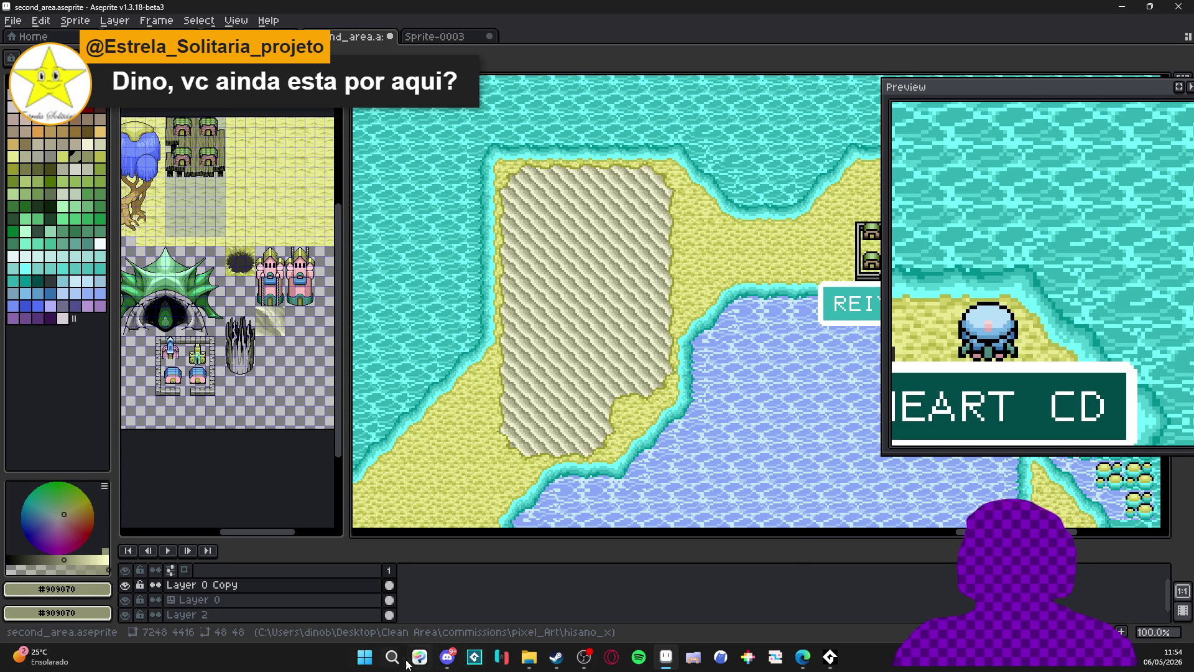
left_click(372, 660)
Launch LICEcap and size its capture frame to 495x456 around the diagonal-banded sand patch.
type("licecap")
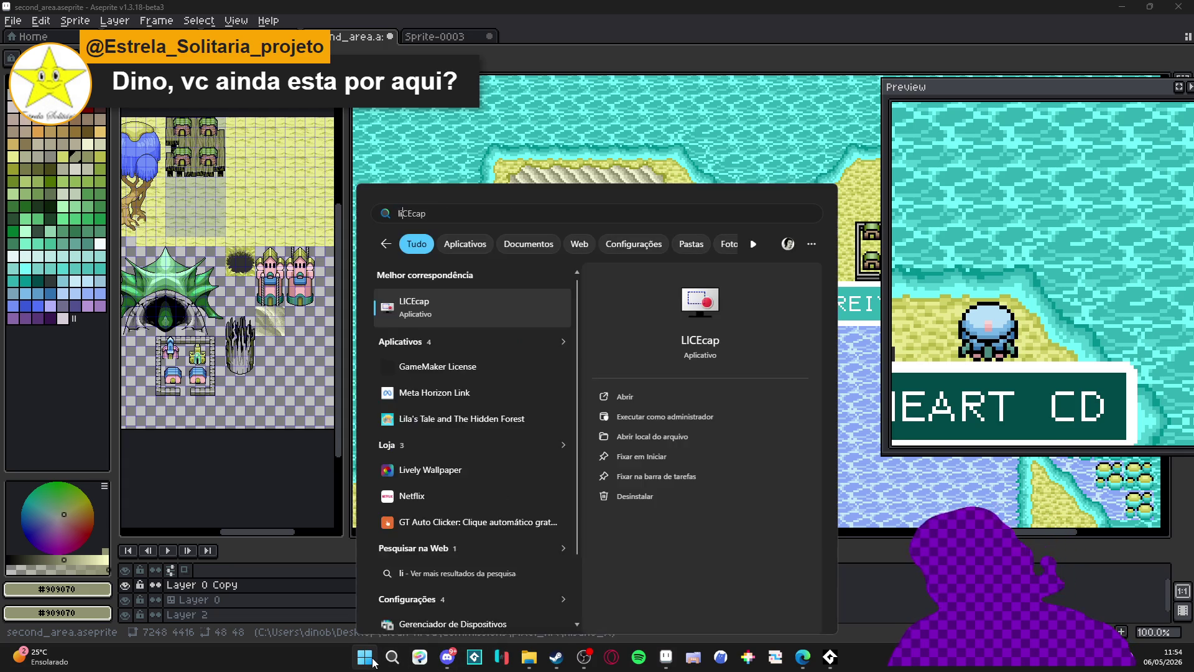
key("Return")
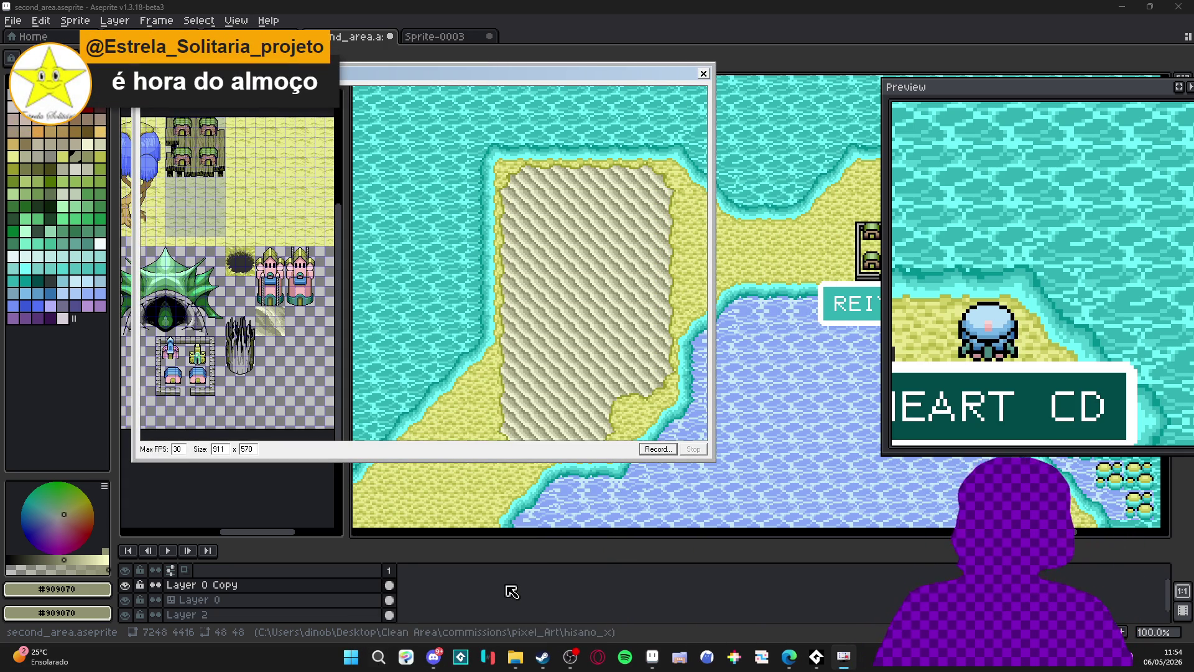
scroll(624, 275, "up", 1)
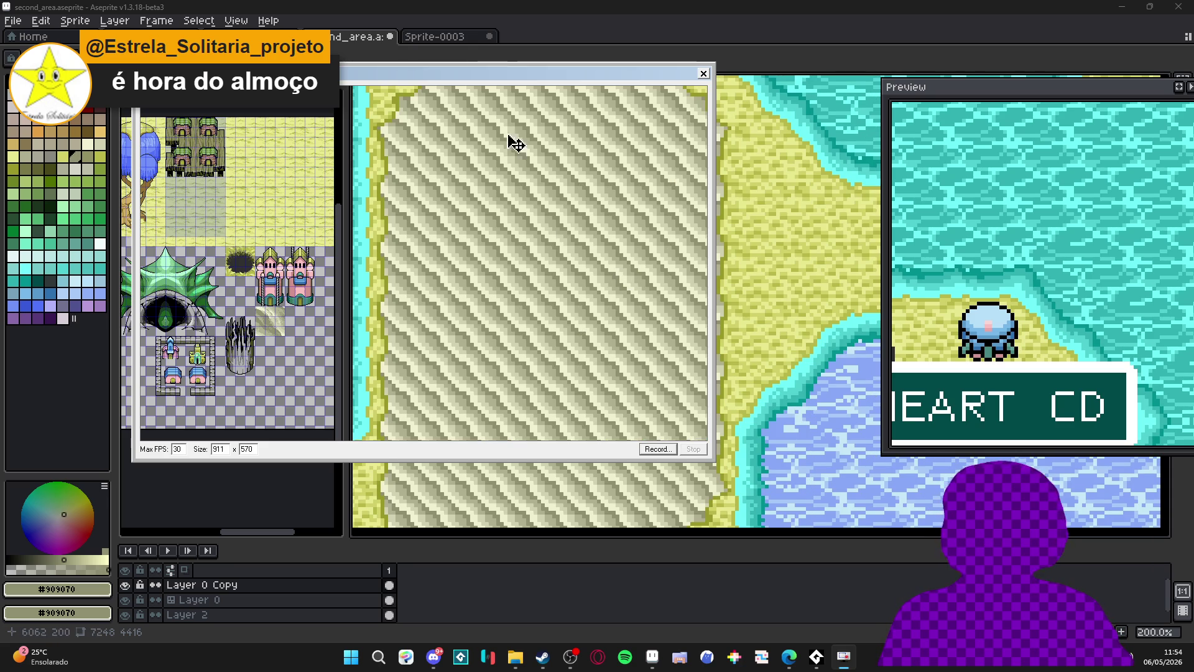
mouse_move(132, 63)
left_mouse_down()
mouse_move(307, 120)
mouse_move(387, 81)
mouse_move(391, 99)
left_mouse_up()
mouse_move(478, 101)
left_mouse_down()
mouse_move(505, 137)
mouse_move(495, 103)
mouse_move(513, 92)
mouse_move(504, 101)
left_mouse_up()
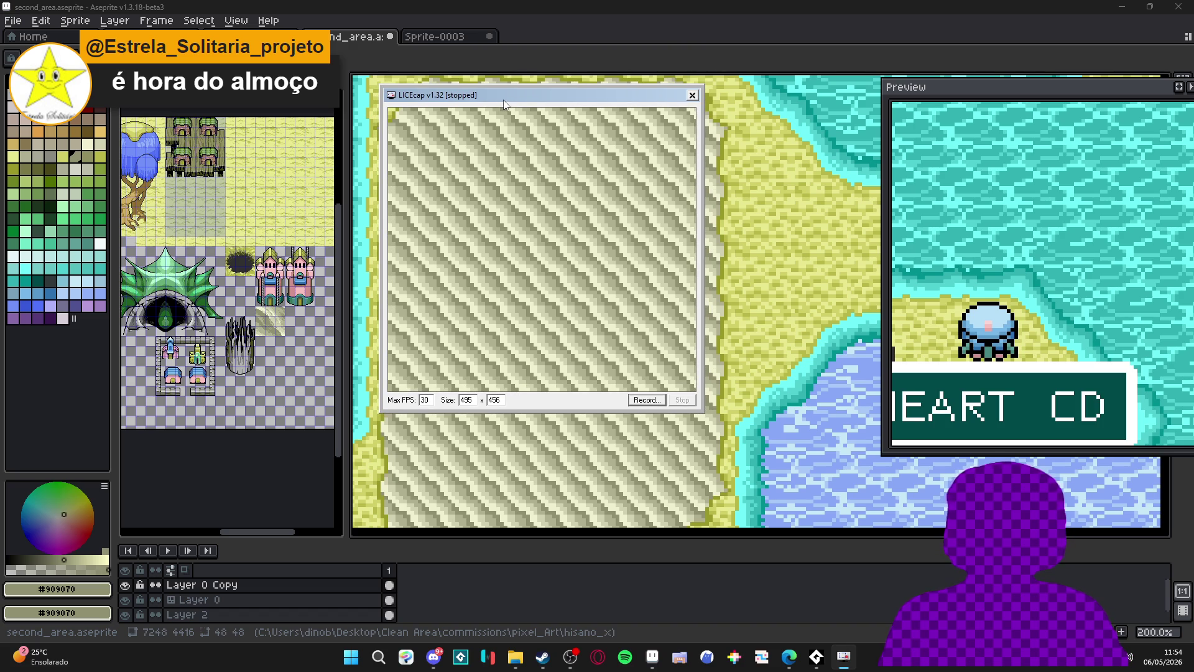
left_click(641, 474)
left_click(843, 657)
Position the frame over the sand and start a GIF recording, proposing updates_2 in the showcase folder.
left_click_drag(569, 95, 580, 106)
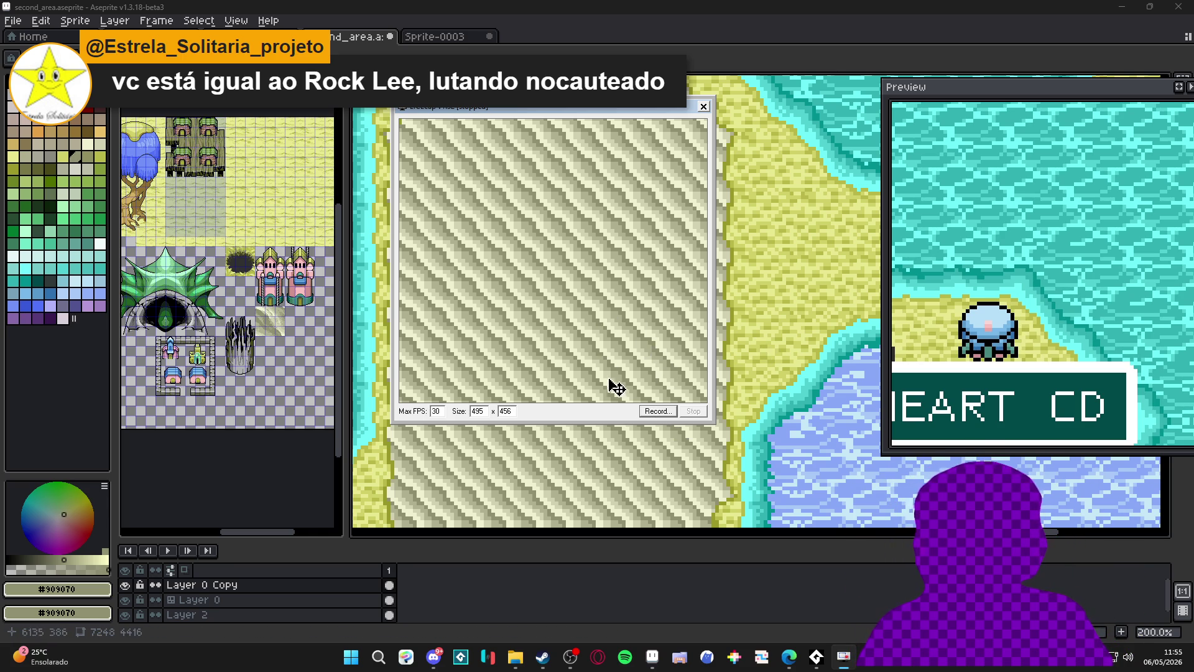
left_click(655, 411)
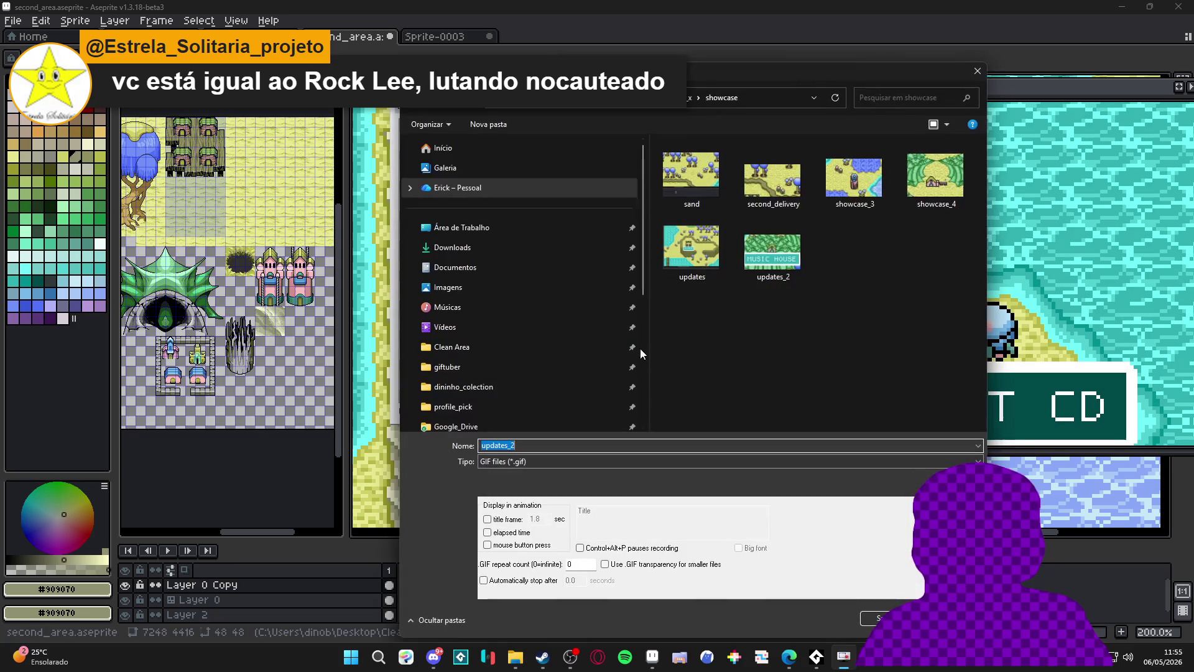
left_click(764, 280)
left_click(573, 448)
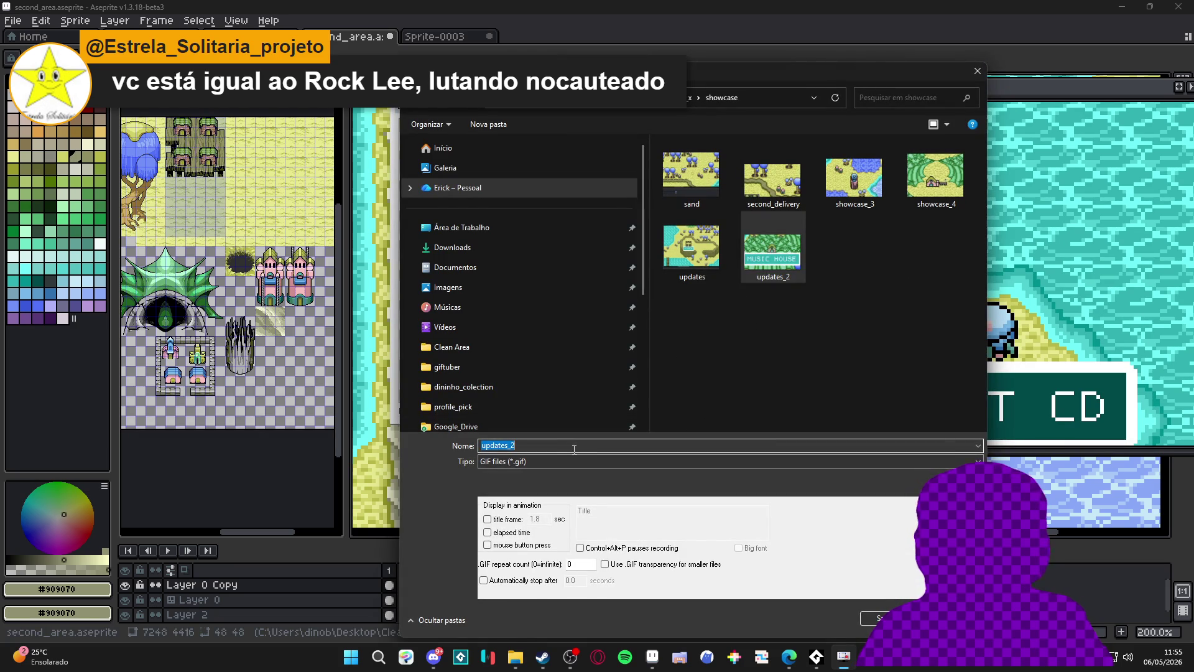
Rename the capture to updates_3.gif and start recording.
key("BackSpace")
type("3")
key("Return")
With the Eraser, erase a patch near the canvas centre and the castle's lower half.
left_click(566, 307)
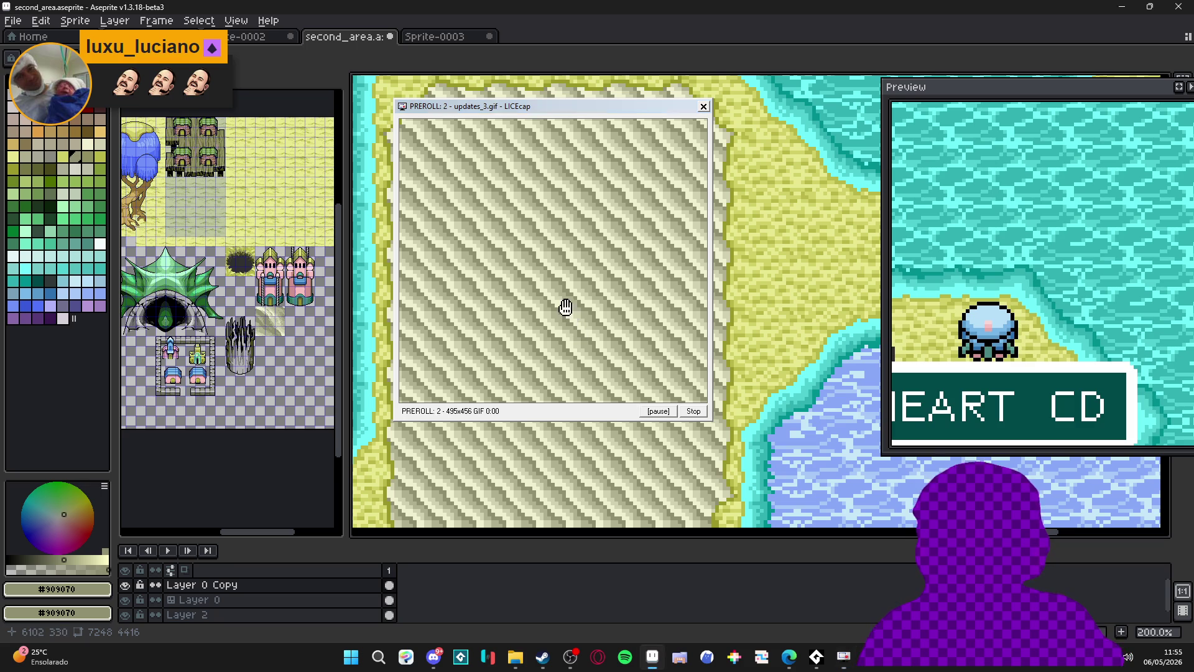
key("e")
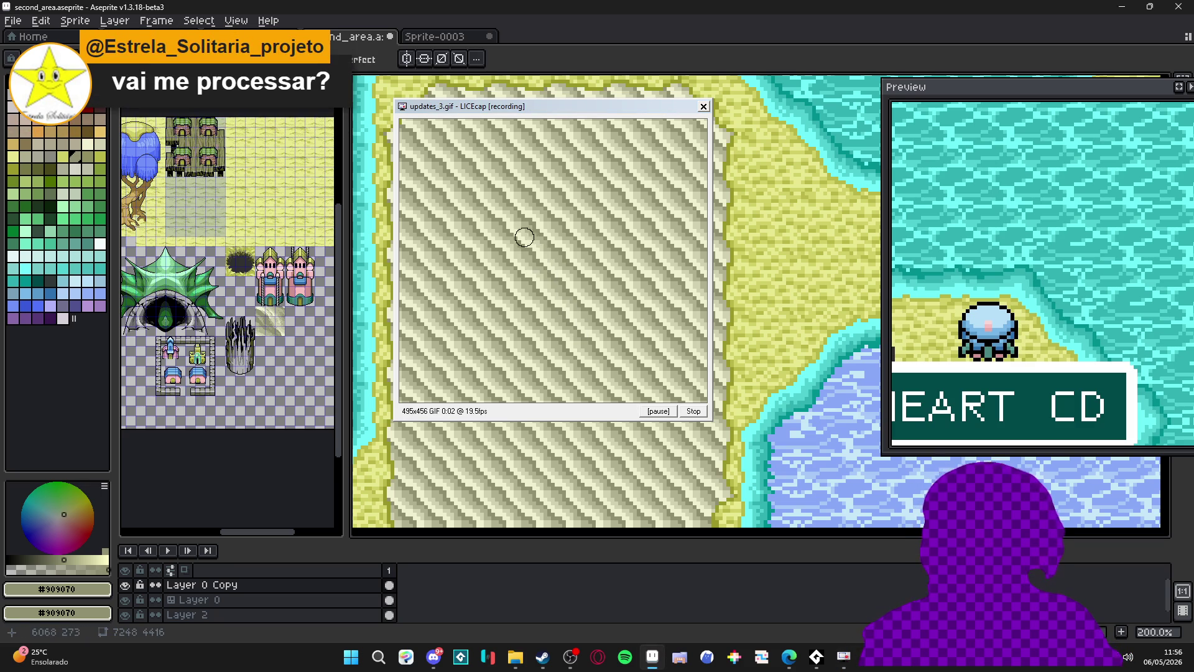
mouse_move(560, 217)
left_mouse_down()
mouse_move(507, 242)
mouse_move(578, 233)
mouse_move(489, 274)
mouse_move(565, 259)
mouse_move(547, 249)
mouse_move(461, 267)
mouse_move(491, 251)
mouse_move(475, 219)
mouse_move(466, 312)
mouse_move(558, 362)
mouse_move(645, 232)
mouse_move(519, 268)
mouse_move(535, 304)
mouse_move(507, 348)
mouse_move(529, 326)
mouse_move(541, 272)
left_mouse_up()
mouse_move(581, 323)
left_mouse_down()
mouse_move(496, 187)
mouse_move(435, 155)
mouse_move(568, 291)
left_mouse_up()
scroll(568, 291, "down", 3)
mouse_move(563, 435)
left_mouse_down()
mouse_move(560, 249)
mouse_move(528, 215)
mouse_move(552, 235)
mouse_move(523, 260)
mouse_move(617, 225)
mouse_move(504, 288)
mouse_move(632, 244)
left_mouse_up()
scroll(560, 276, "up", 3)
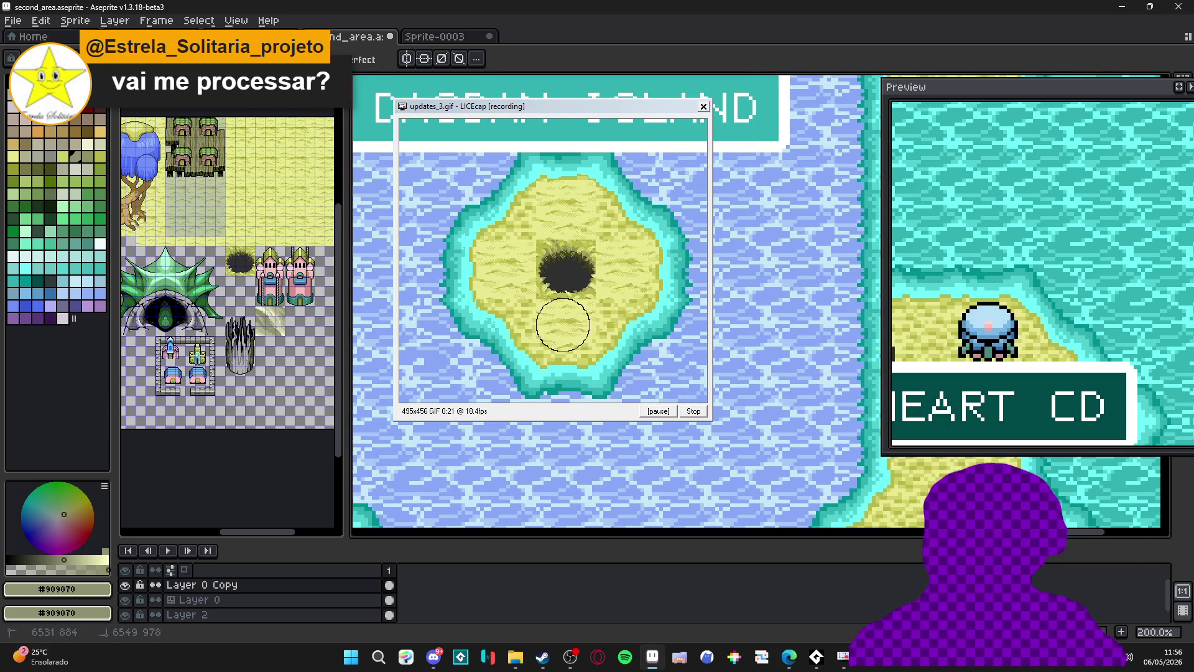
scroll(578, 307, "down", 4)
scroll(569, 299, "down", 5)
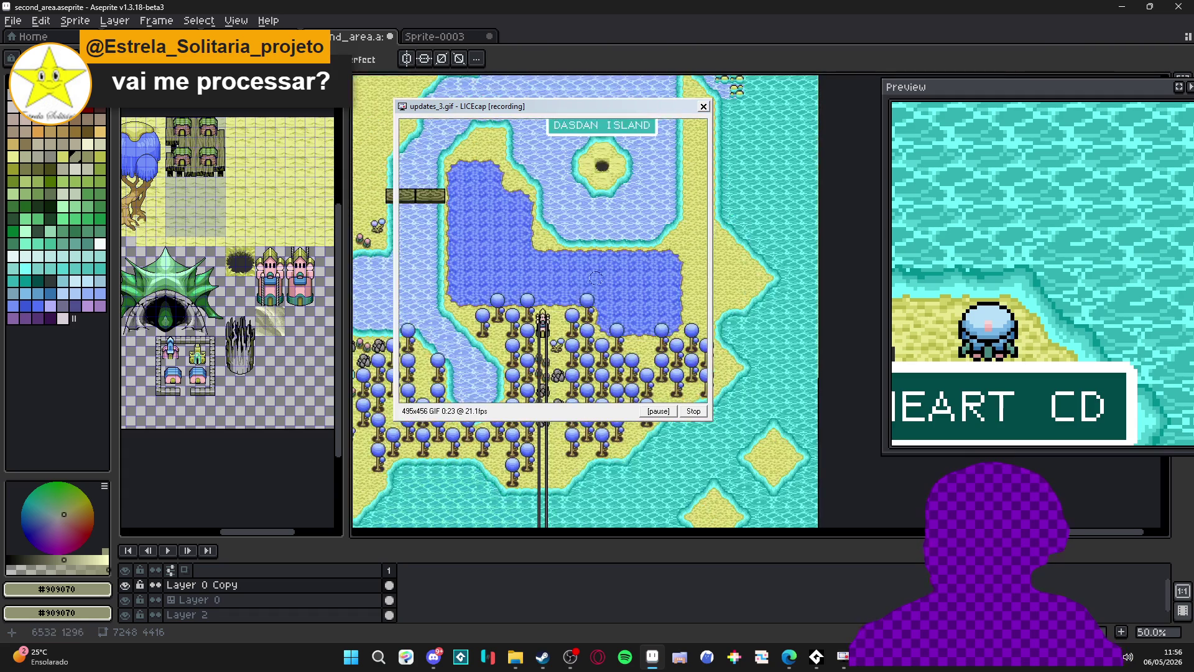
scroll(563, 296, "up", 4)
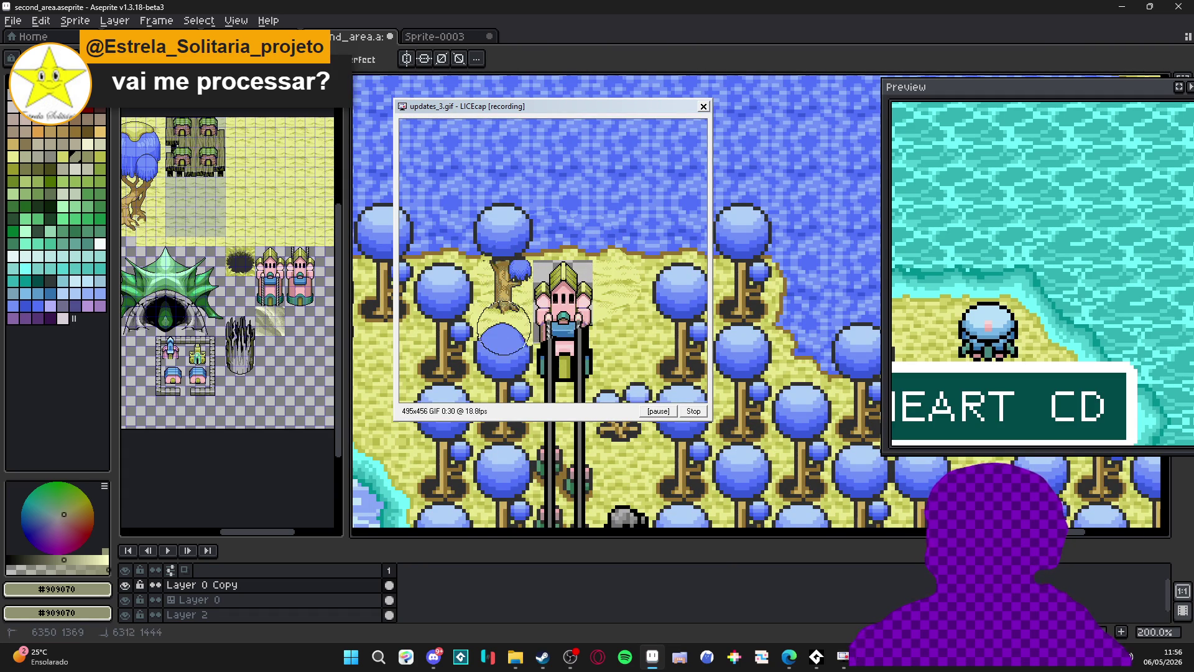
mouse_move(577, 322)
left_mouse_down()
mouse_move(600, 336)
mouse_move(504, 361)
mouse_move(606, 339)
mouse_move(524, 364)
mouse_move(601, 373)
left_mouse_up()
Erase around the pole, left house and Magic School's top-left room, then stop the recording.
scroll(571, 329, "down", 5)
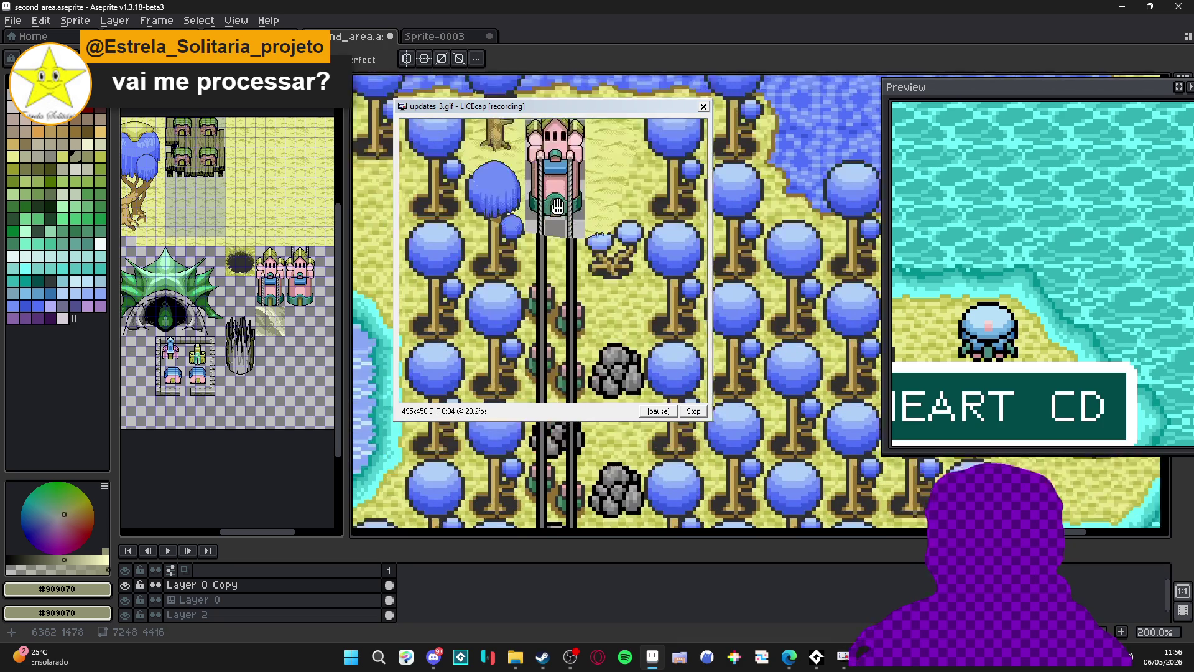
scroll(543, 251, "down", 1)
scroll(545, 246, "down", 10)
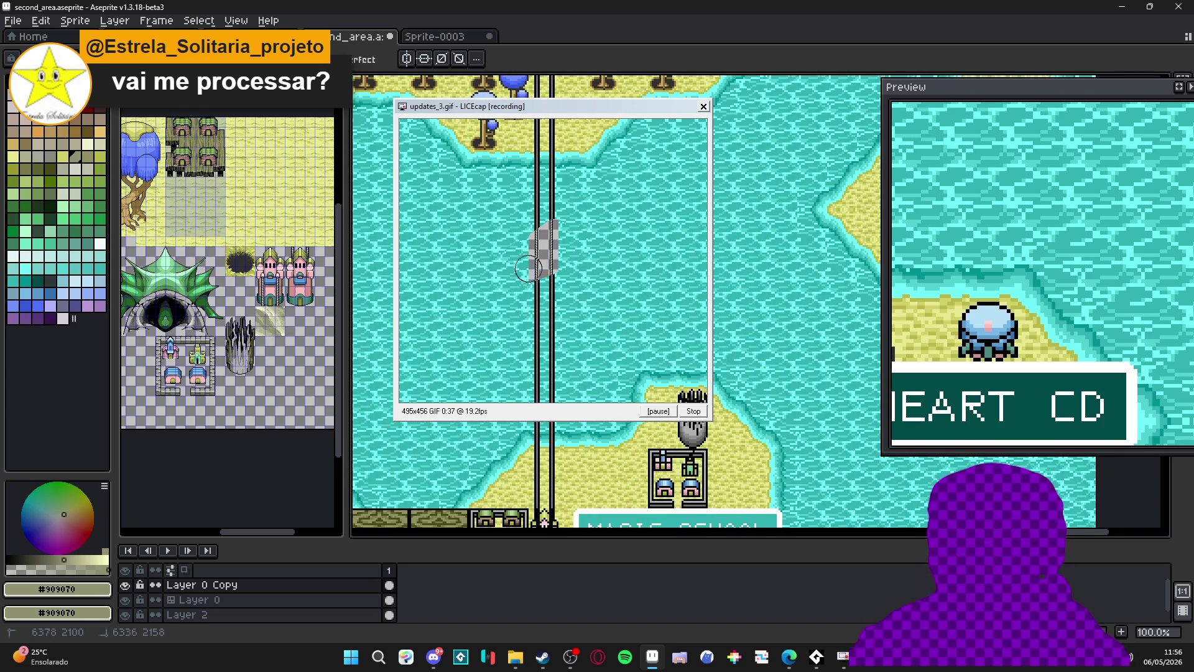
scroll(541, 256, "up", 1)
scroll(597, 202, "down", 1)
scroll(622, 211, "down", 5)
scroll(622, 224, "up", 3)
scroll(560, 237, "down", 3)
scroll(502, 240, "up", 1)
left_click_drag(487, 236, 510, 254)
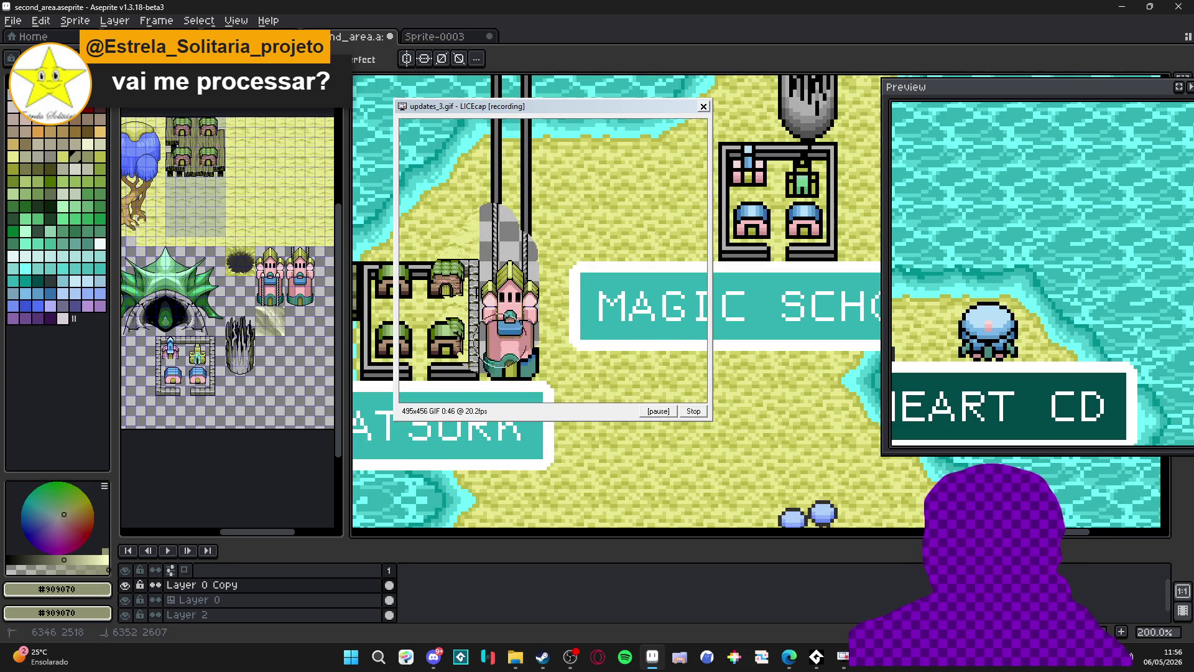
scroll(605, 259, "up", 5)
scroll(605, 259, "right", 5)
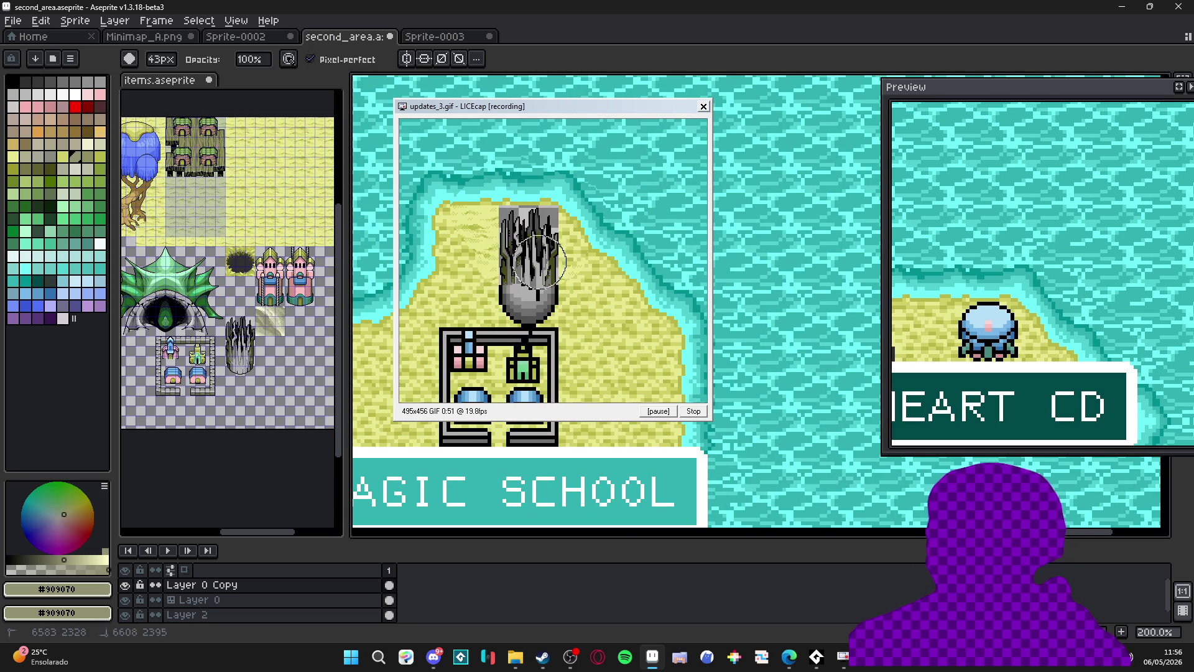
scroll(519, 300, "down", 6)
scroll(519, 300, "left", 3)
mouse_move(615, 256)
left_mouse_down()
mouse_move(522, 272)
mouse_move(600, 324)
mouse_move(586, 338)
mouse_move(493, 288)
mouse_move(490, 329)
mouse_move(514, 368)
left_mouse_up()
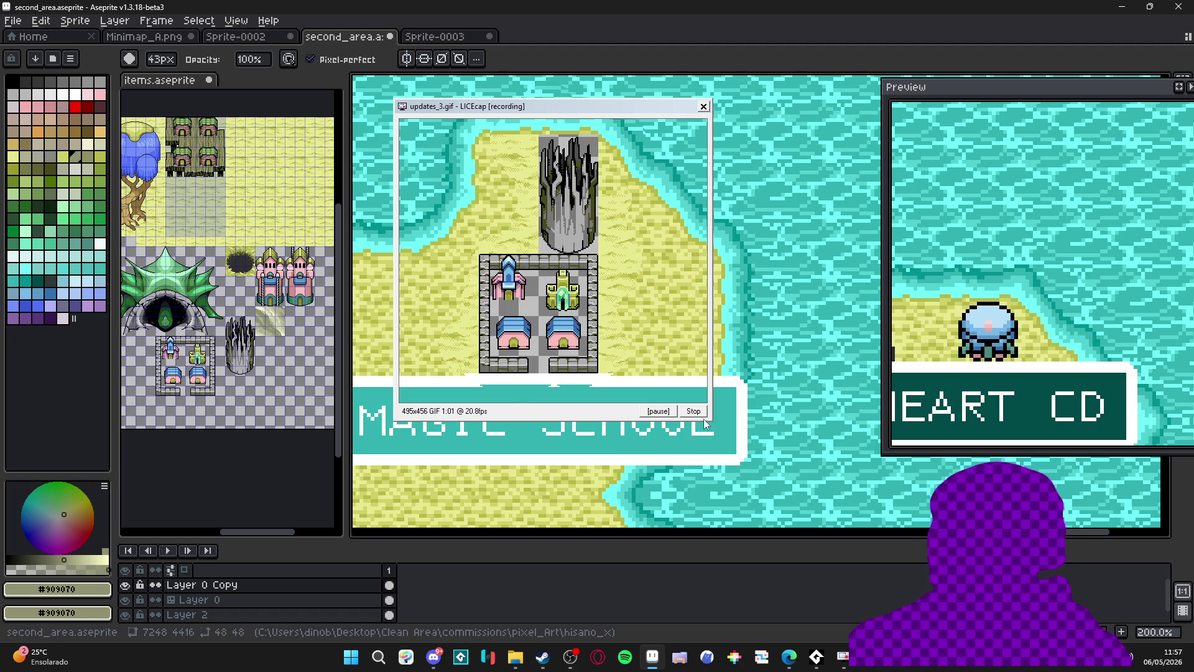
left_click(695, 412)
Close the LICEcap window and undo the recent eraser strokes with Ctrl+Z.
left_click(703, 106)
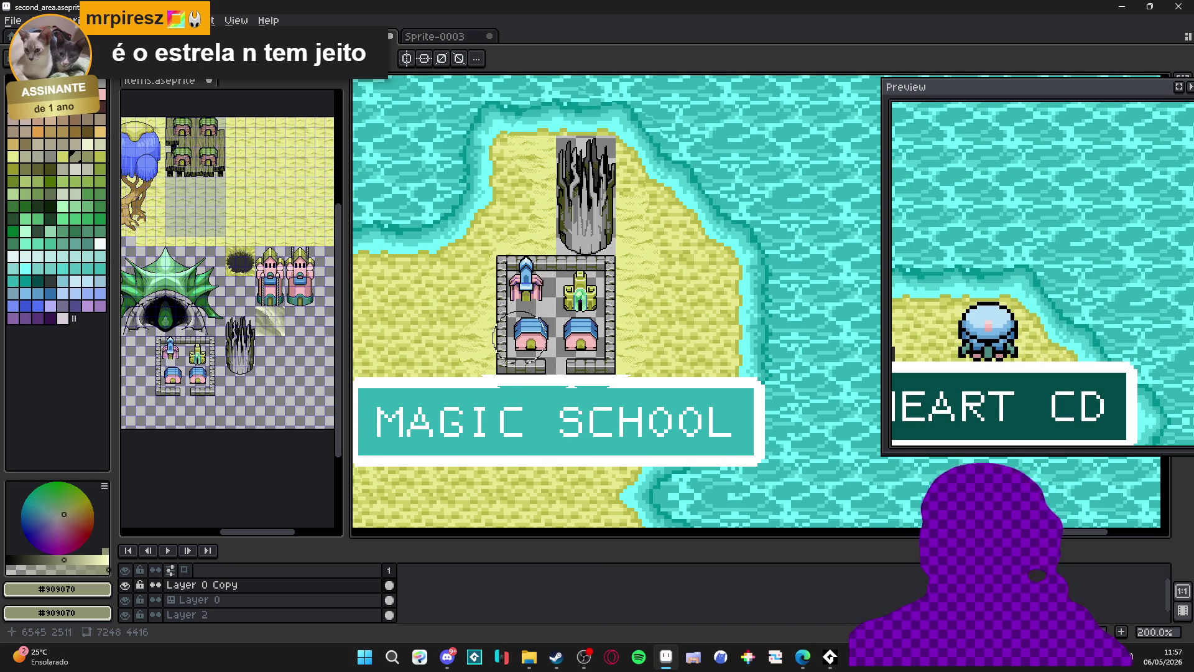
scroll(562, 361, "down", 1)
left_click_drag(562, 361, 579, 364)
key("ctrl+z")
key("ctrl+z")
key("ctrl+z")
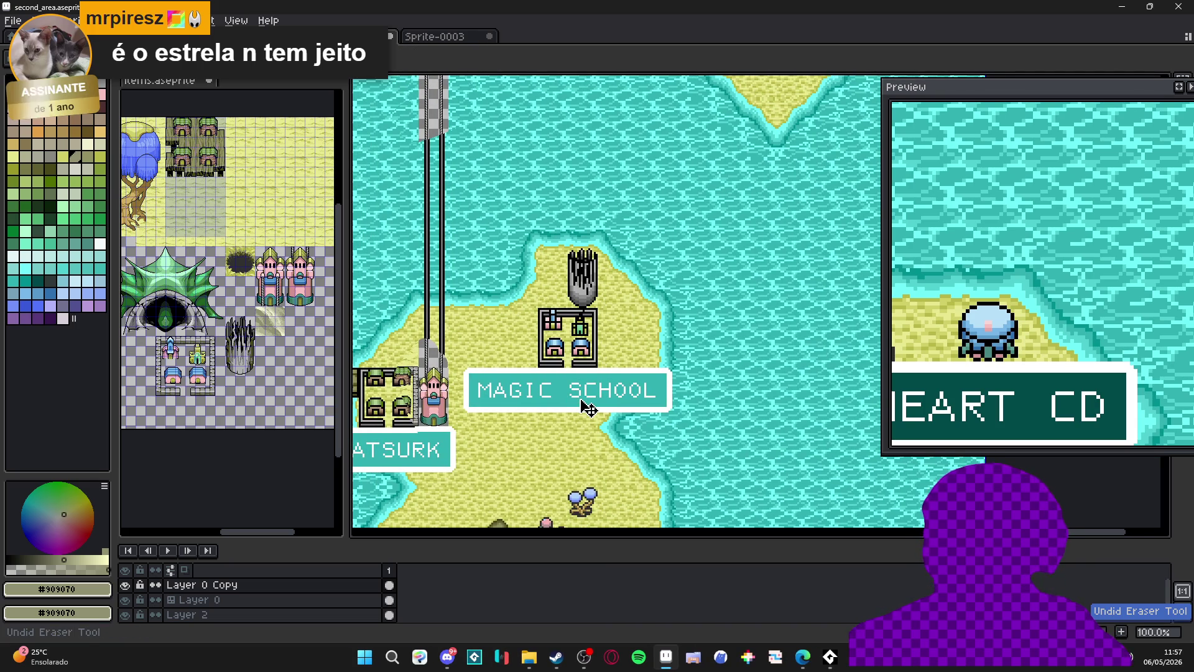
scroll(591, 407, "up", 5)
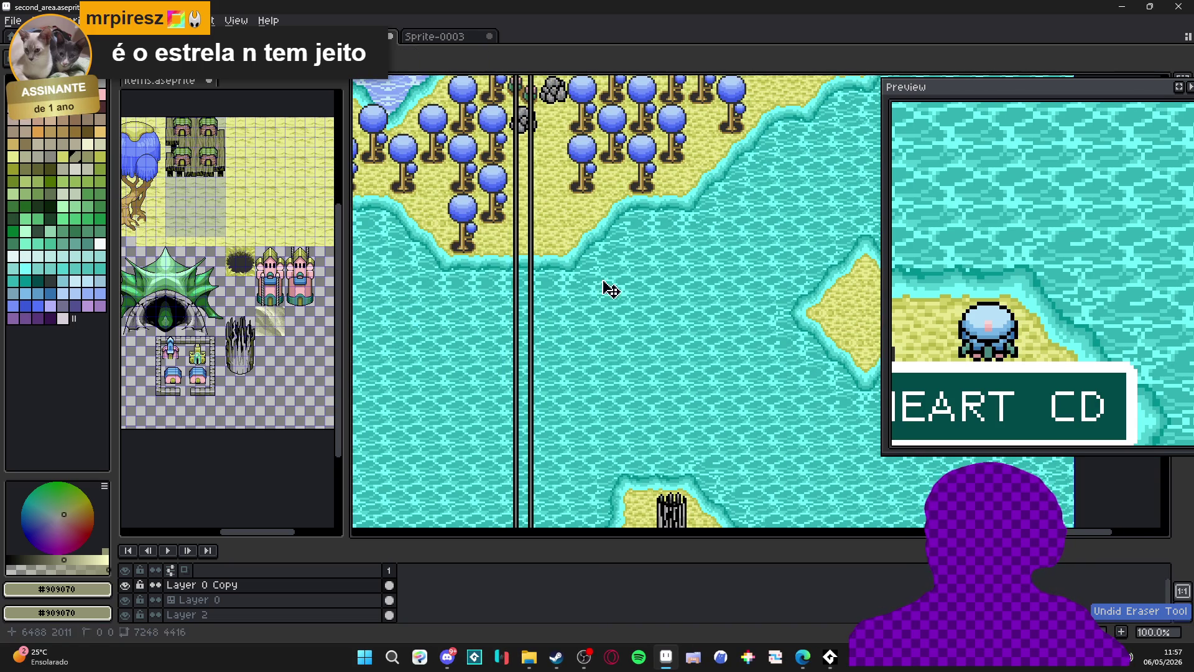
scroll(599, 204, "up", 5)
key("ctrl+z")
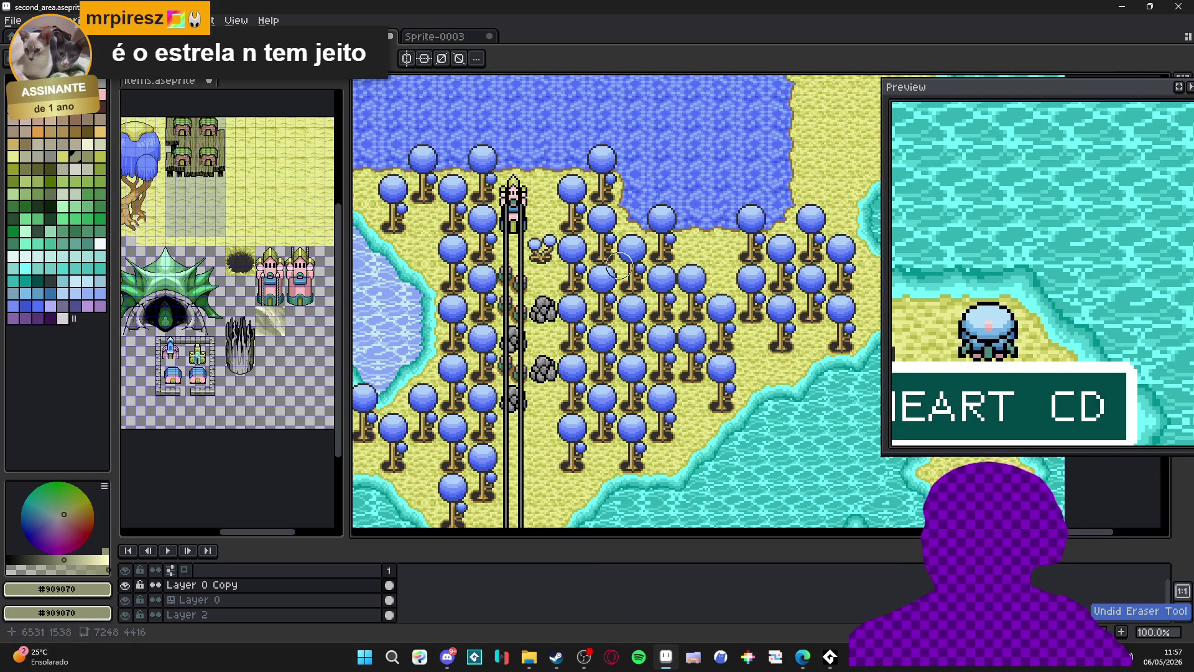
left_click_drag(614, 247, 689, 476)
scroll(647, 454, "up", 5)
scroll(672, 473, "up", 7)
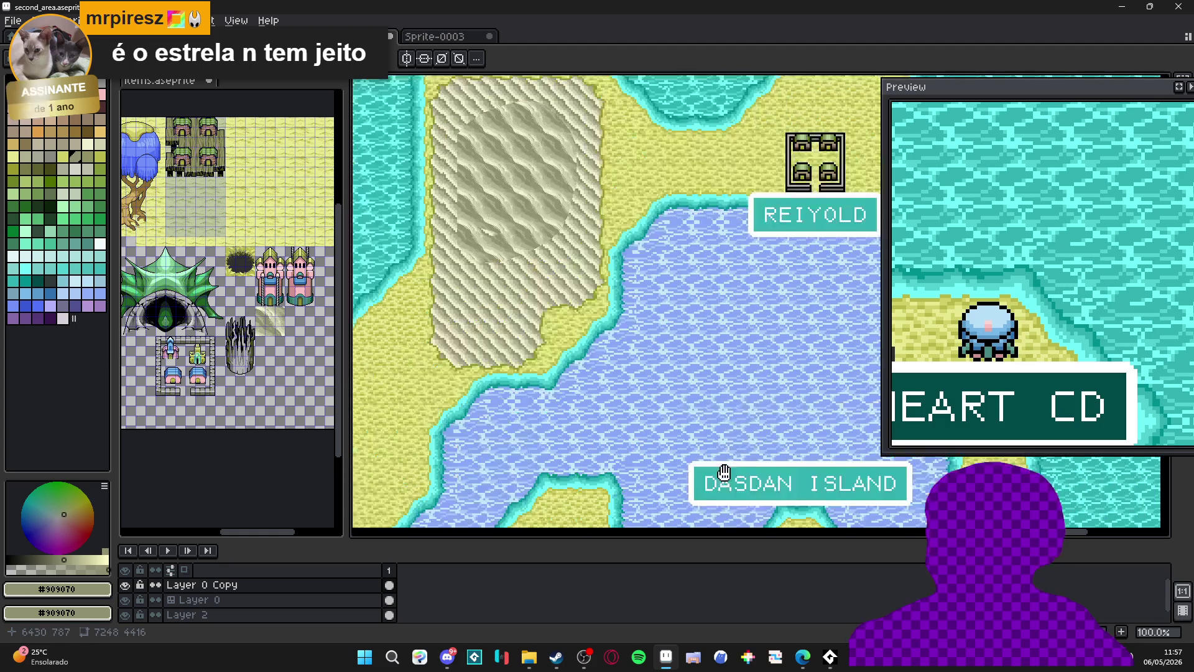
key("ctrl+z")
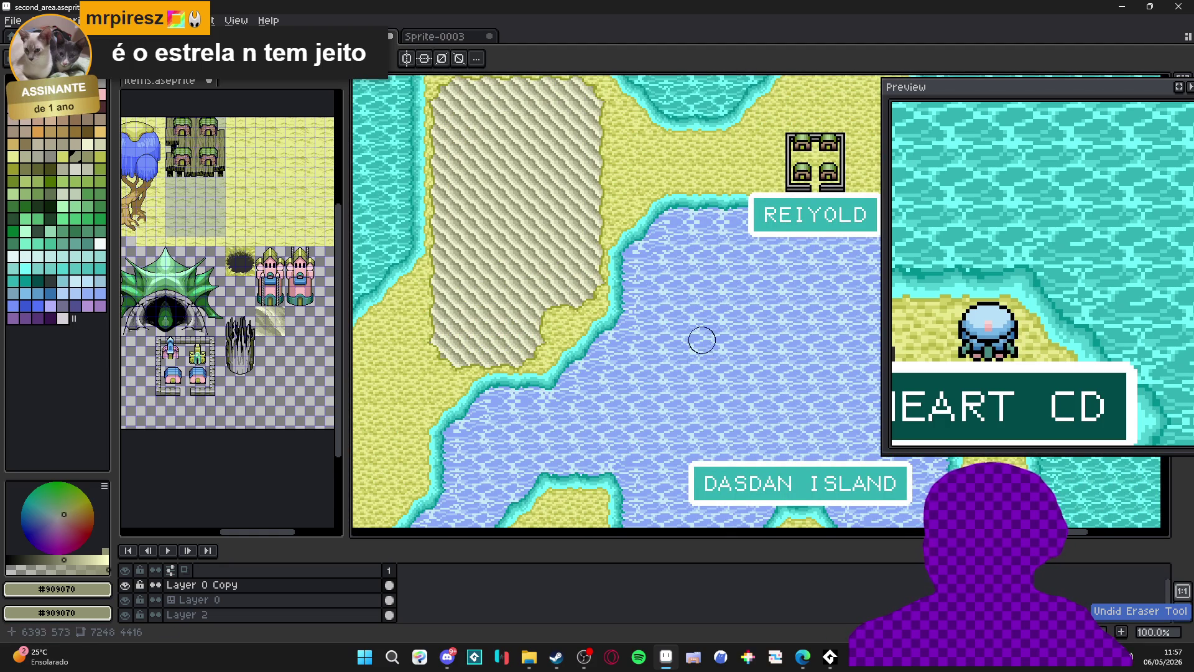
scroll(702, 339, "down", 1)
scroll(703, 335, "down", 10)
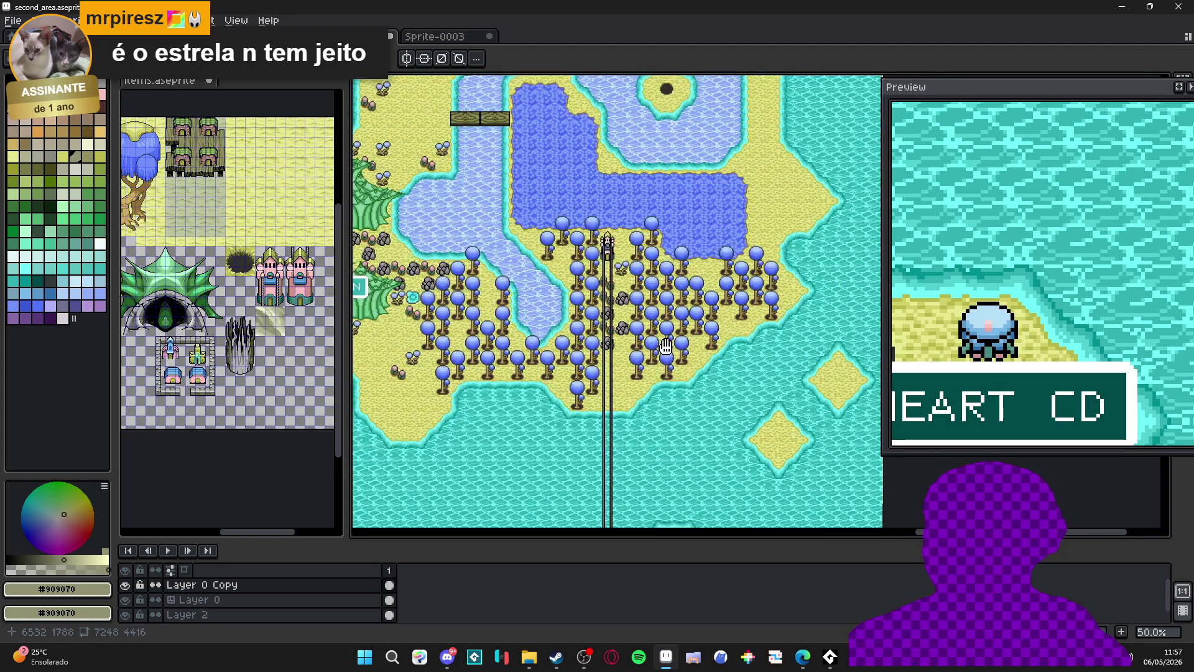
scroll(654, 349, "down", 5)
scroll(619, 287, "down", 7)
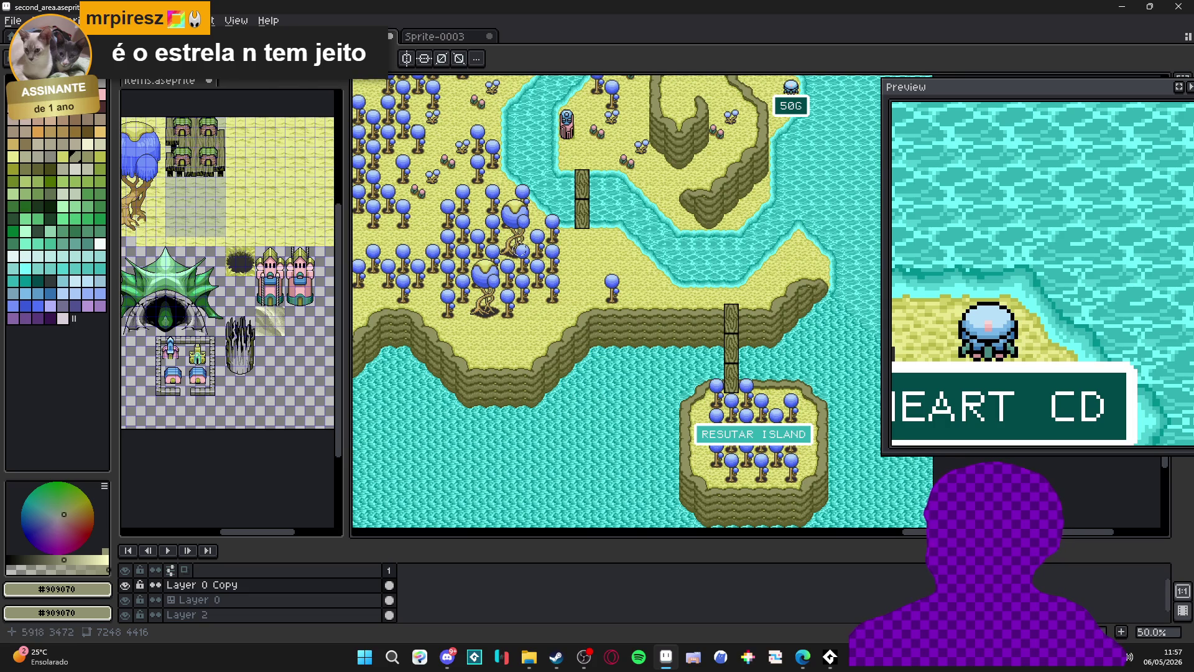
Pan to the northwest water and cliffs and toggle Layer 0 Copy off and on to compare.
left_click_drag(522, 249, 699, 354)
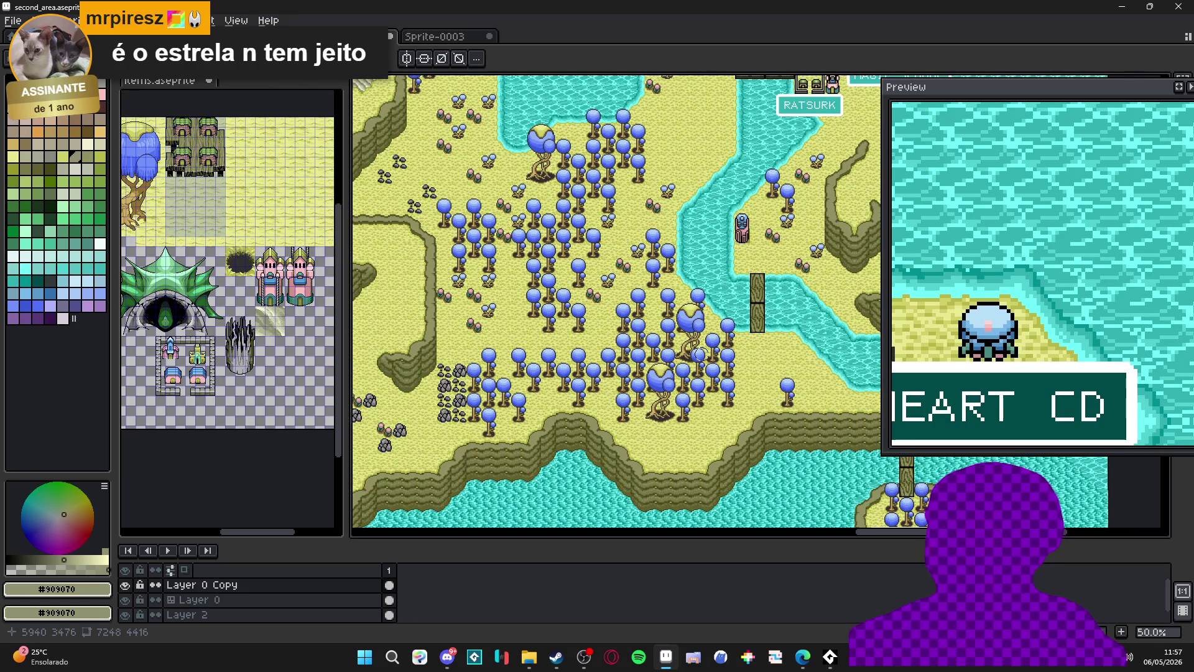
mouse_move(536, 261)
left_mouse_down()
mouse_move(651, 341)
mouse_move(486, 446)
left_mouse_up()
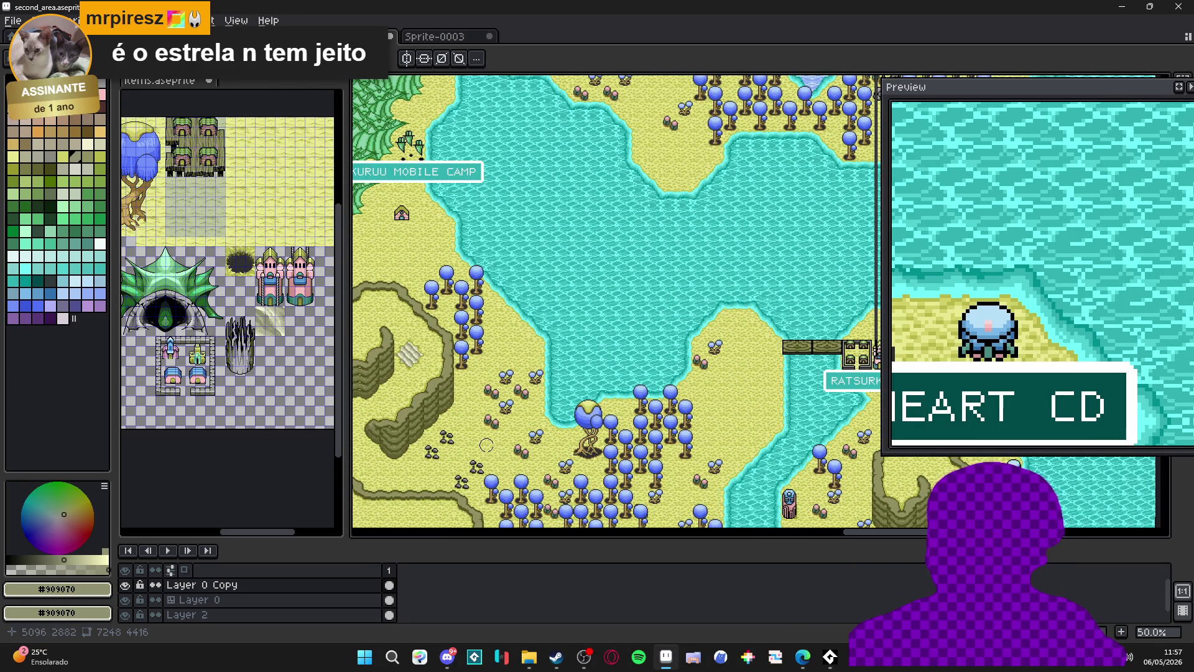
left_click(125, 585)
left_click(125, 585)
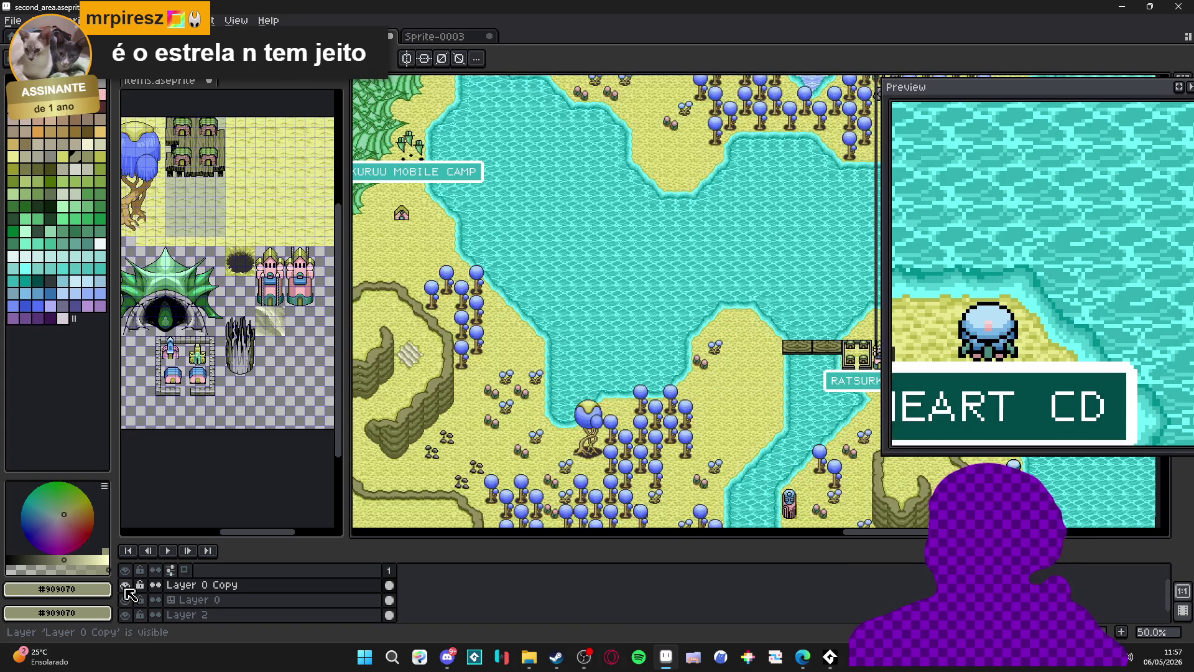
left_click(125, 585)
left_click(125, 586)
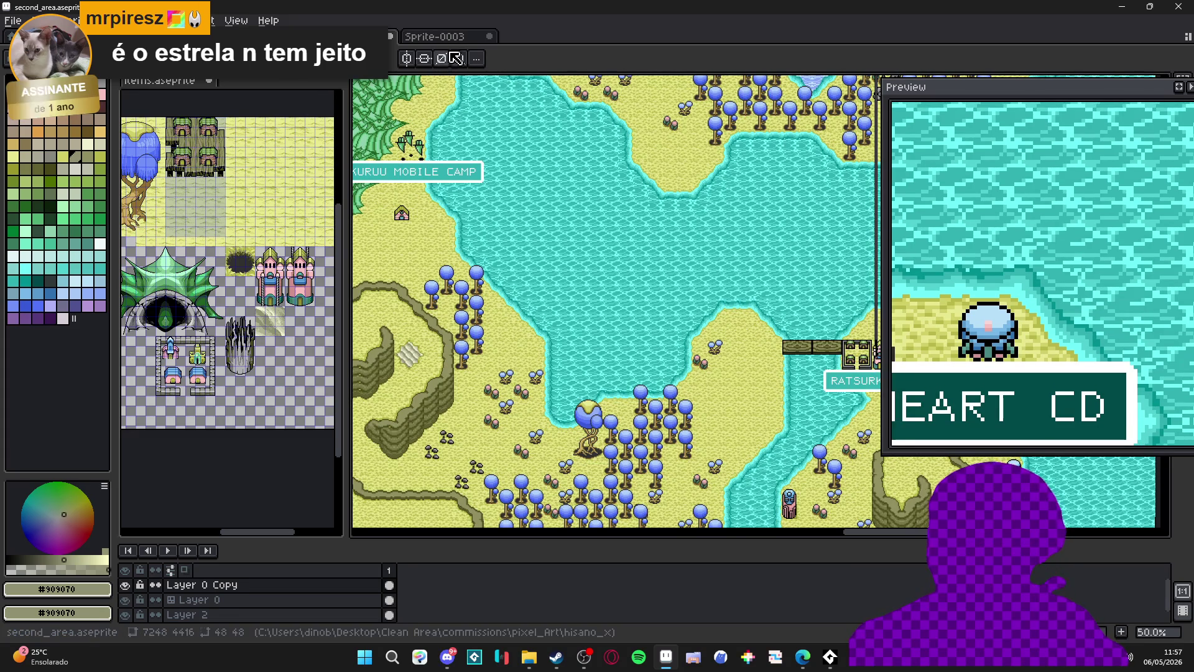
left_click(529, 657)
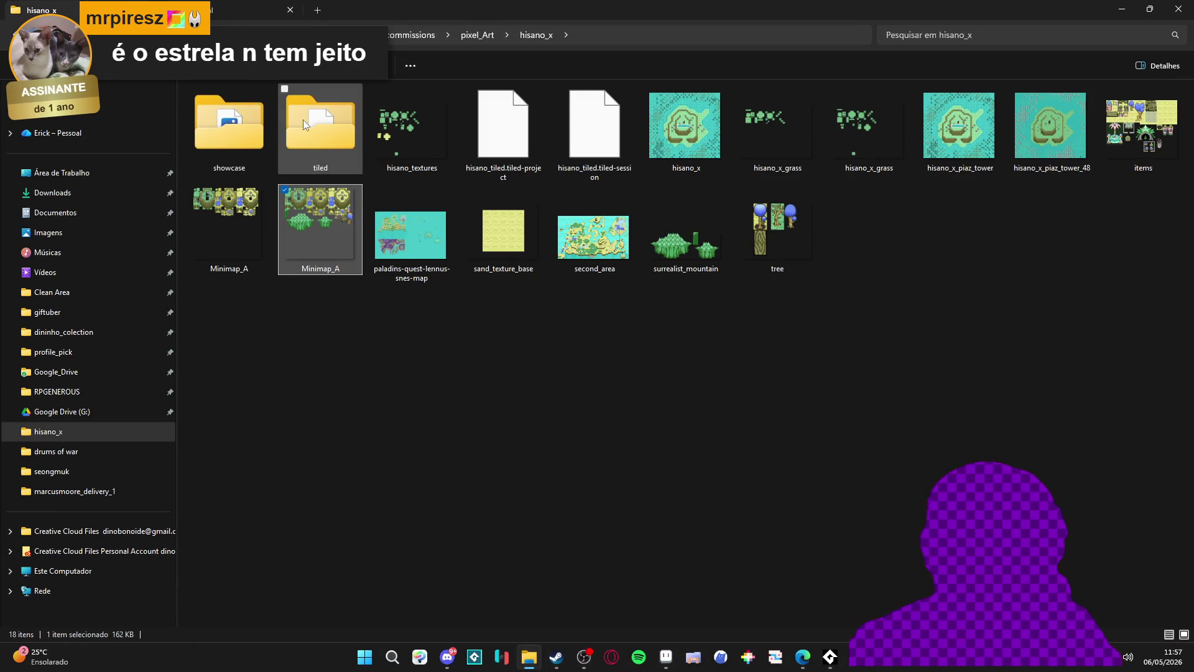
Open the showcase folder in hisano_x and select the updates_3 recording.
double_click(260, 115)
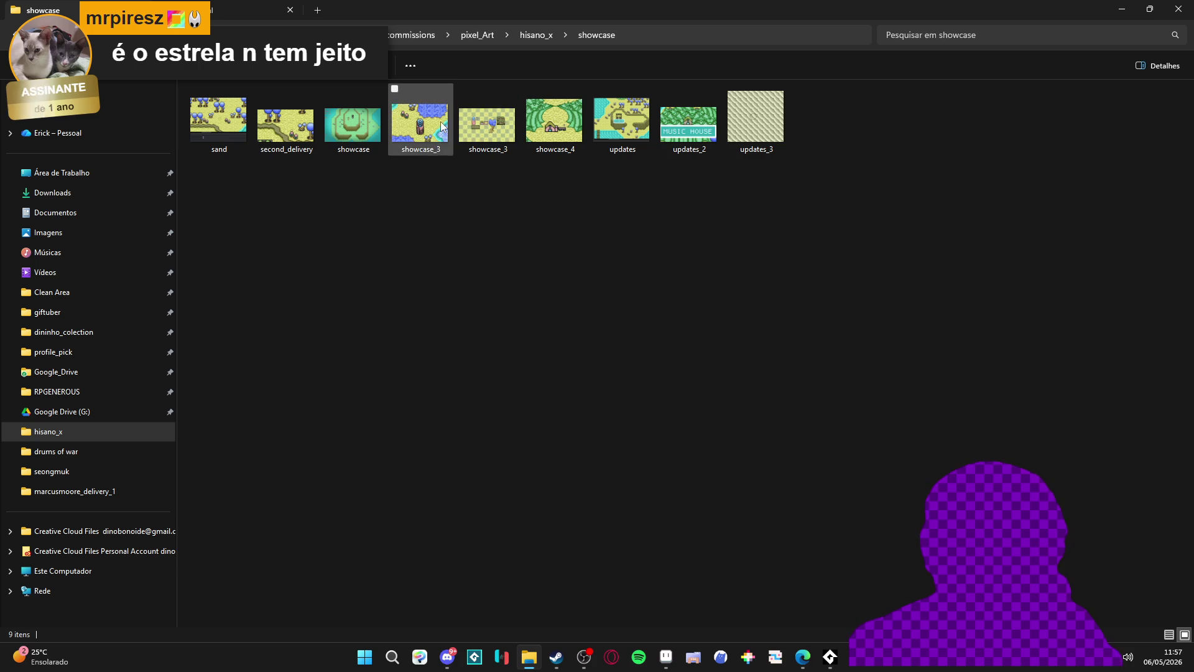
left_click(764, 134)
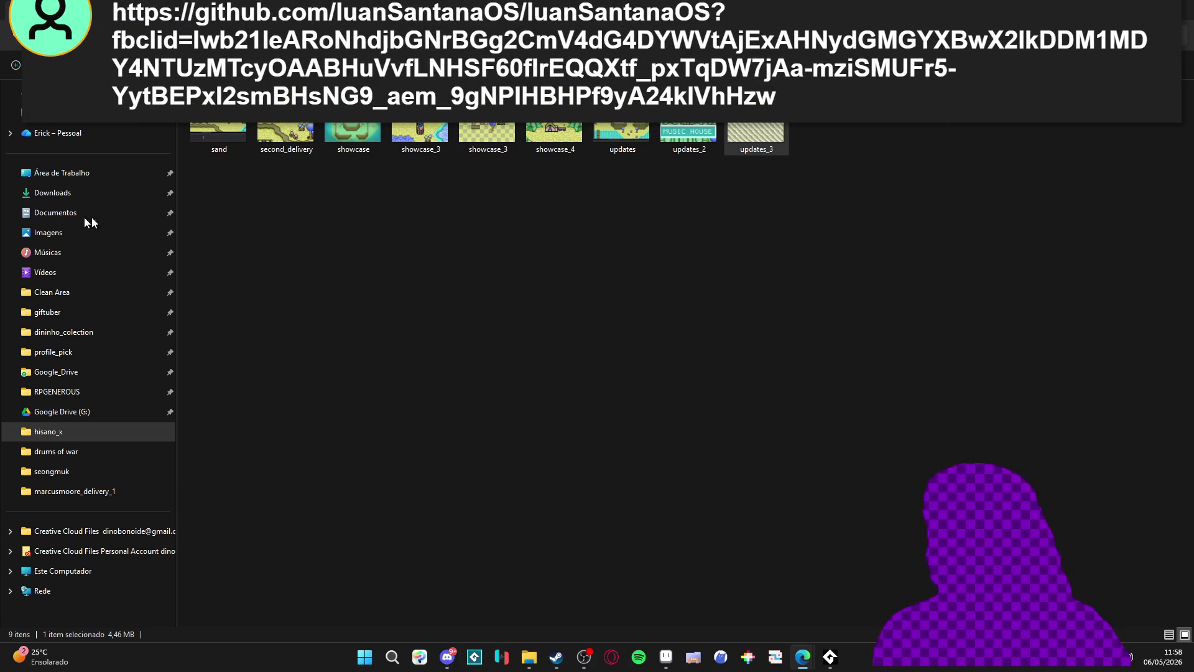
Scroll the luanSantanaOS README and view the Luan Santana OS image full size.
scroll(240, 346, "down", 3)
scroll(231, 352, "down", 3)
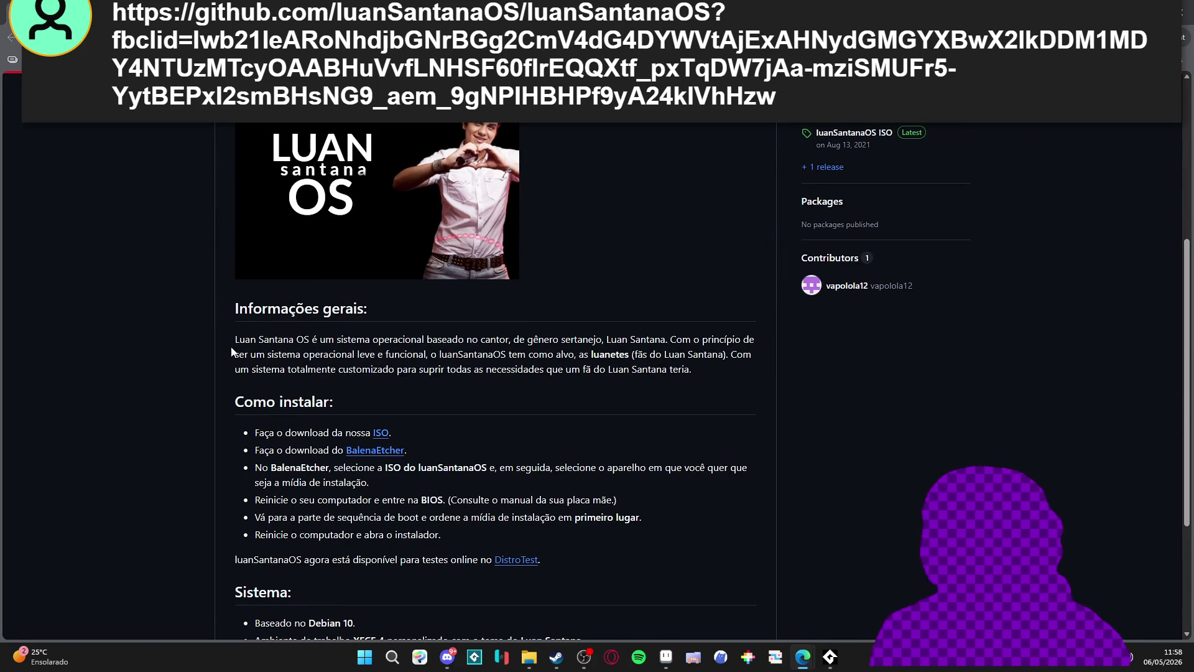
scroll(230, 352, "down", 3)
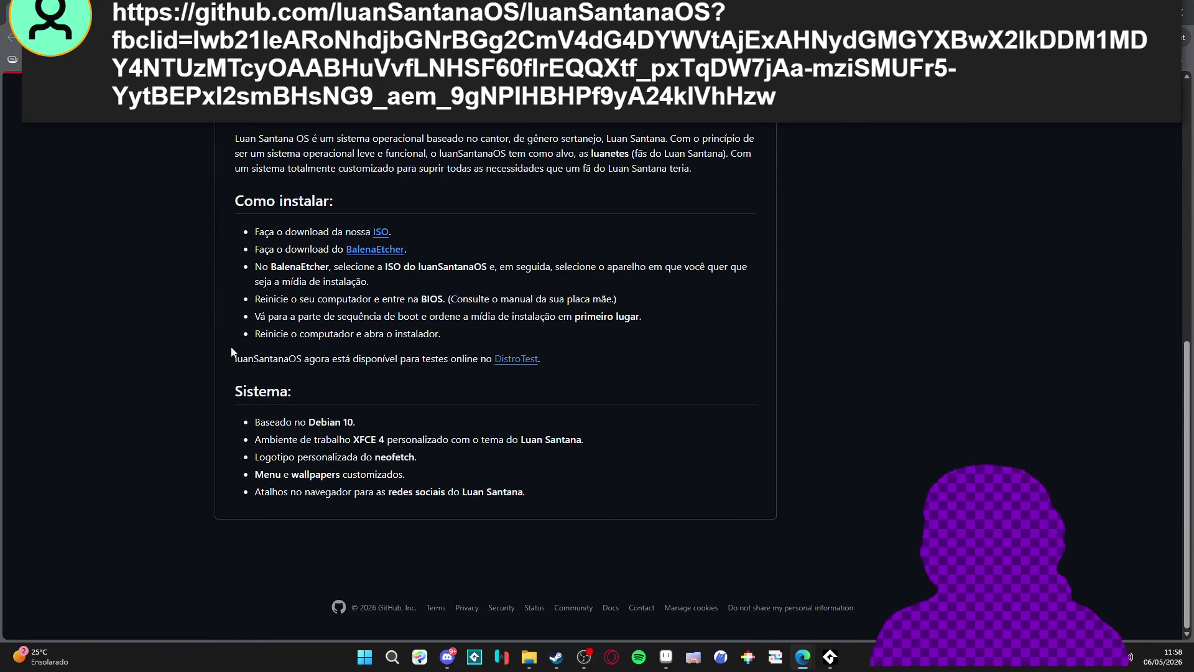
scroll(231, 352, "up", 8)
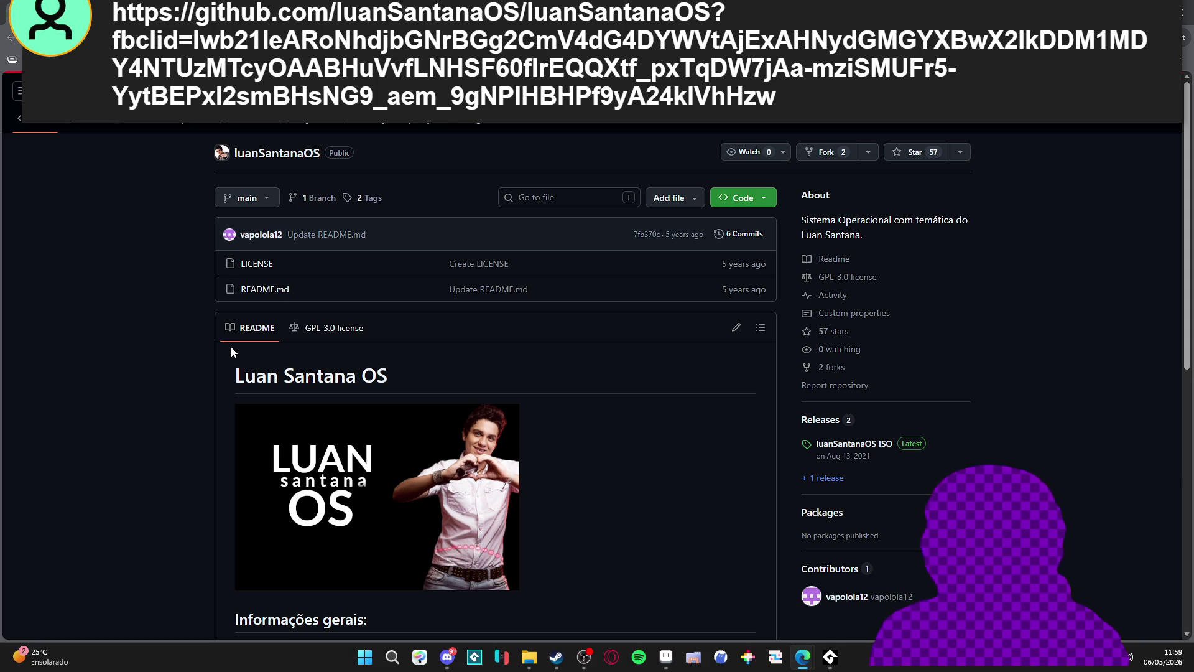
scroll(231, 352, "down", 3)
left_click(303, 341)
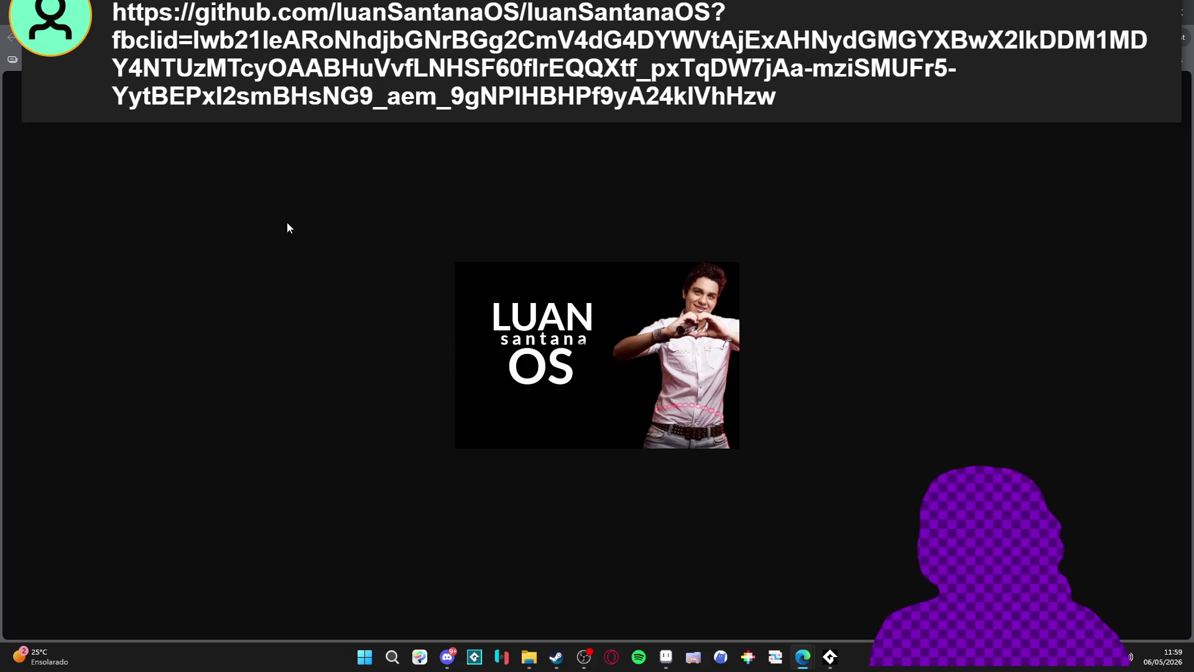
Return to the repository page, then switch back to the second_area map in Aseprite.
key("alt+Left")
scroll(1044, 250, "up", 3)
key("alt+Tab")
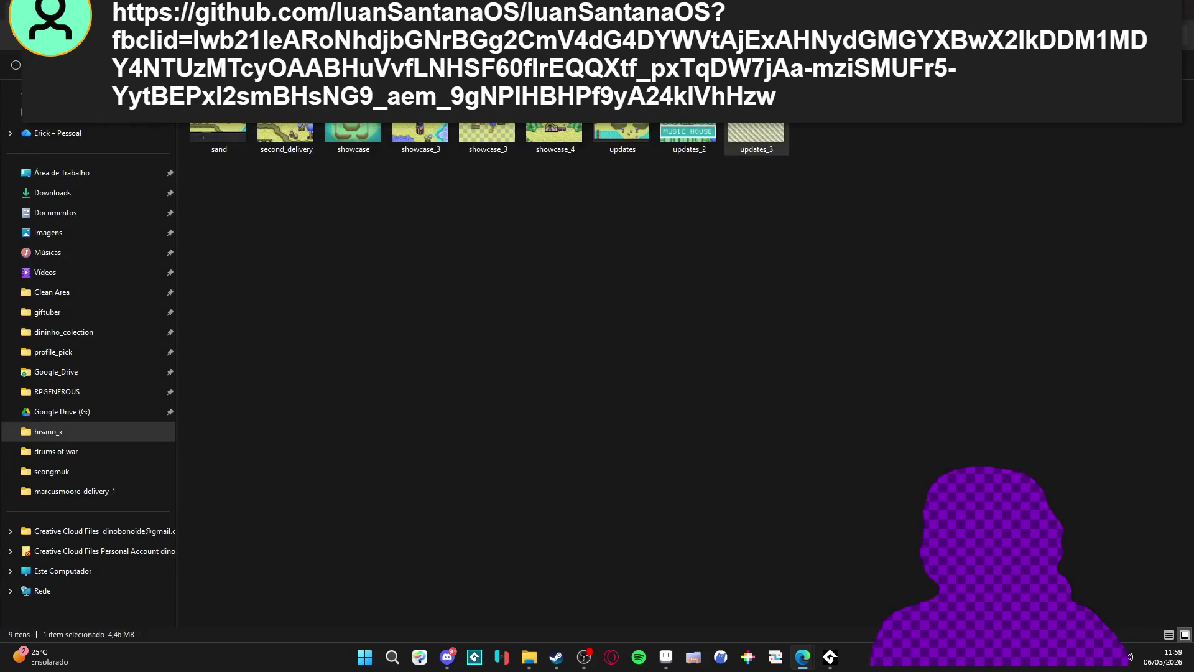
key("alt+Tab")
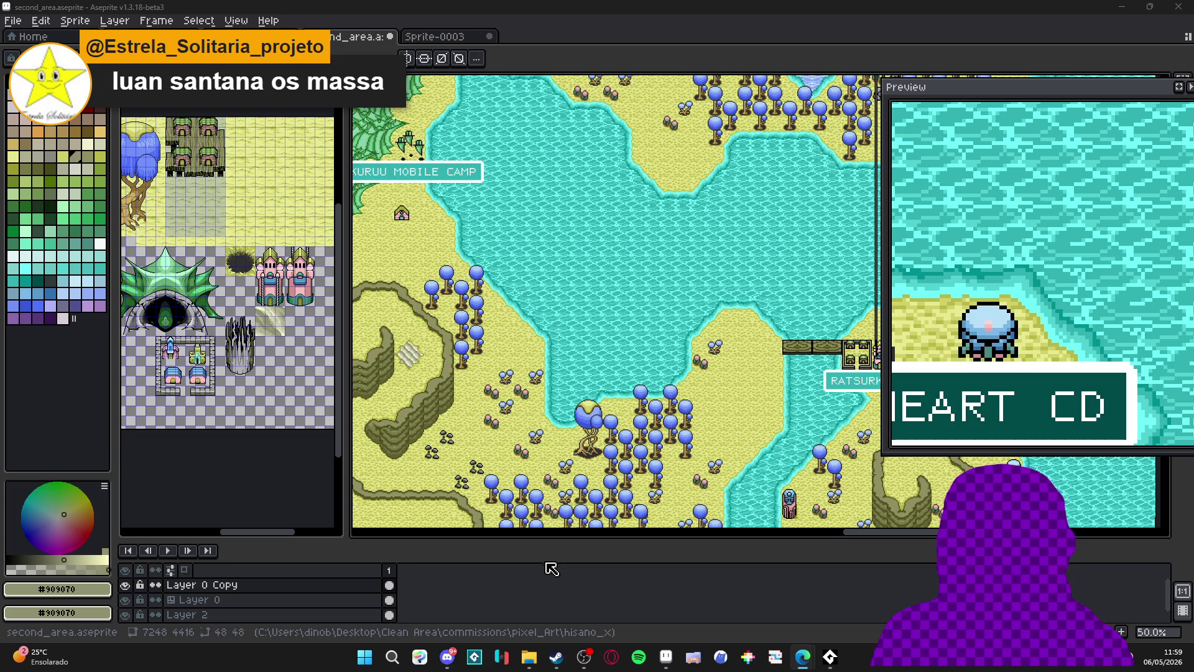
left_click_drag(582, 211, 527, 424)
left_click_drag(648, 239, 527, 408)
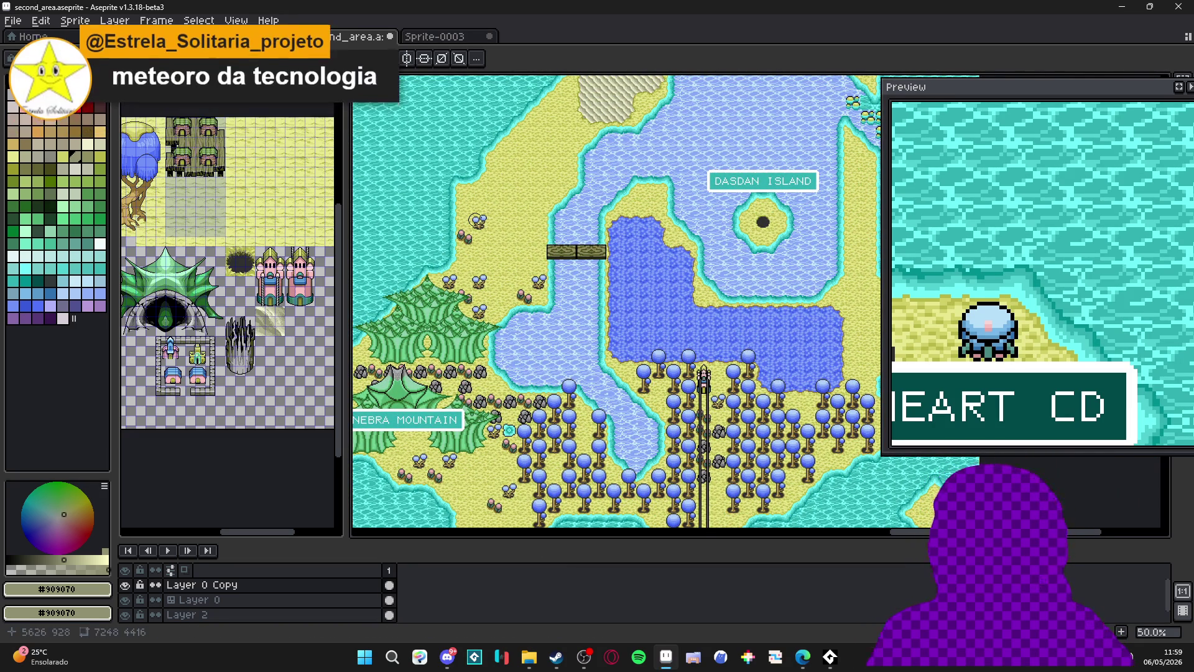
scroll(613, 249, "down", 1)
scroll(616, 261, "up", 1)
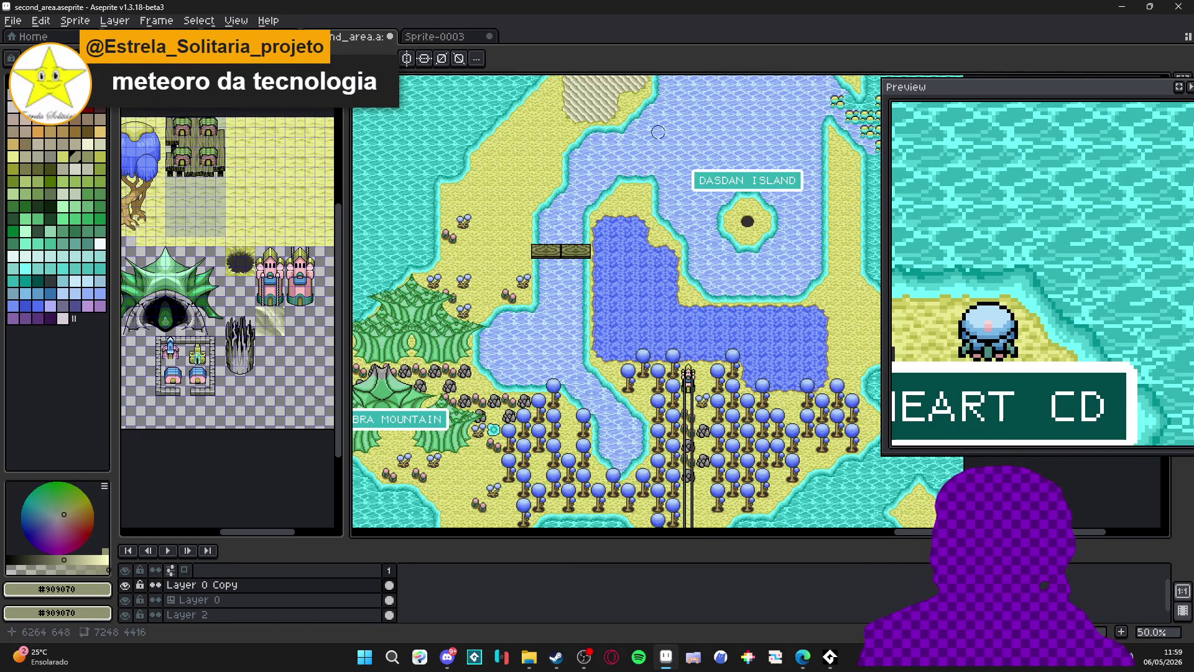
scroll(634, 307, "up", 3)
scroll(633, 307, "up", 1)
scroll(664, 279, "up", 1)
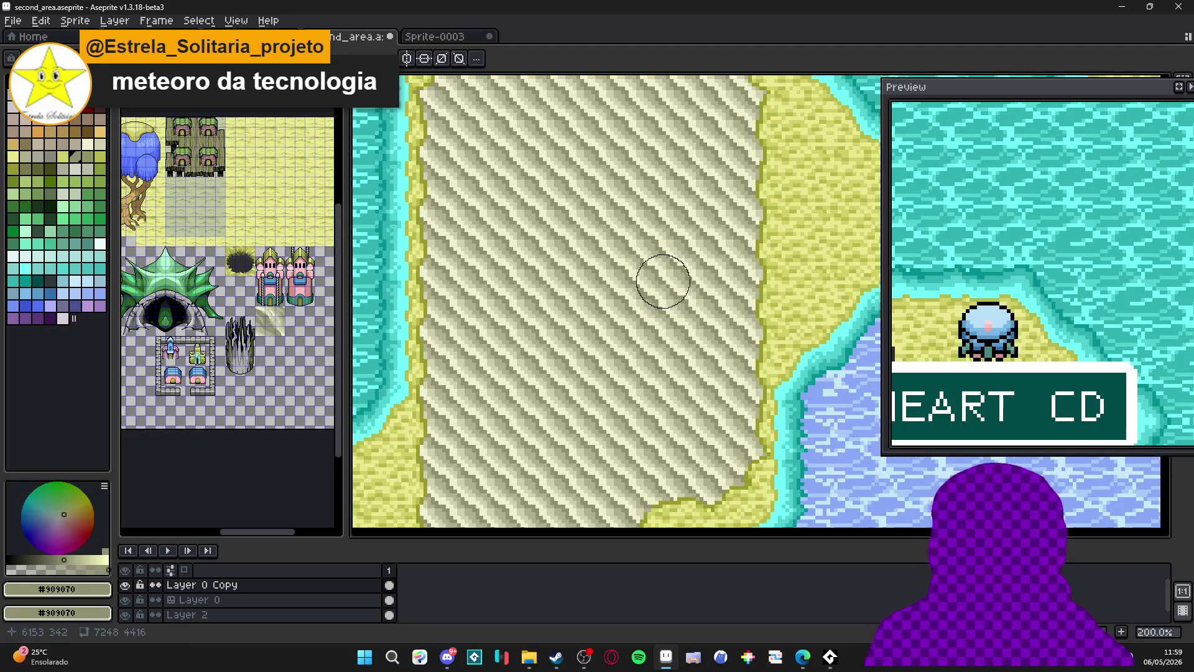
scroll(664, 281, "down", 1)
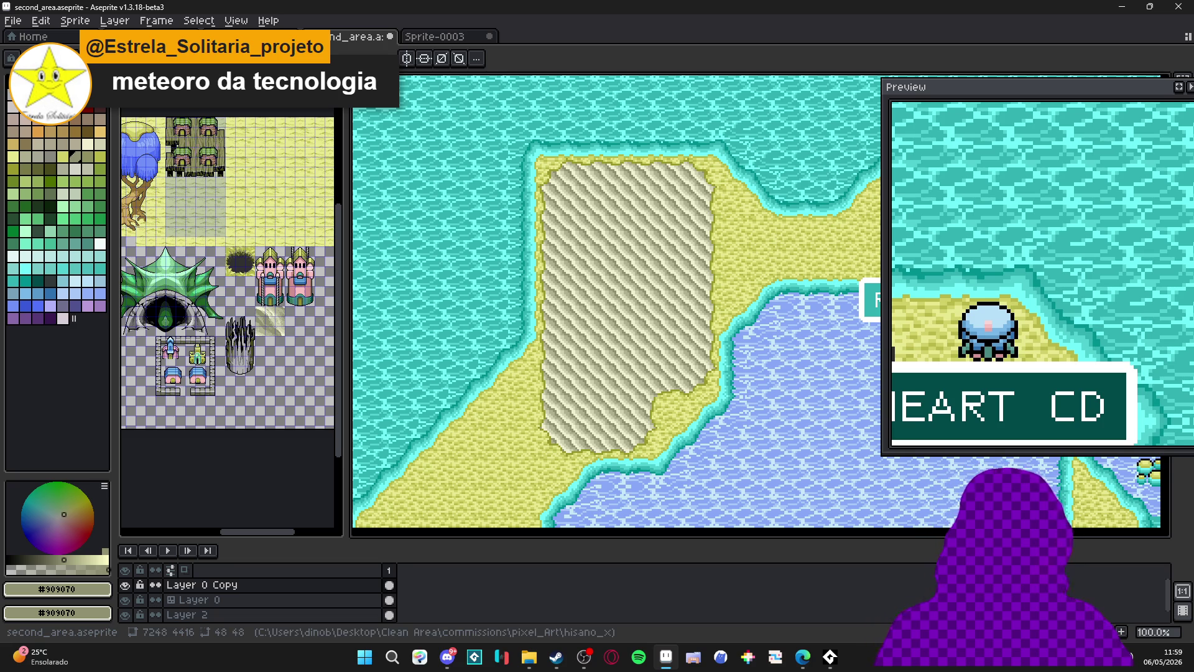
key("alt+Tab")
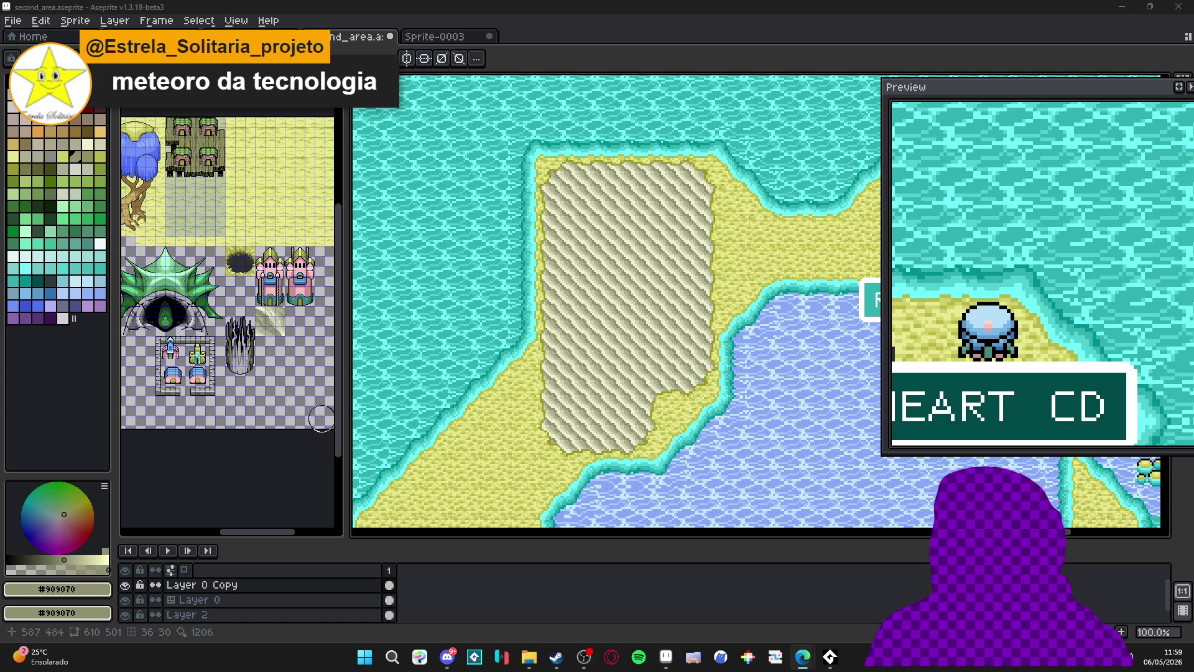
Open updates_3.gif from the showcase folder to preview the 495×456 sand-tile recording.
left_click(529, 657)
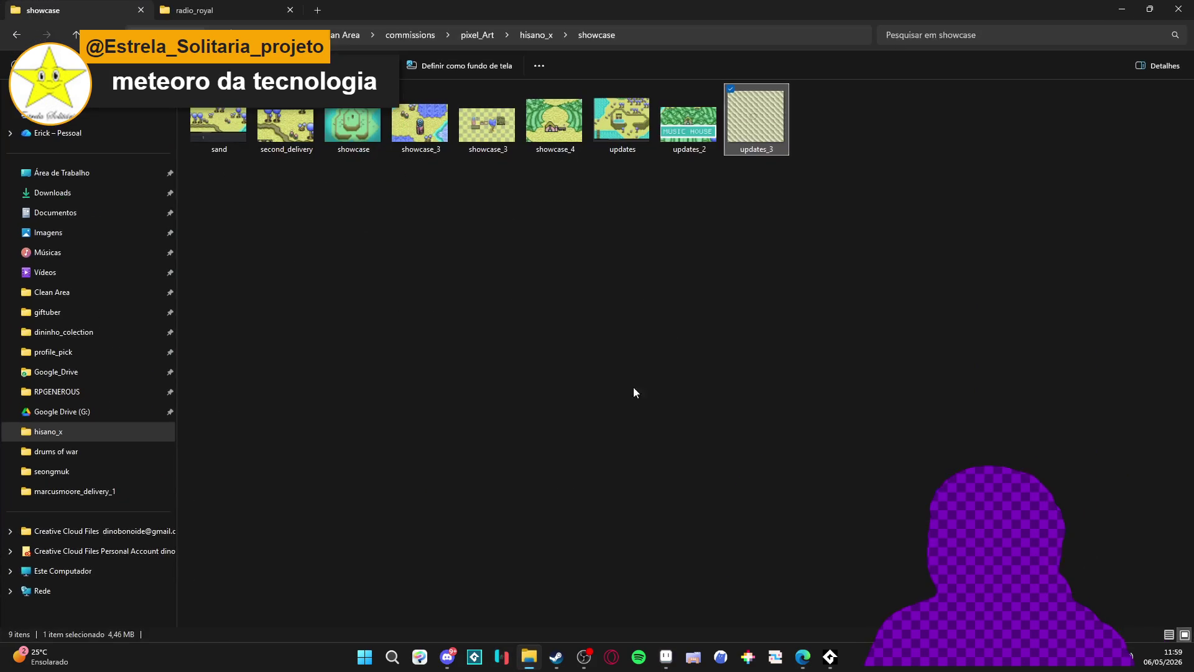
double_click(742, 134)
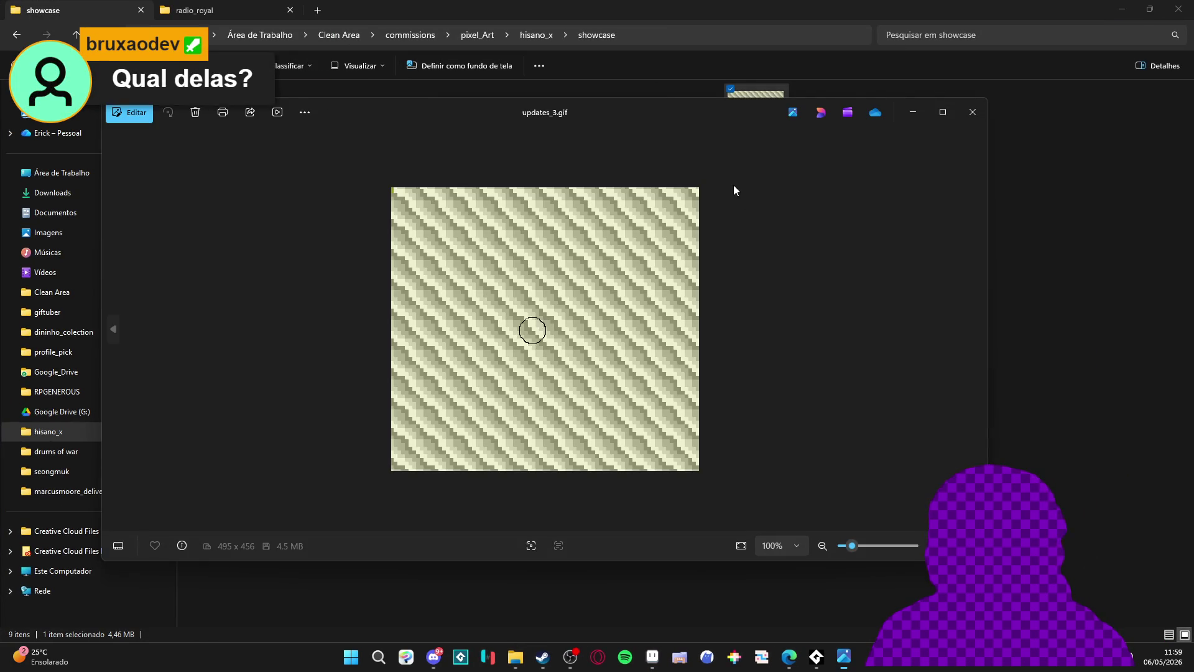